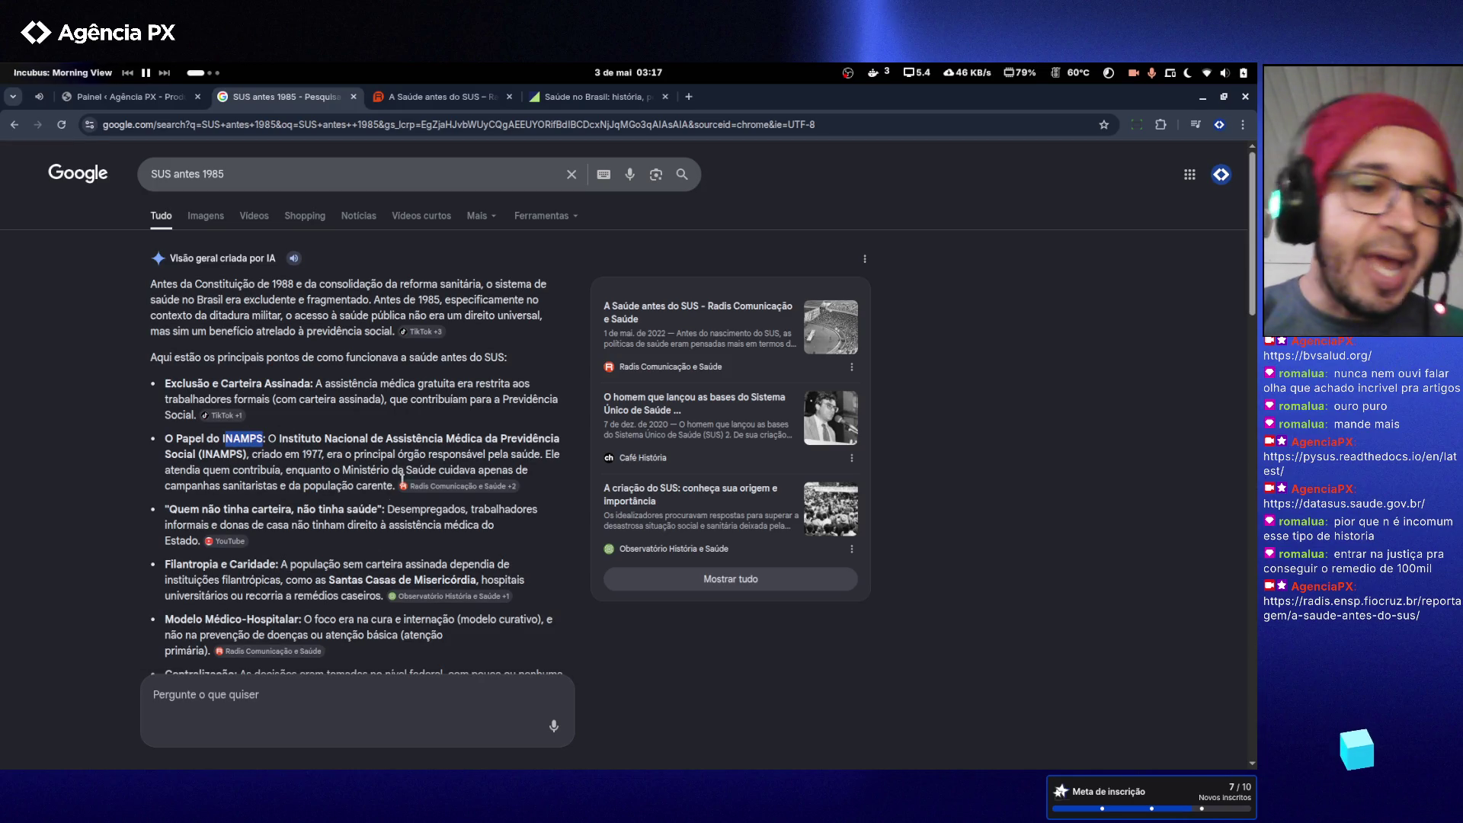
- Switch from the Google results to the Fundação FHC 'Saúde no Brasil' tab
click(537, 96)
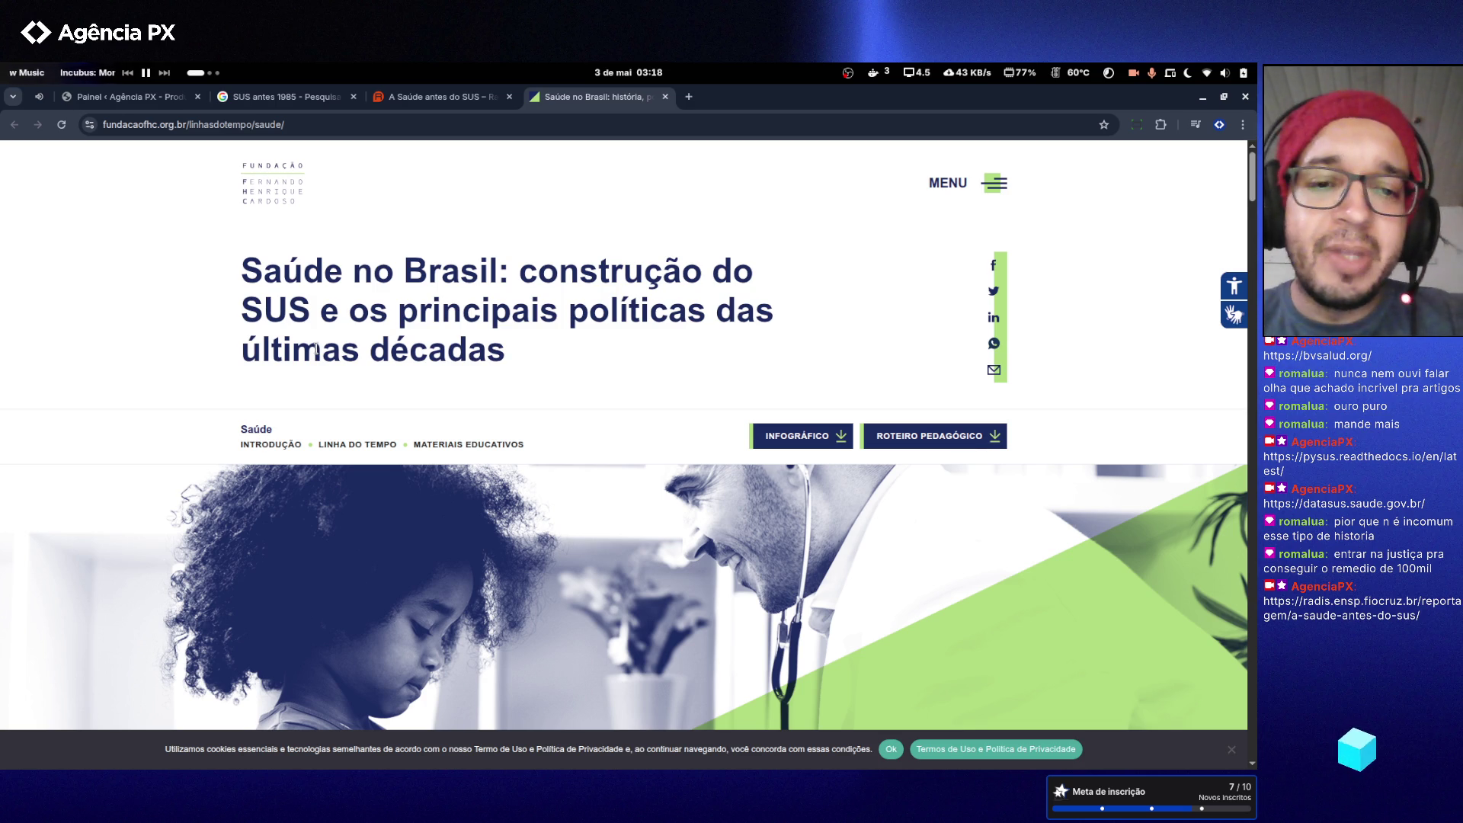
- Scroll to the Governo Sarney timeline and open the 1987 'Estruturação do SUDS' entry
scroll(357, 282, down, 5)
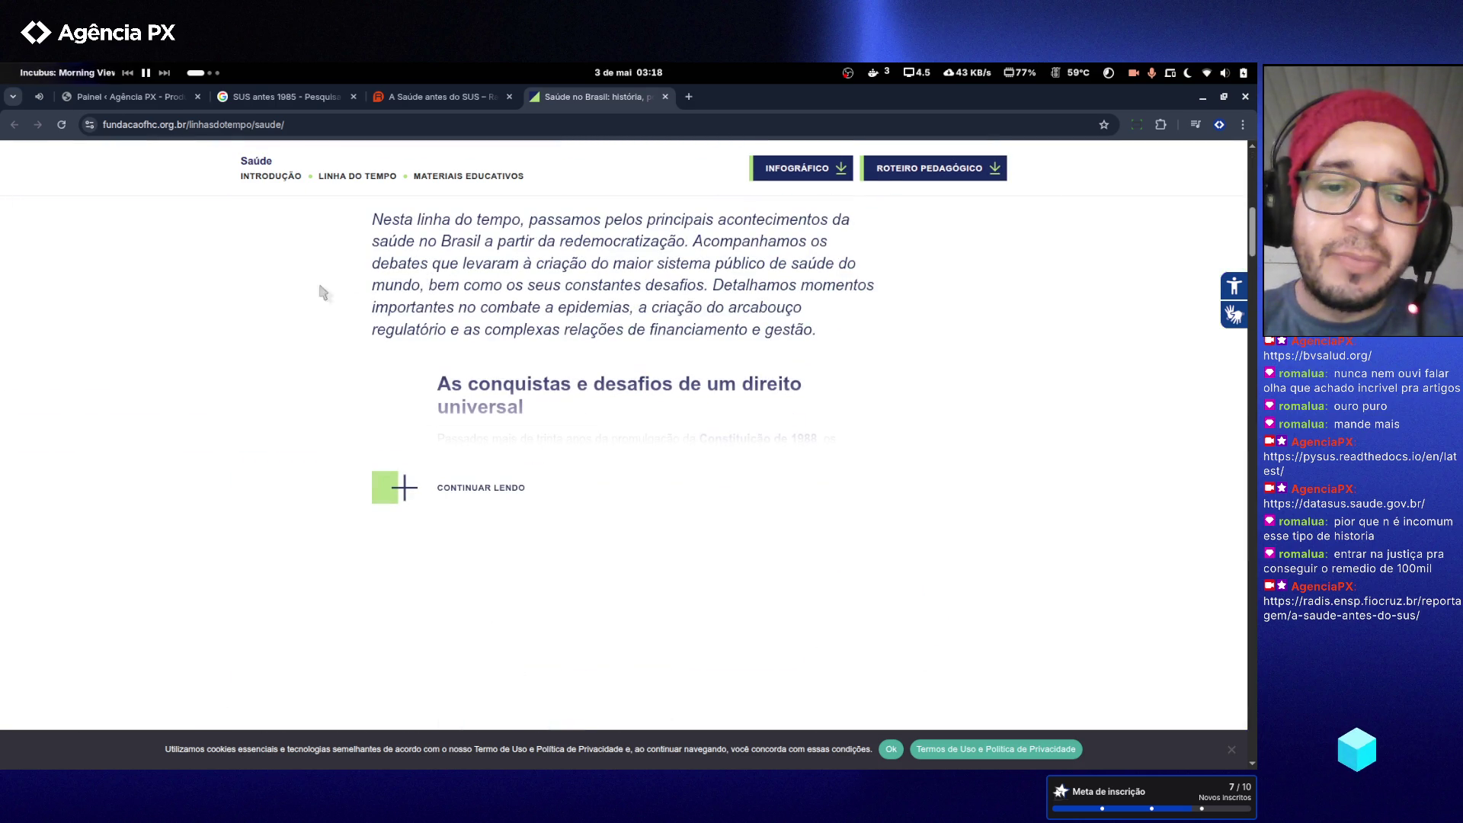
scroll(268, 299, down, 8)
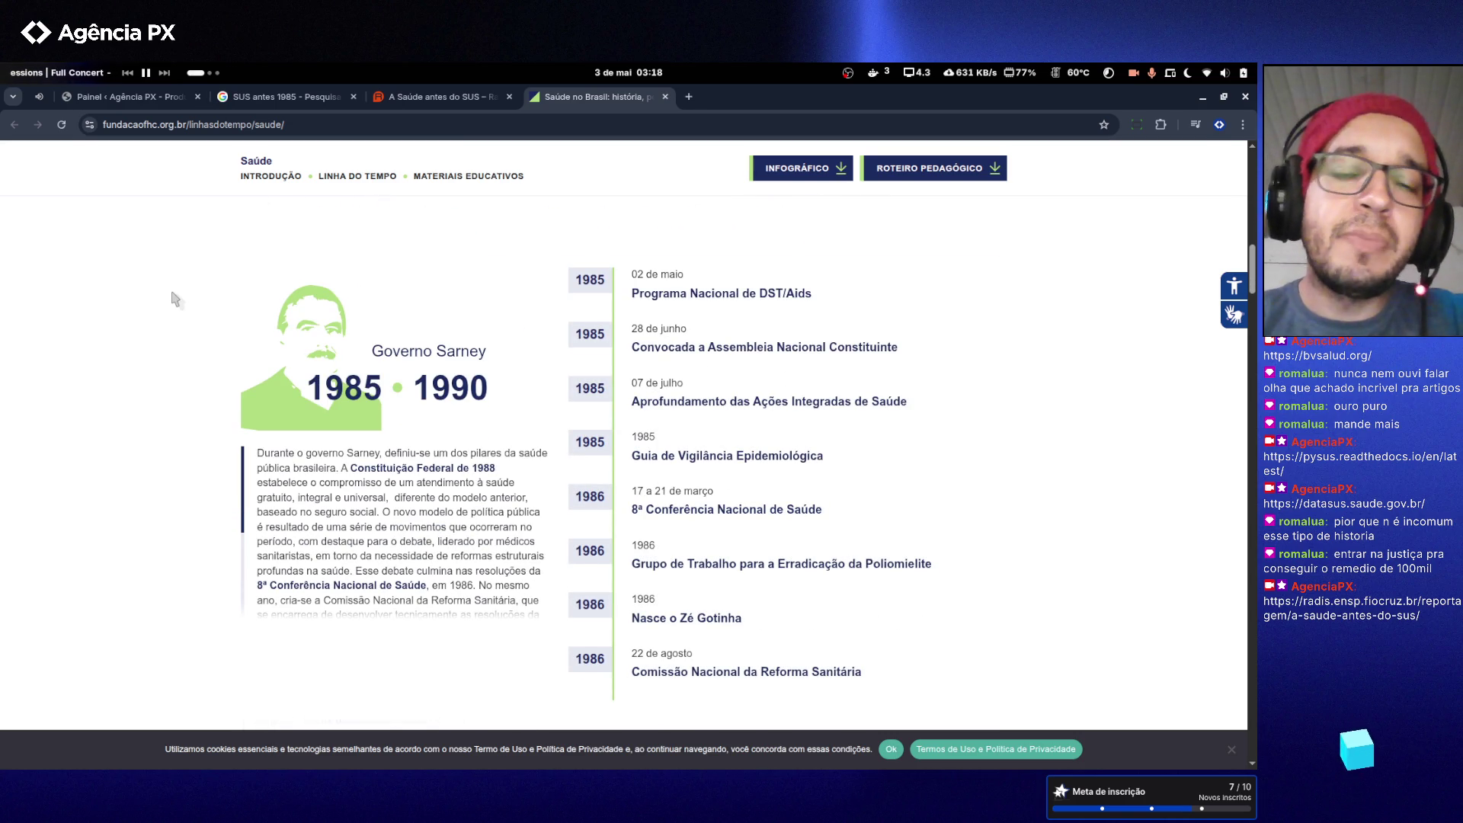
scroll(175, 299, down, 2)
scroll(175, 299, down, 4)
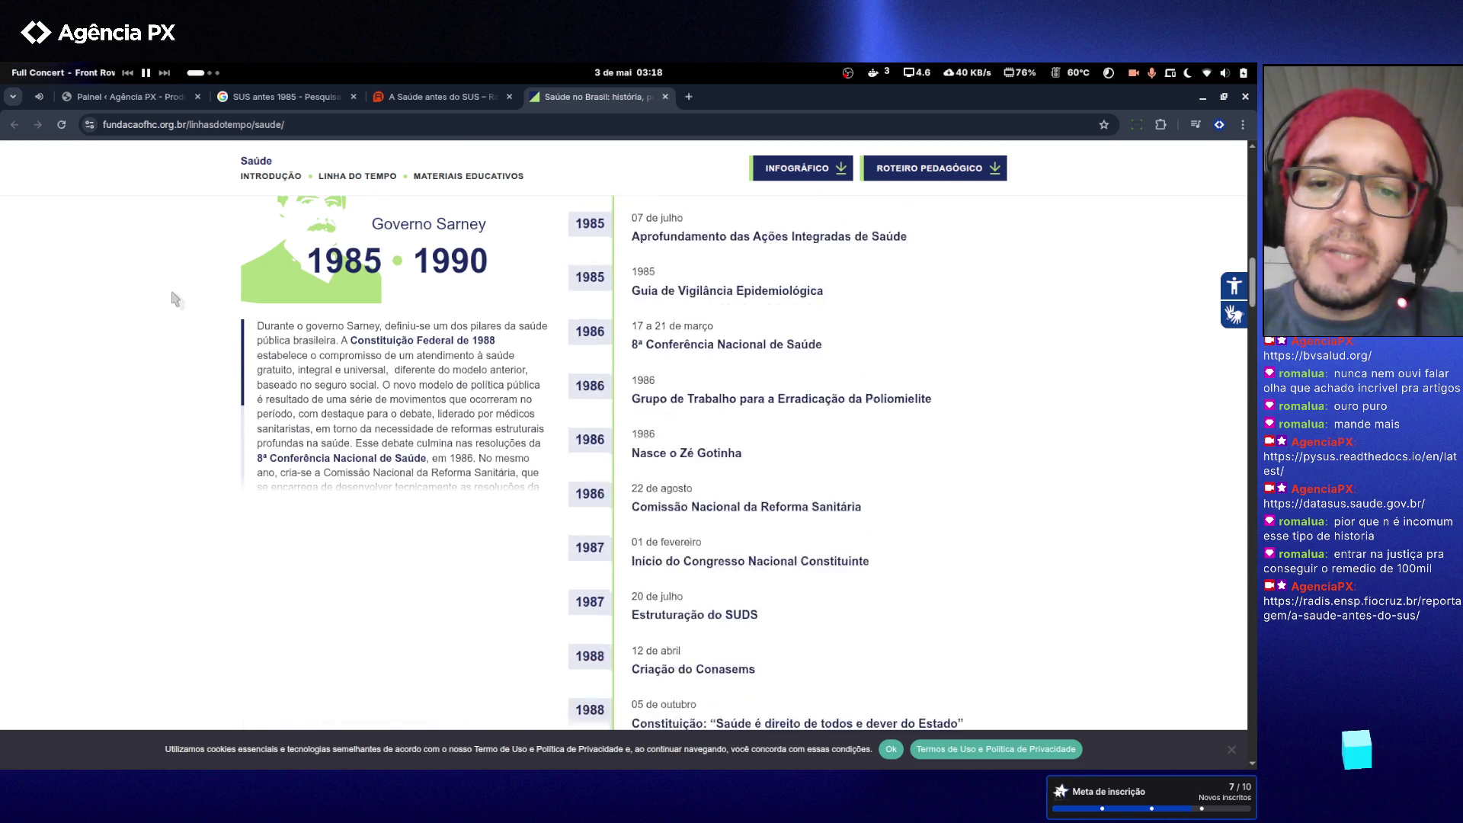
scroll(174, 299, down, 1)
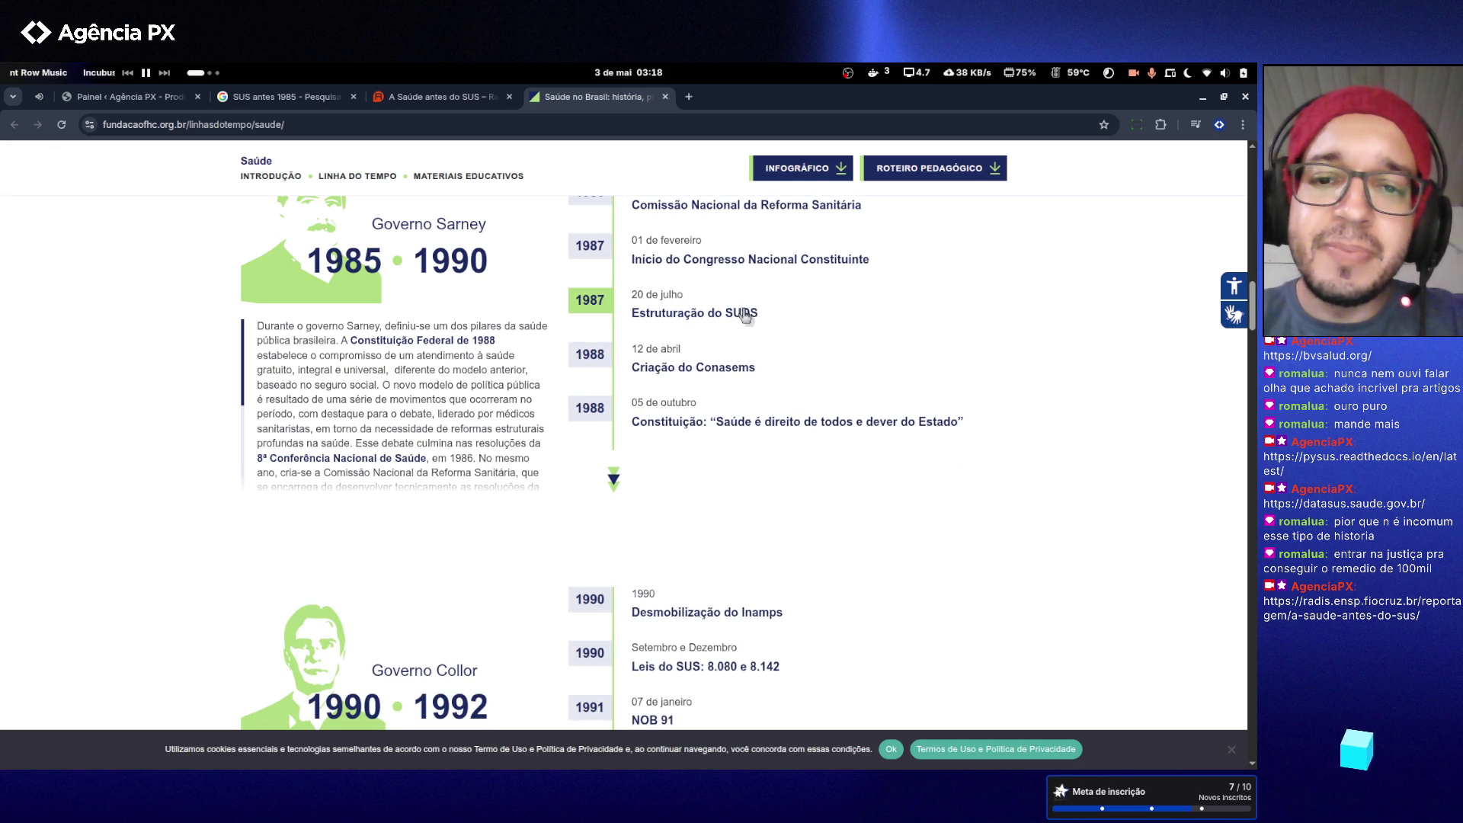
click(753, 314)
drag(820, 263, 730, 259)
click(774, 254)
- Deselect, then reselect the word 'SUDS' in the Estruturação do SUDS modal title
click(754, 260)
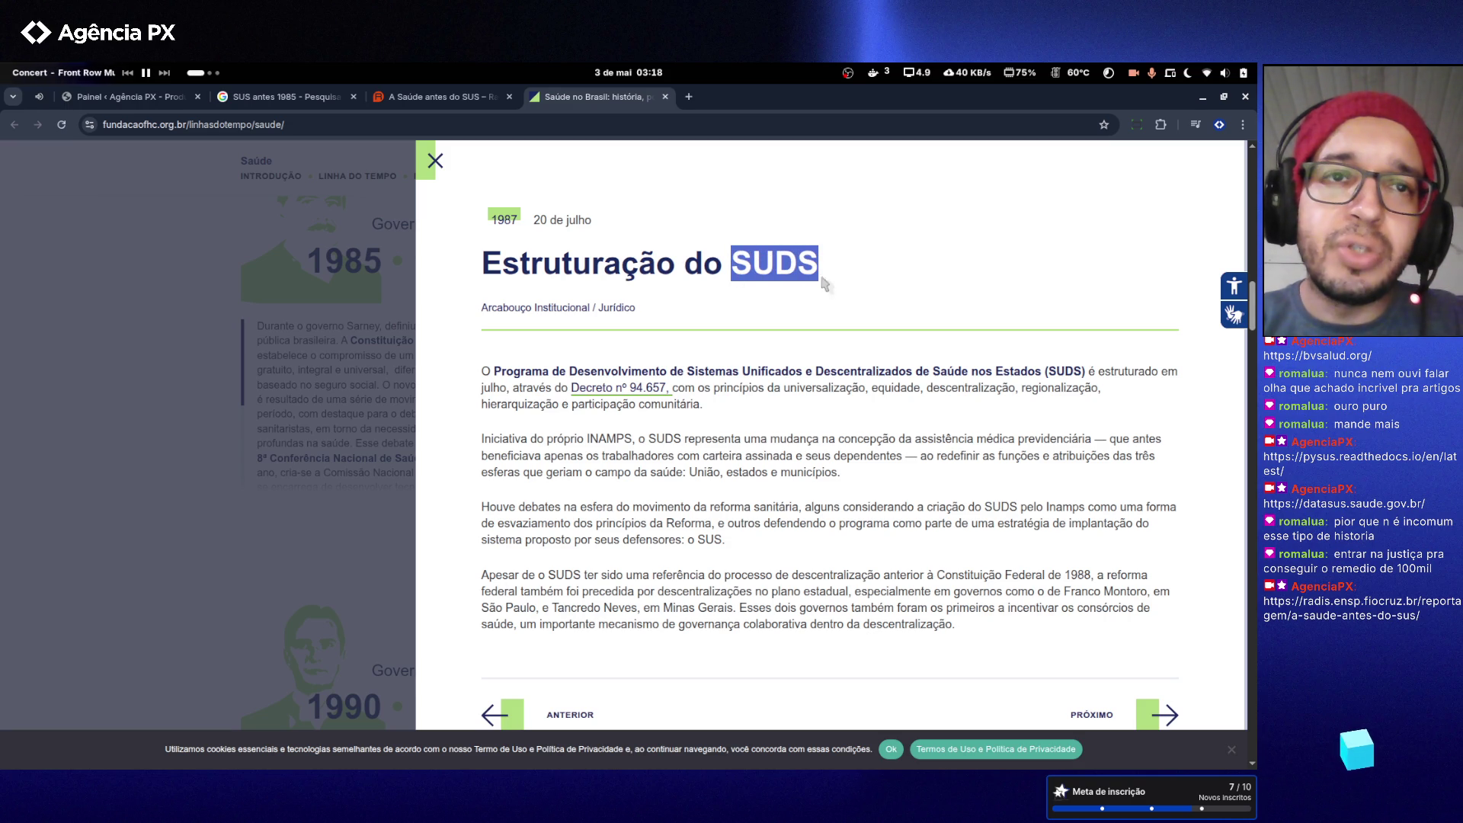
click(825, 274)
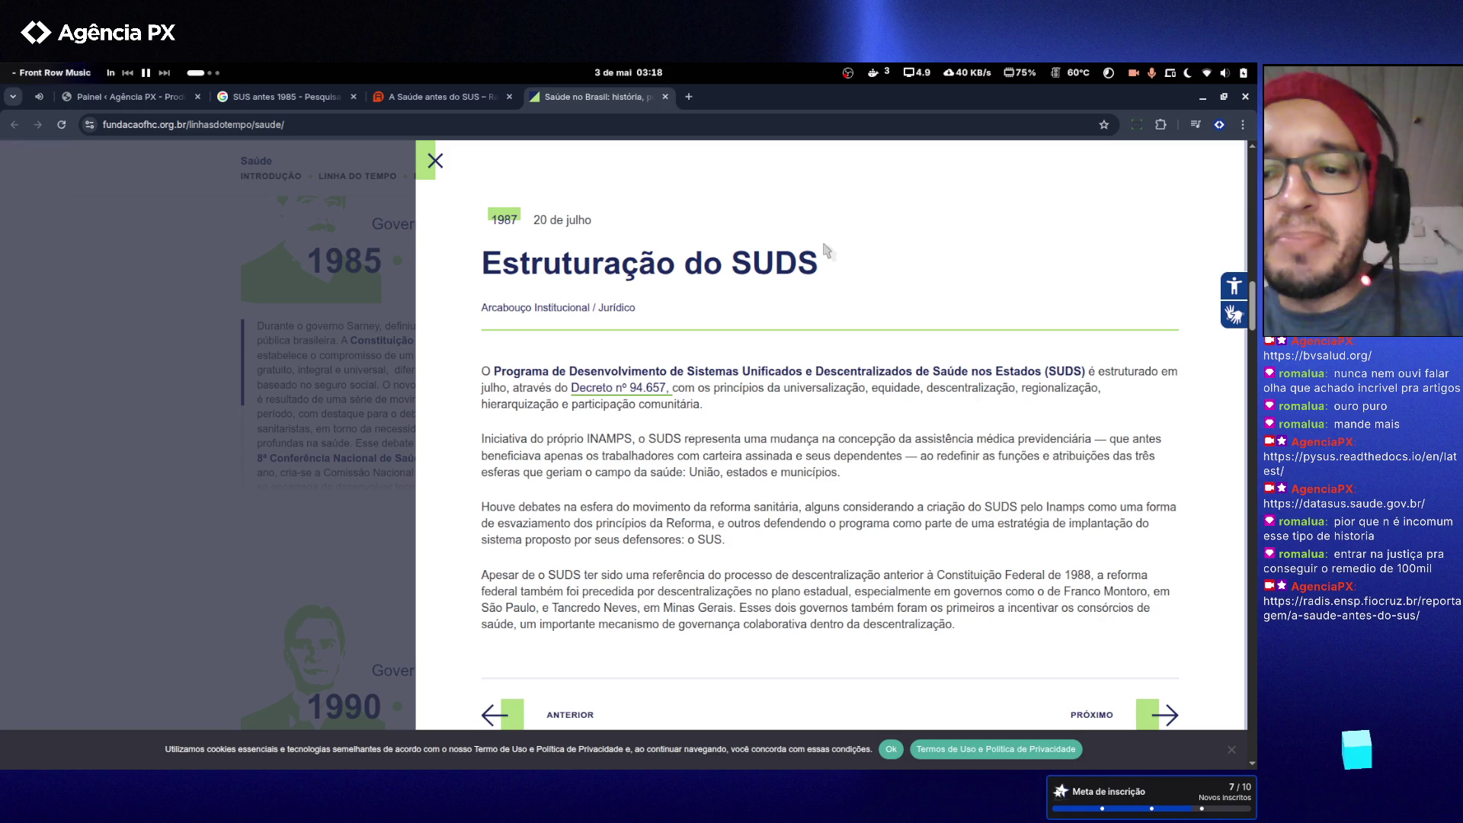
drag(825, 265, 730, 263)
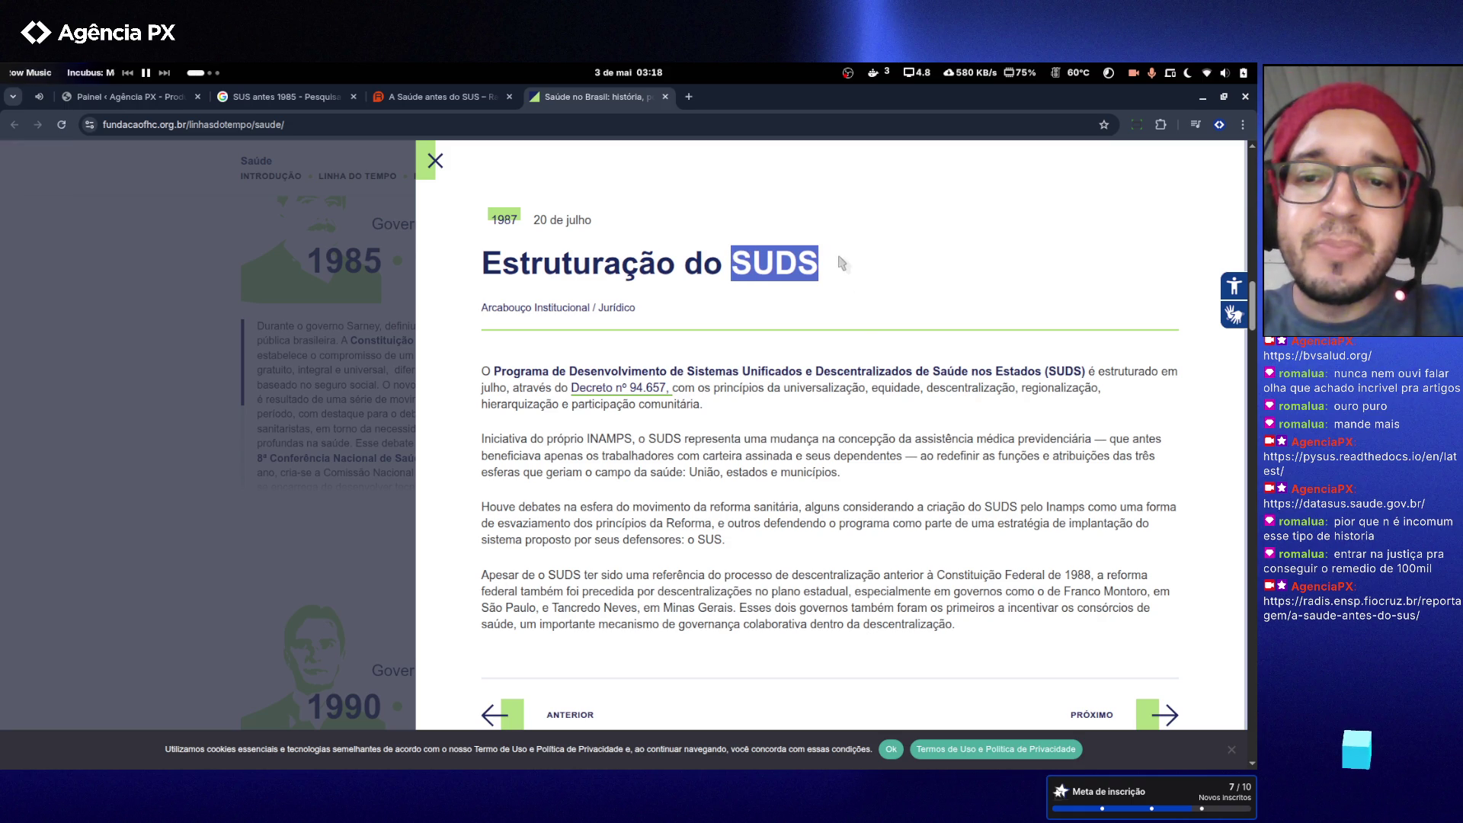
click(838, 265)
drag(821, 263, 740, 262)
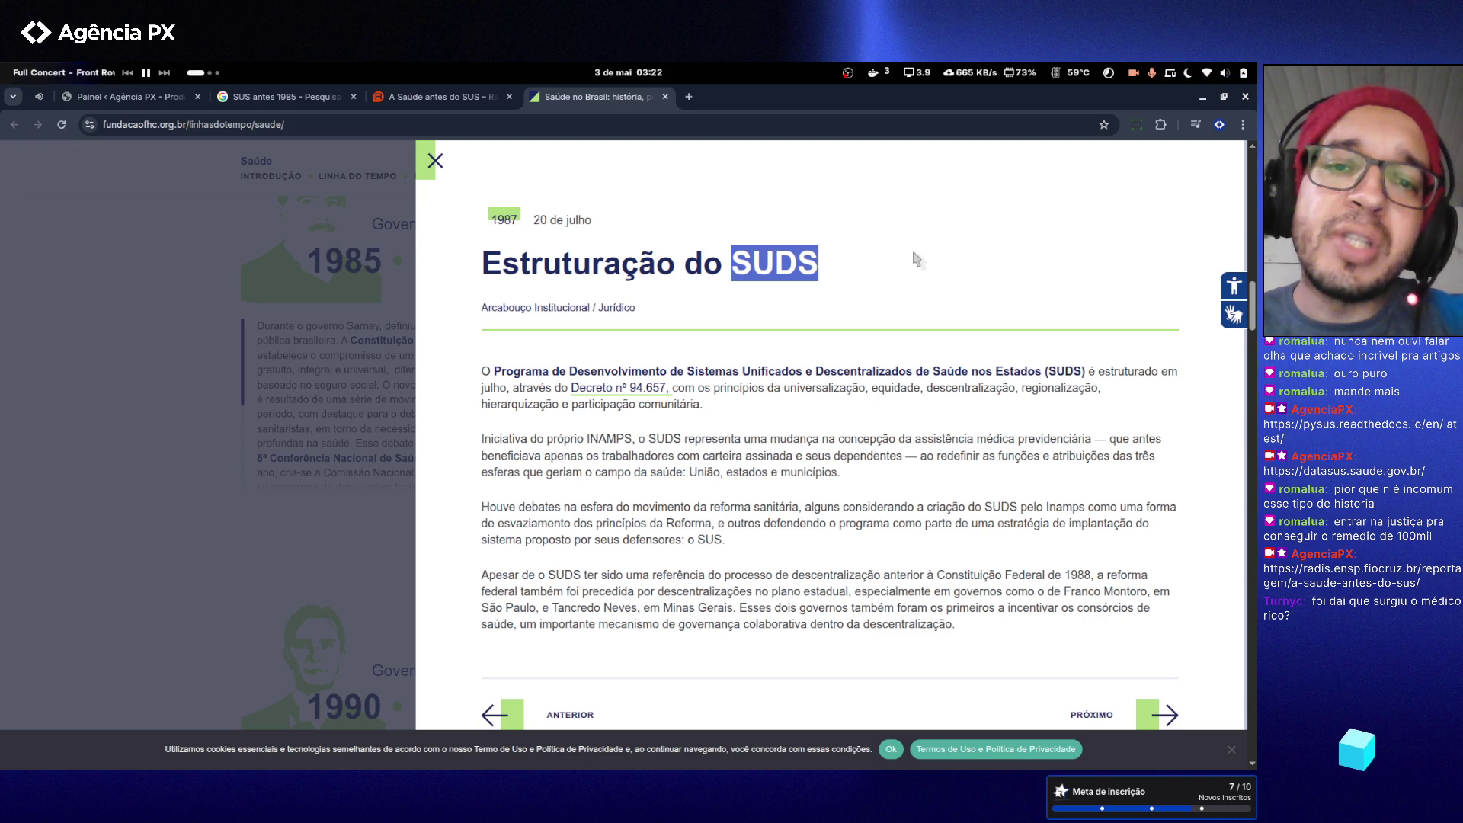
- Close the Estruturação do SUDS details modal with its X
click(151, 296)
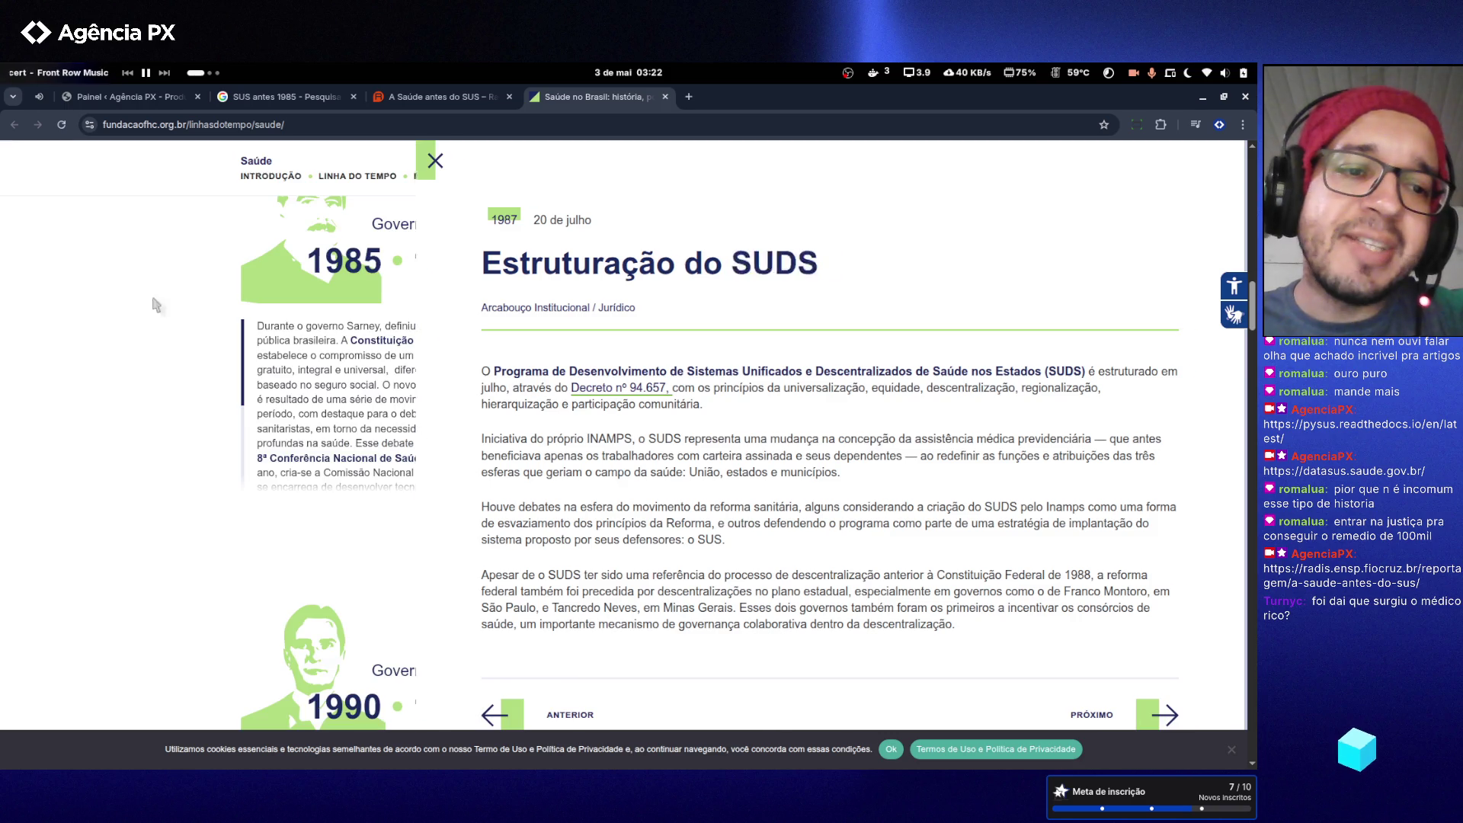
- Close the Saúde no Brasil tab, skim the Radis article, then close that tab too
click(665, 97)
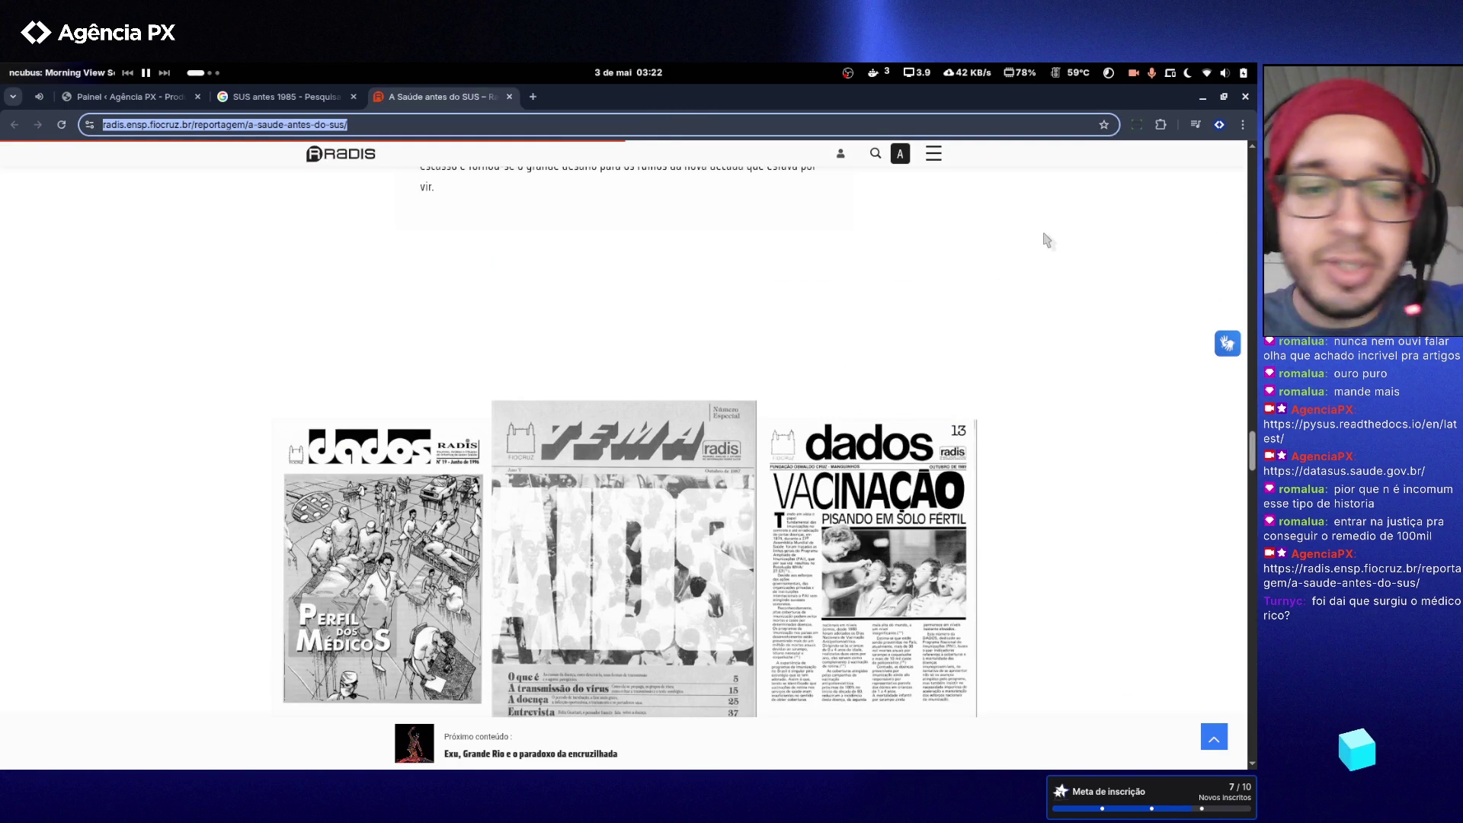
click(1044, 253)
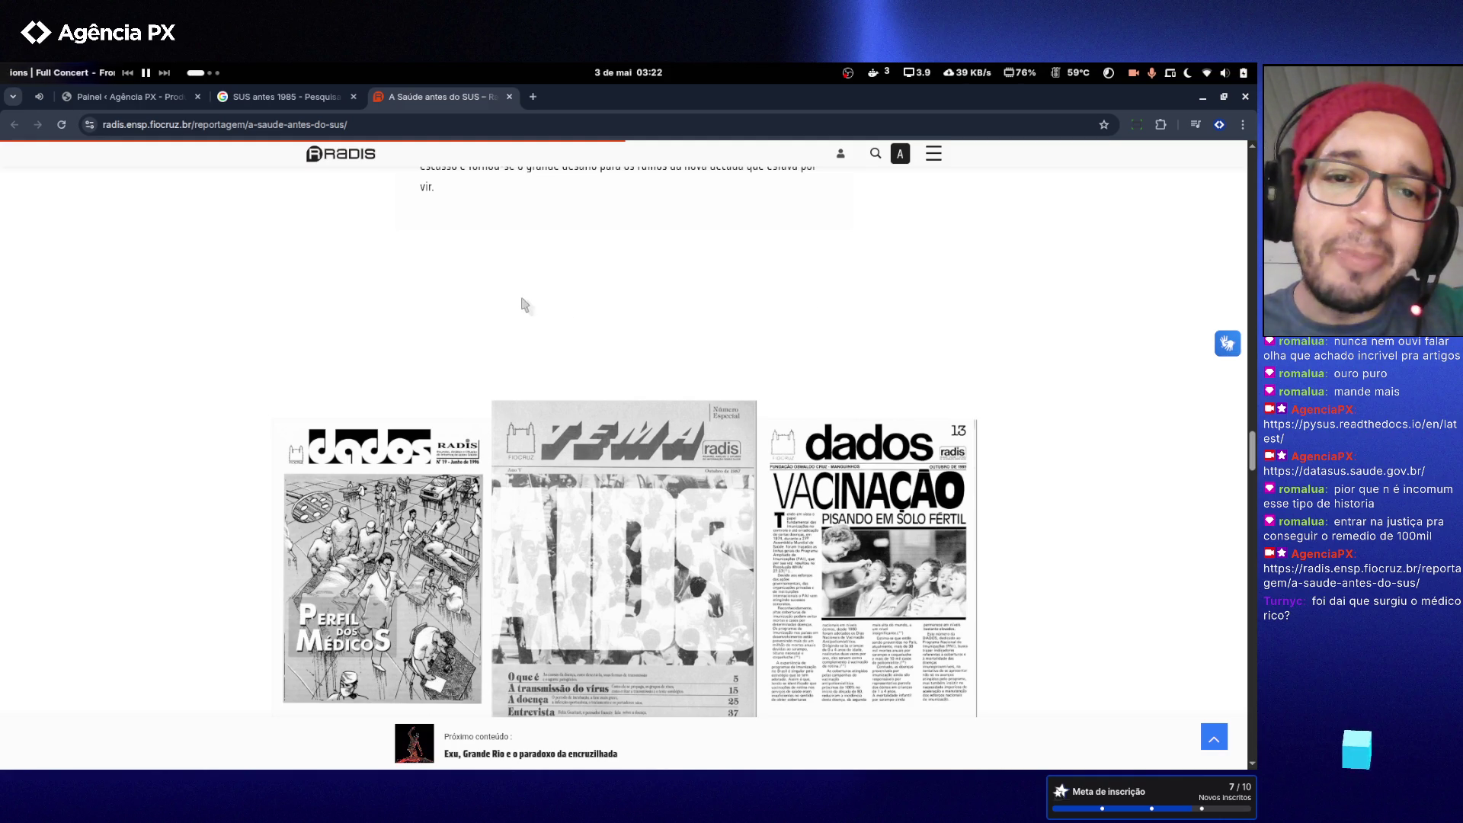
scroll(305, 265, down, 6)
scroll(304, 264, down, 15)
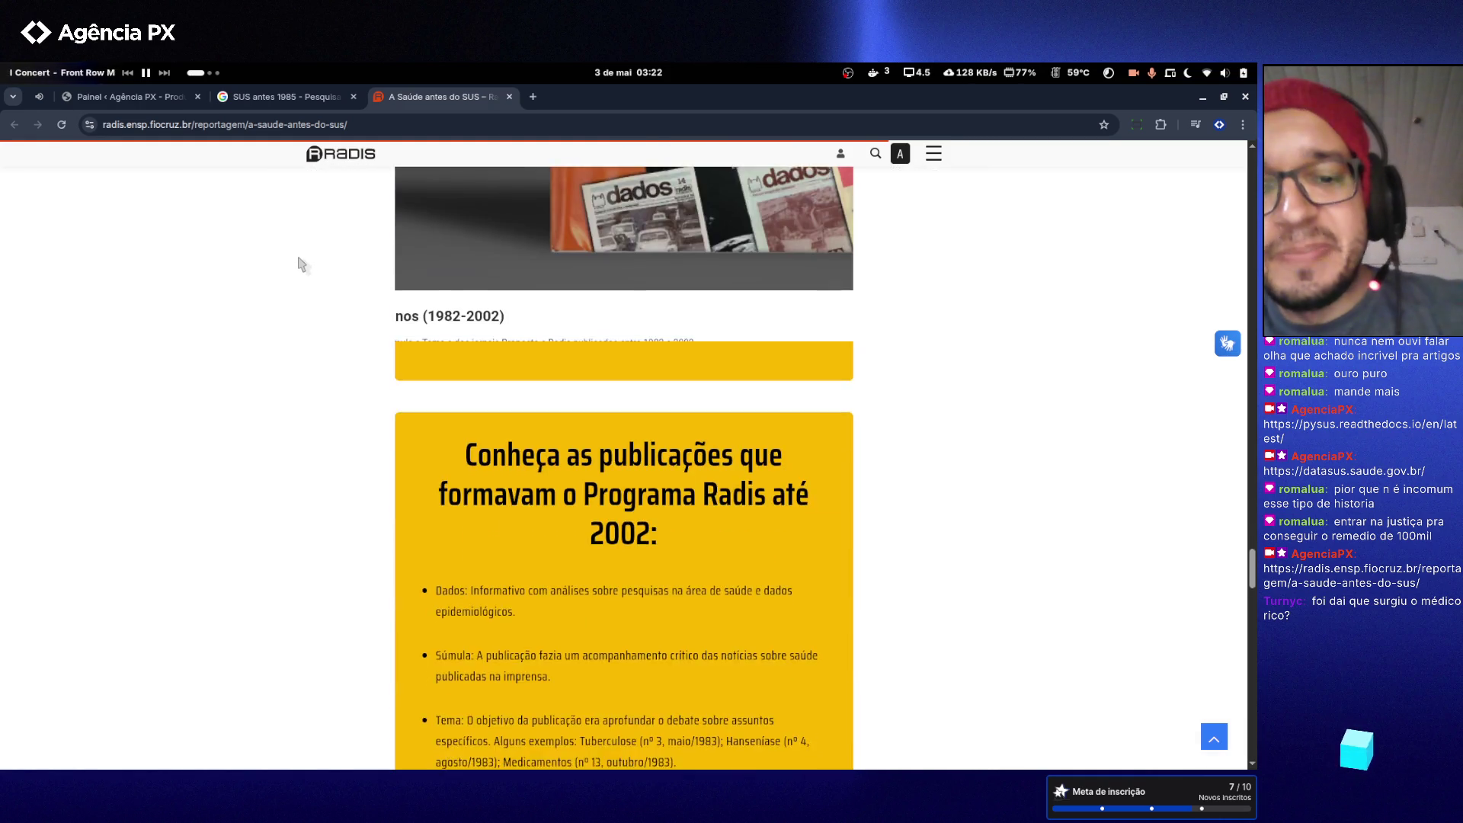
scroll(300, 264, down, 6)
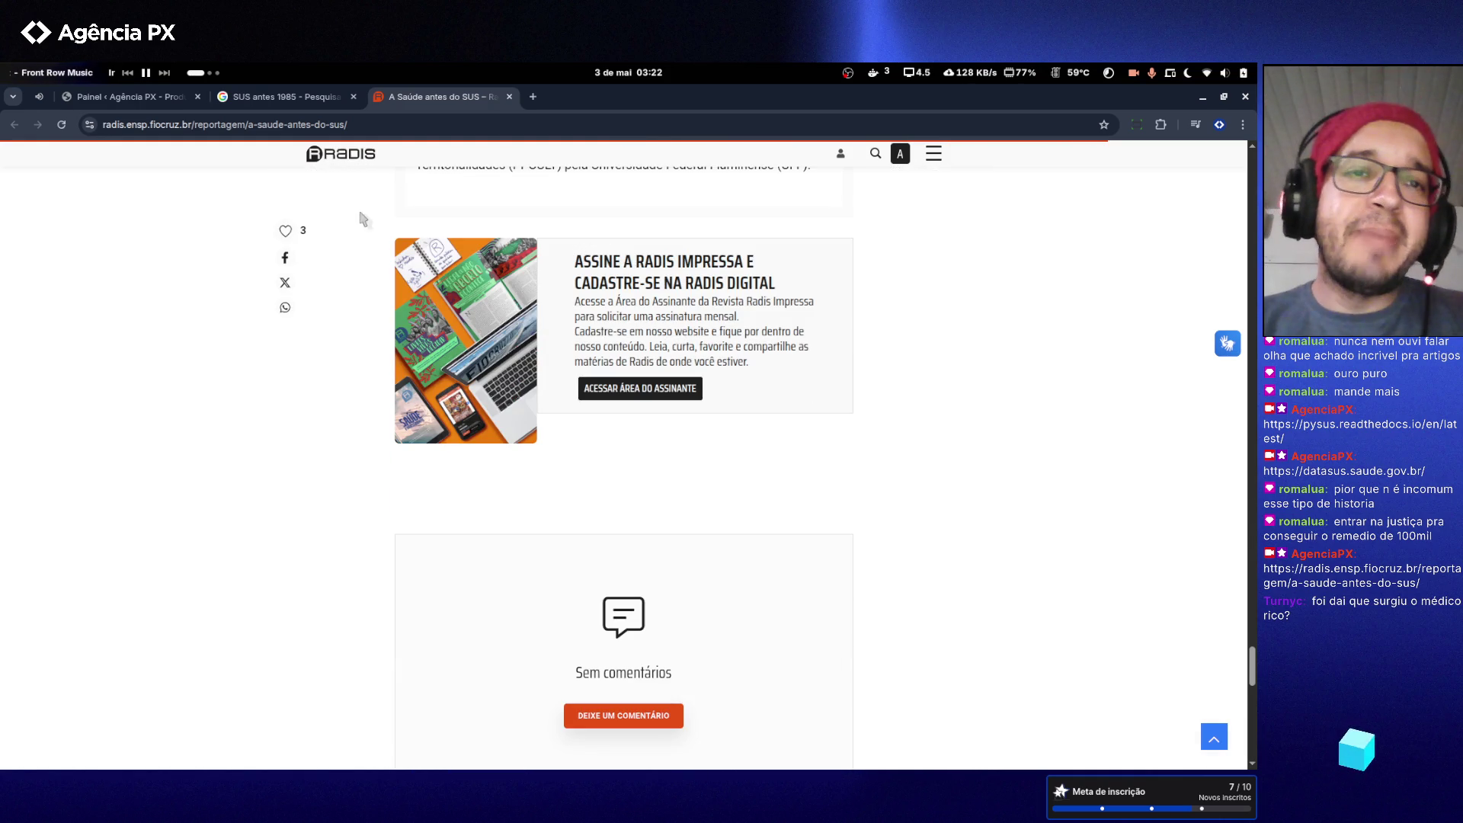
click(510, 96)
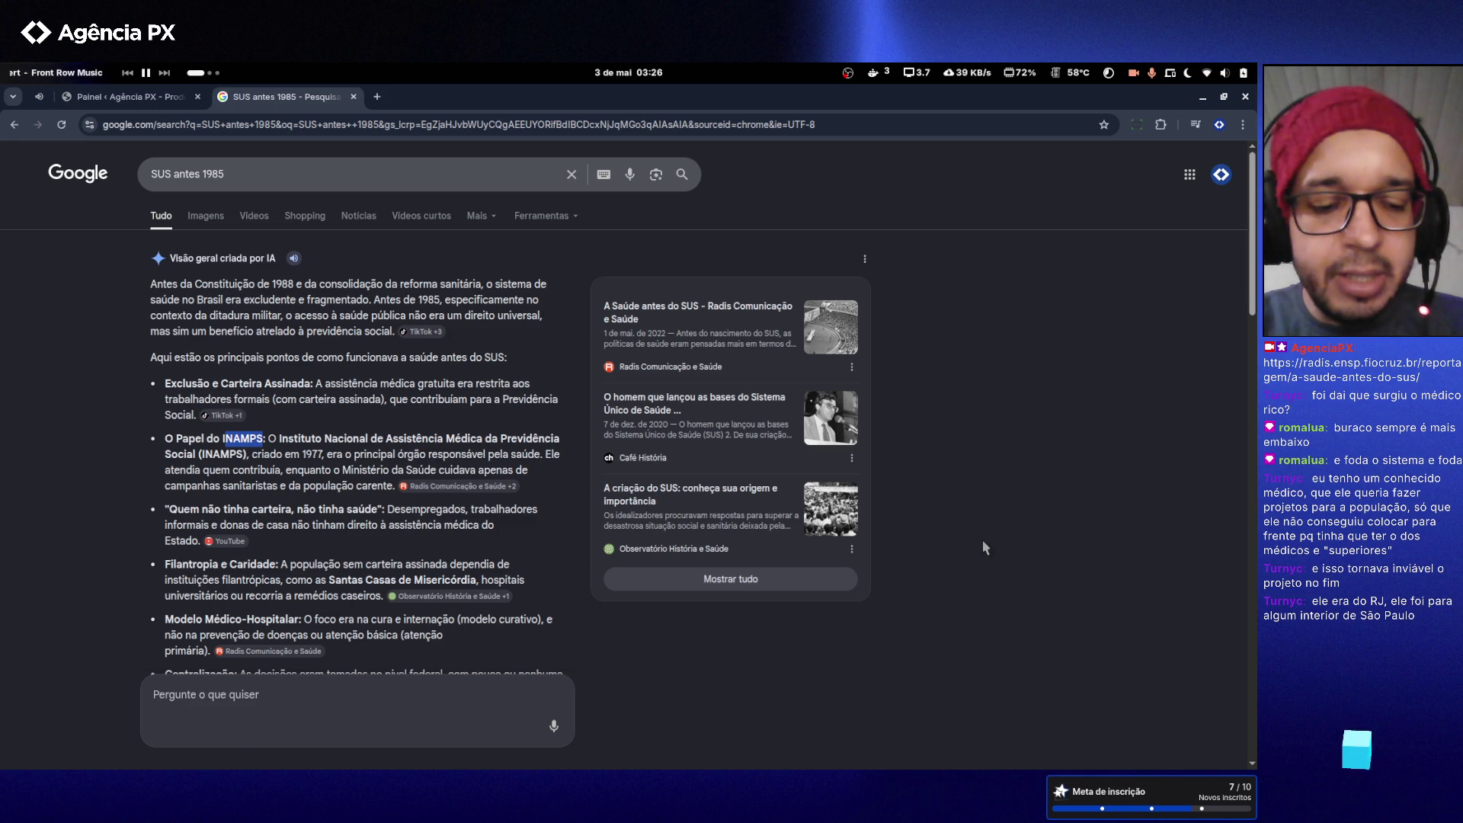
key(super)
text(wha)
key(Return)
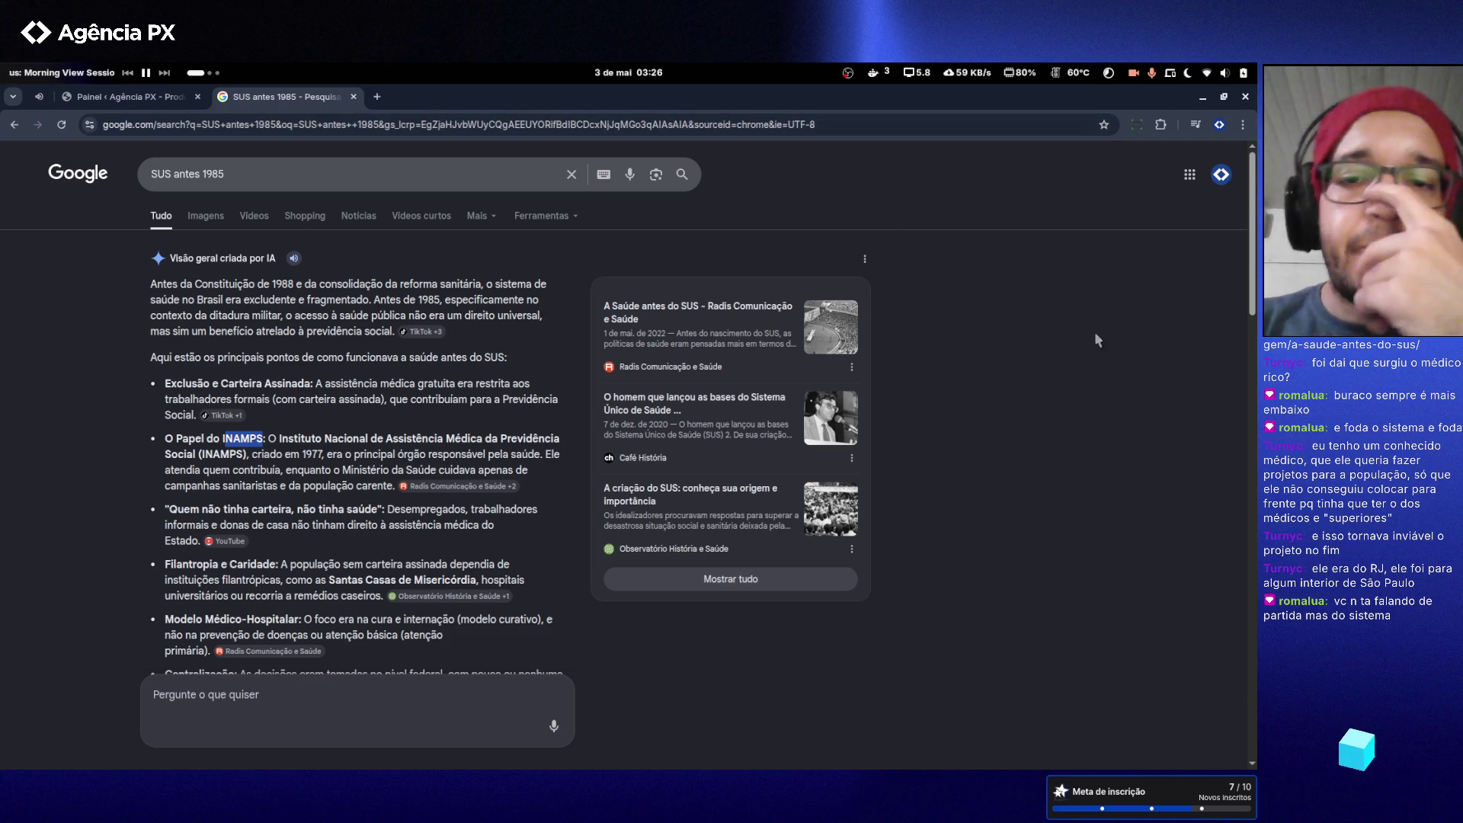
click(1045, 292)
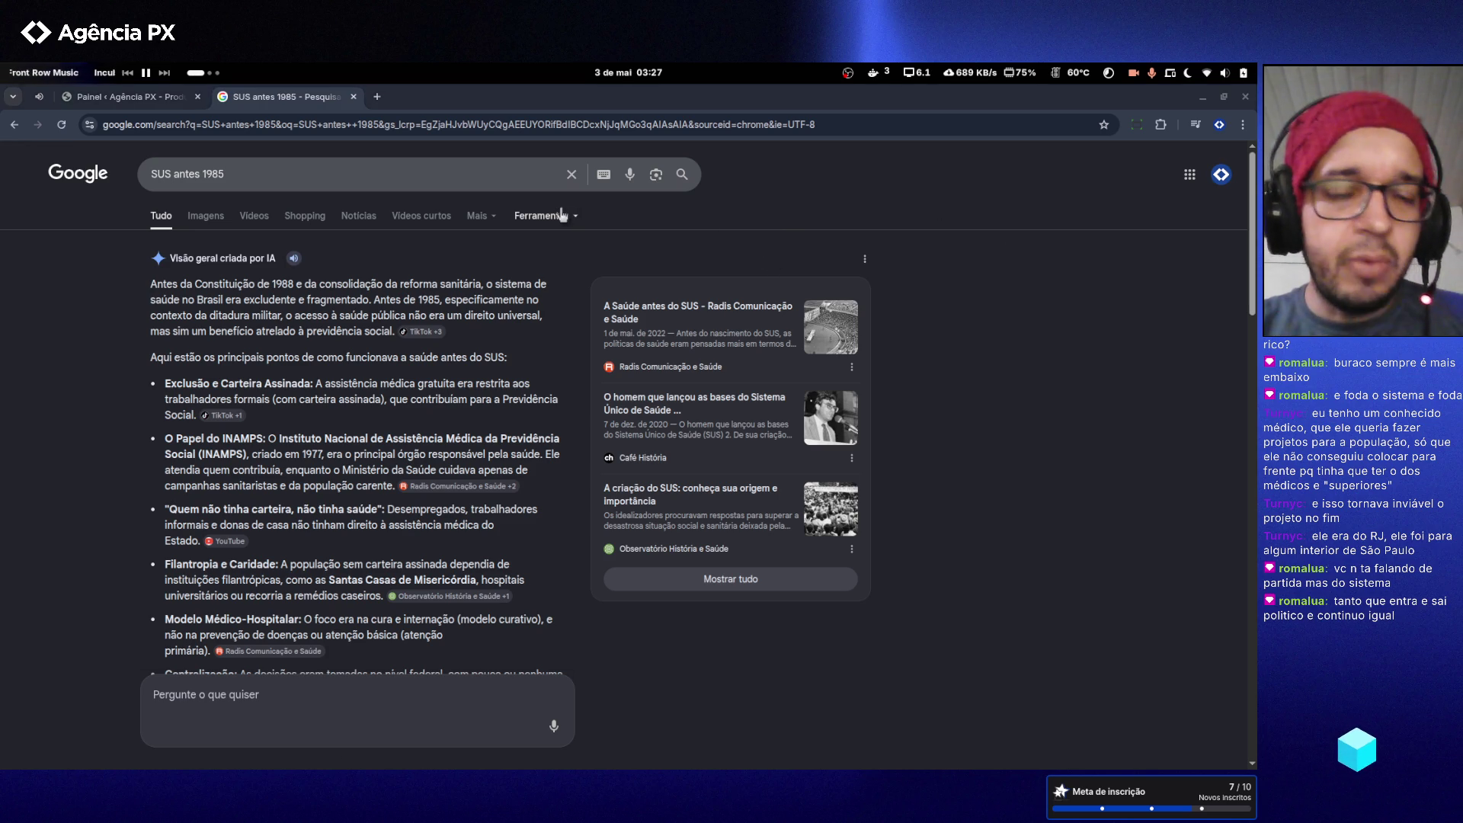
- Open the file manager and go into Academias › Ufra › Disciplinas
key(super+e)
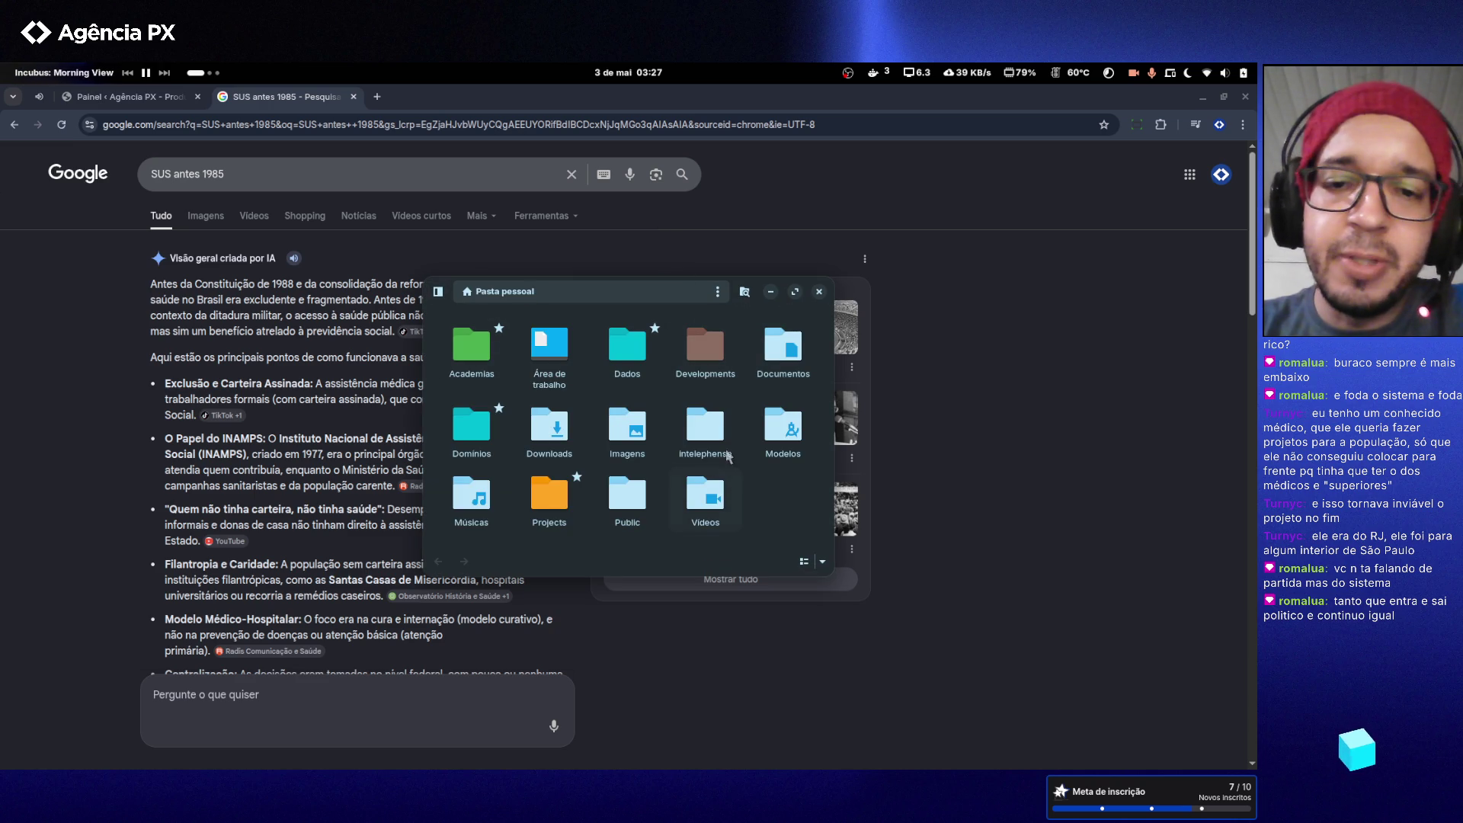
double_click(474, 360)
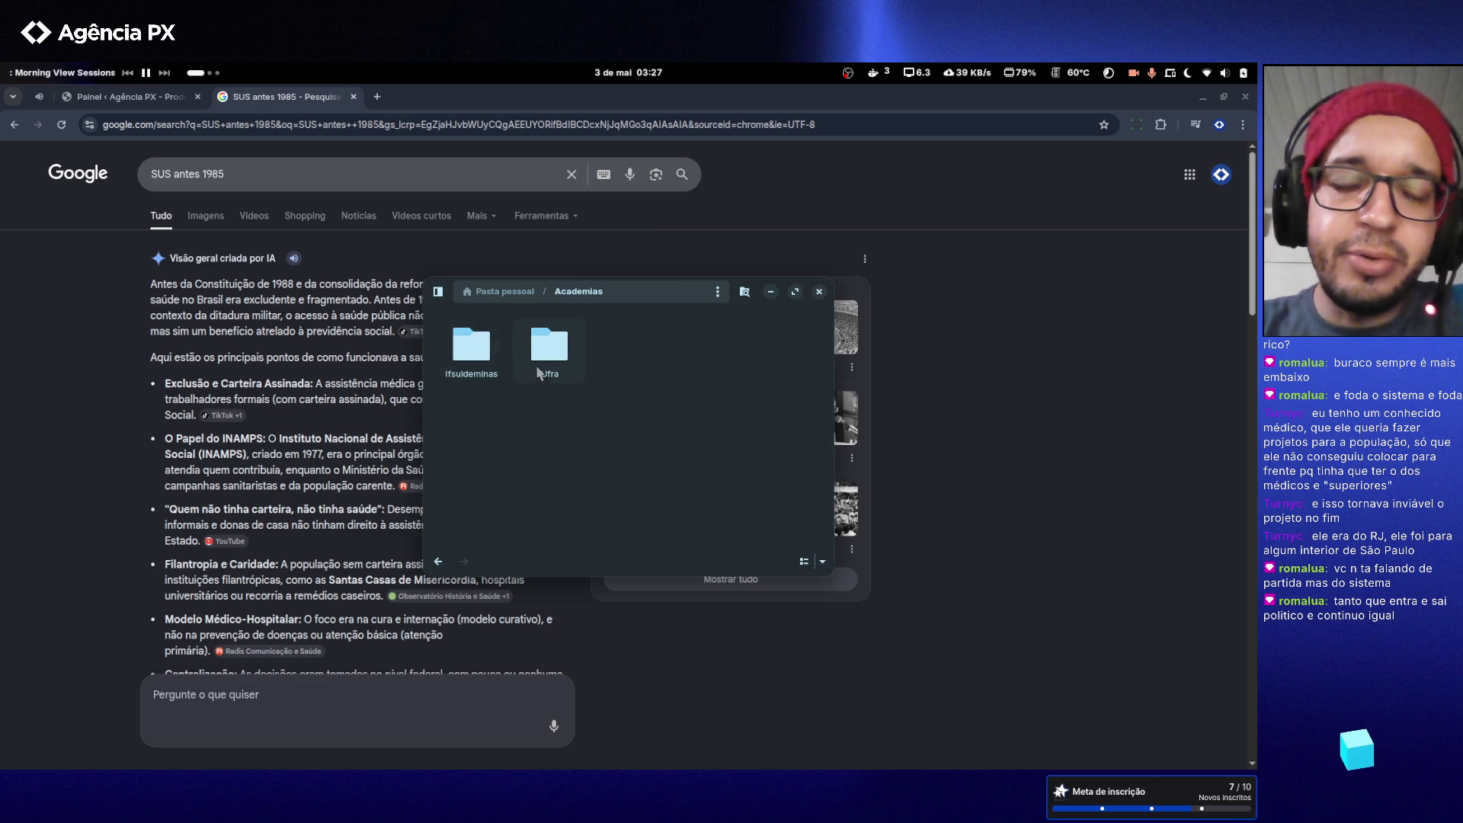
double_click(549, 359)
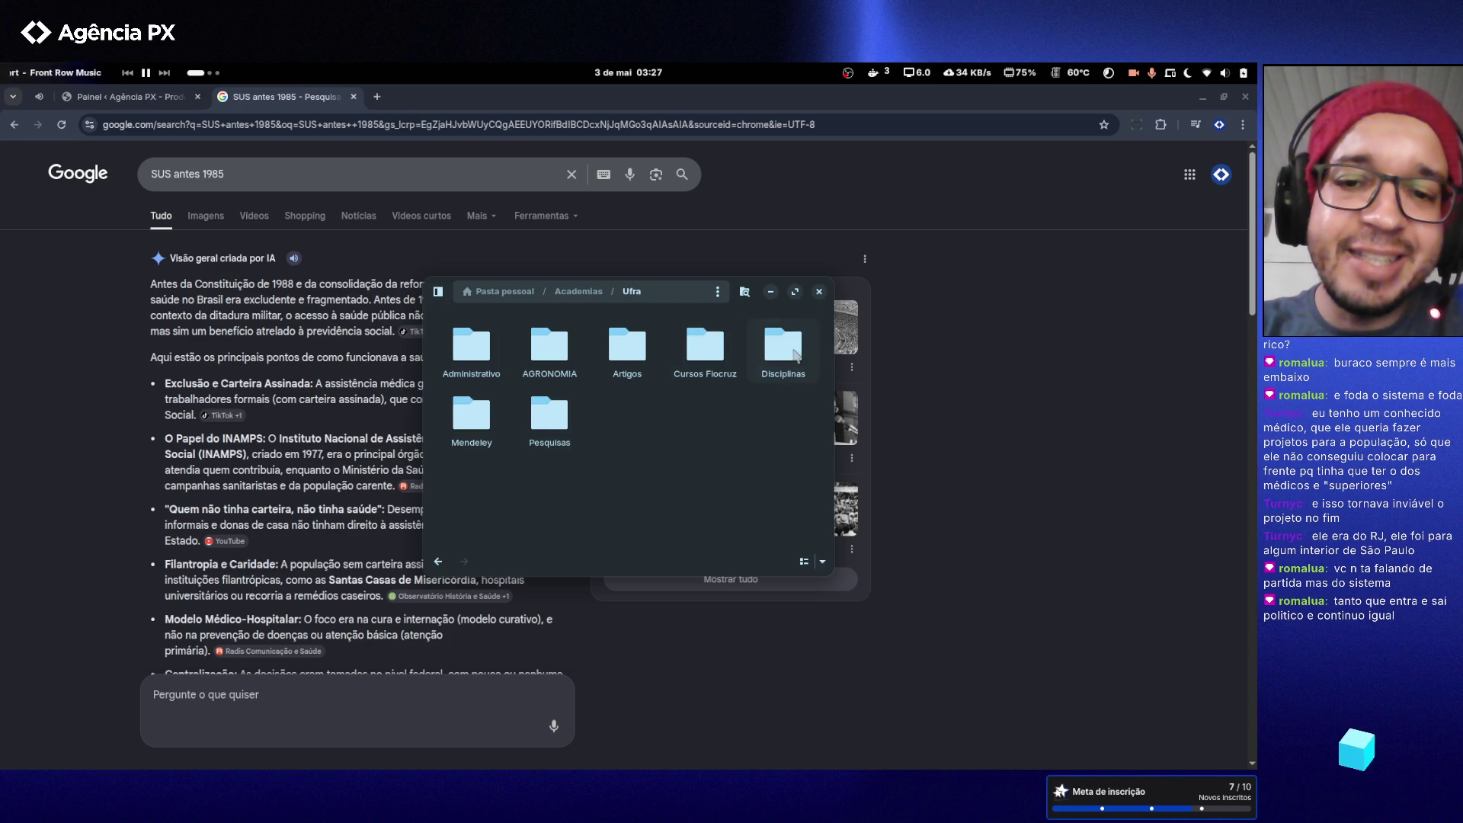
double_click(782, 346)
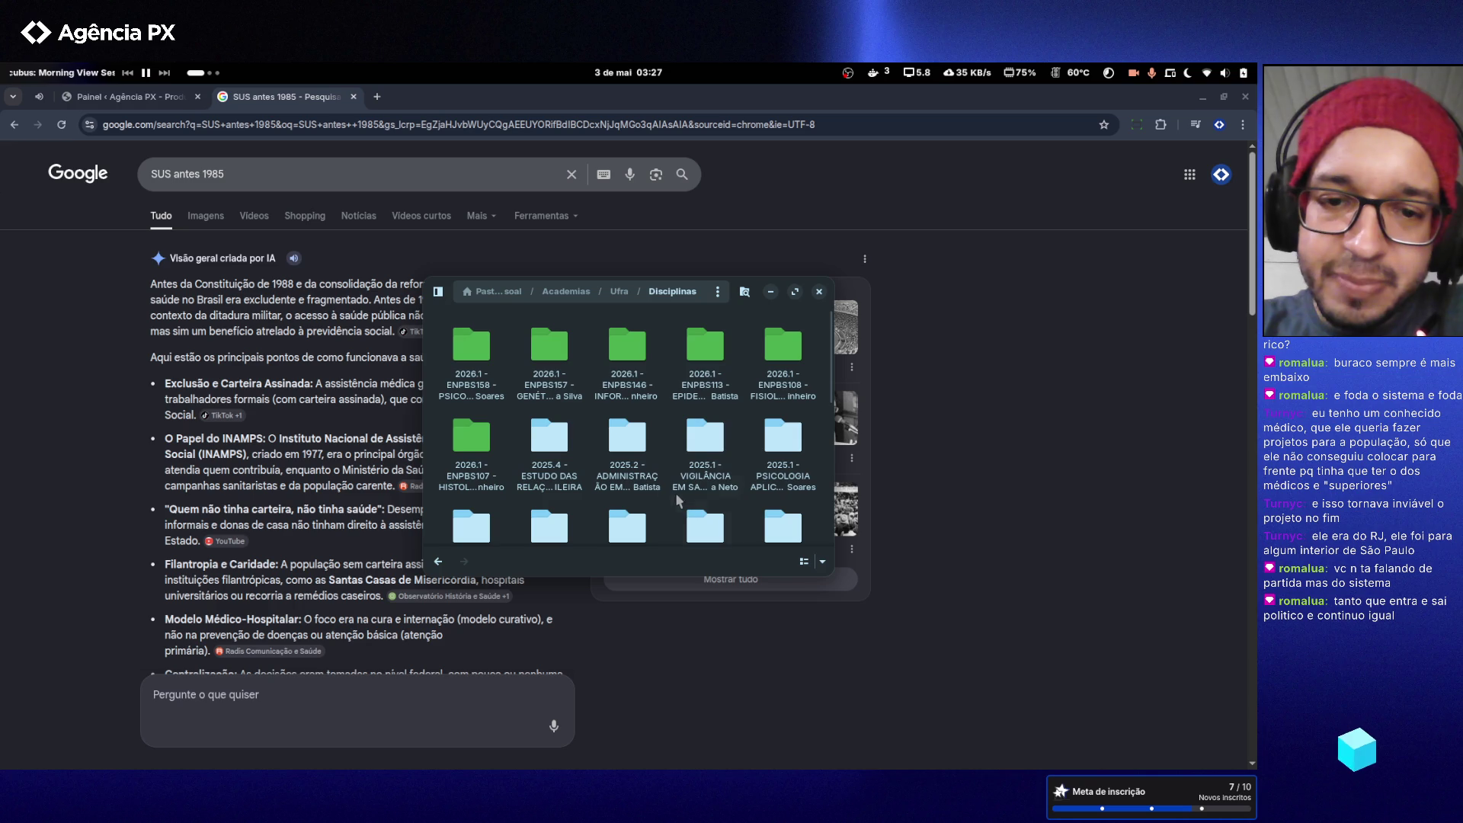
- Open the 2025.4 course's Referências › Livros folder in list view, with the window widened
scroll(564, 475, down, 1)
scroll(564, 475, down, 1)
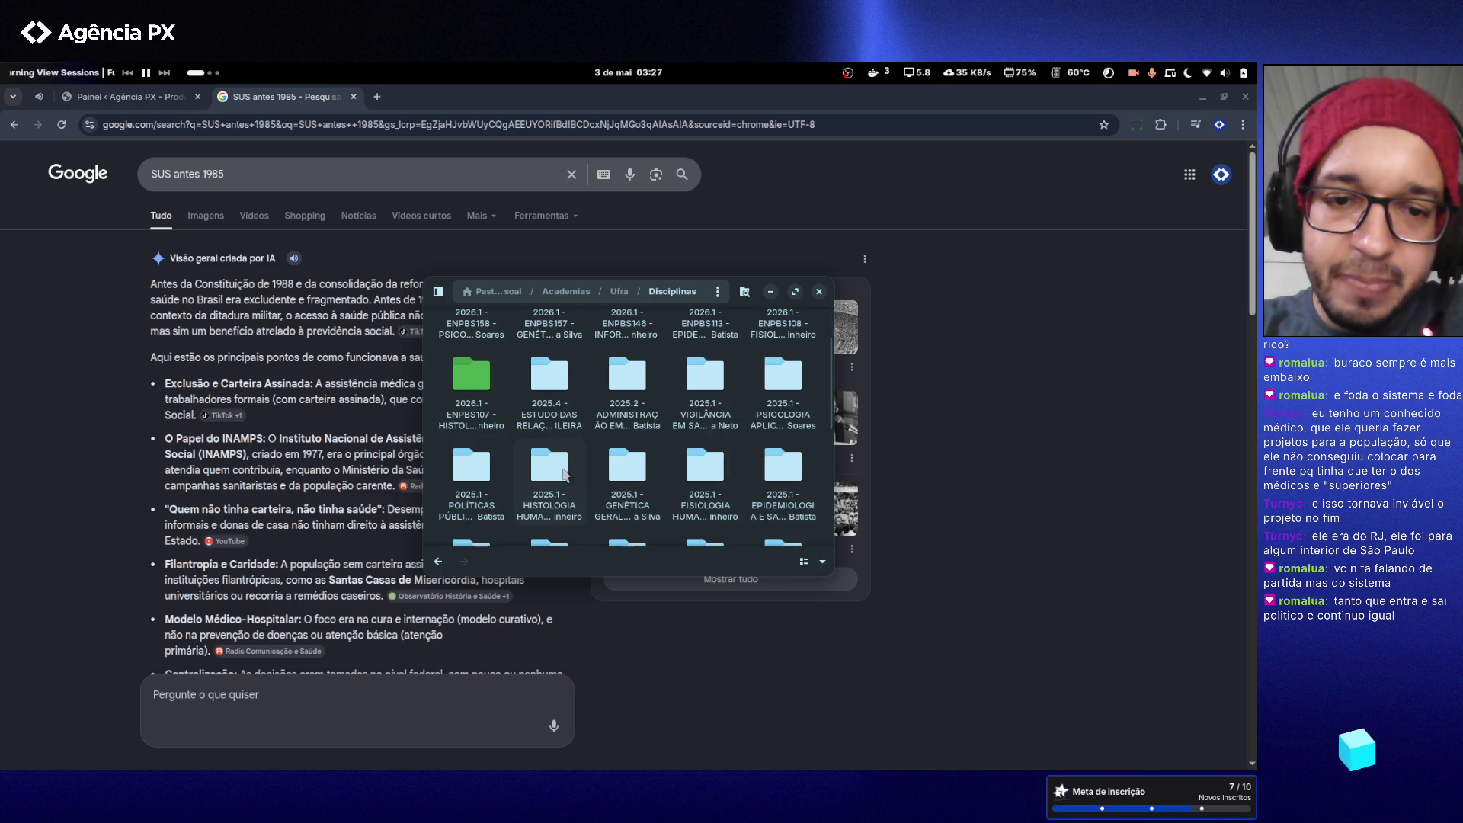
double_click(546, 429)
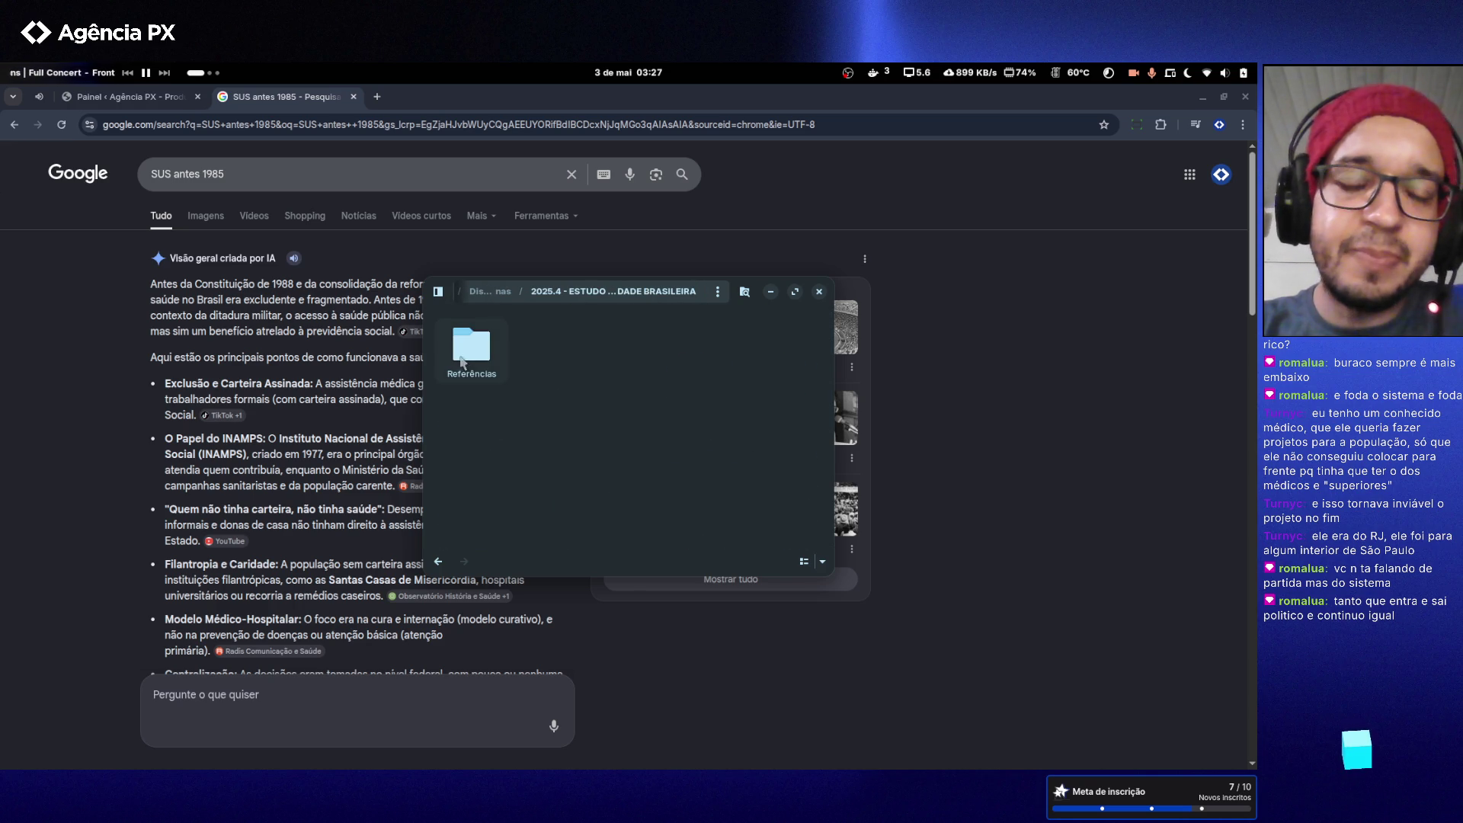
double_click(463, 361)
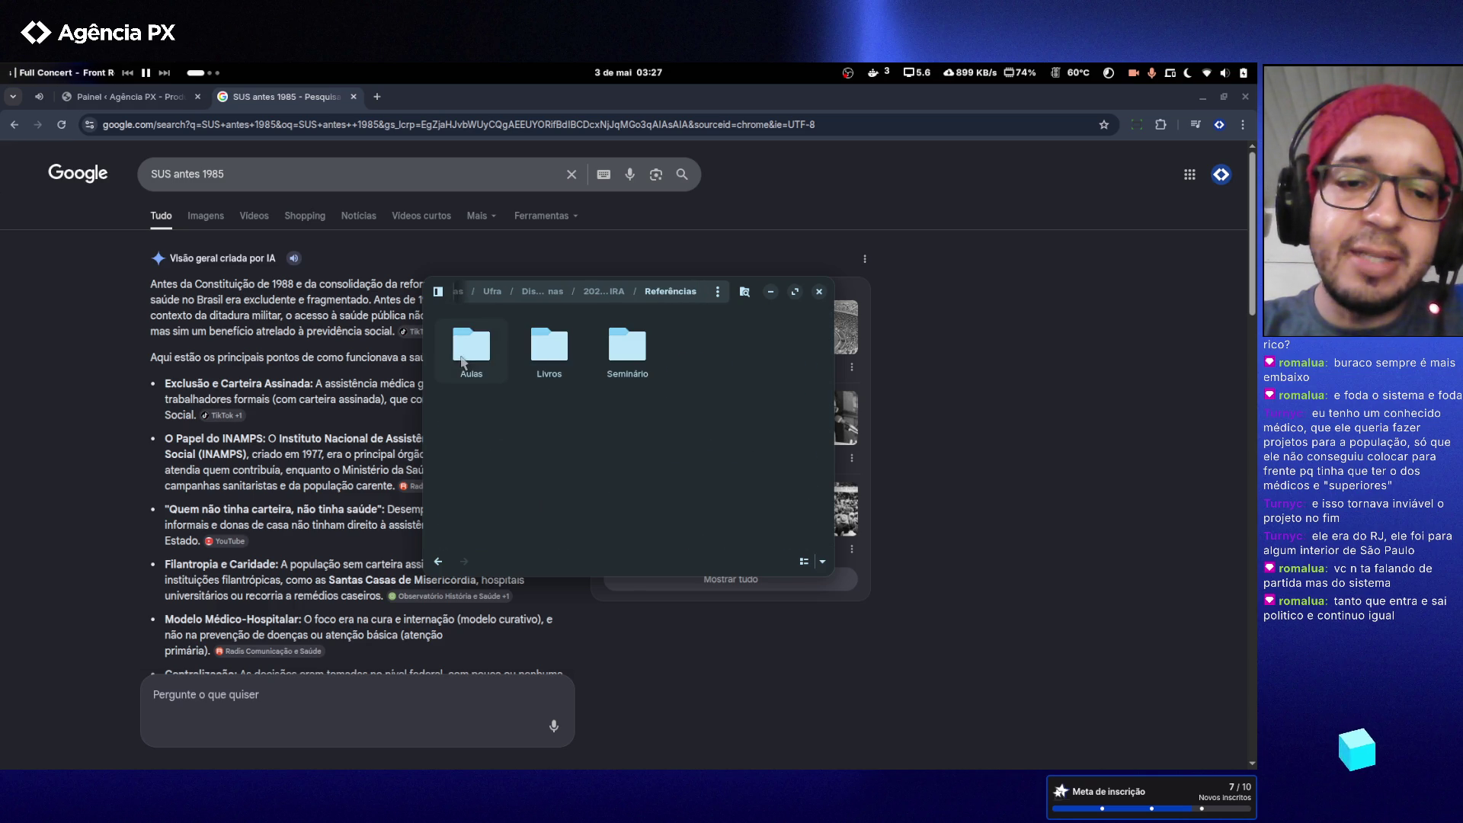
double_click(552, 357)
click(803, 561)
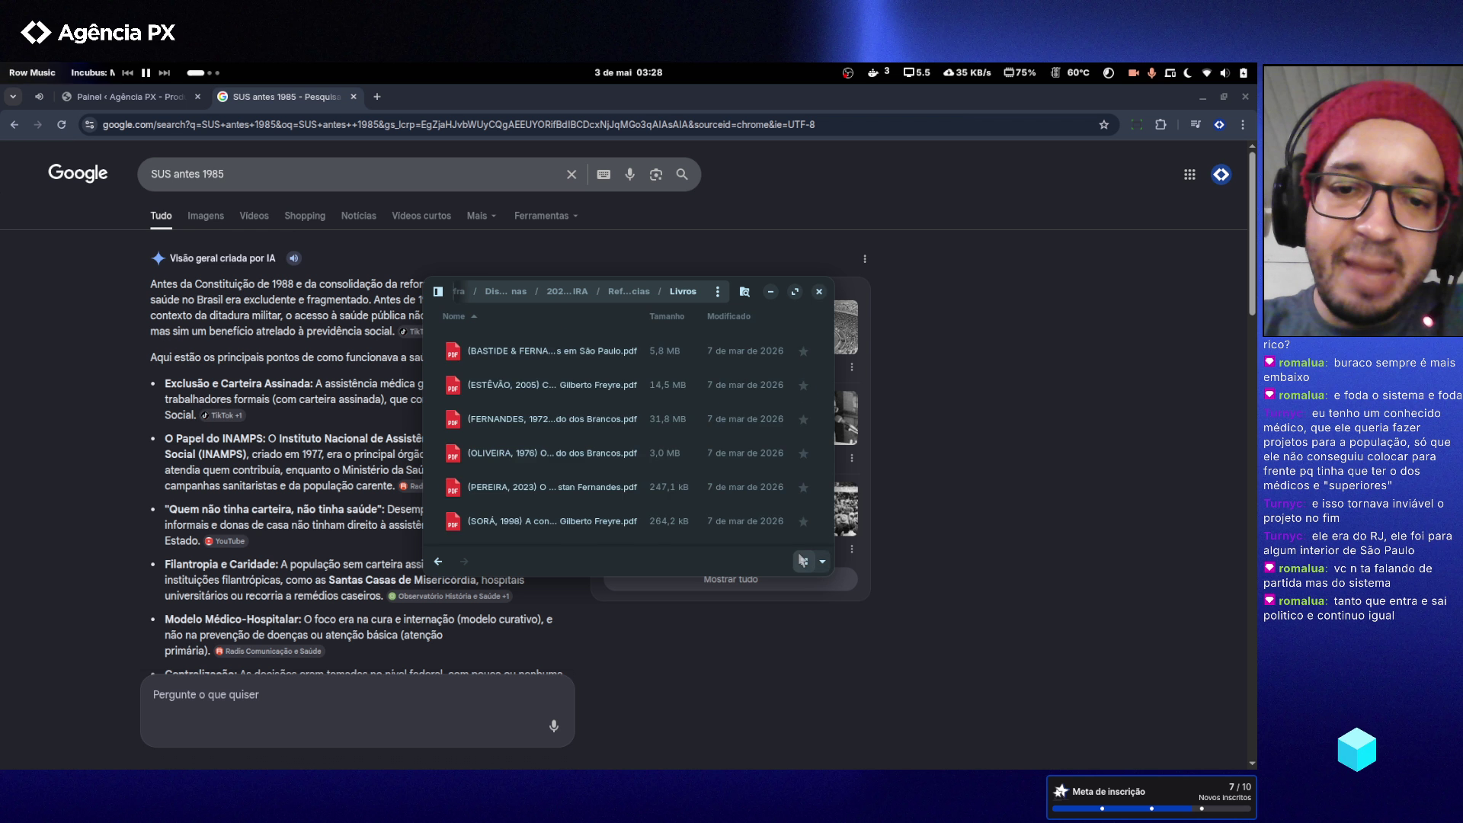
mouse_move(832, 583)
mouse_down()
mouse_move(925, 666)
mouse_move(988, 694)
mouse_move(1109, 581)
mouse_move(1198, 562)
mouse_up()
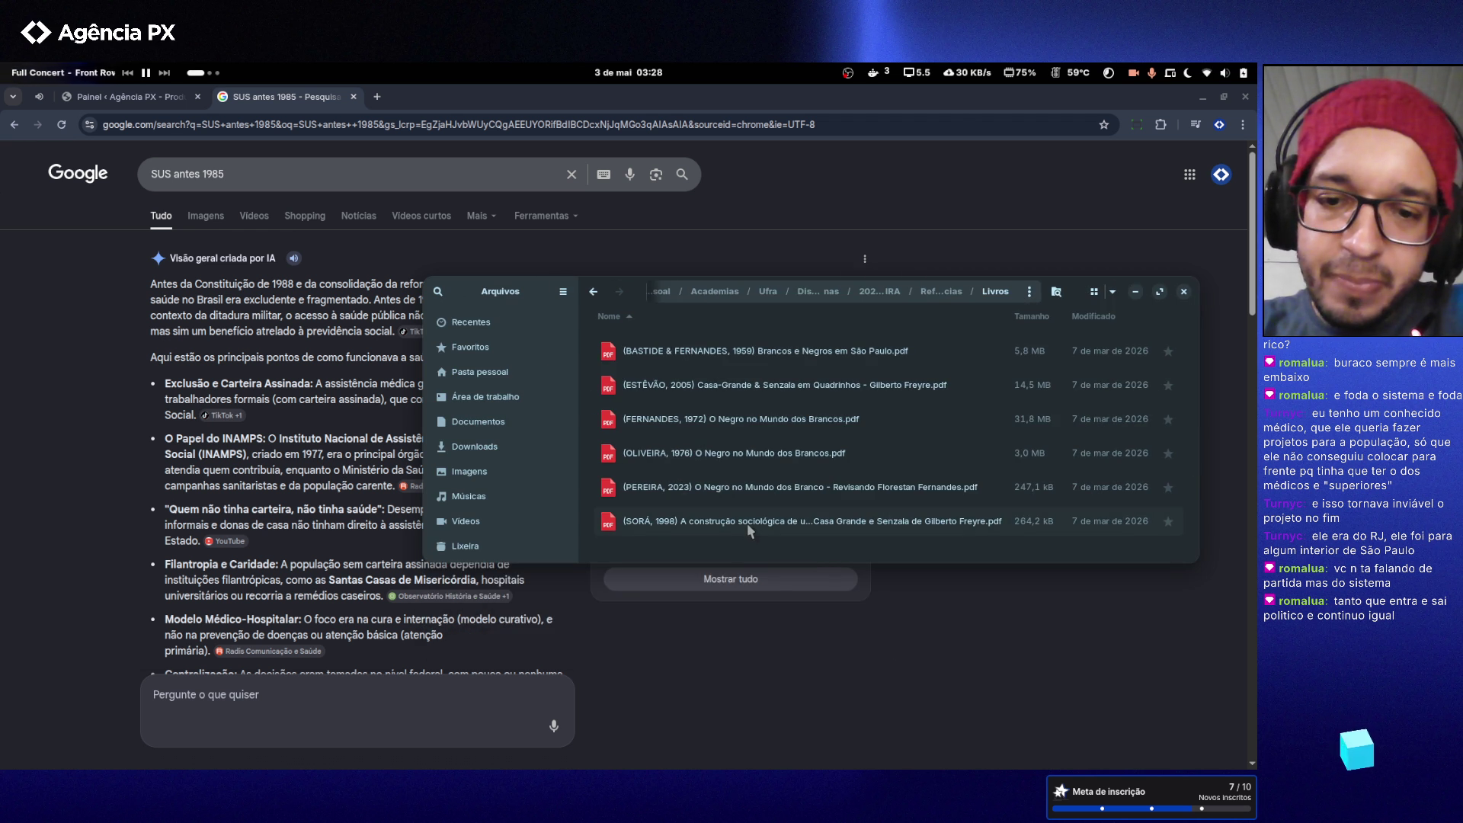
- Open '(FERNANDES, 1972) O Negro no Mundo dos Brancos.pdf' and zoom around its title spread
double_click(756, 419)
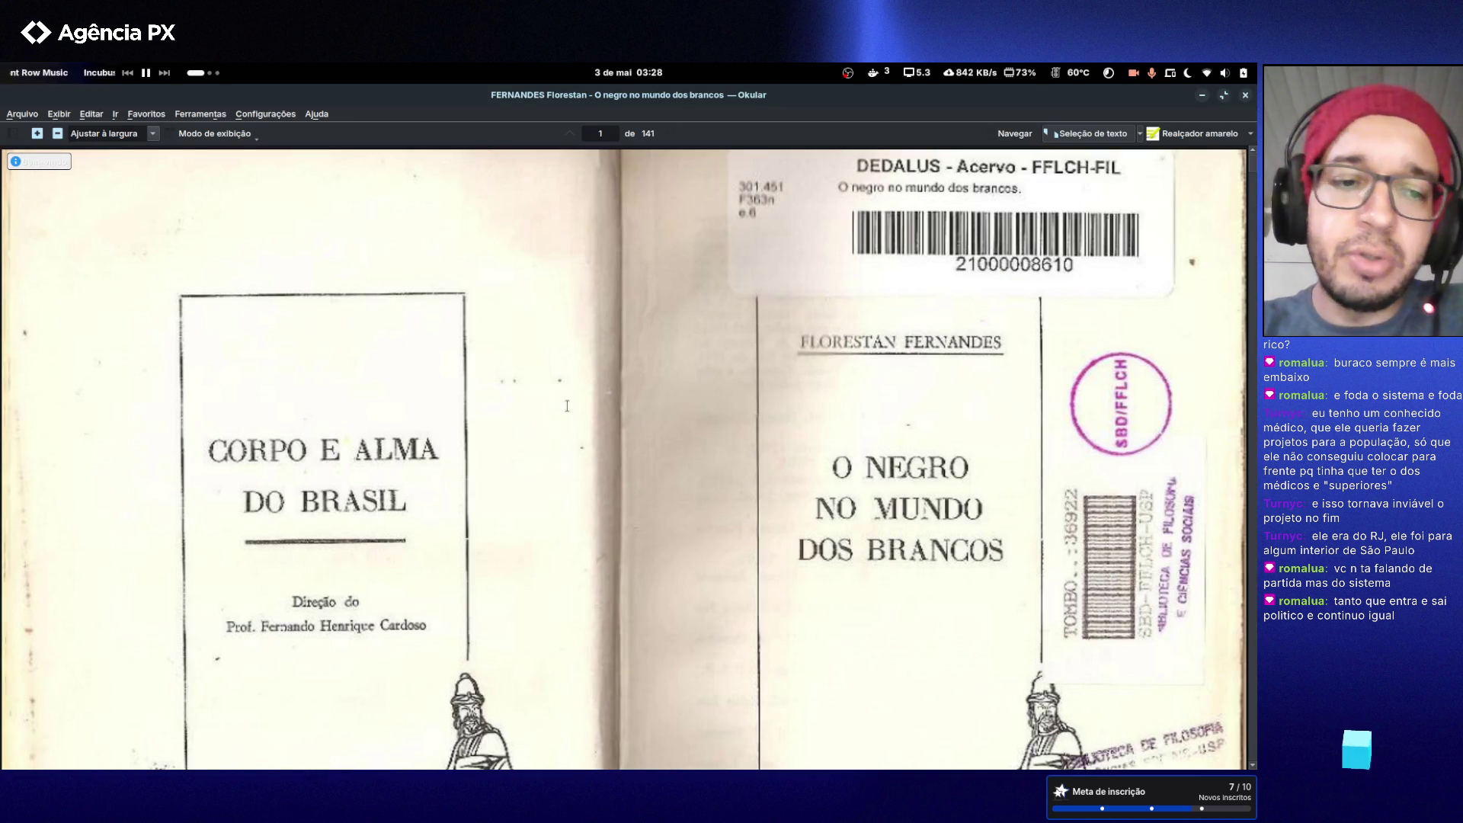
scroll(538, 411, down, 3)
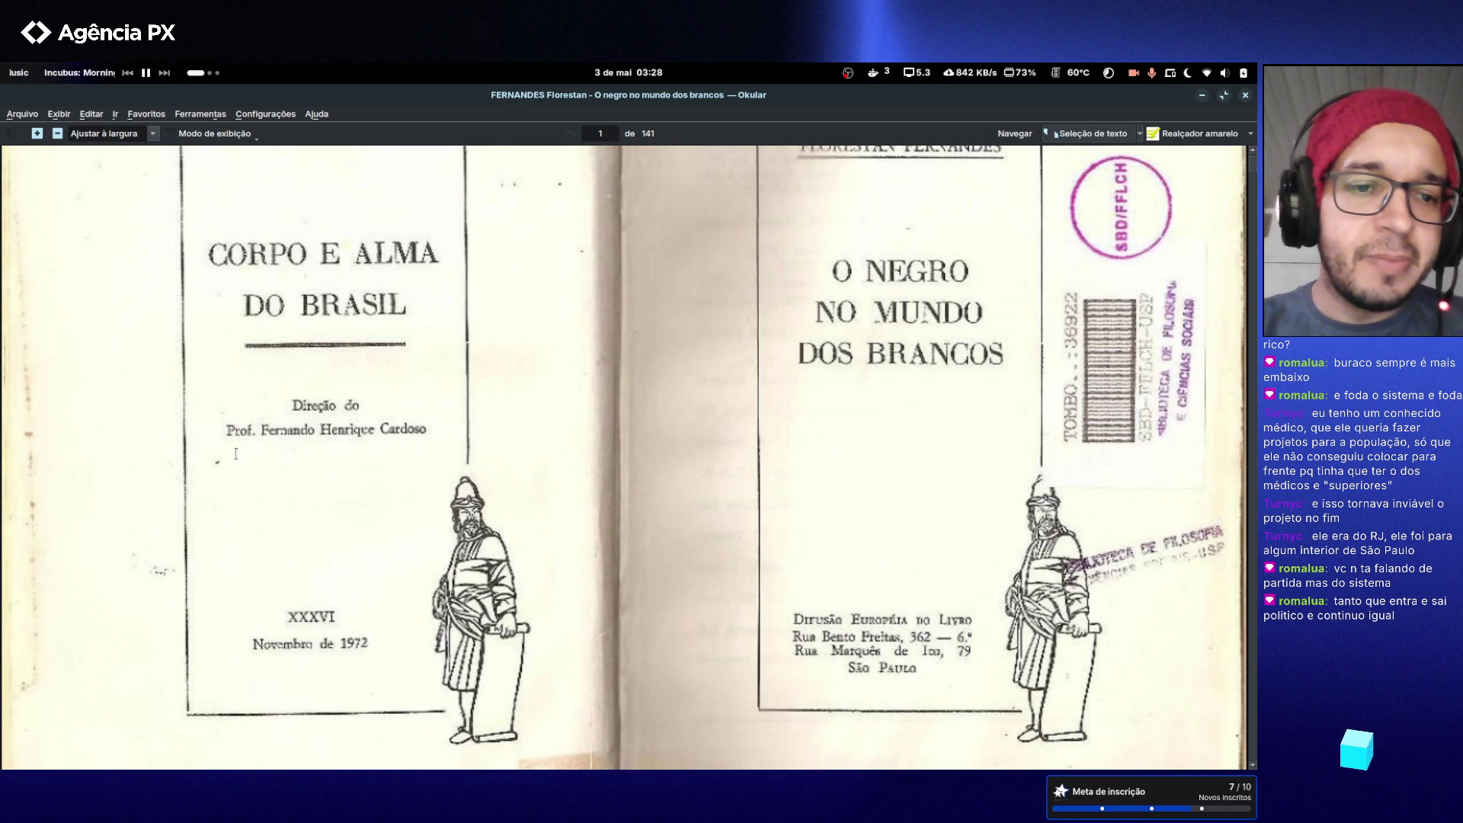
ctrl+scroll(237, 454, up, 5)
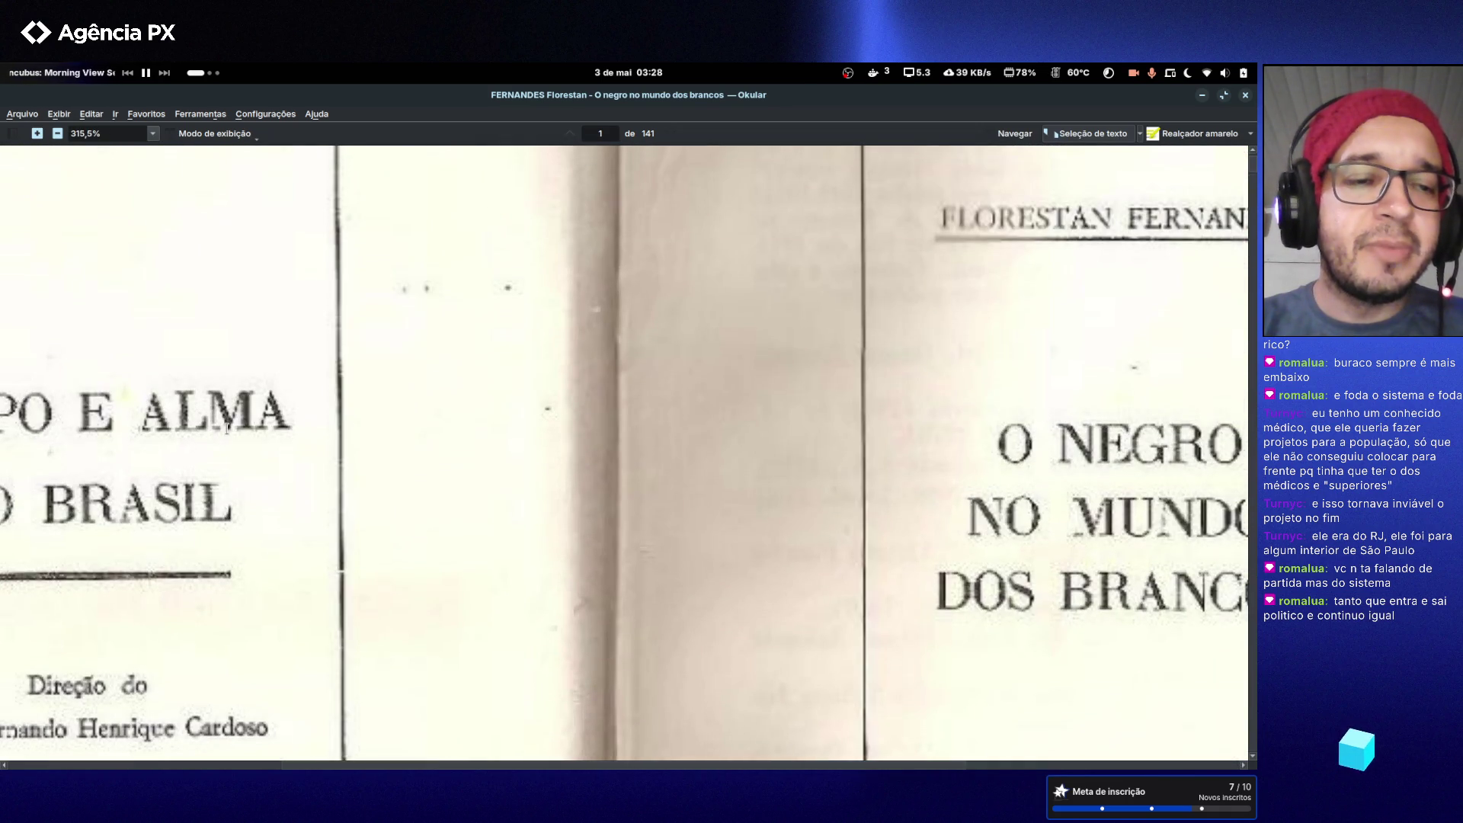
ctrl+scroll(227, 429, down, 3)
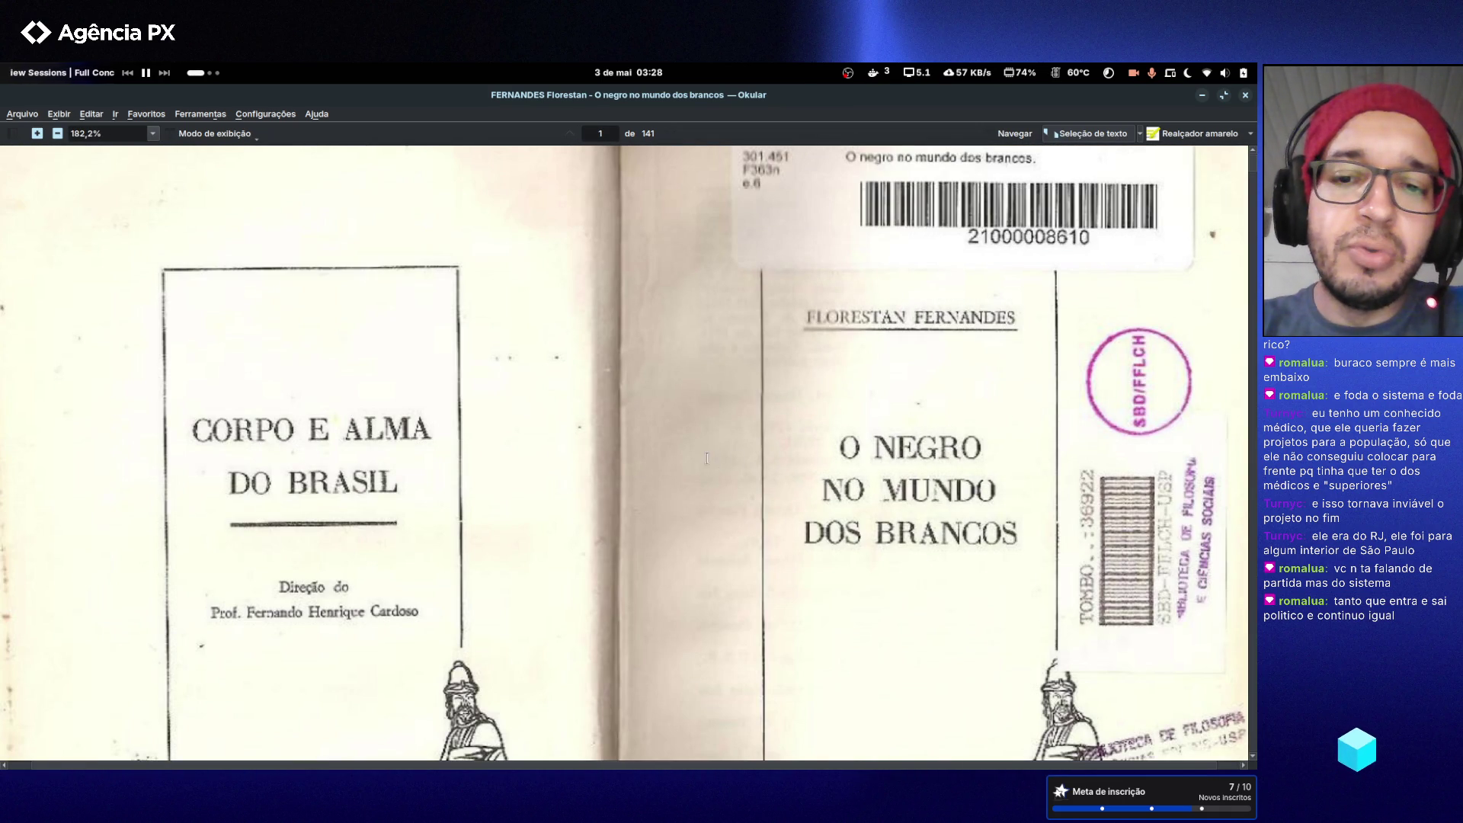
scroll(474, 509, down, 2)
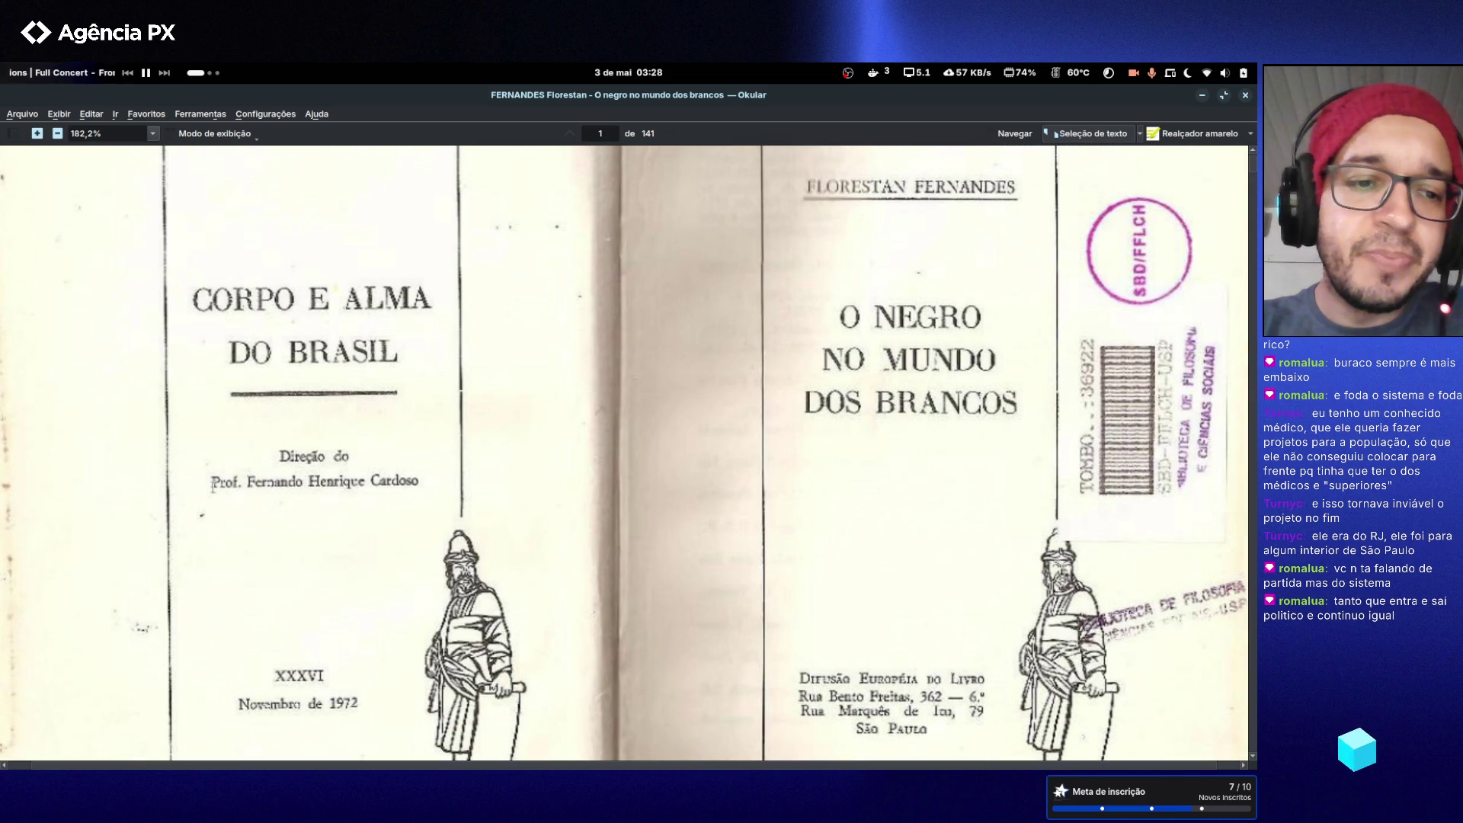
ctrl+scroll(208, 499, up, 2)
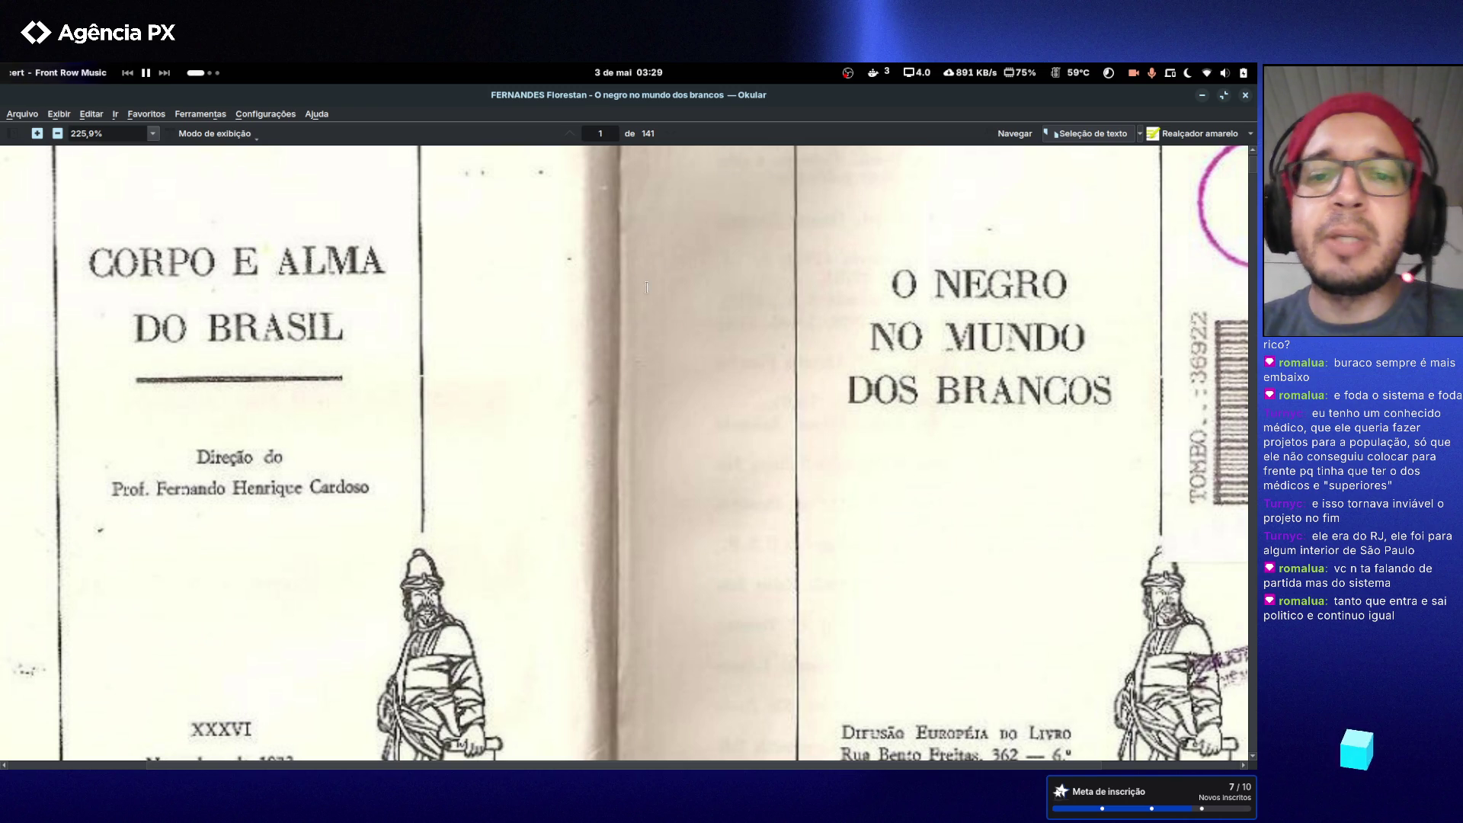
- Scroll down to the underlined passages on pages 10–11
scroll(864, 430, down, 3)
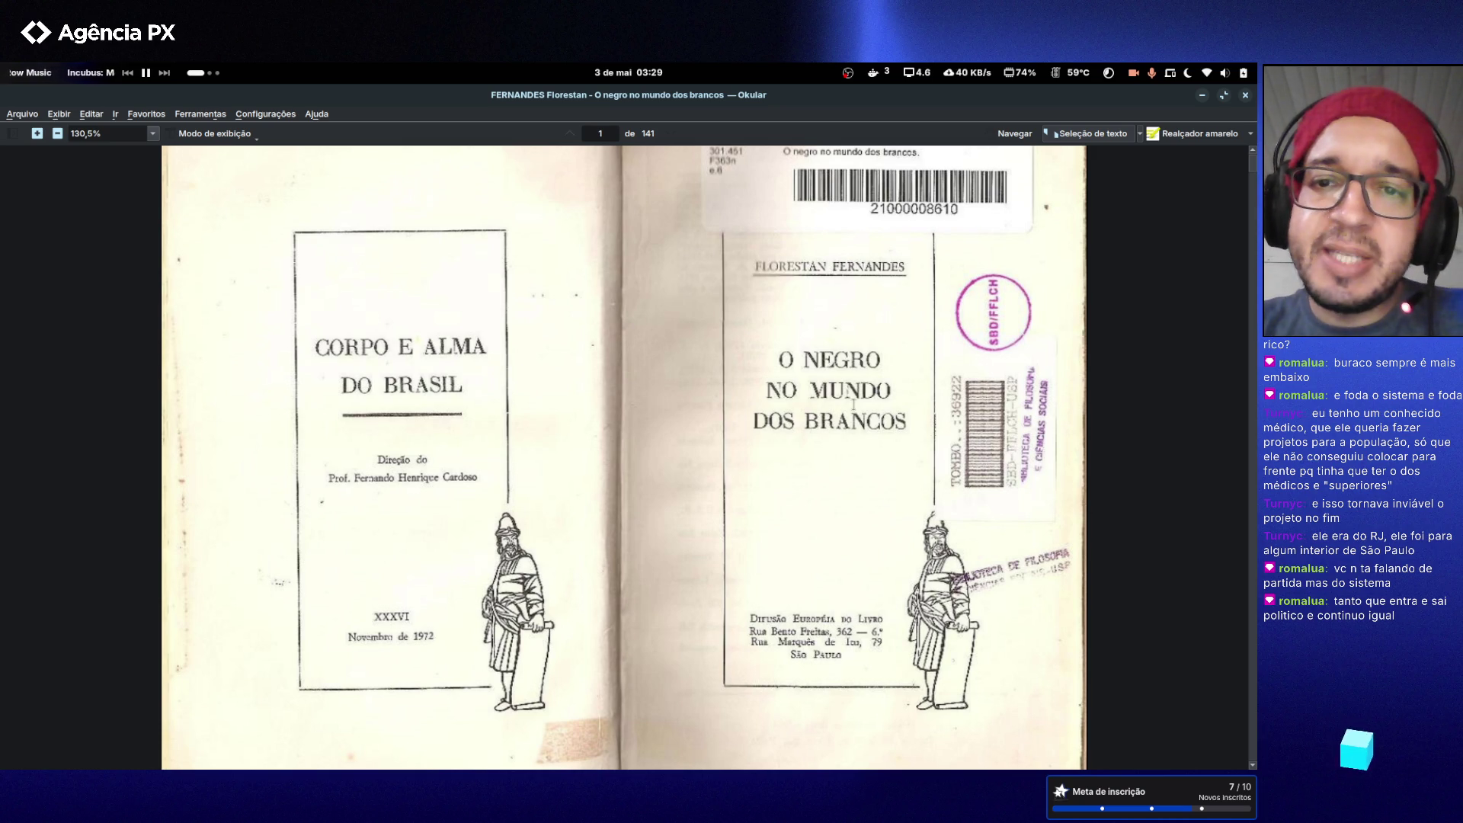
scroll(852, 405, down, 10)
scroll(852, 404, down, 15)
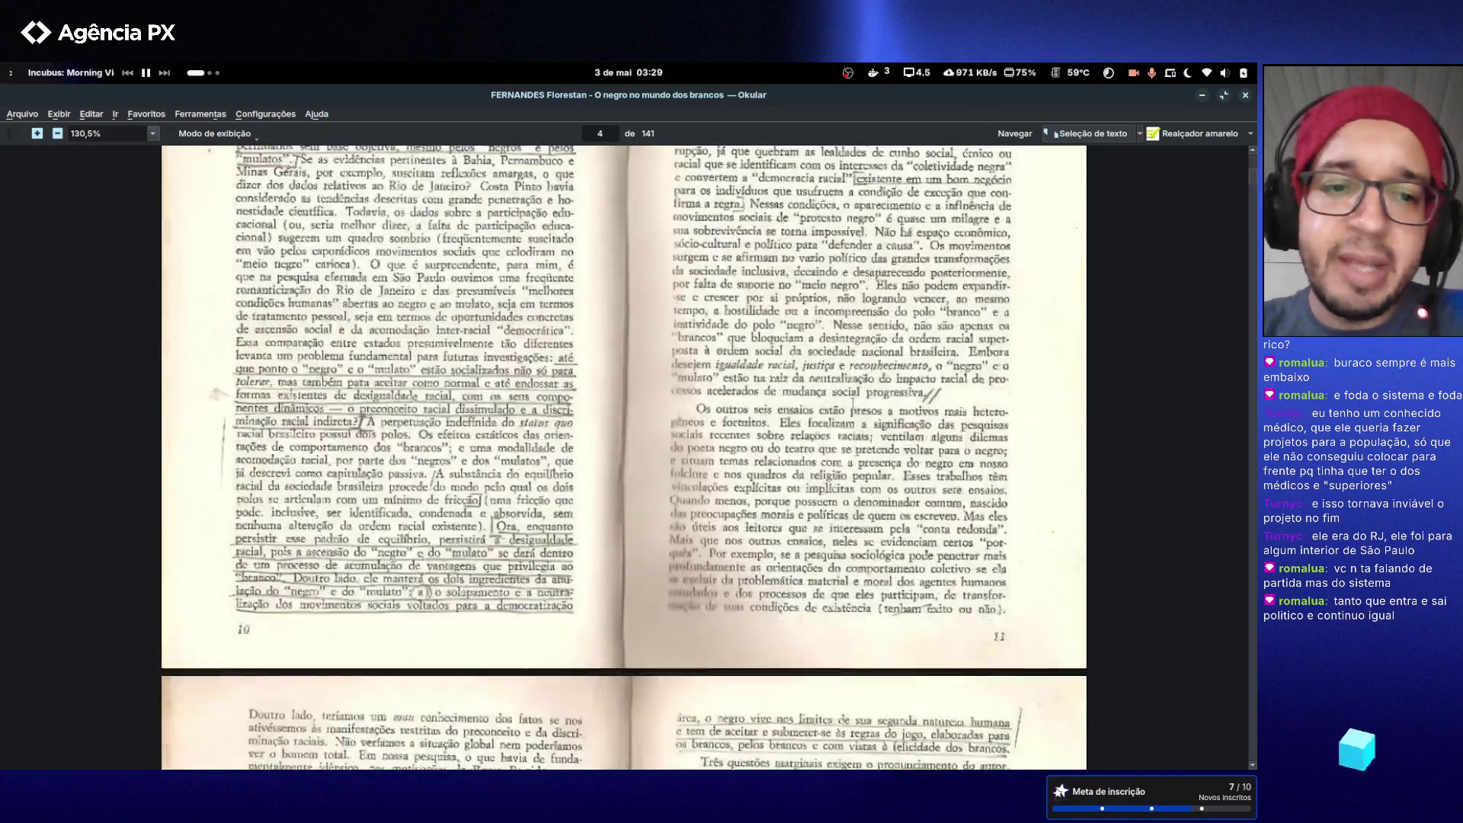
- Skim forward through the Fernandes chapters, then return to the annotated printed pages 24–25
scroll(851, 401, down, 5)
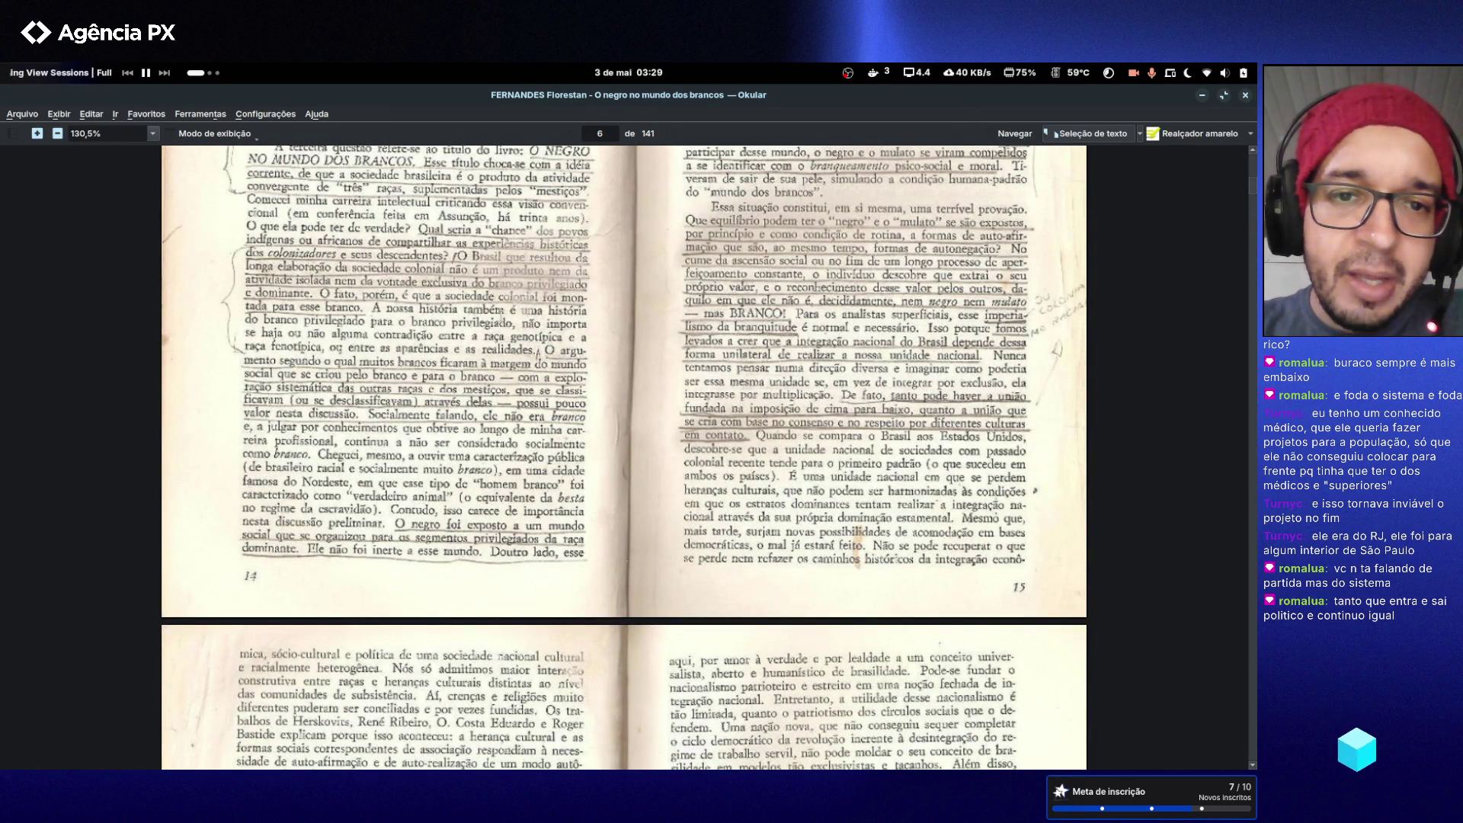
scroll(629, 342, down, 10)
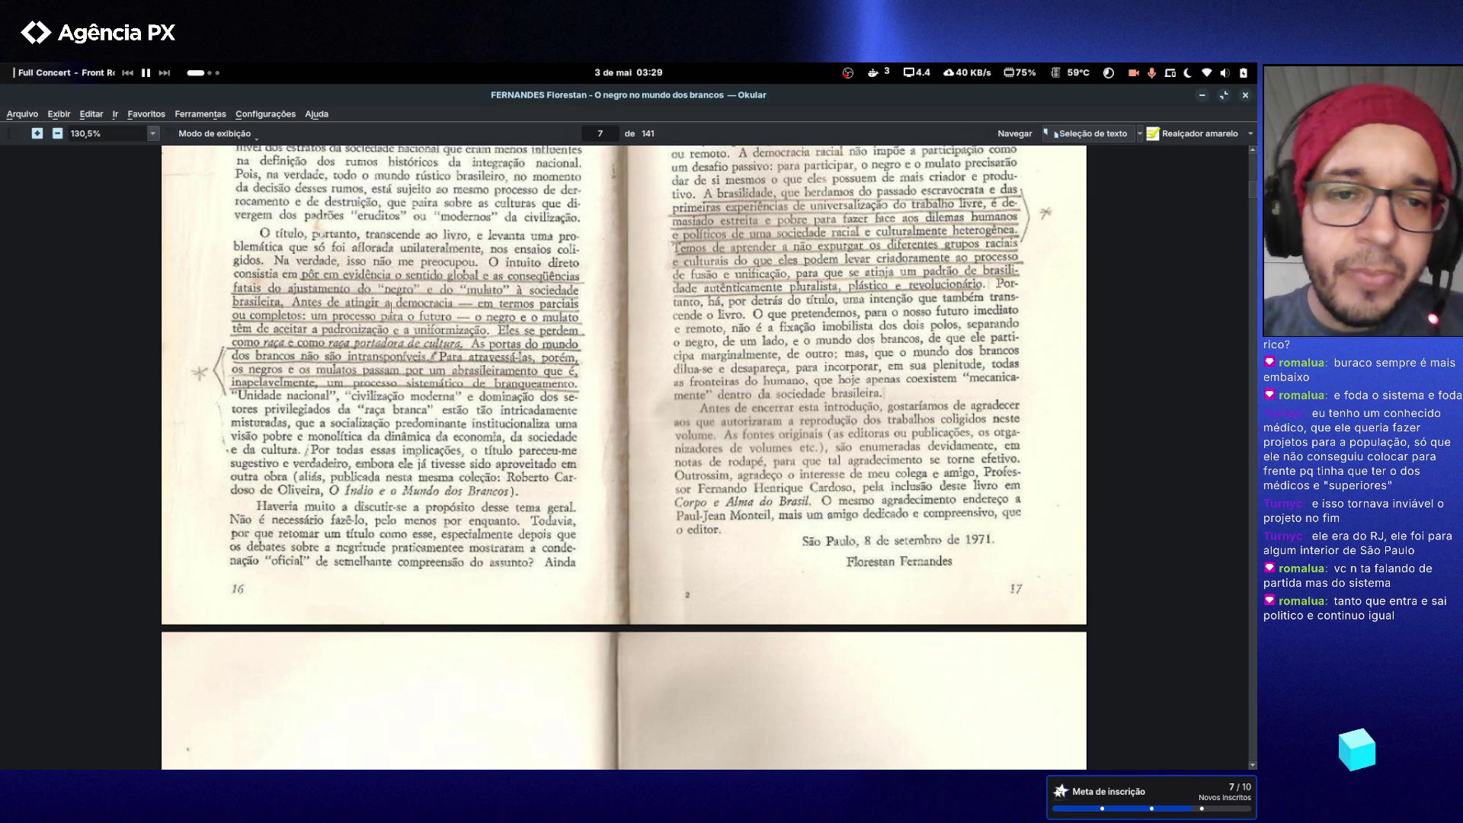
ctrl+scroll(376, 312, up, 4)
scroll(372, 316, up, 2)
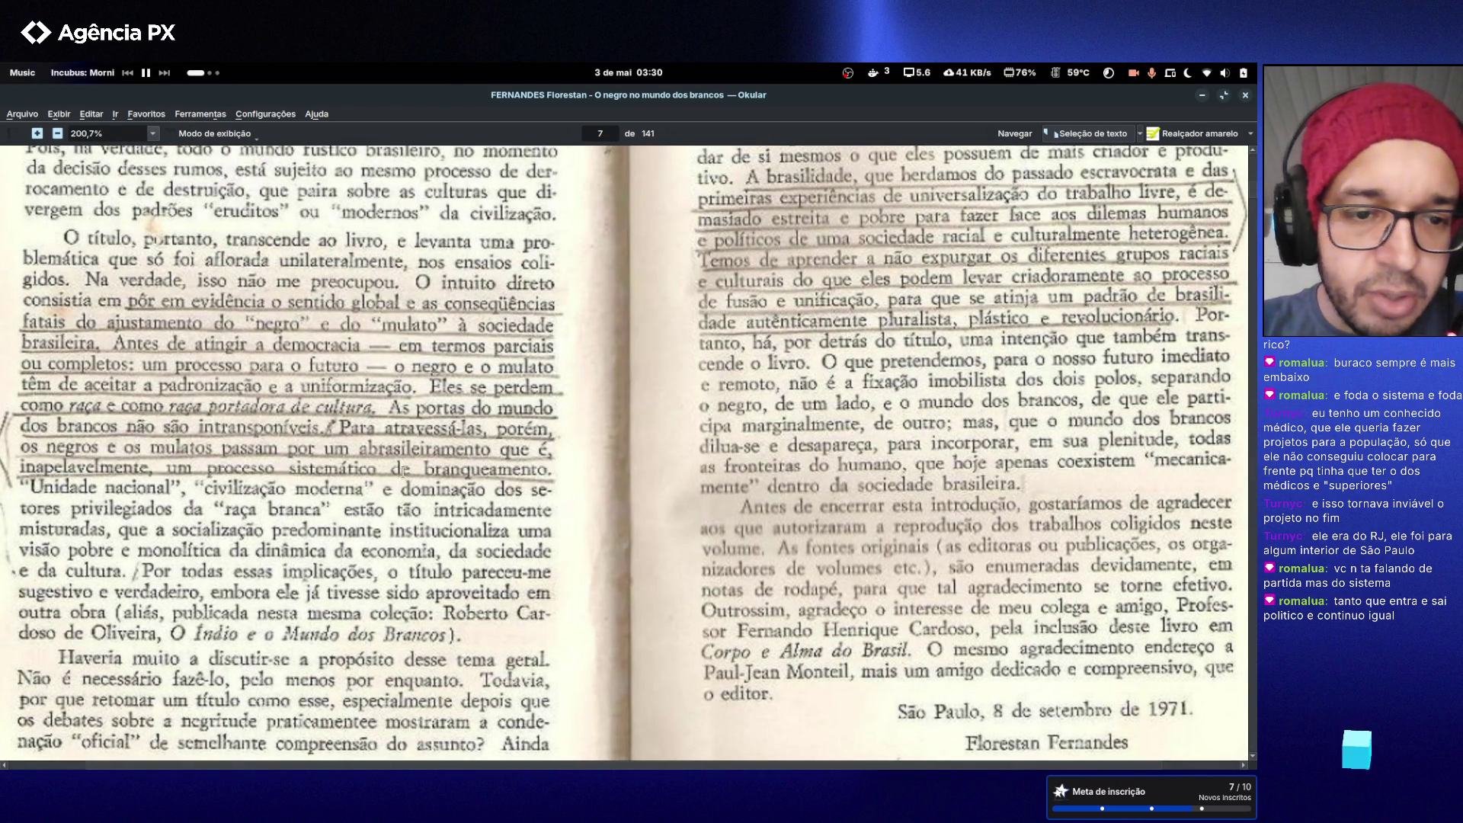
scroll(399, 456, down, 15)
scroll(398, 456, down, 5)
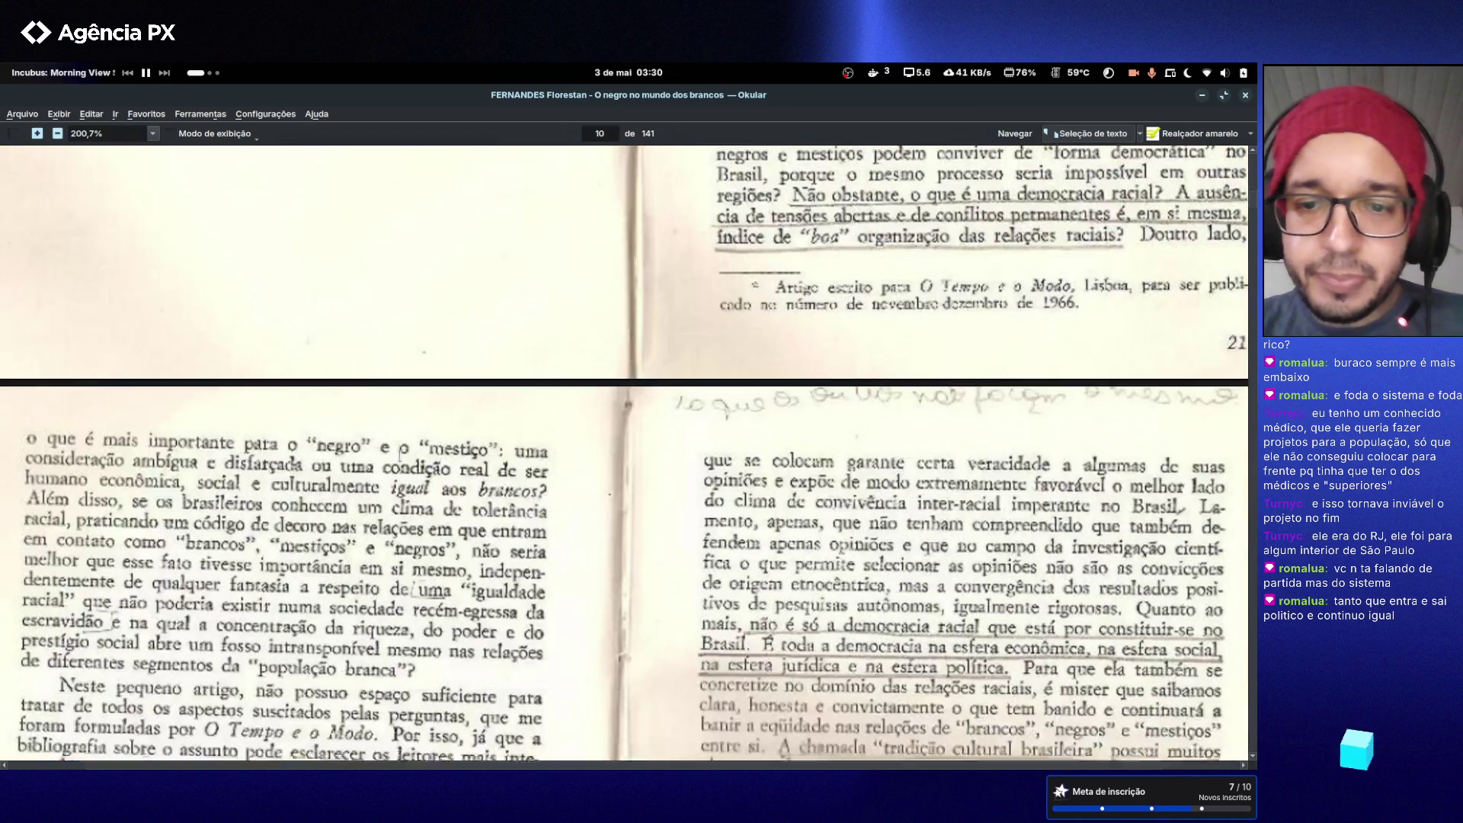
ctrl+scroll(398, 456, down, 4)
scroll(398, 450, down, 3)
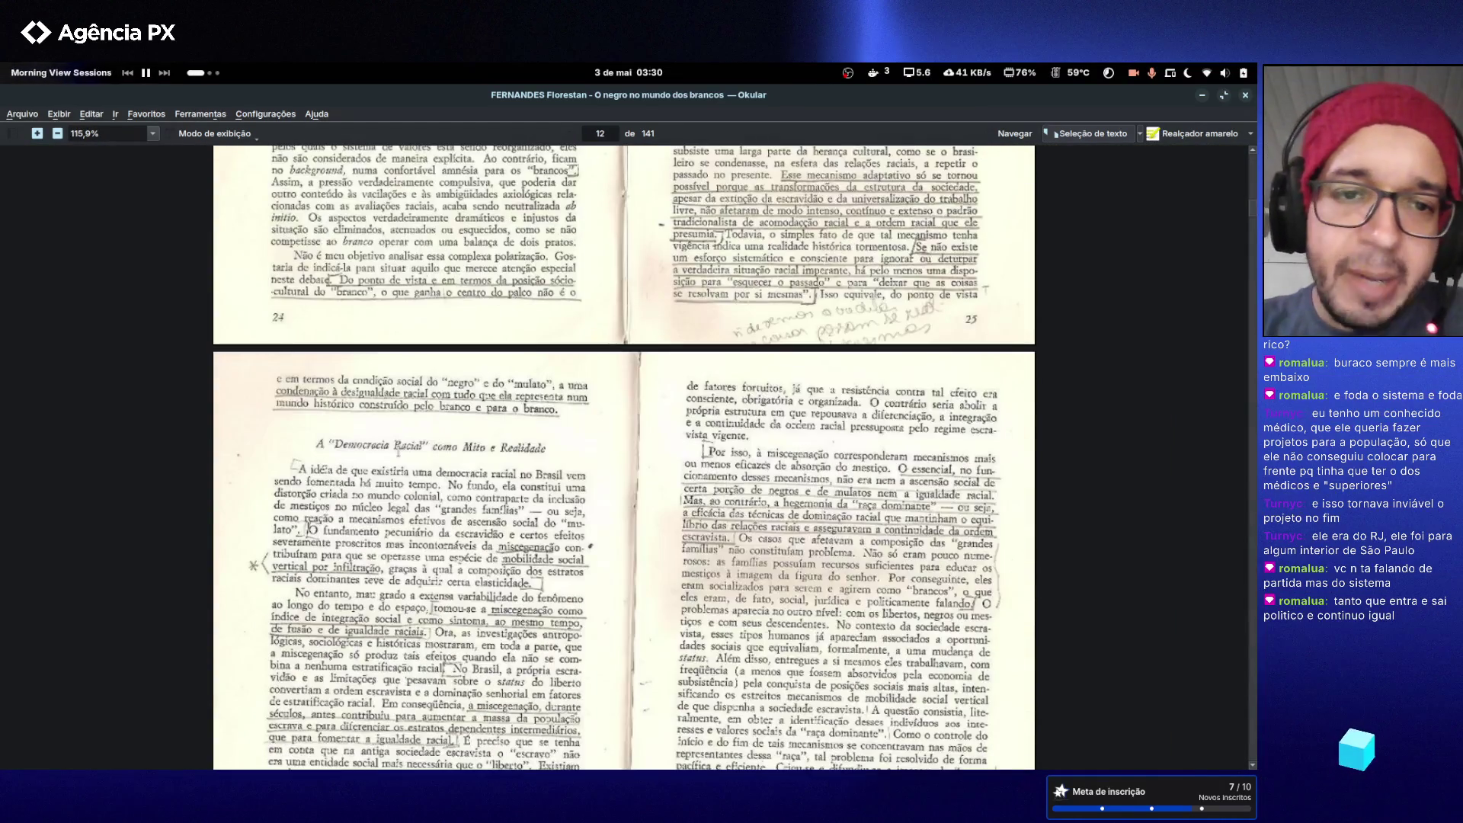
scroll(398, 451, up, 3)
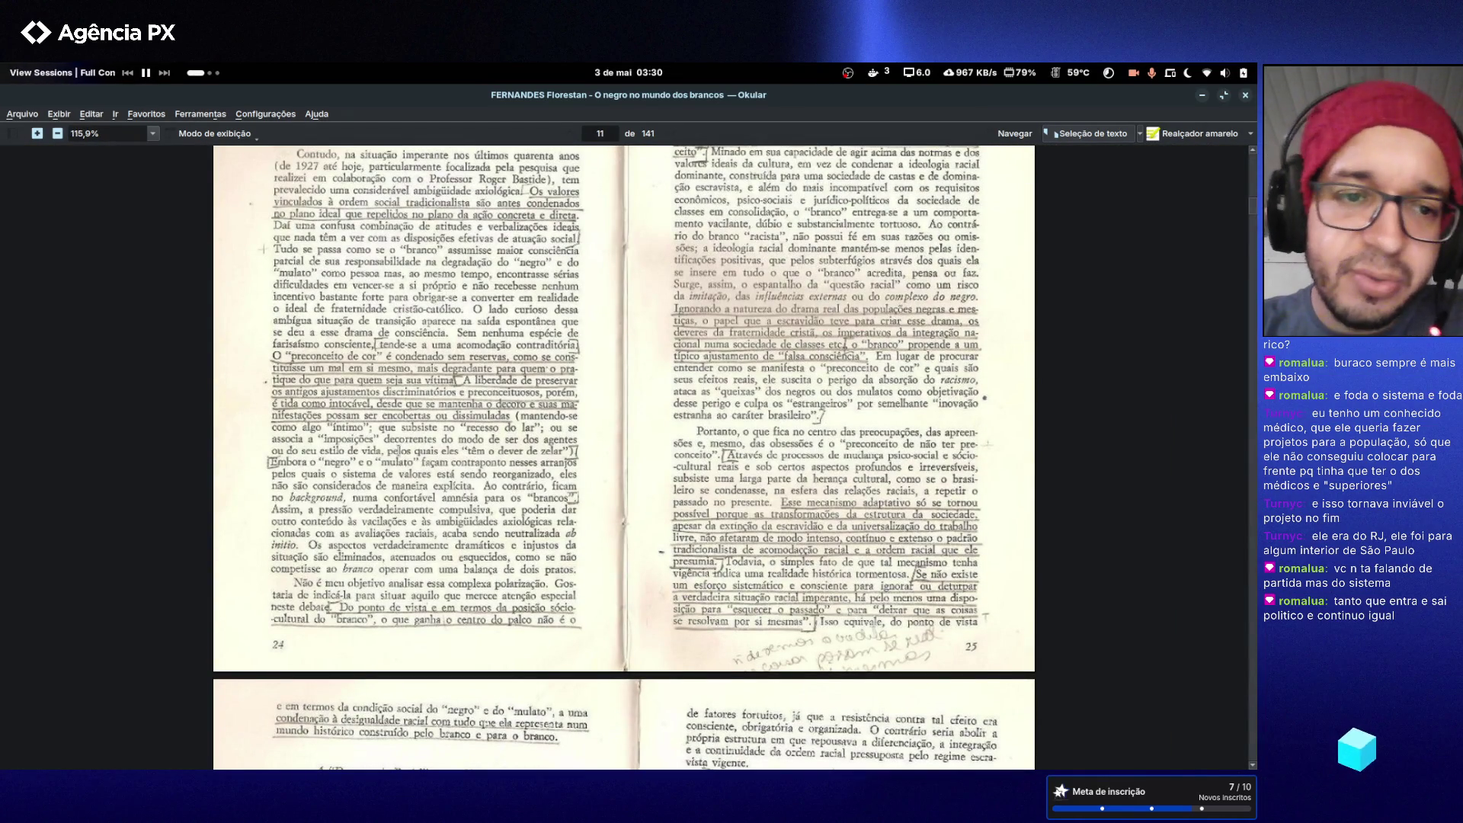
scroll(623, 458, down, 15)
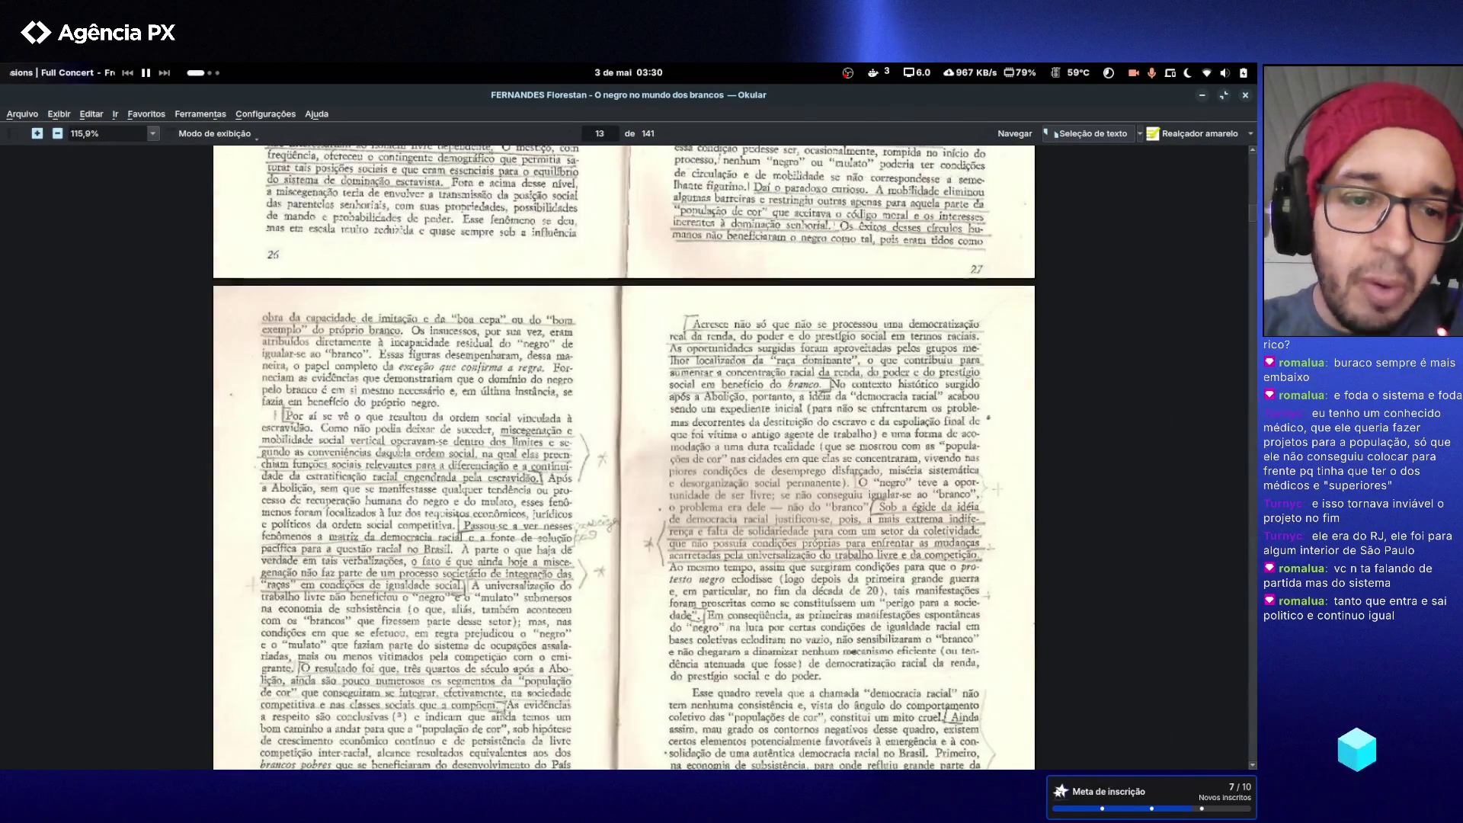
scroll(623, 457, down, 15)
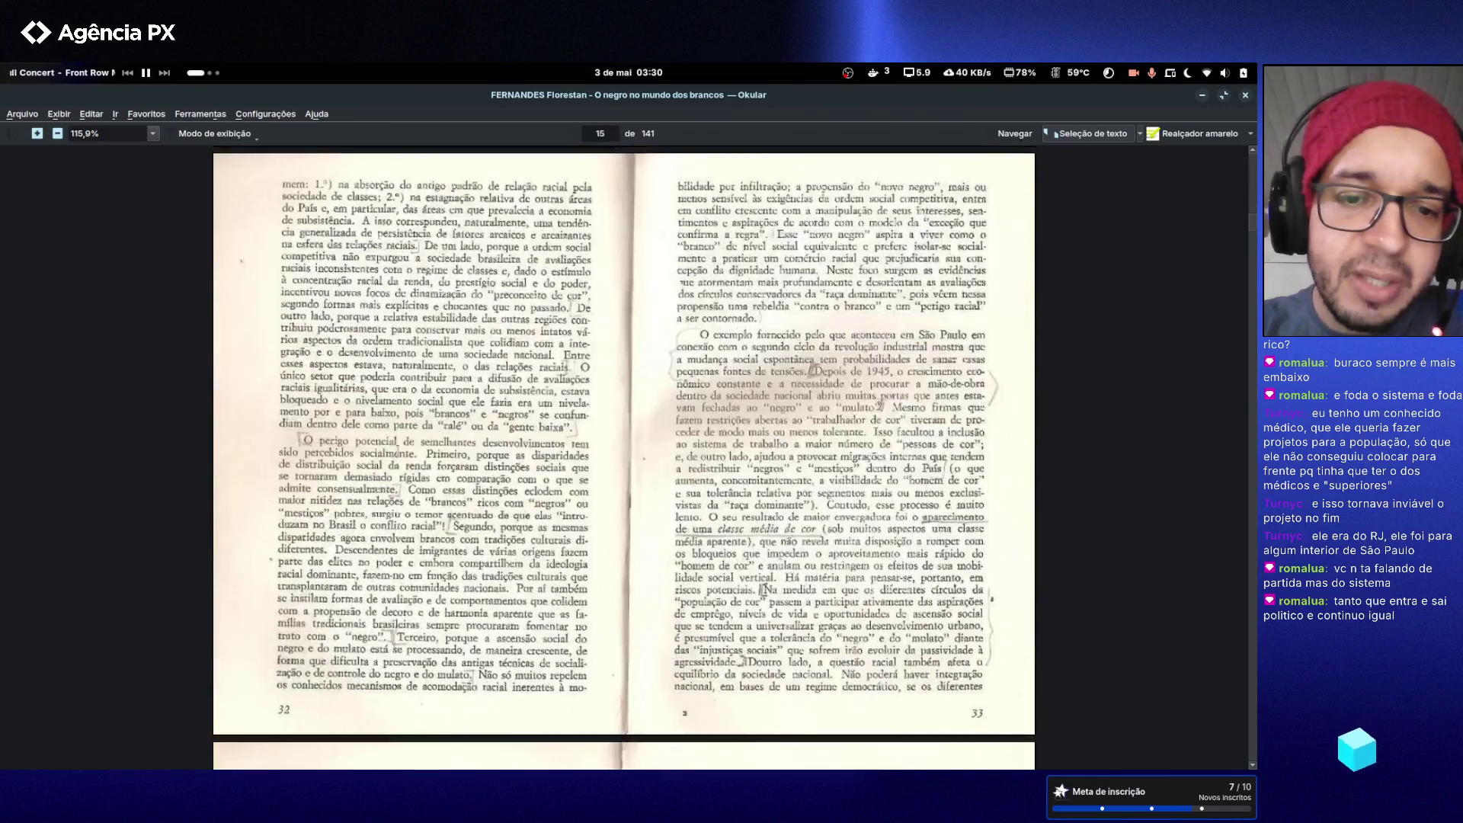
scroll(397, 450, down, 15)
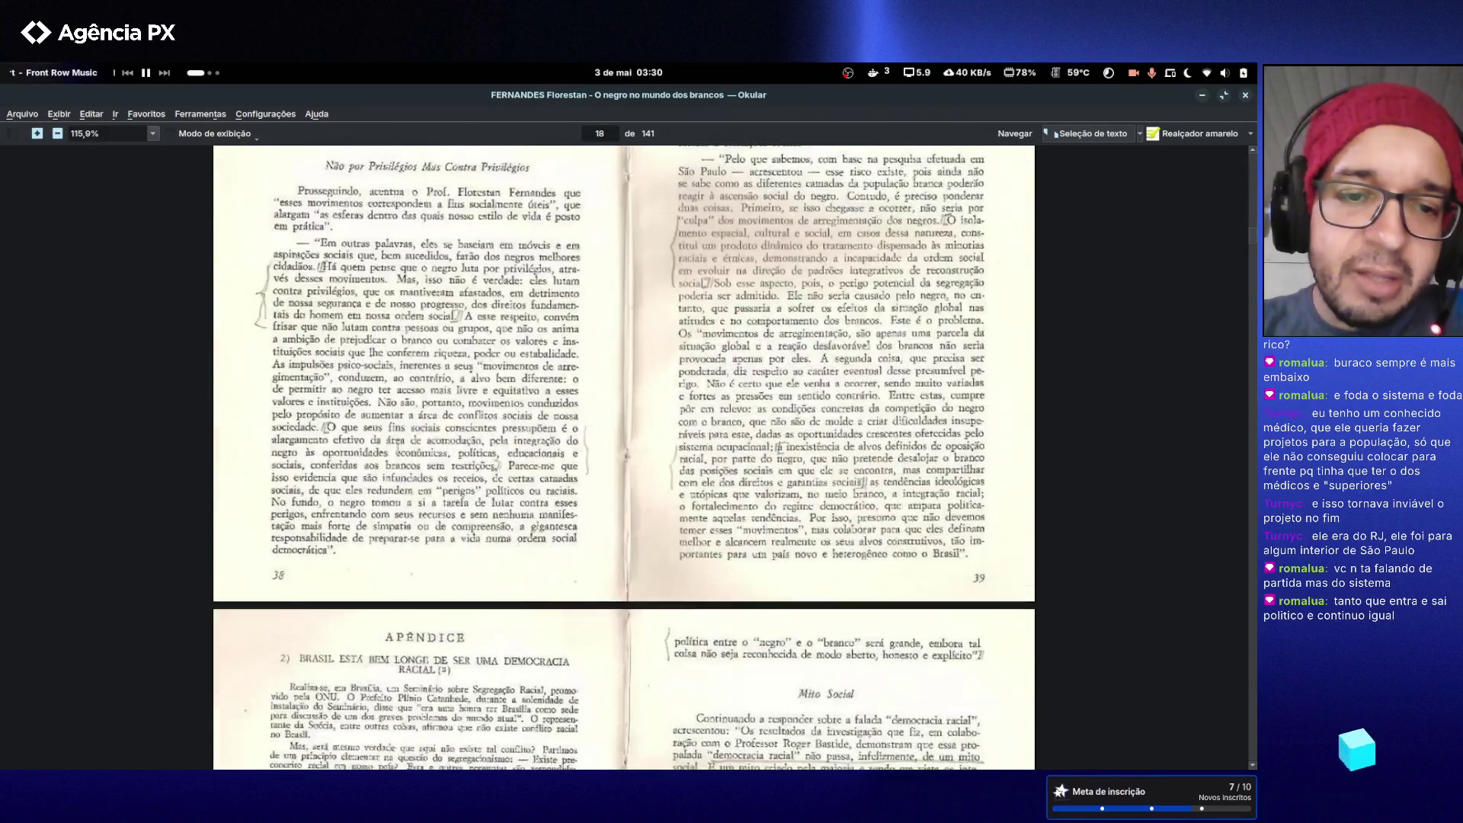
scroll(397, 449, down, 15)
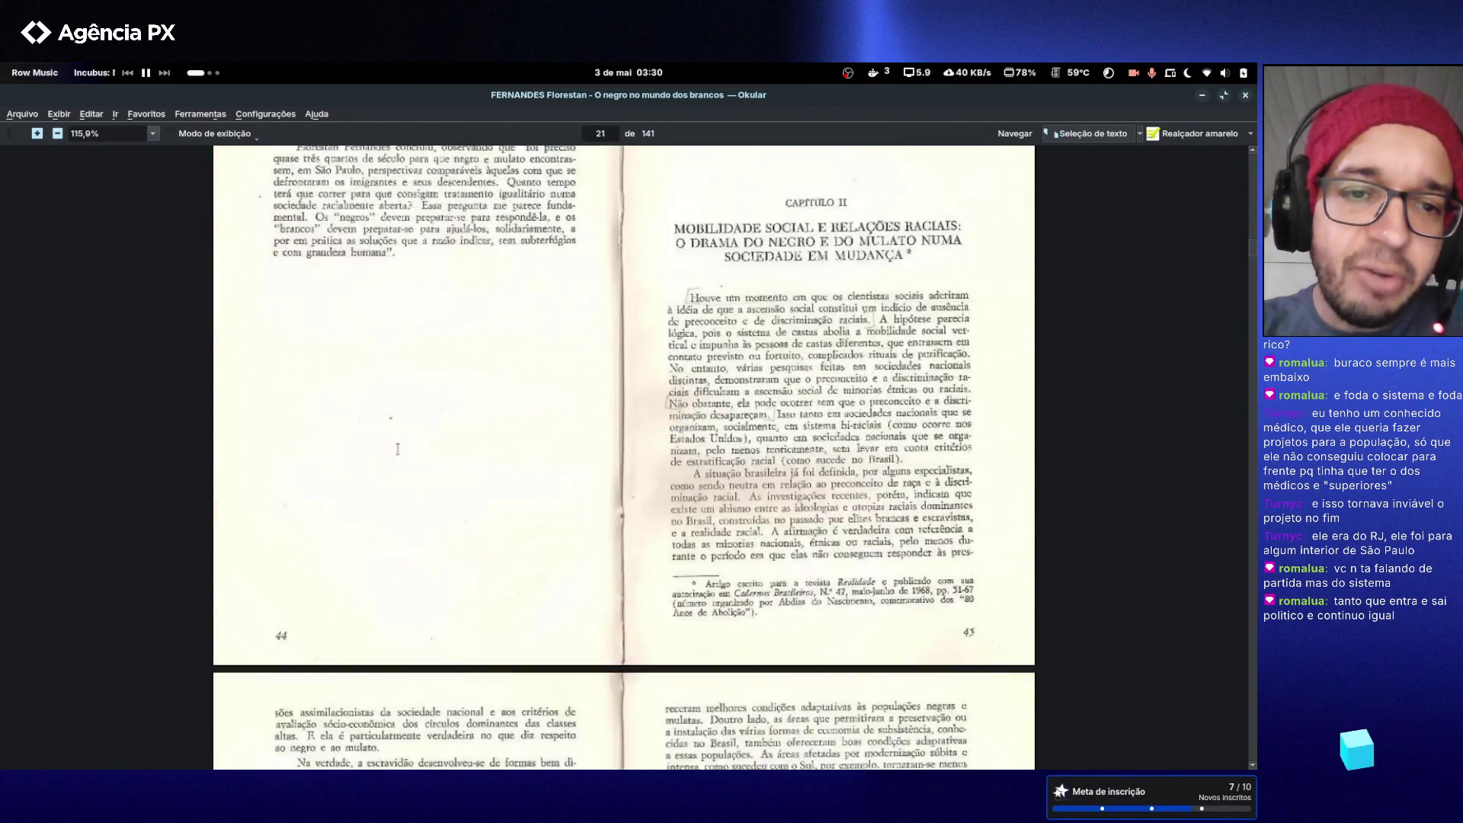
scroll(397, 444, down, 10)
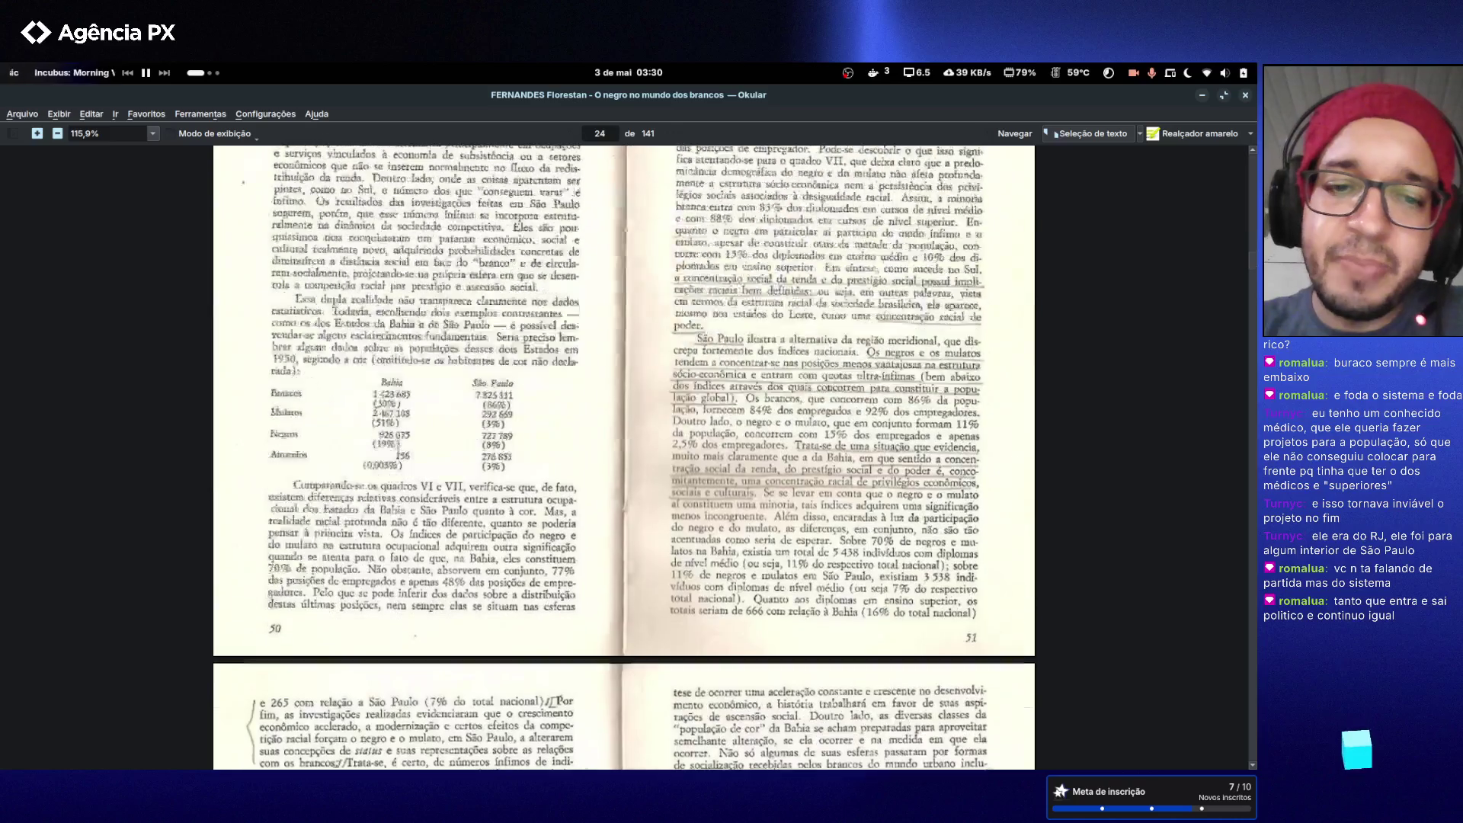
scroll(623, 457, up, 20)
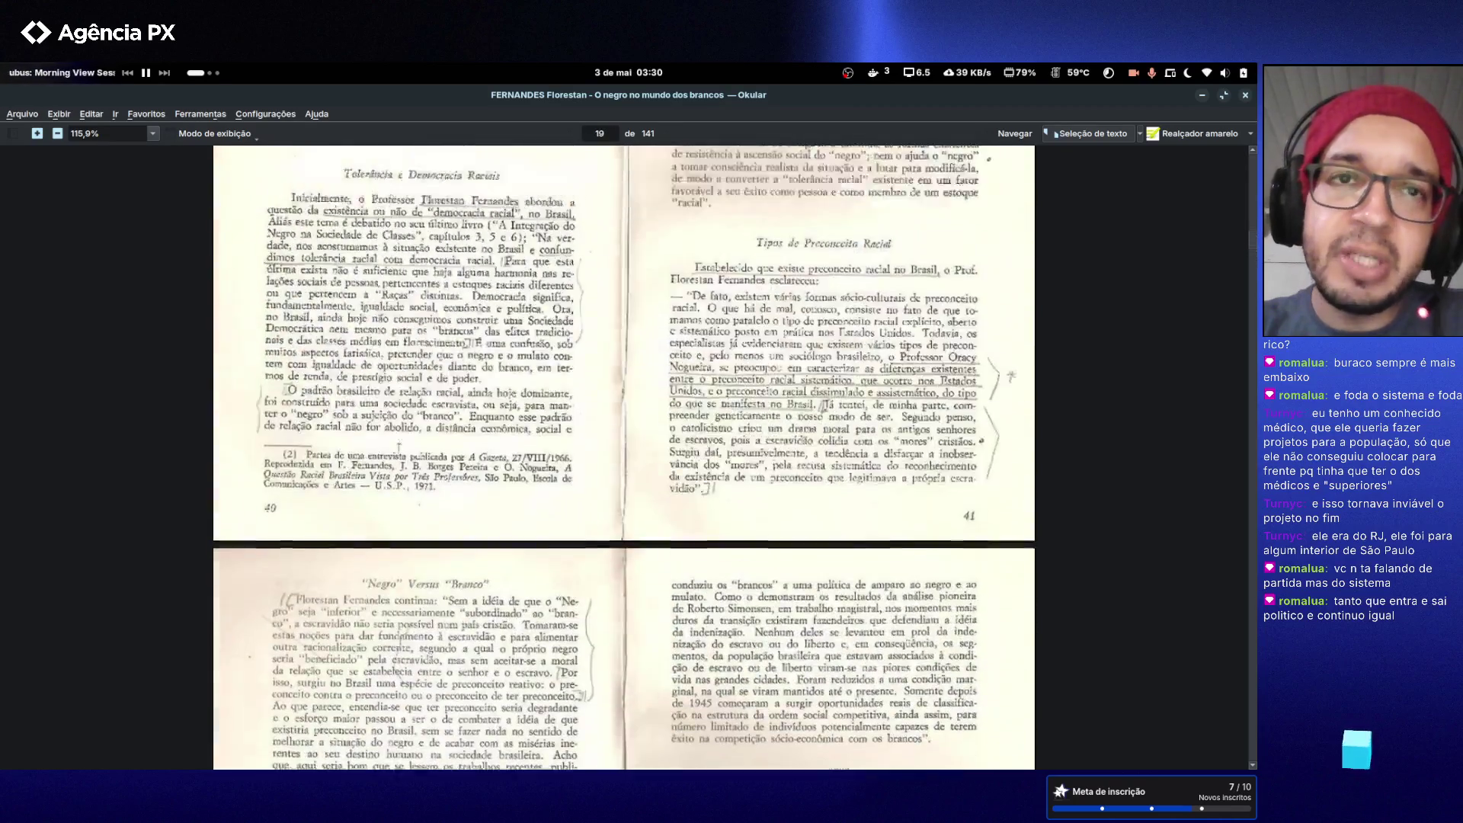
scroll(624, 457, up, 20)
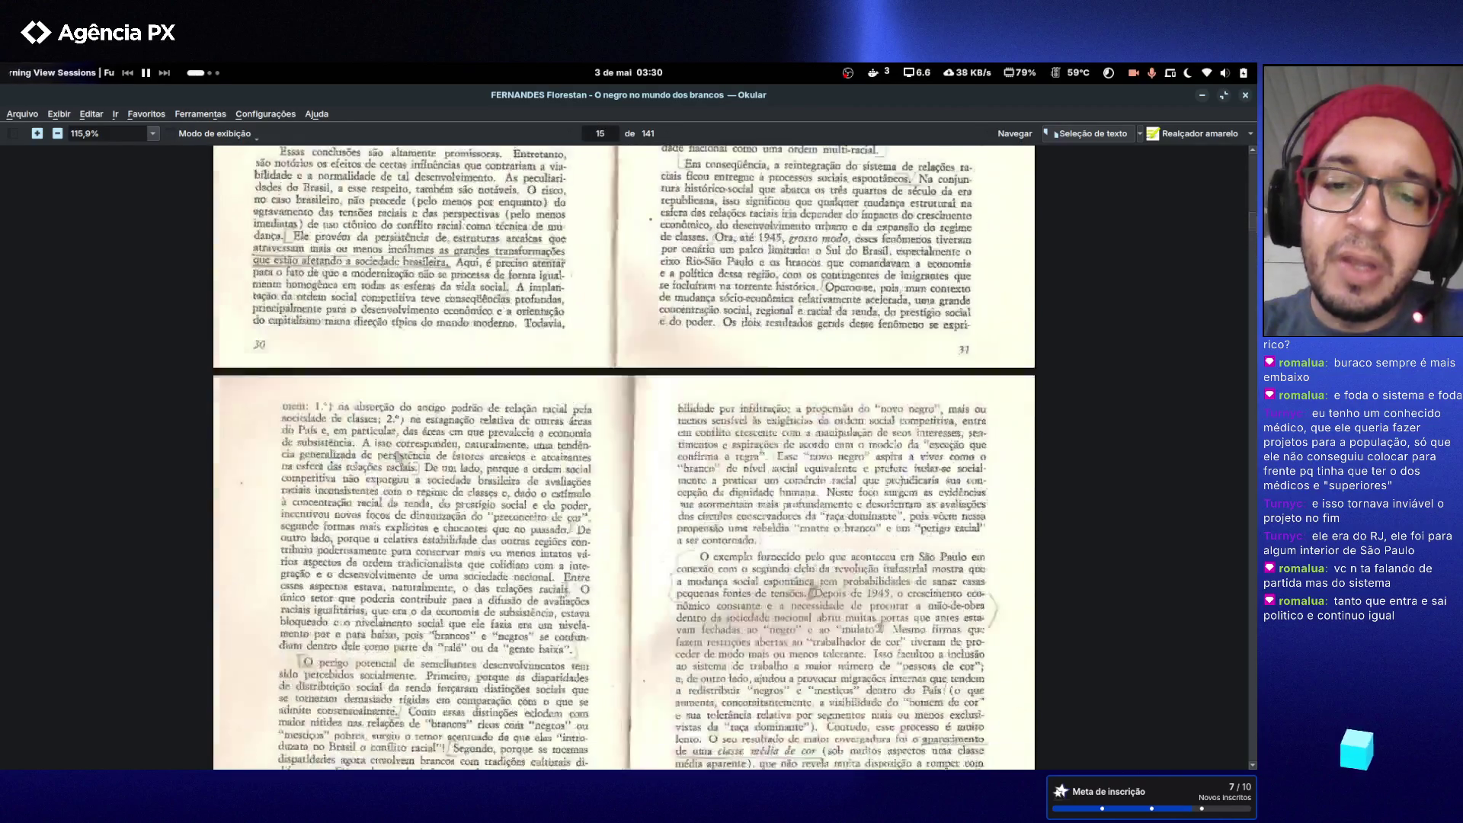
scroll(623, 457, up, 15)
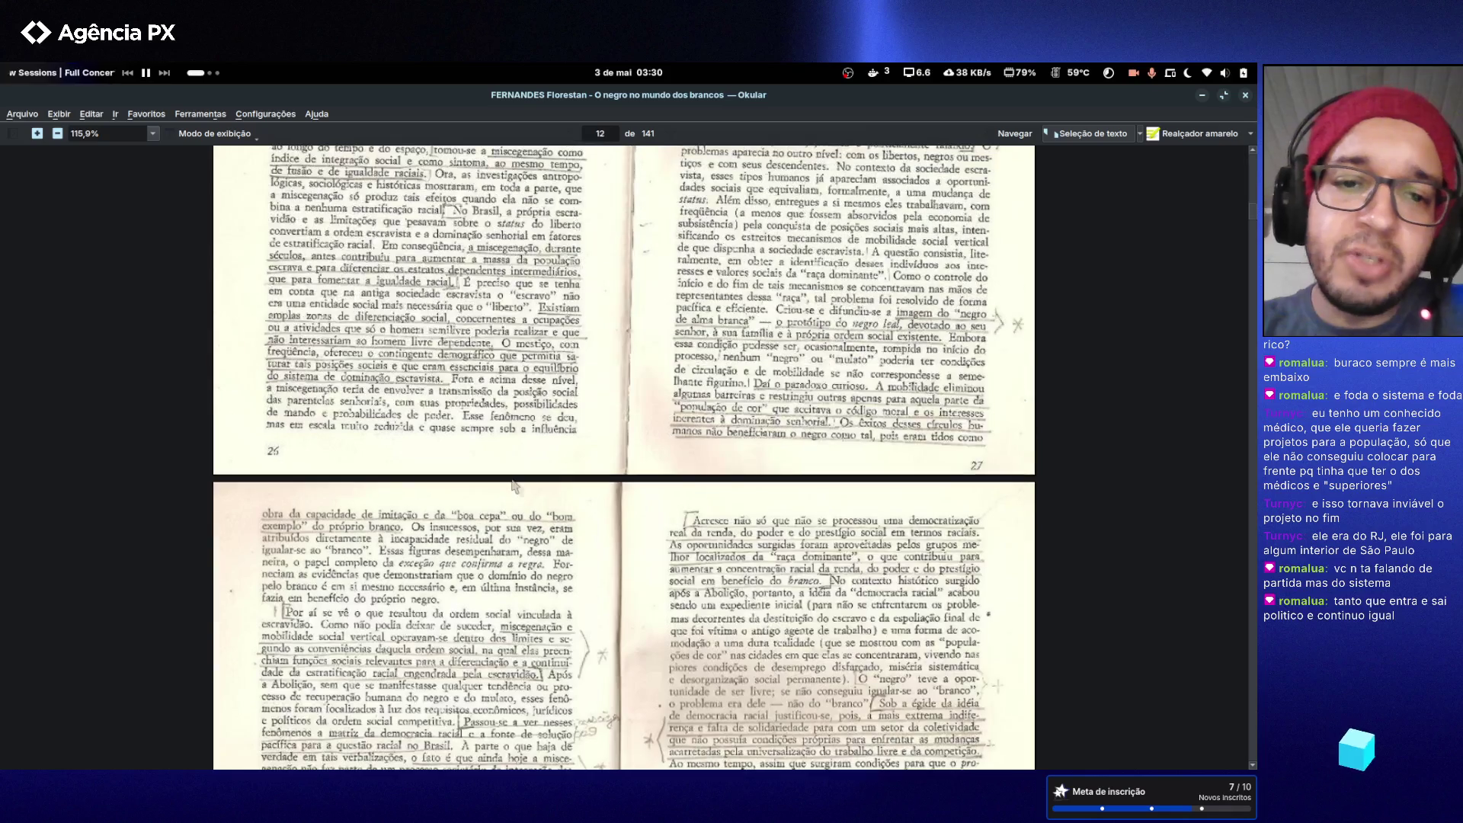
scroll(623, 457, up, 10)
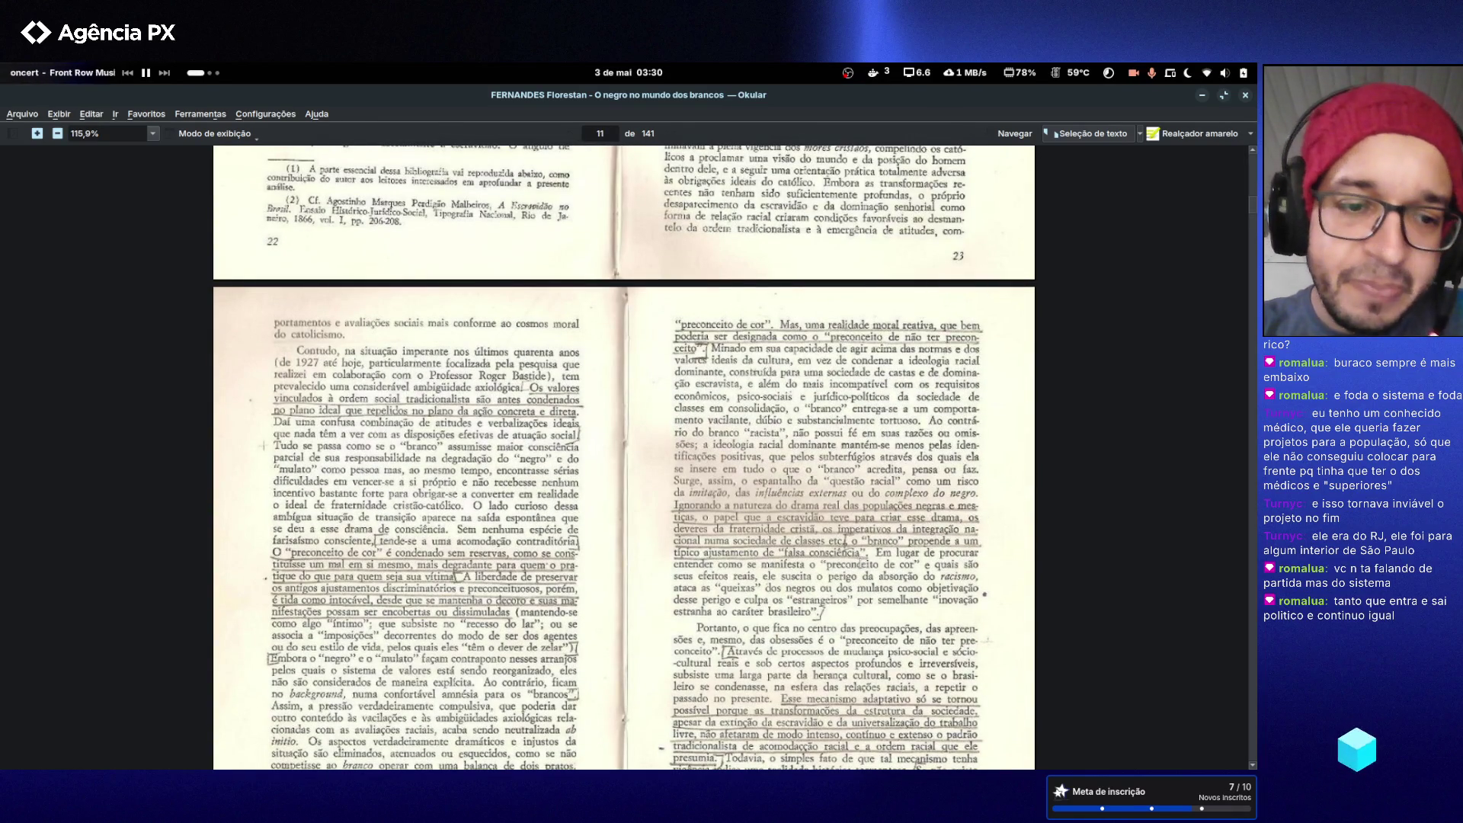
scroll(623, 457, down, 3)
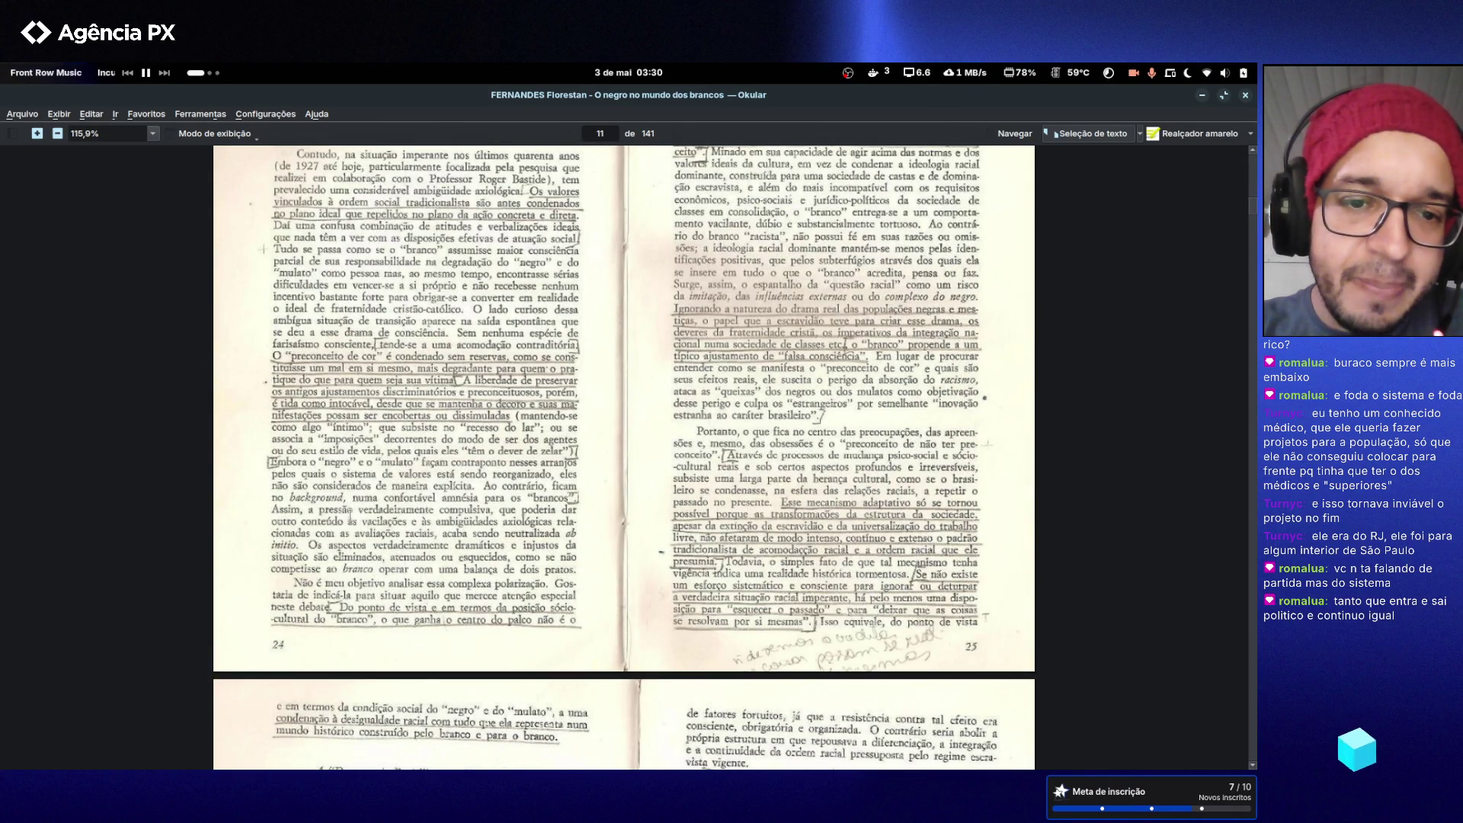
- Zoom out from 221% to 167.9% and return to 'A Democracia Racial como Mito e Realidade'
ctrl+scroll(624, 467, up, 3)
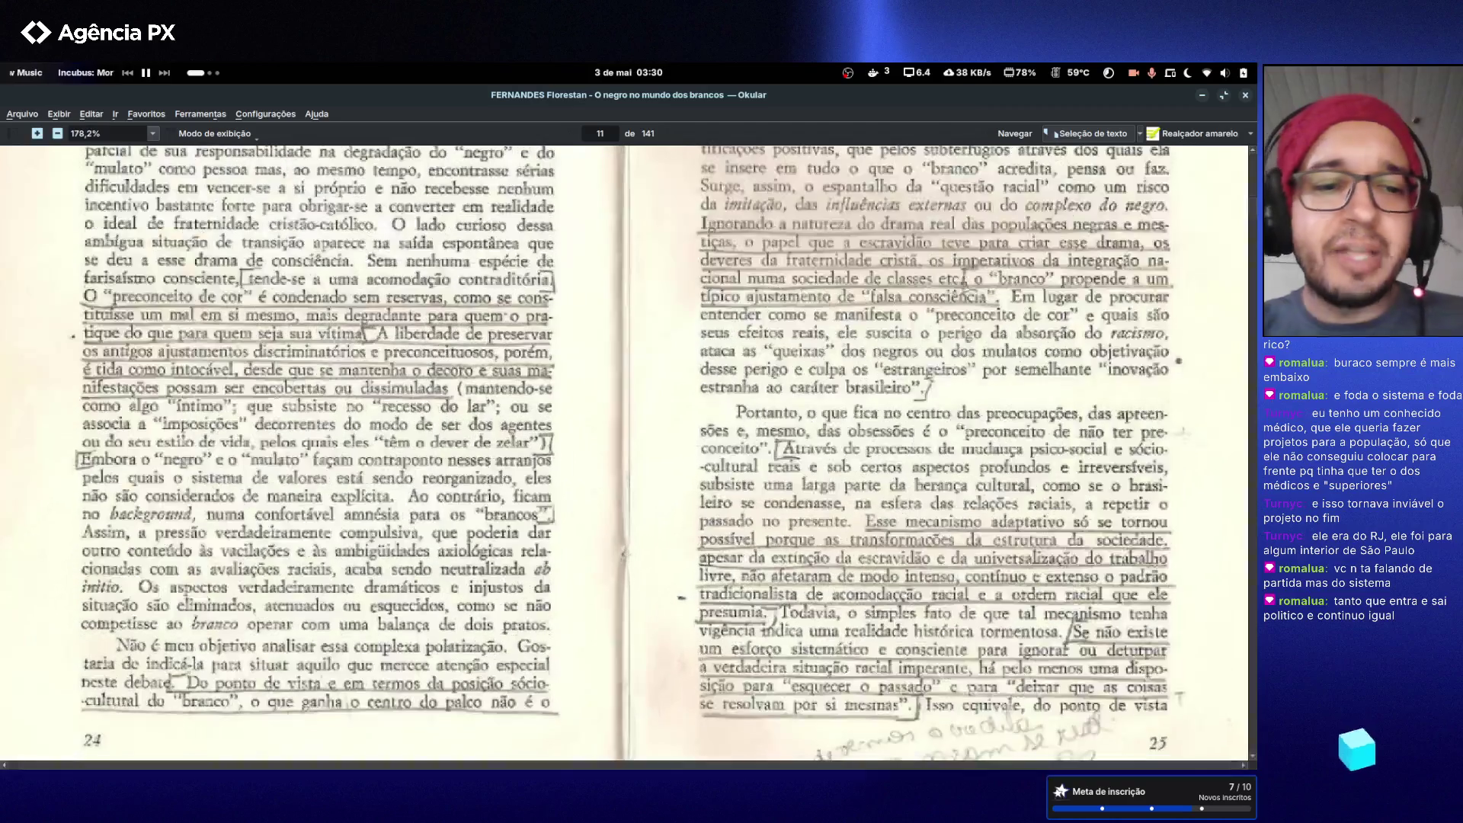
scroll(244, 392, up, 5)
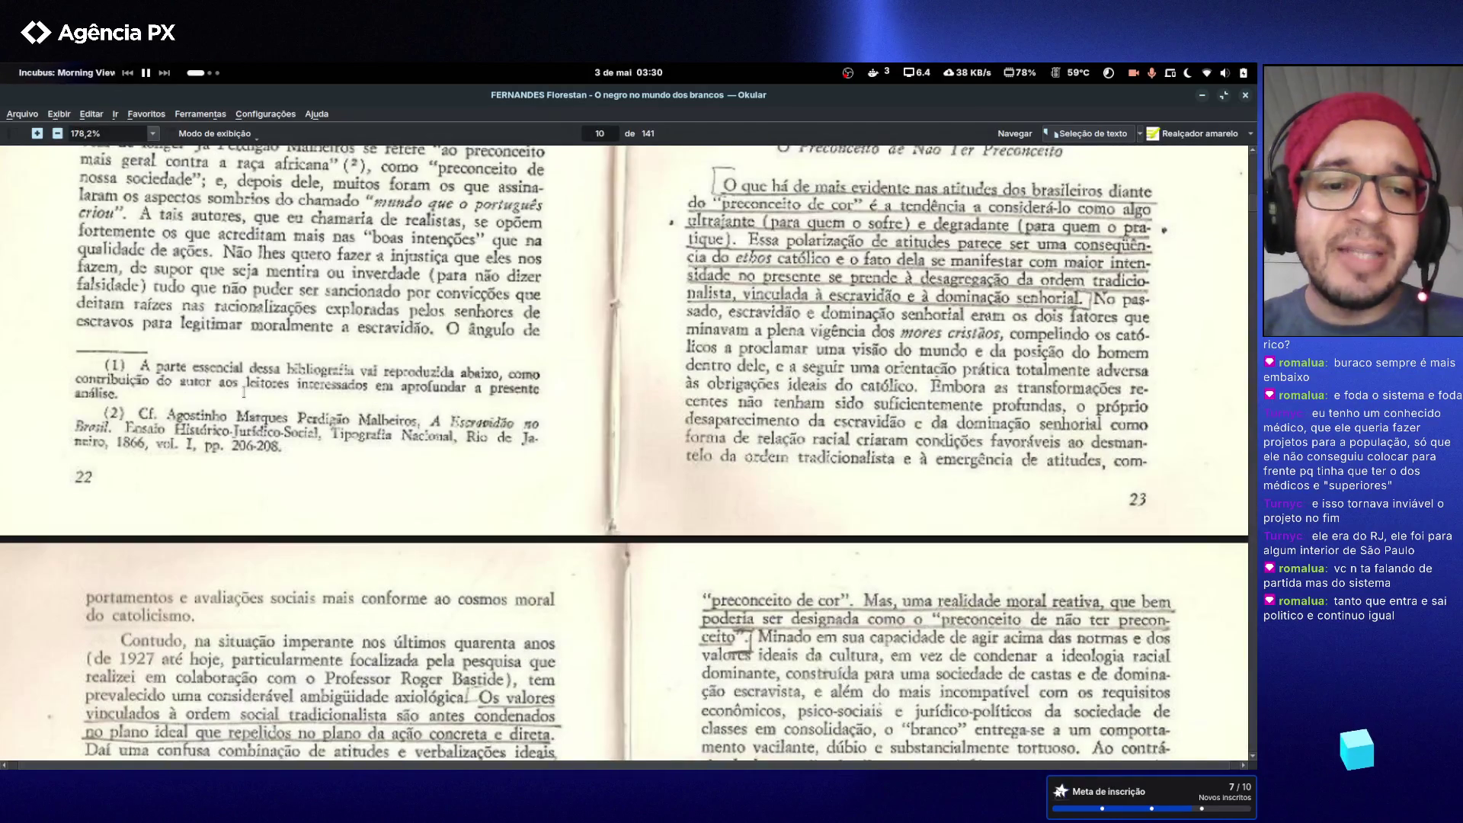
scroll(244, 392, down, 7)
scroll(624, 454, down, 1)
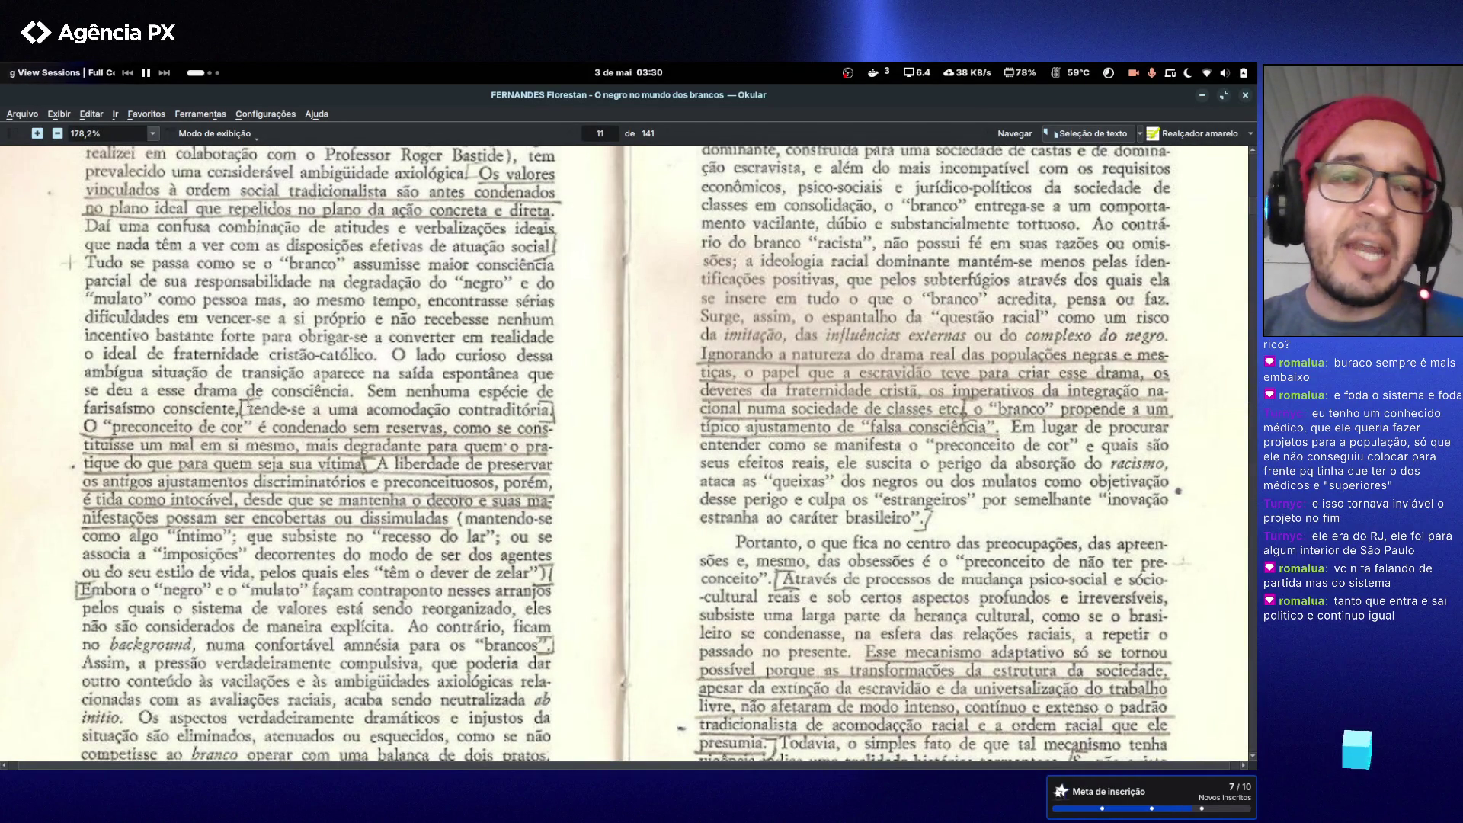
scroll(624, 453, up, 2)
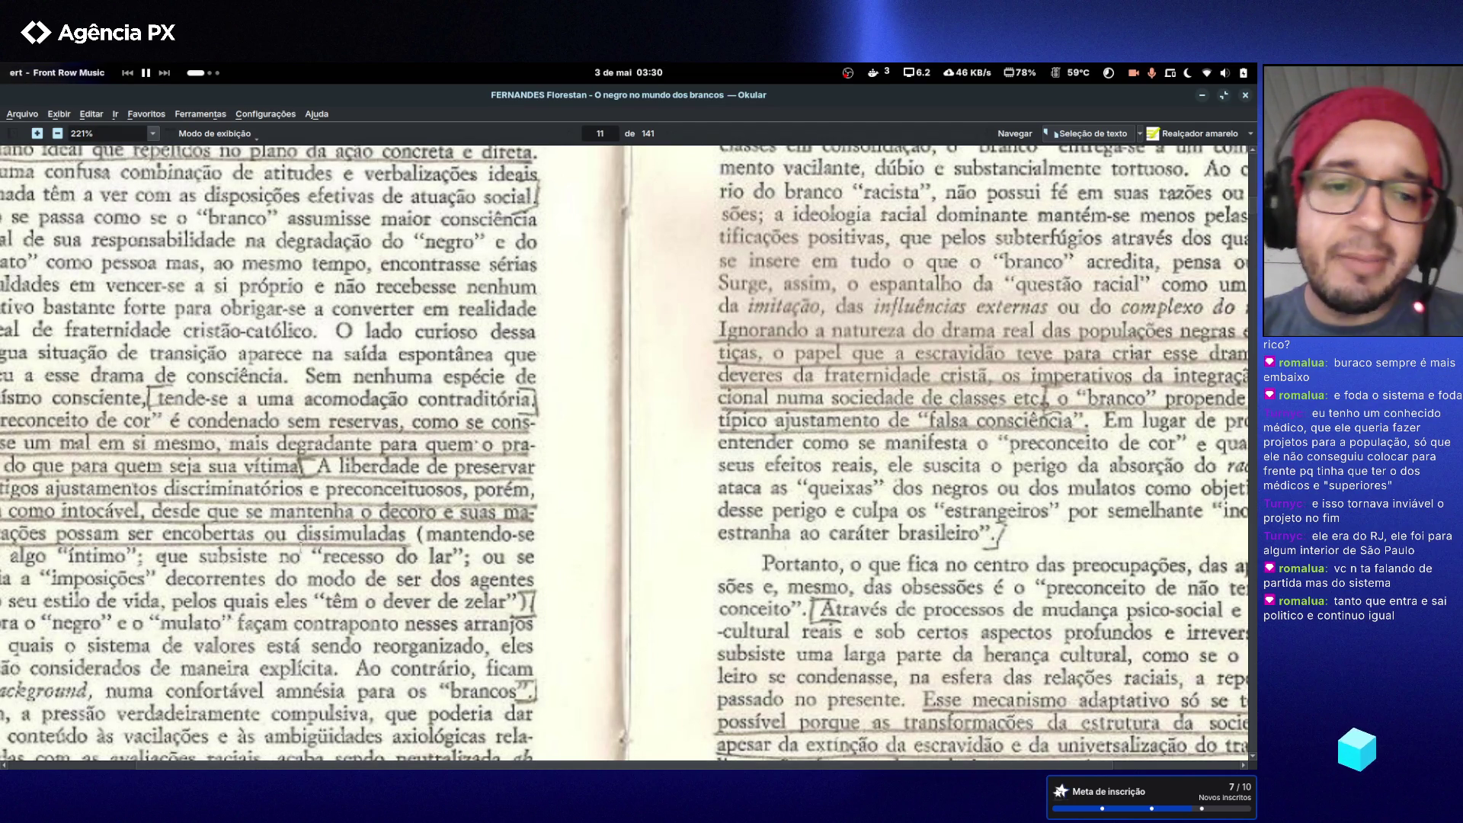
scroll(506, 443, down, 15)
scroll(397, 434, up, 7)
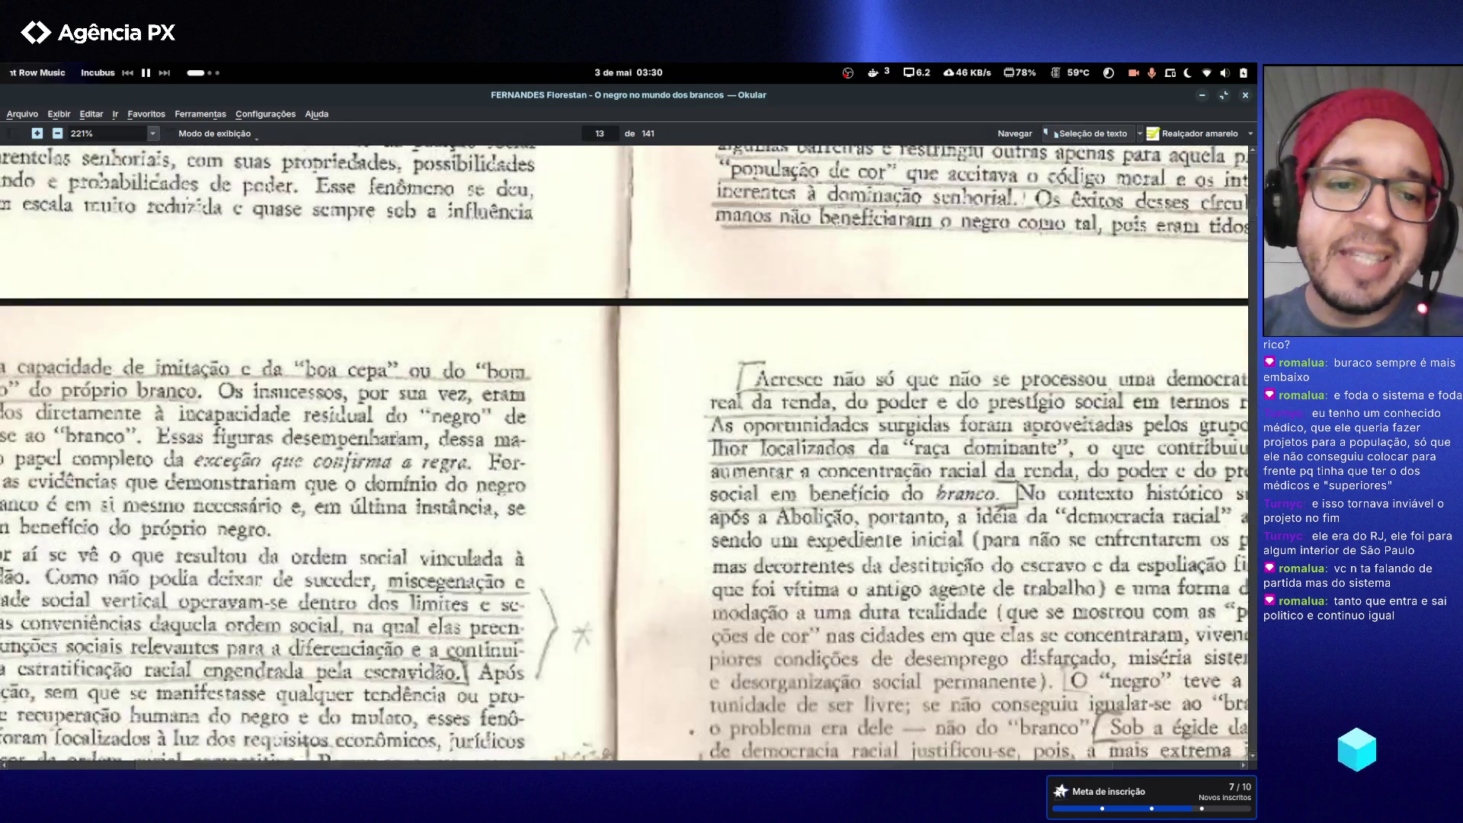
ctrl+scroll(397, 435, down, 2)
scroll(397, 434, up, 5)
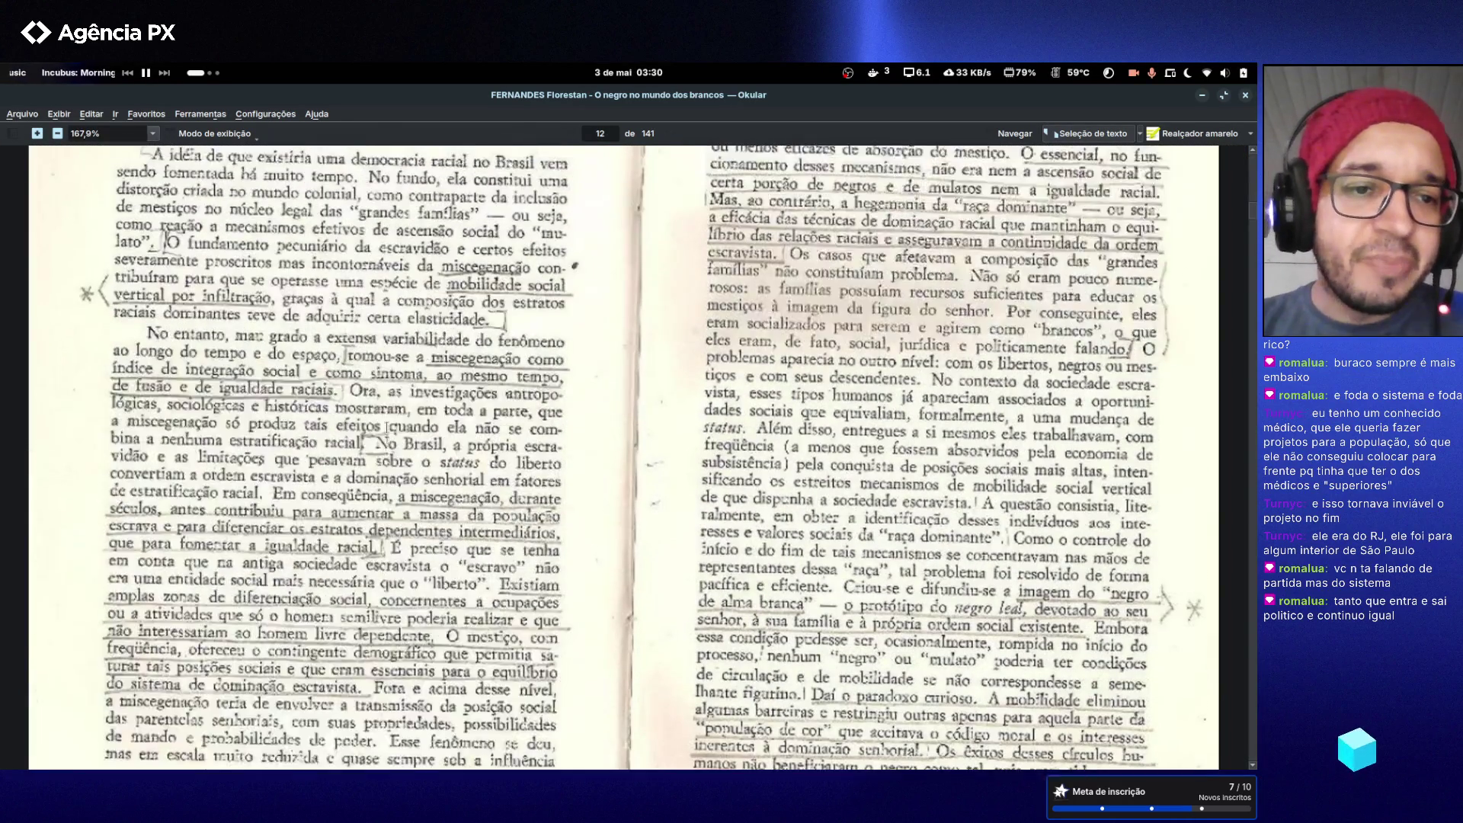
scroll(624, 457, down, 3)
scroll(429, 402, down, 6)
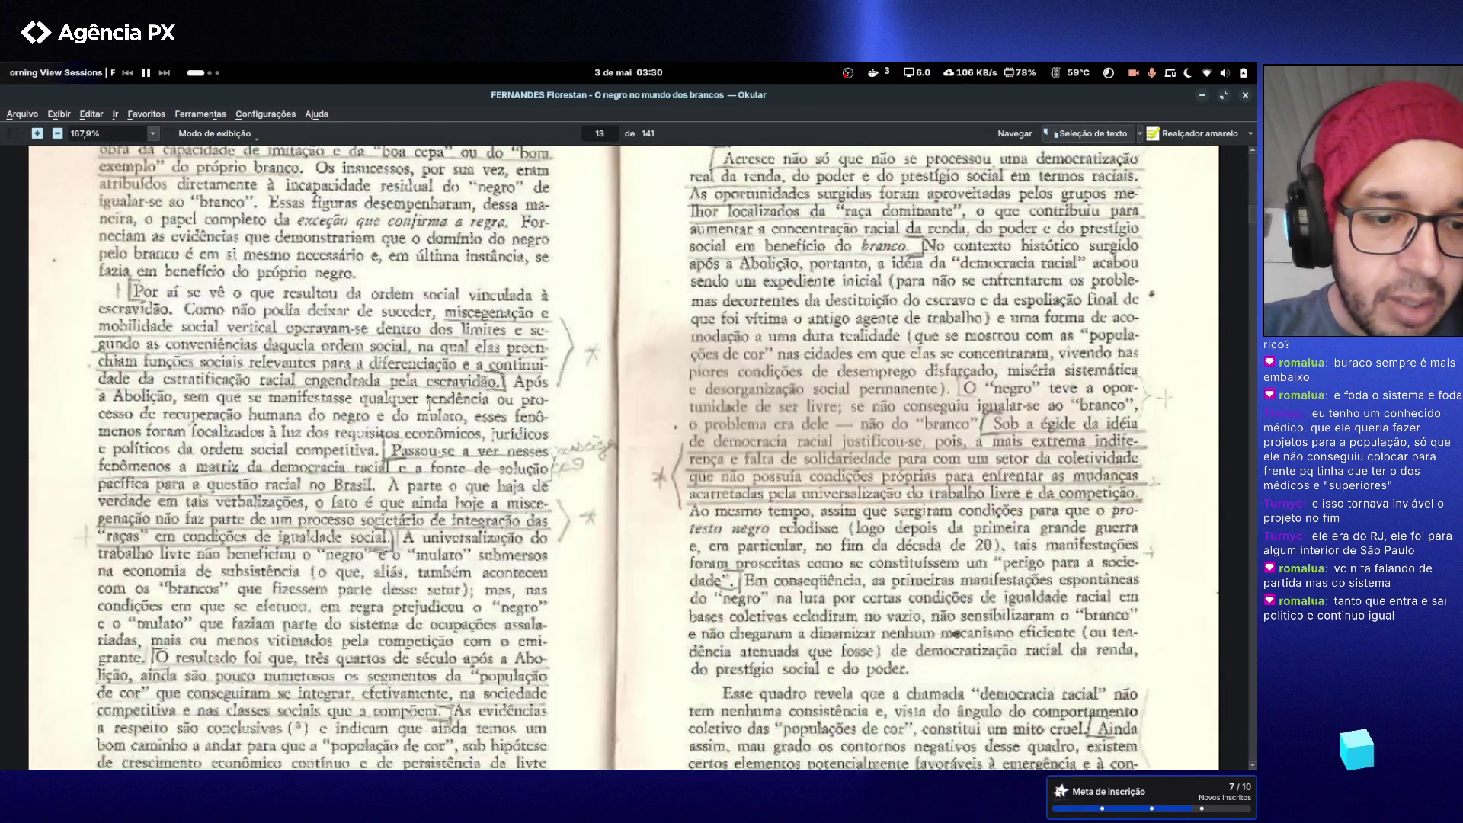
scroll(429, 402, up, 10)
scroll(429, 402, up, 7)
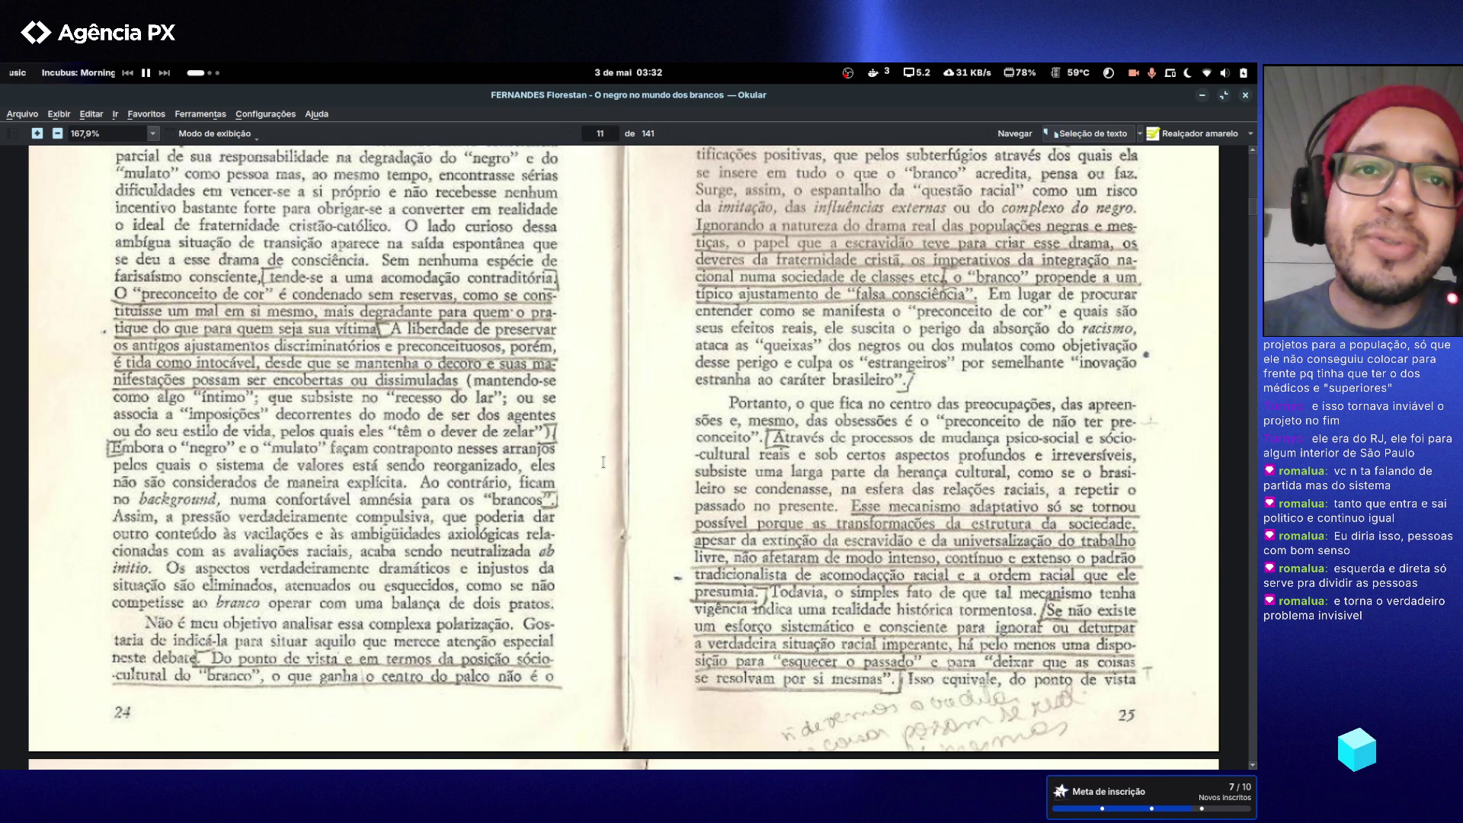
- Read on through the Fernandes book to pages 46–47, then close Okular
scroll(337, 605, down, 10)
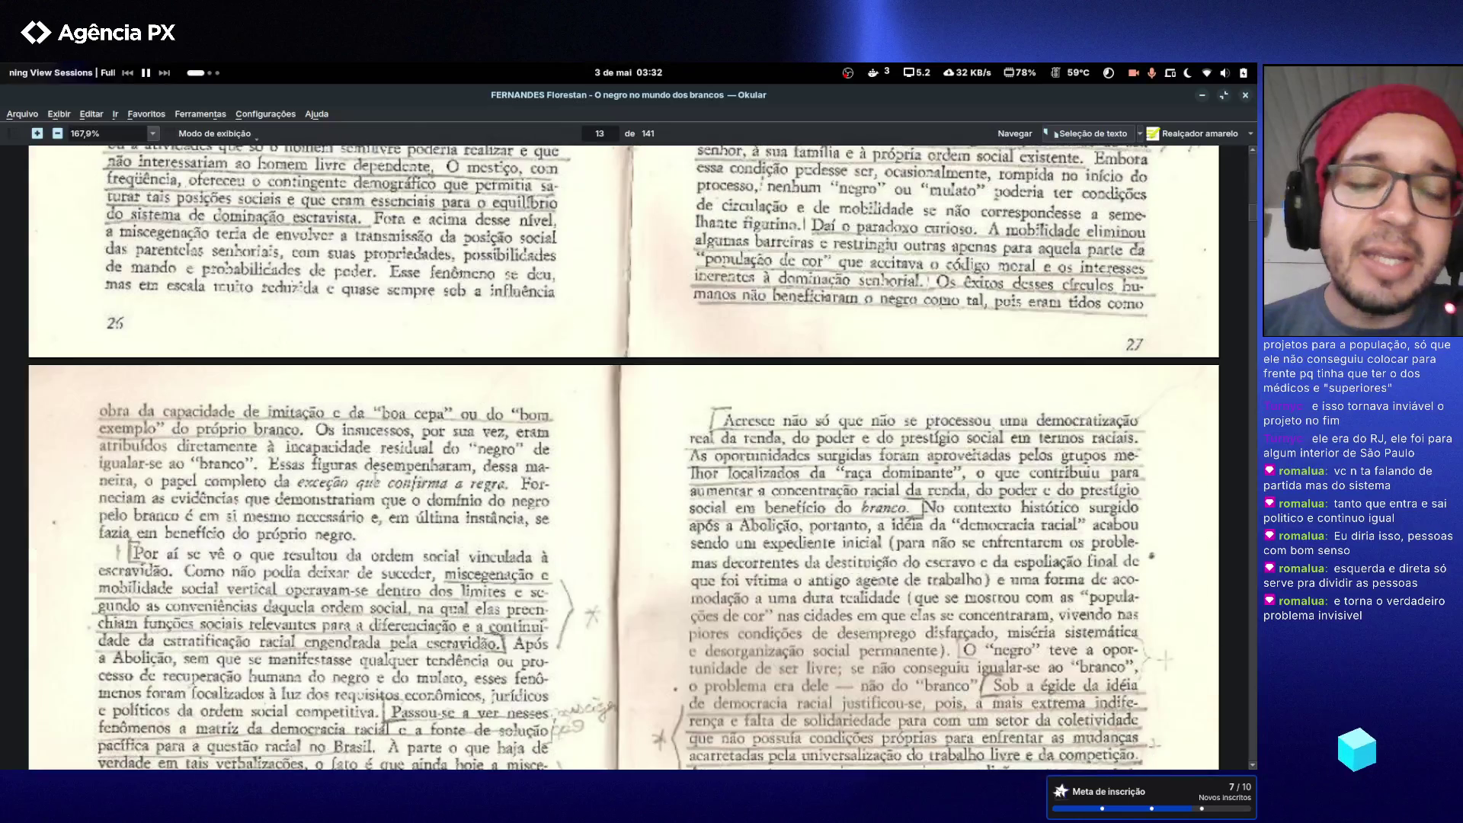
scroll(376, 472, down, 3)
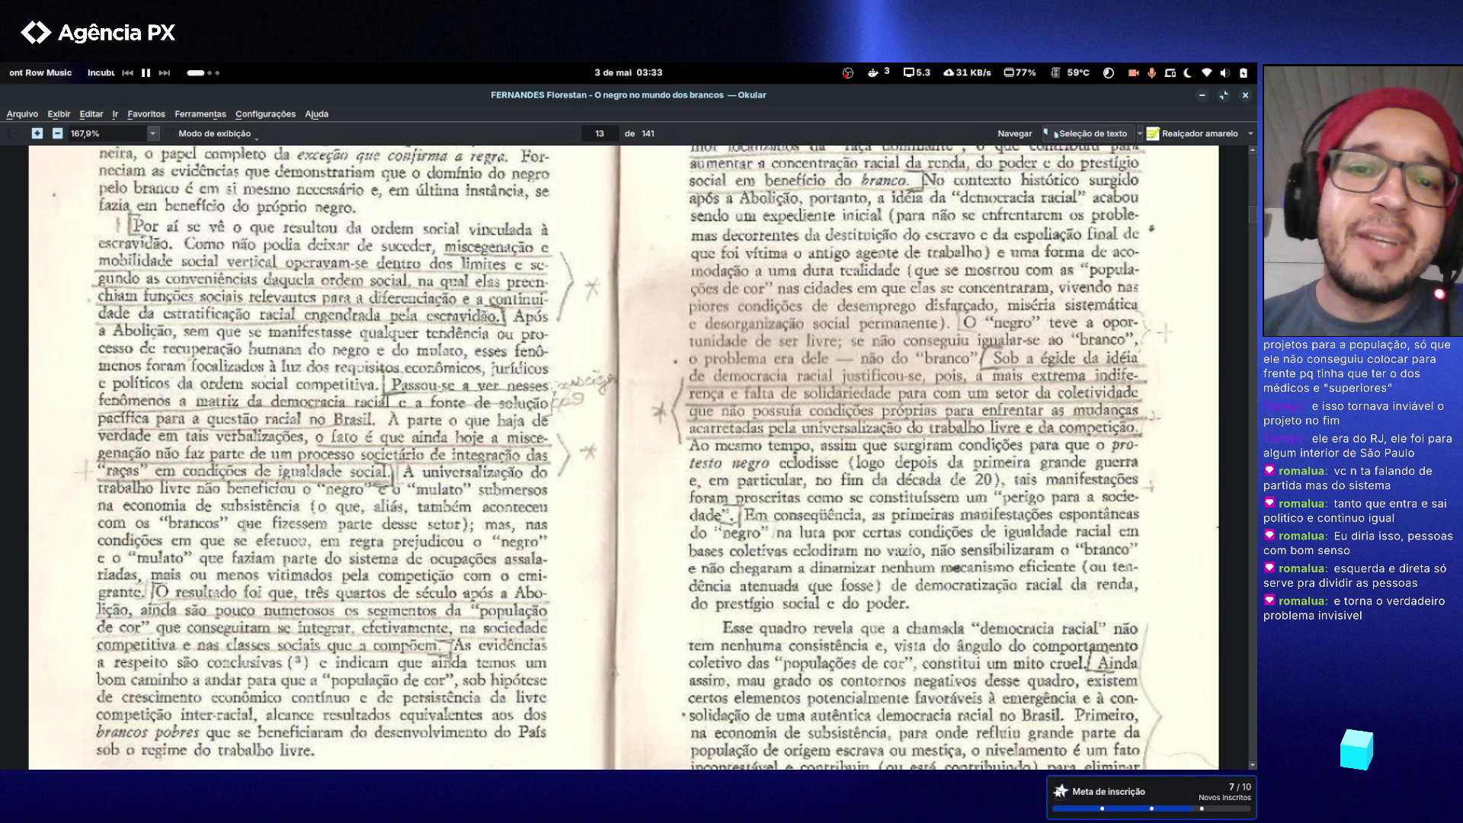
scroll(247, 766, down, 5)
scroll(257, 494, down, 5)
scroll(256, 492, up, 1)
scroll(255, 491, up, 6)
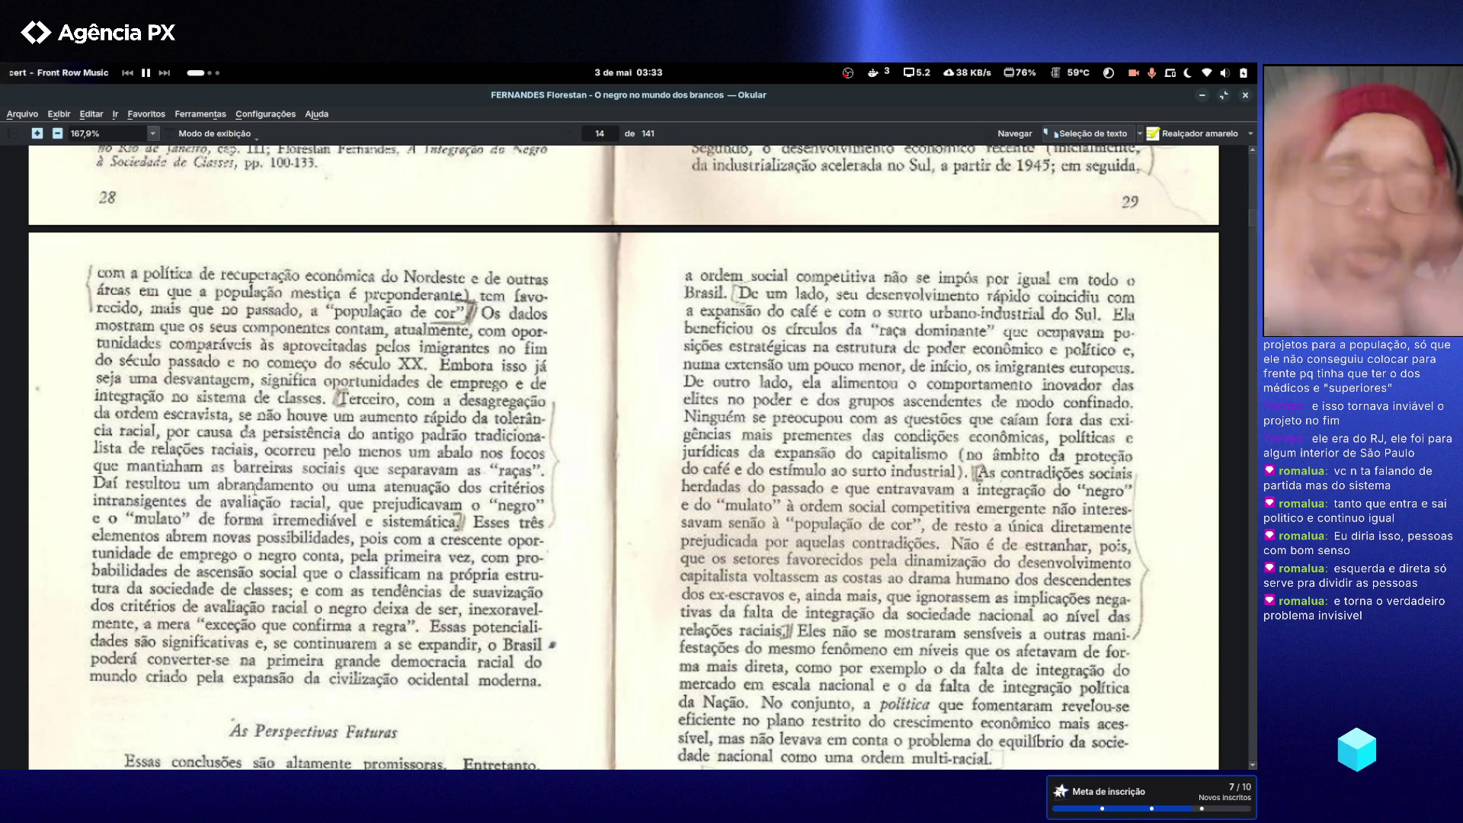
scroll(255, 488, down, 10)
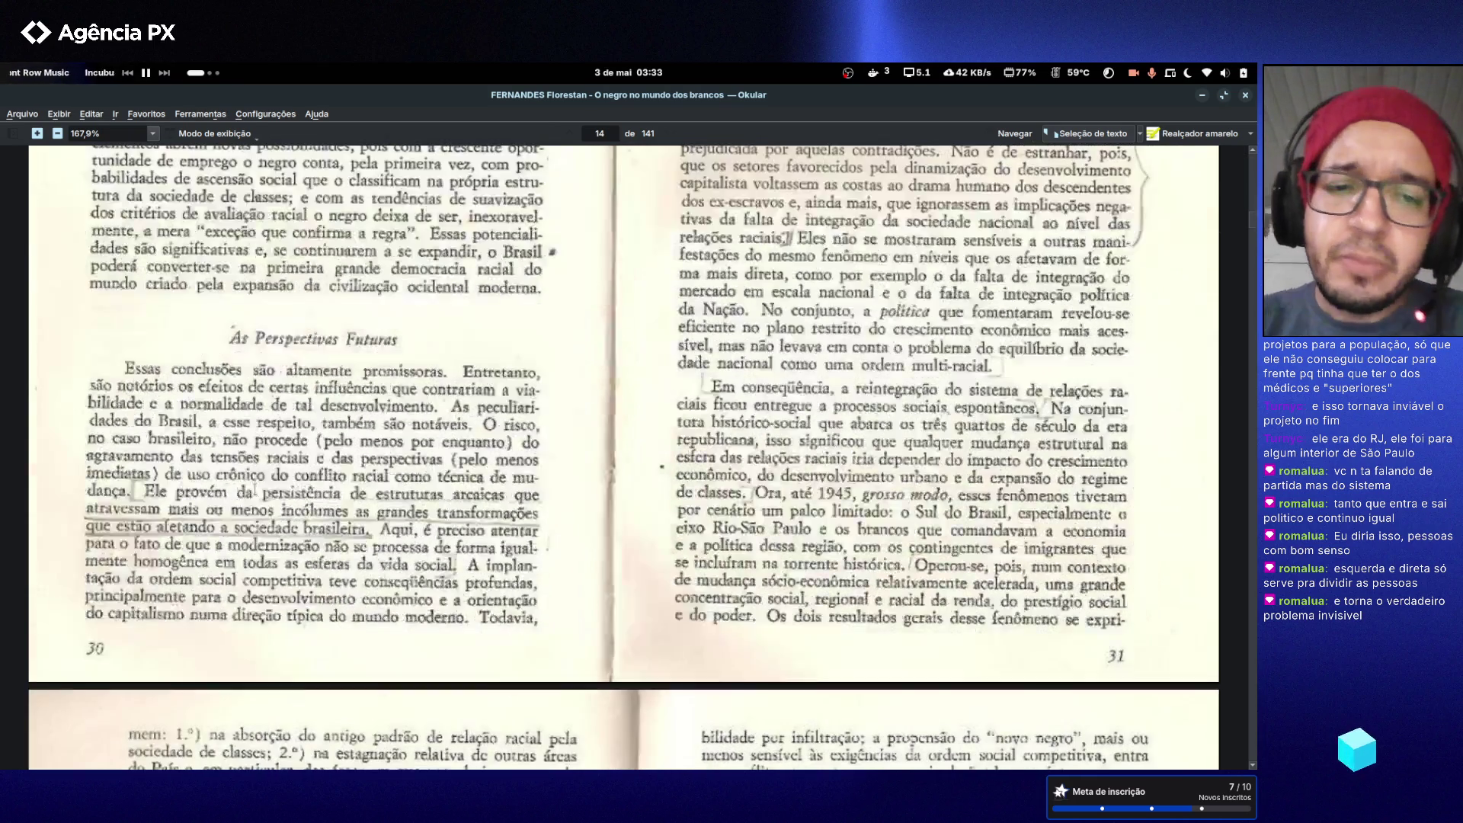
scroll(255, 492, down, 20)
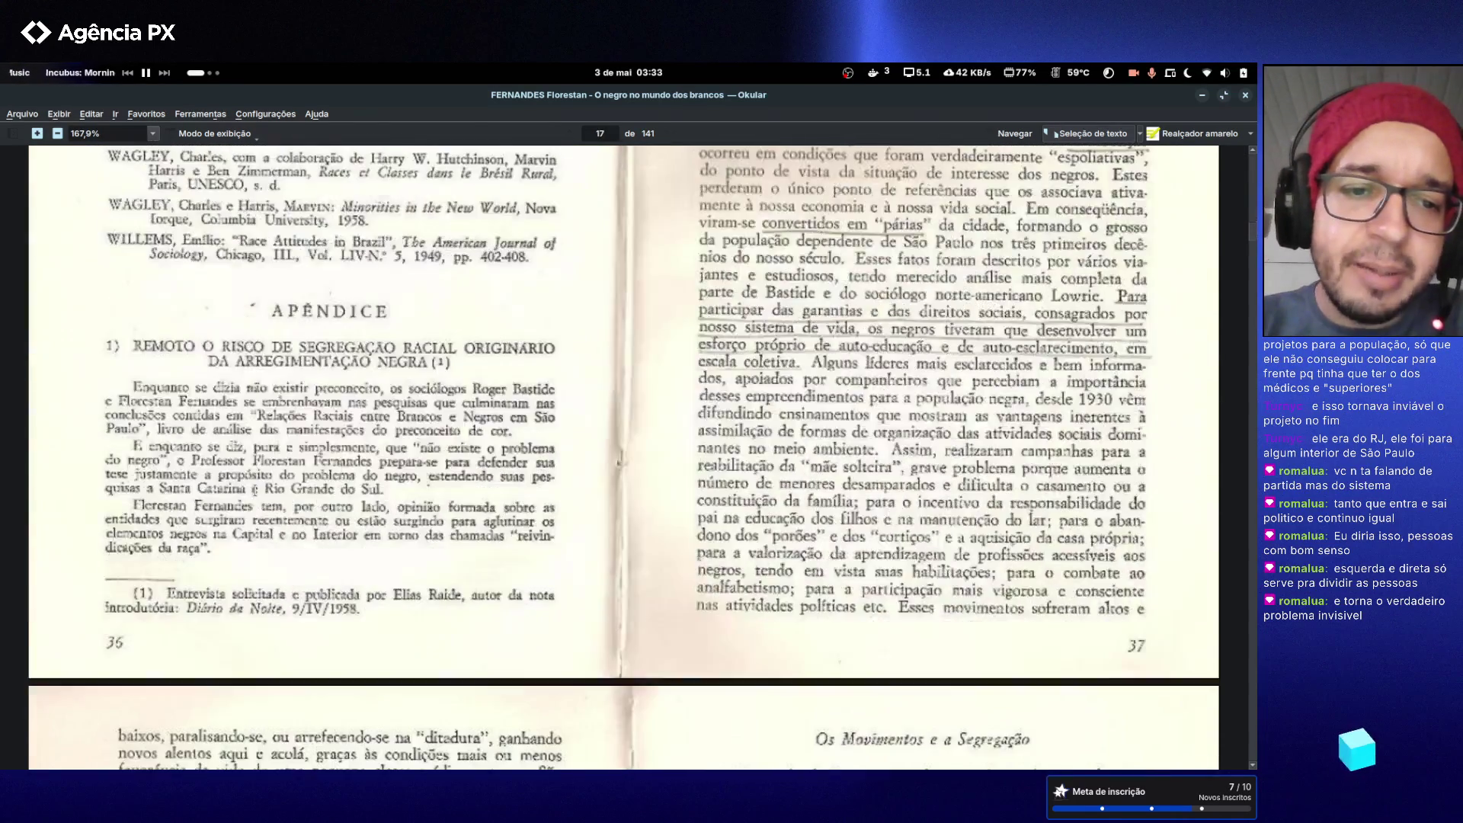
scroll(254, 492, down, 20)
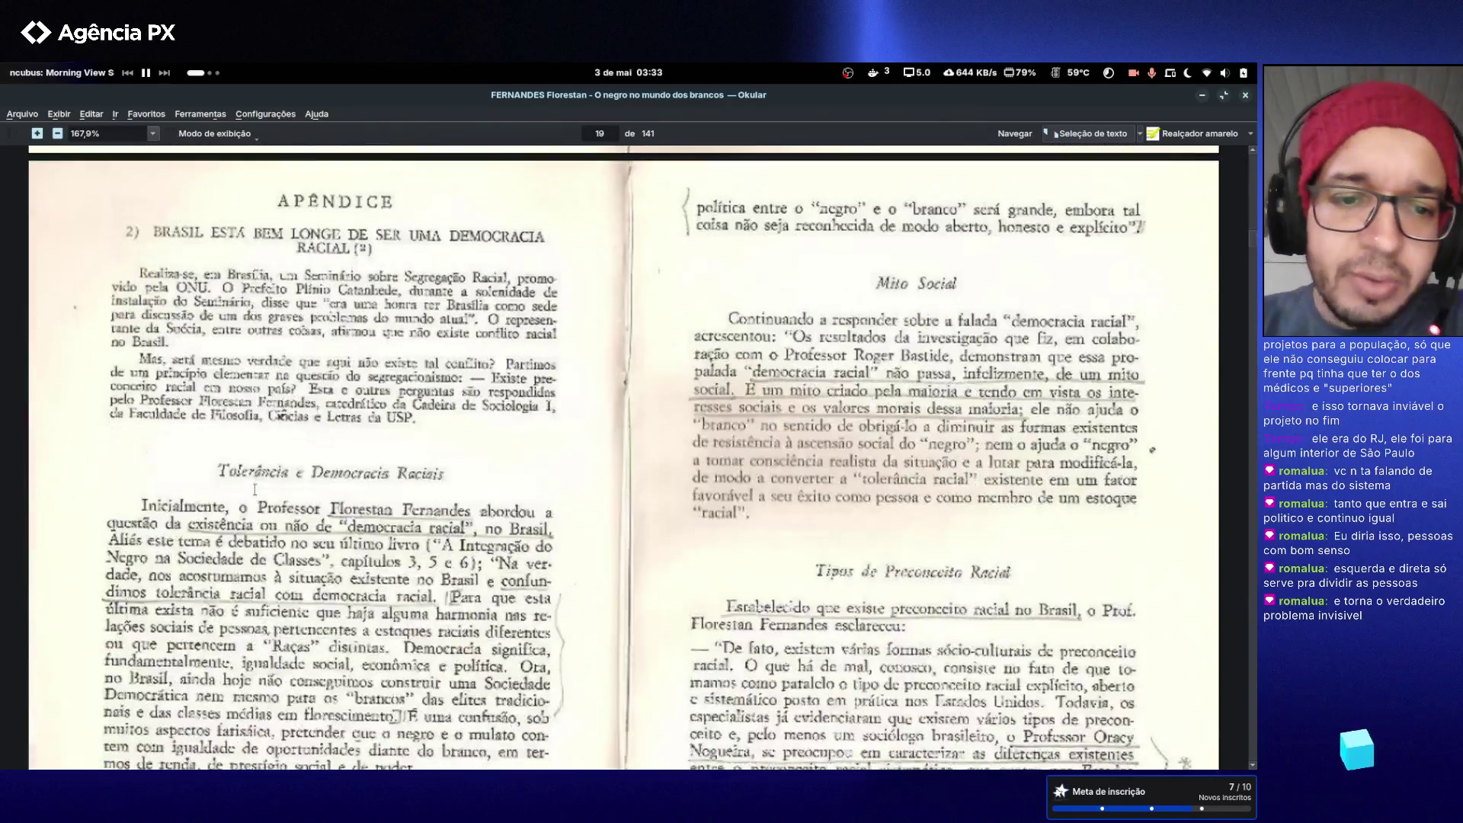
scroll(257, 492, down, 20)
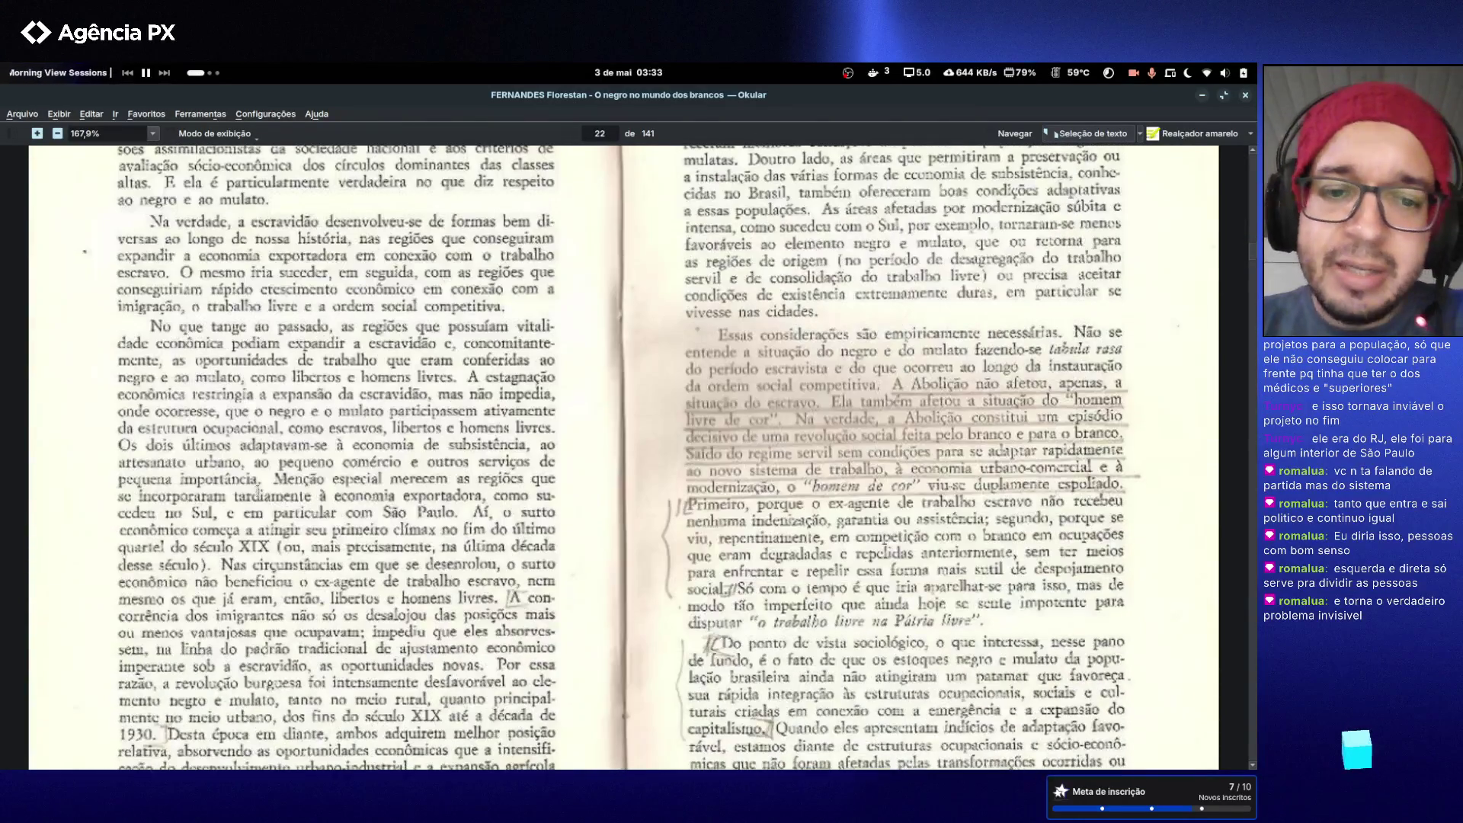
scroll(257, 492, down, 5)
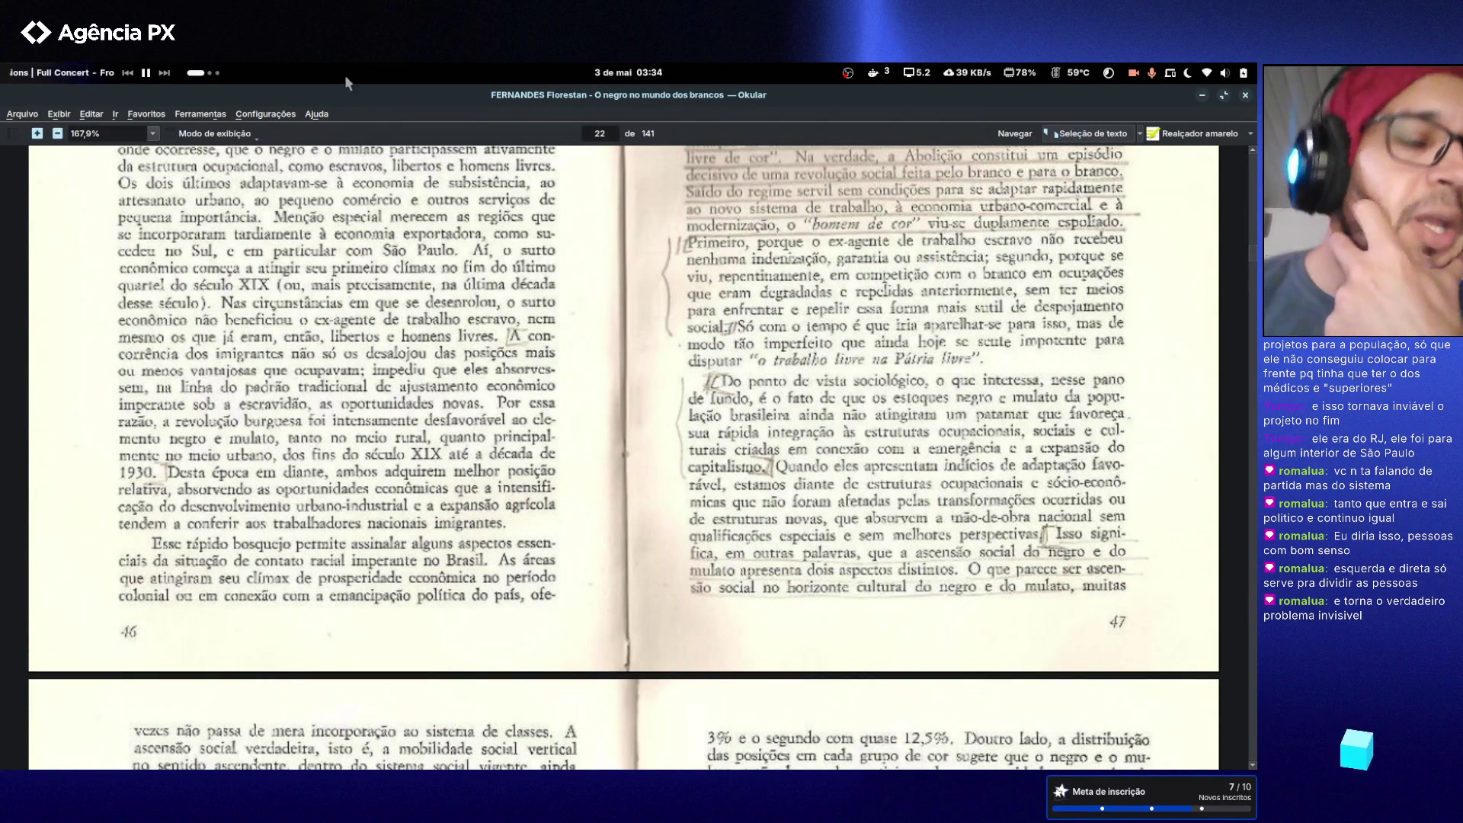
click(1246, 97)
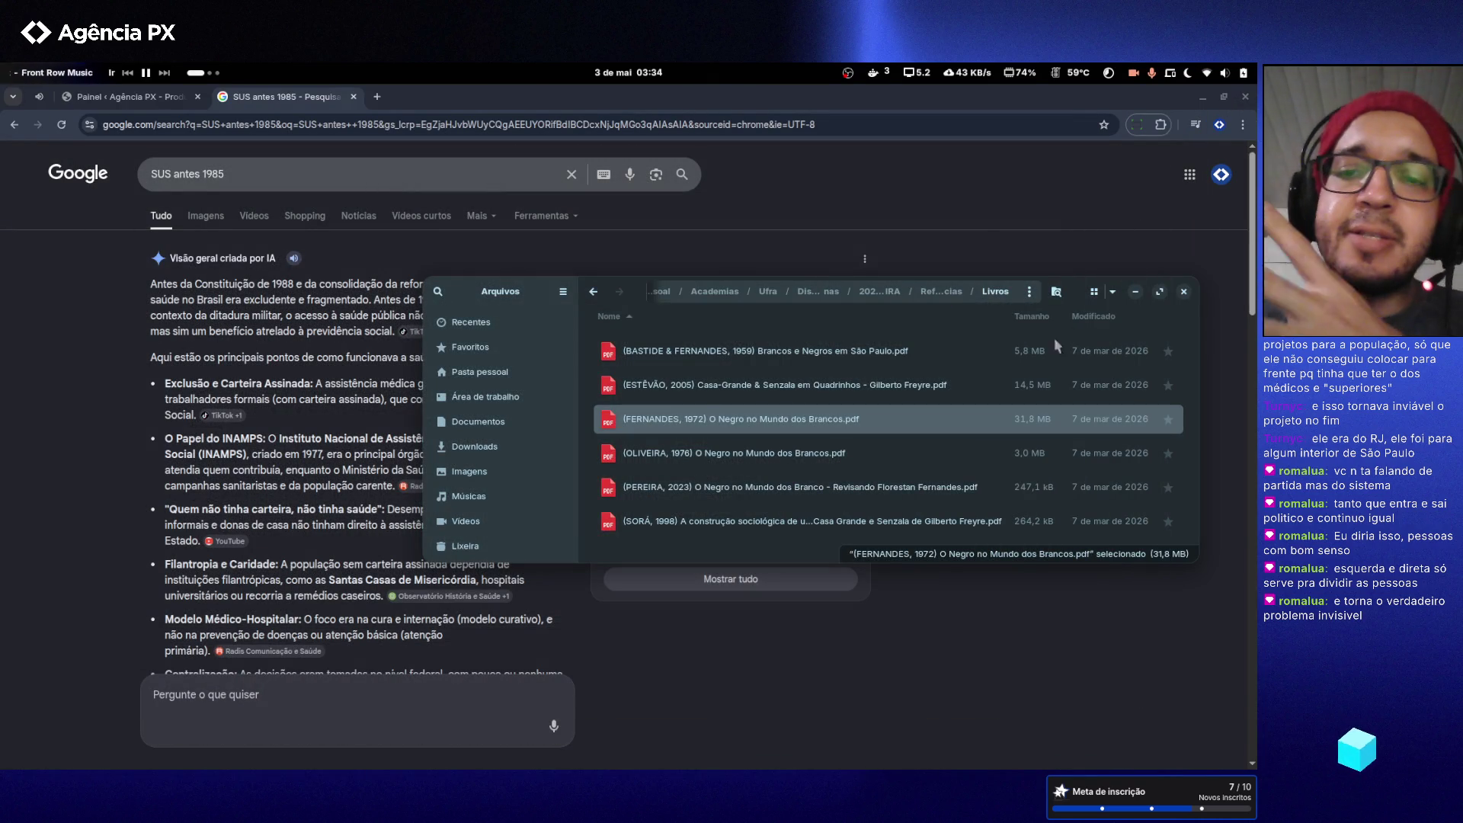
- Narrow the Livros Files window and close it to uncover the 'SUS antes 1985' Google results
mouse_move(1199, 564)
mouse_down()
mouse_move(1077, 626)
mouse_move(875, 624)
mouse_move(843, 599)
mouse_up()
click(830, 292)
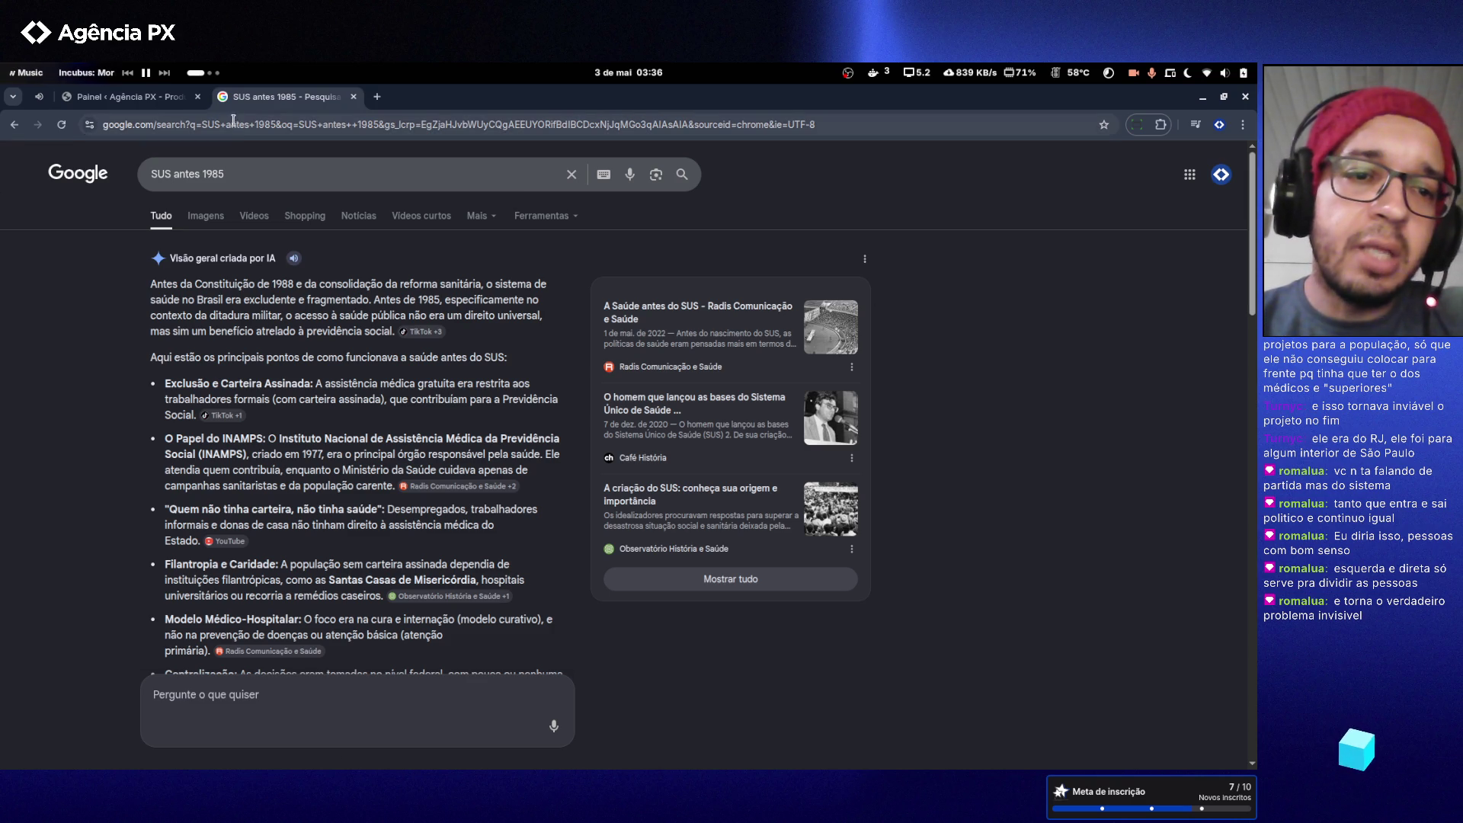
- Close the 'SUS antes 1985' Chrome tab so the Agência PX WordPress Painel tab shows
click(354, 97)
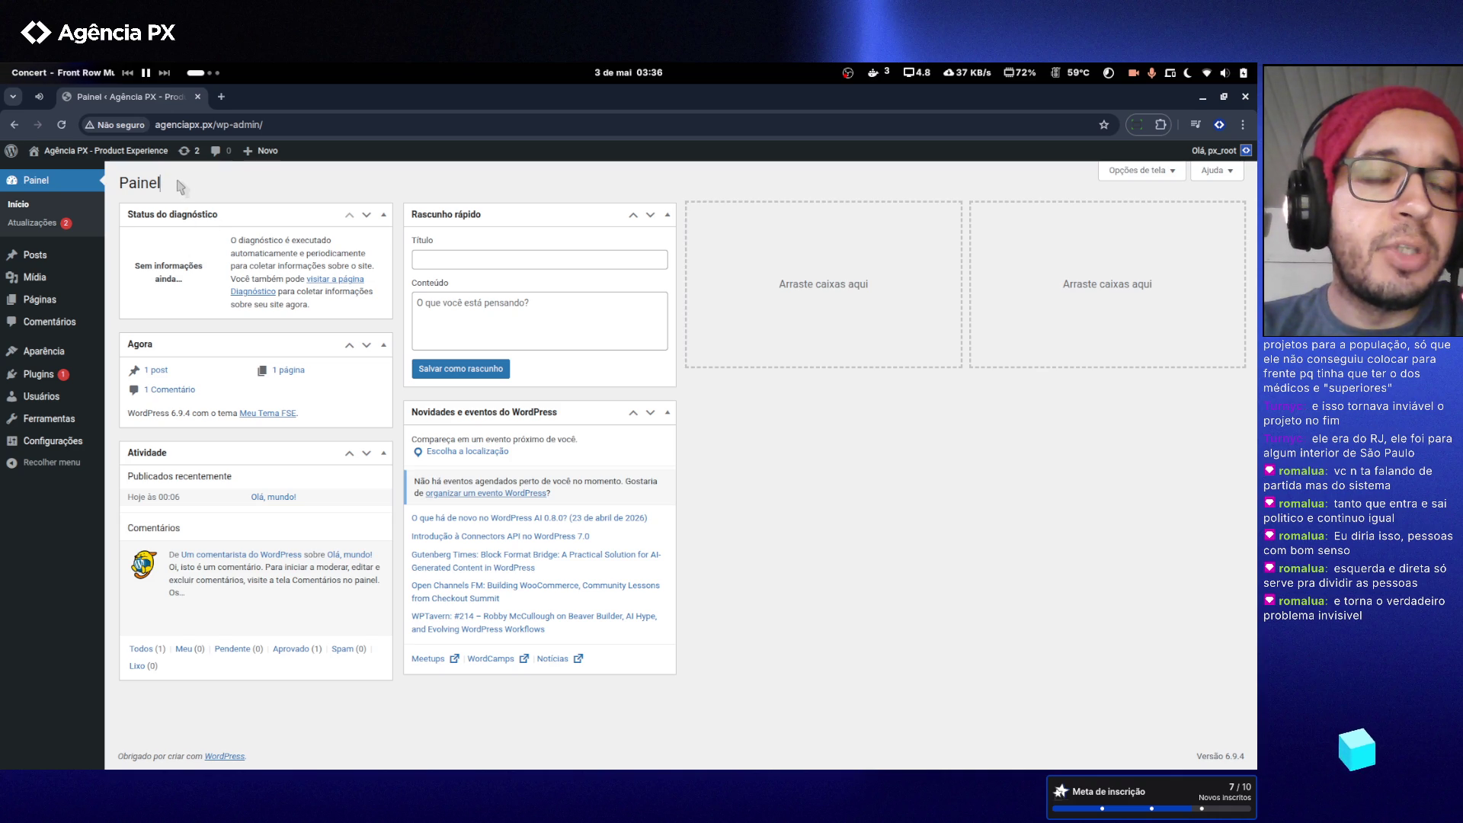
- Select and then deselect the Painel heading on the agenciapx.px wp-admin dashboard
double_click(148, 184)
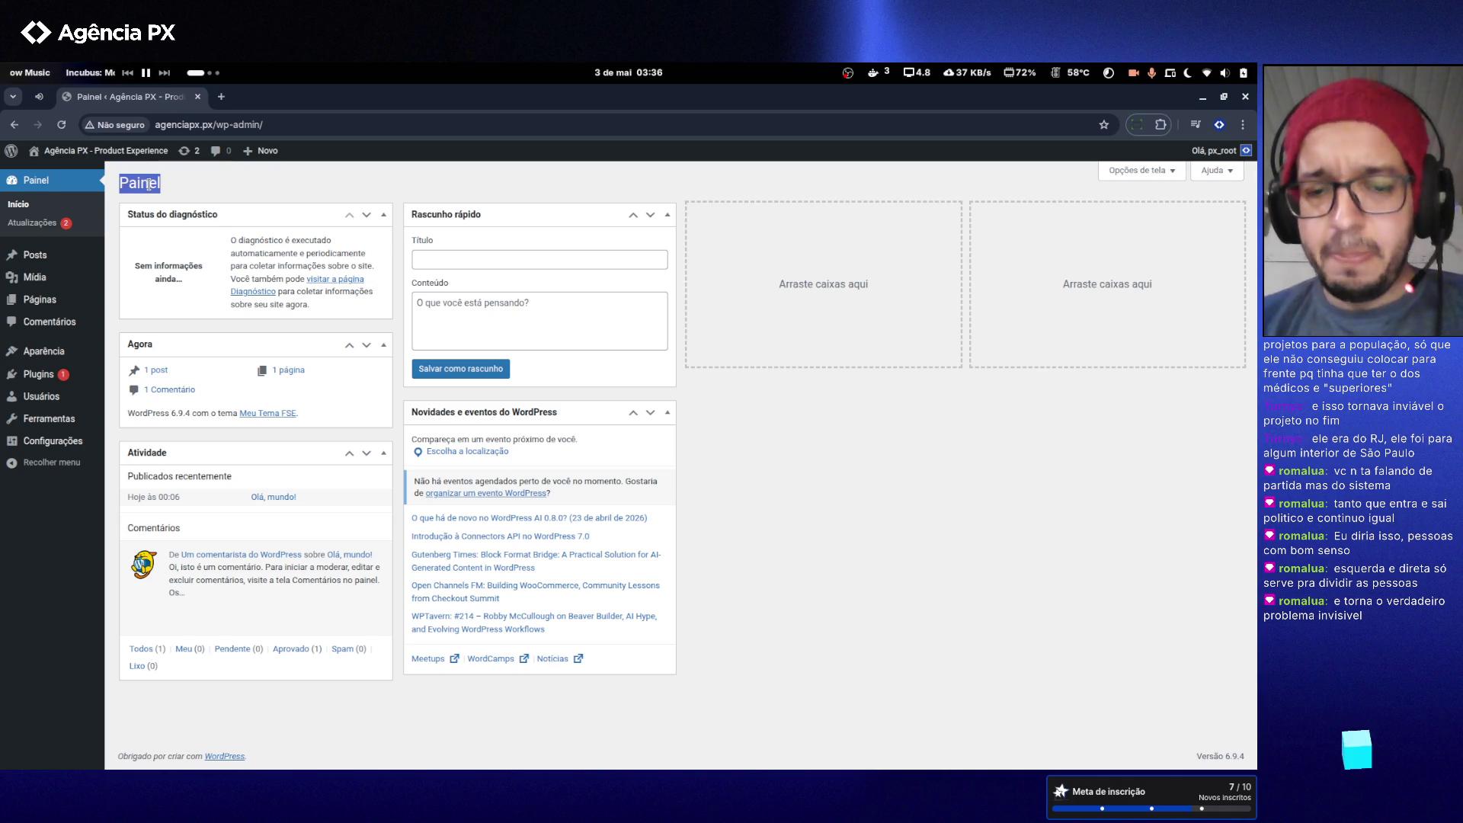
click(175, 188)
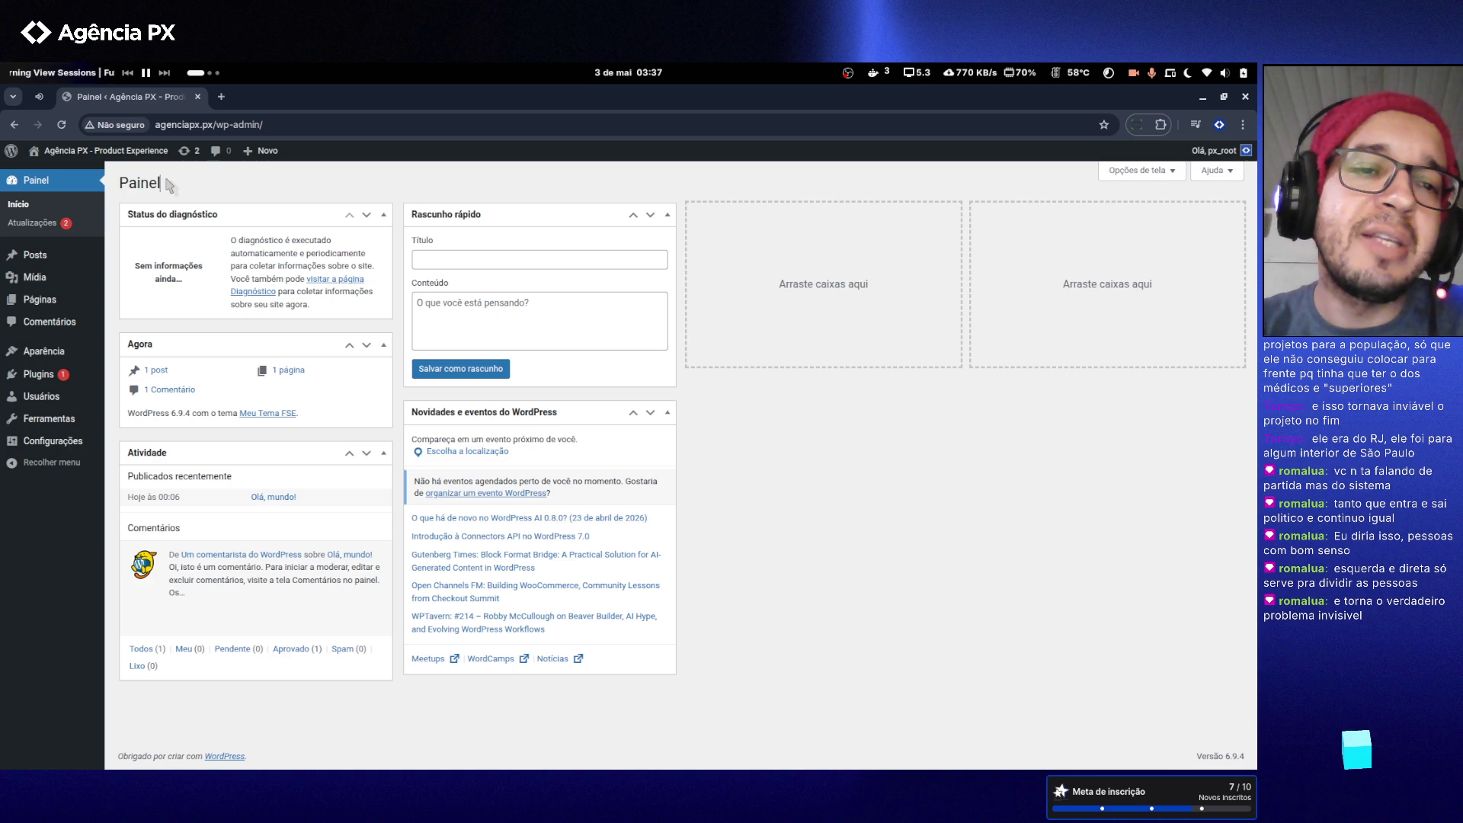
- In Neovim, open function.php from wp-content/themes/agenciapx, then go to the desktop overview
key(super+2)
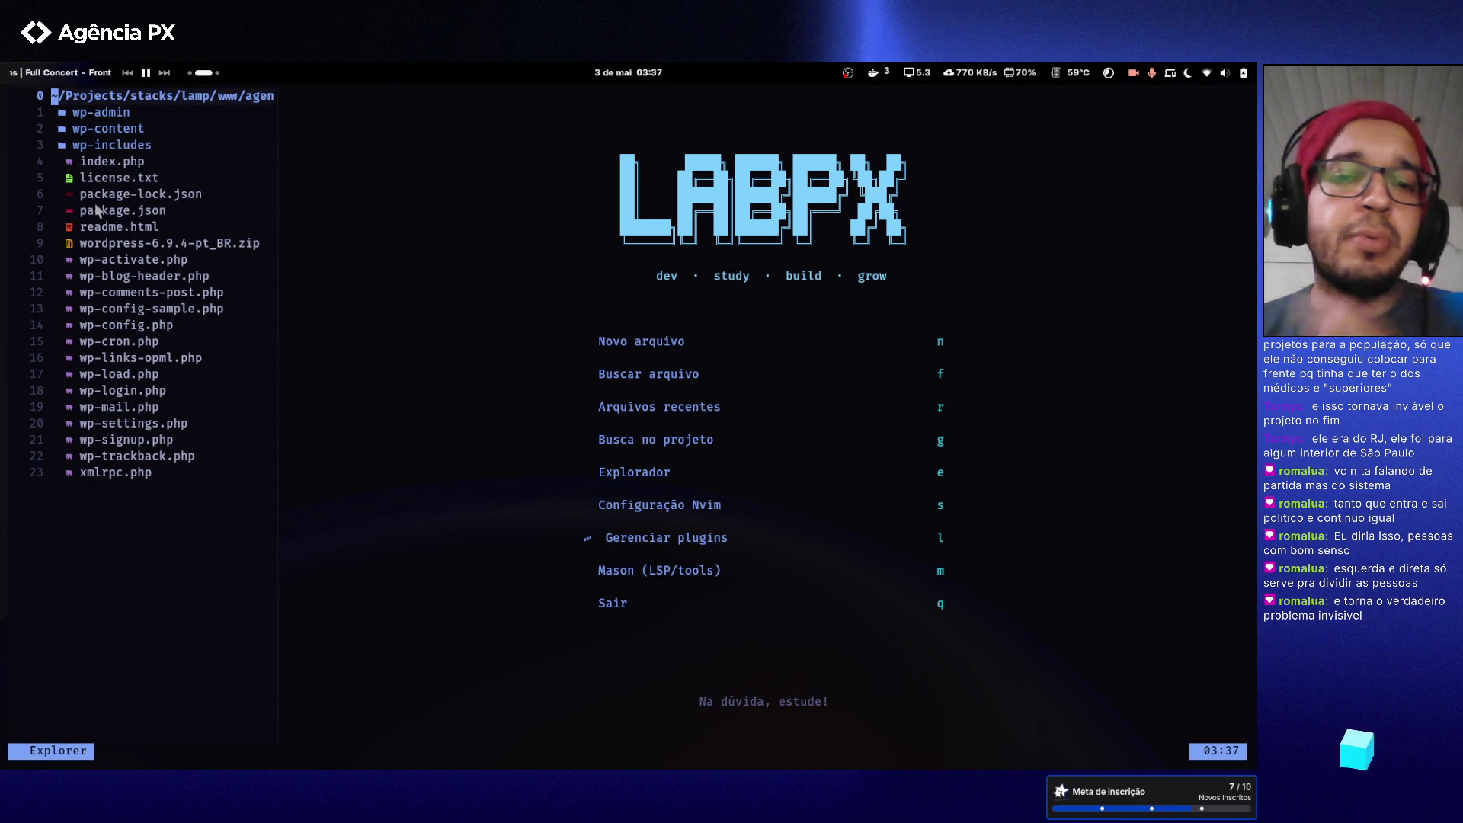
key(j)
key(j)
key(j)
key(k)
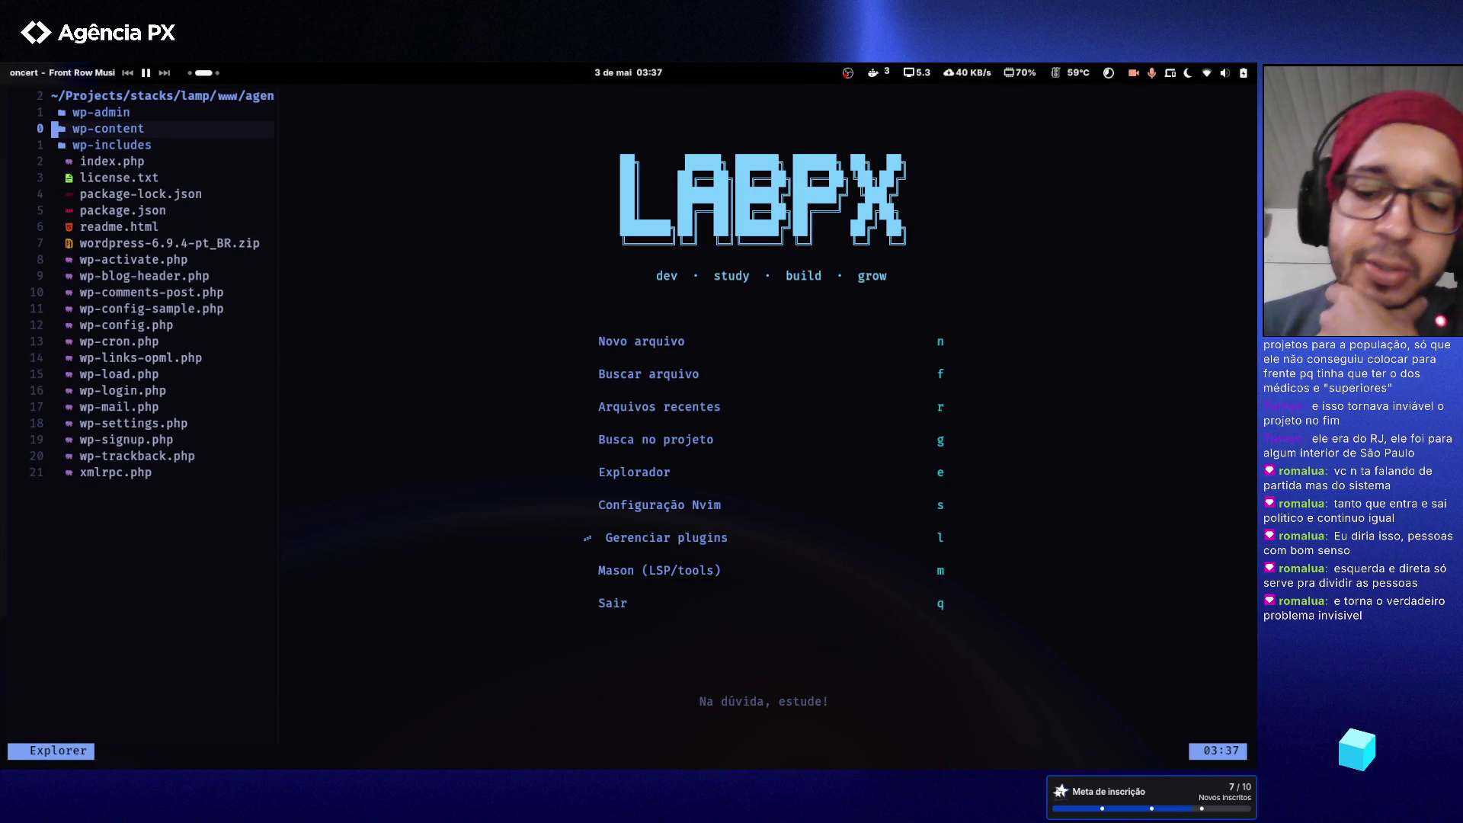
key(l)
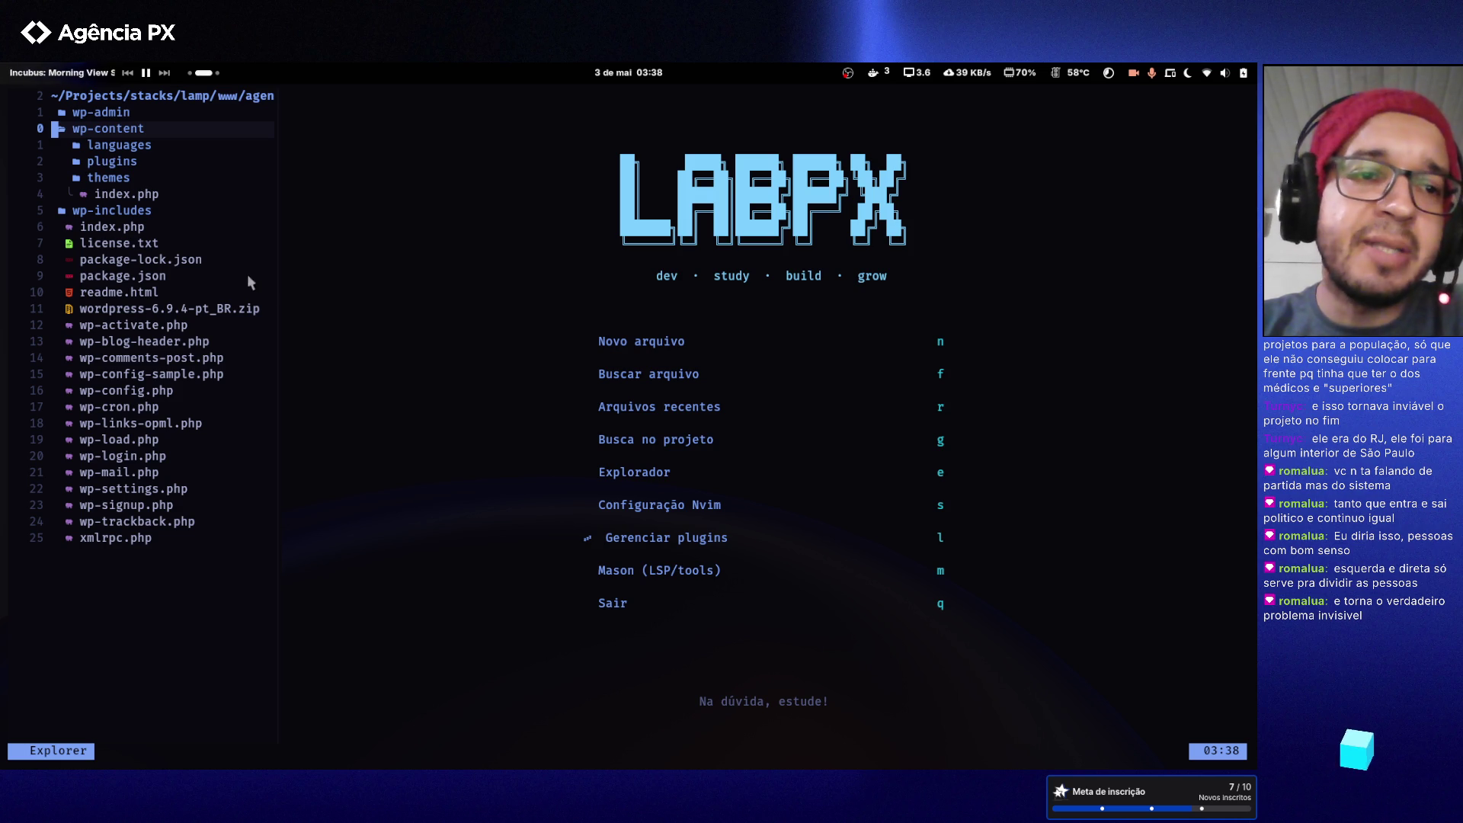
click(111, 179)
click(134, 196)
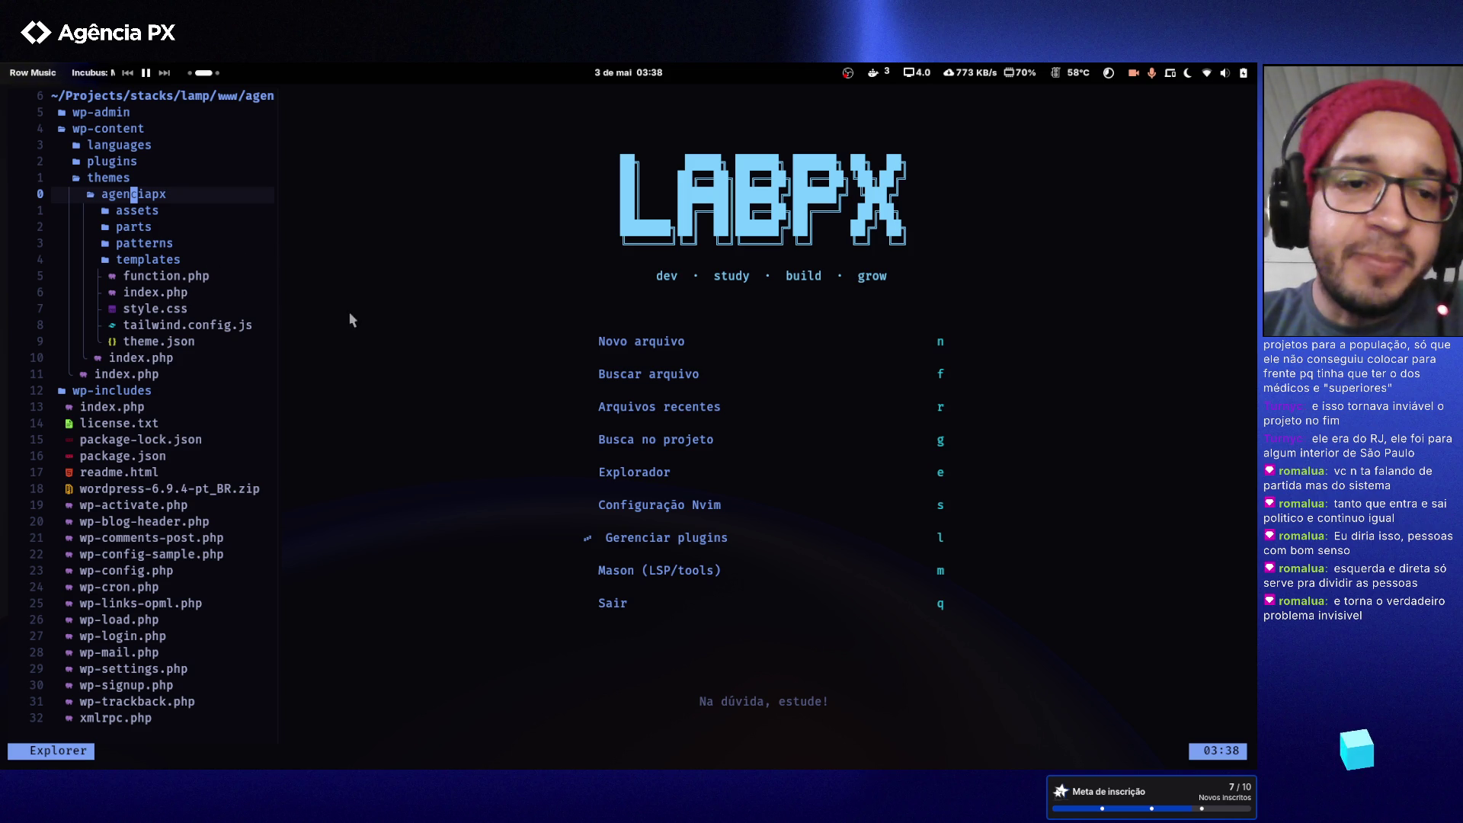
double_click(195, 277)
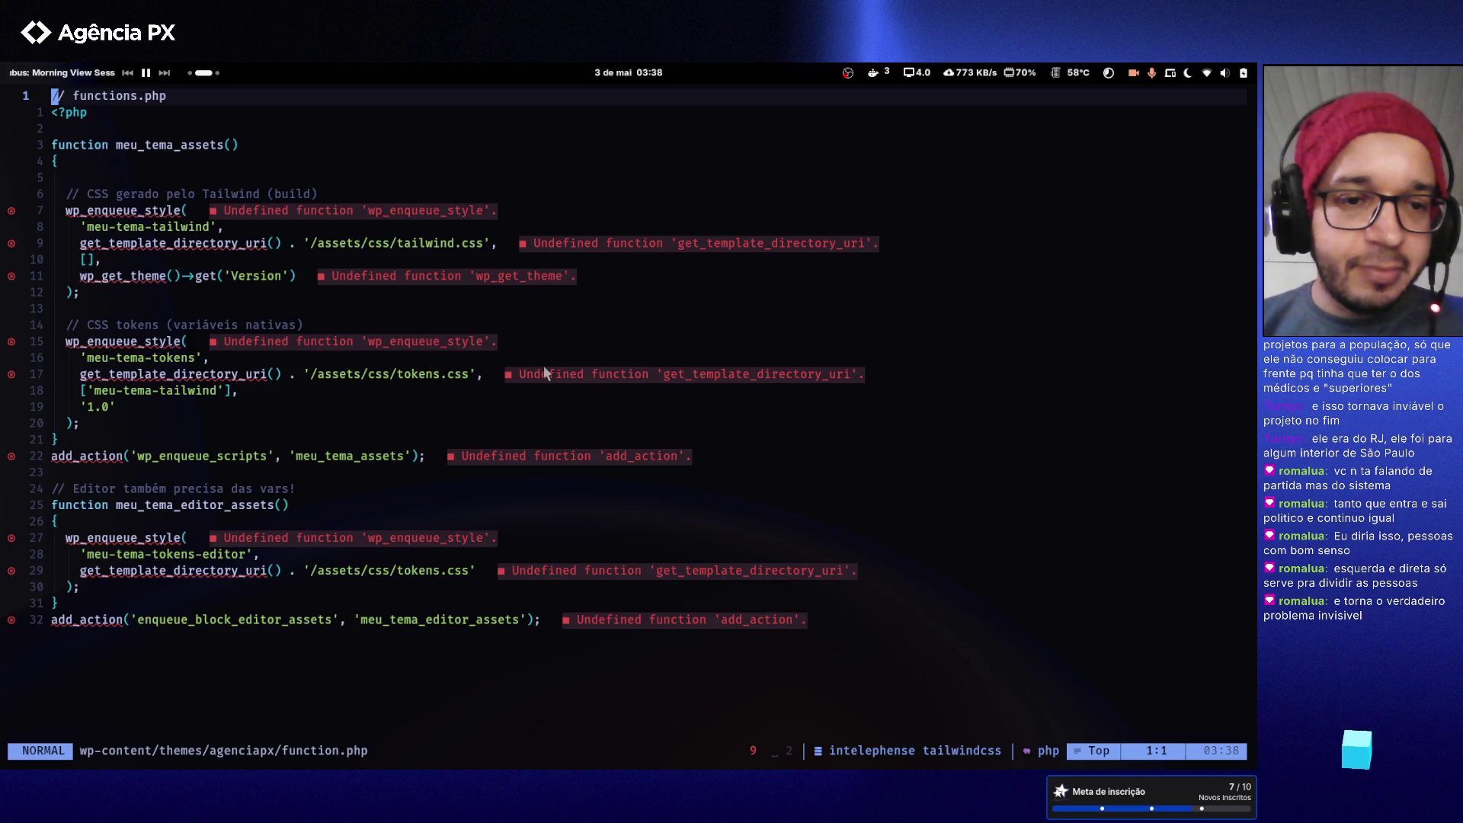
key(super+Page_Down)
key(super)
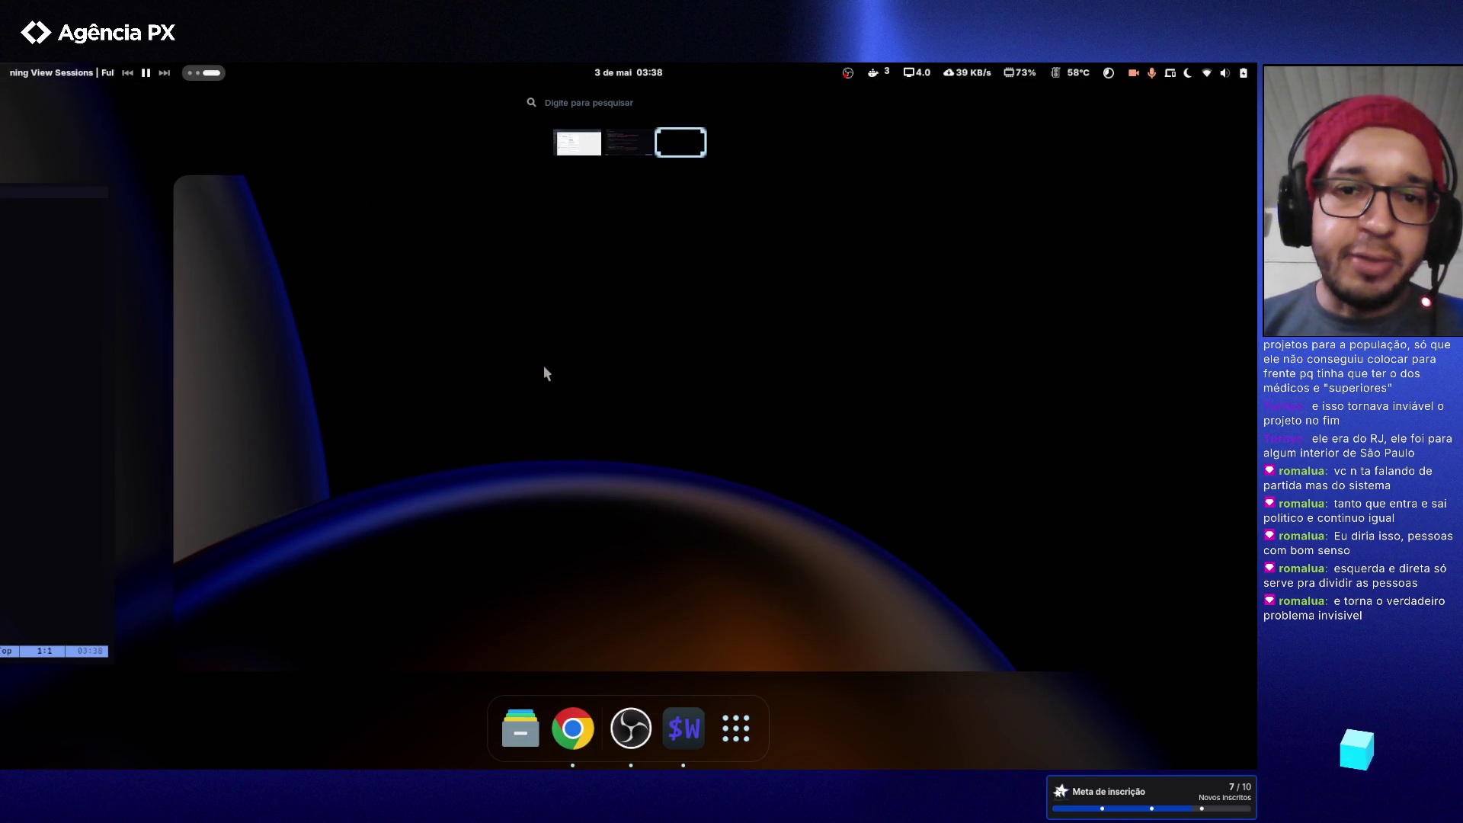
- Return to the browser and load claude.ai in a fresh page
key(super)
key(super)
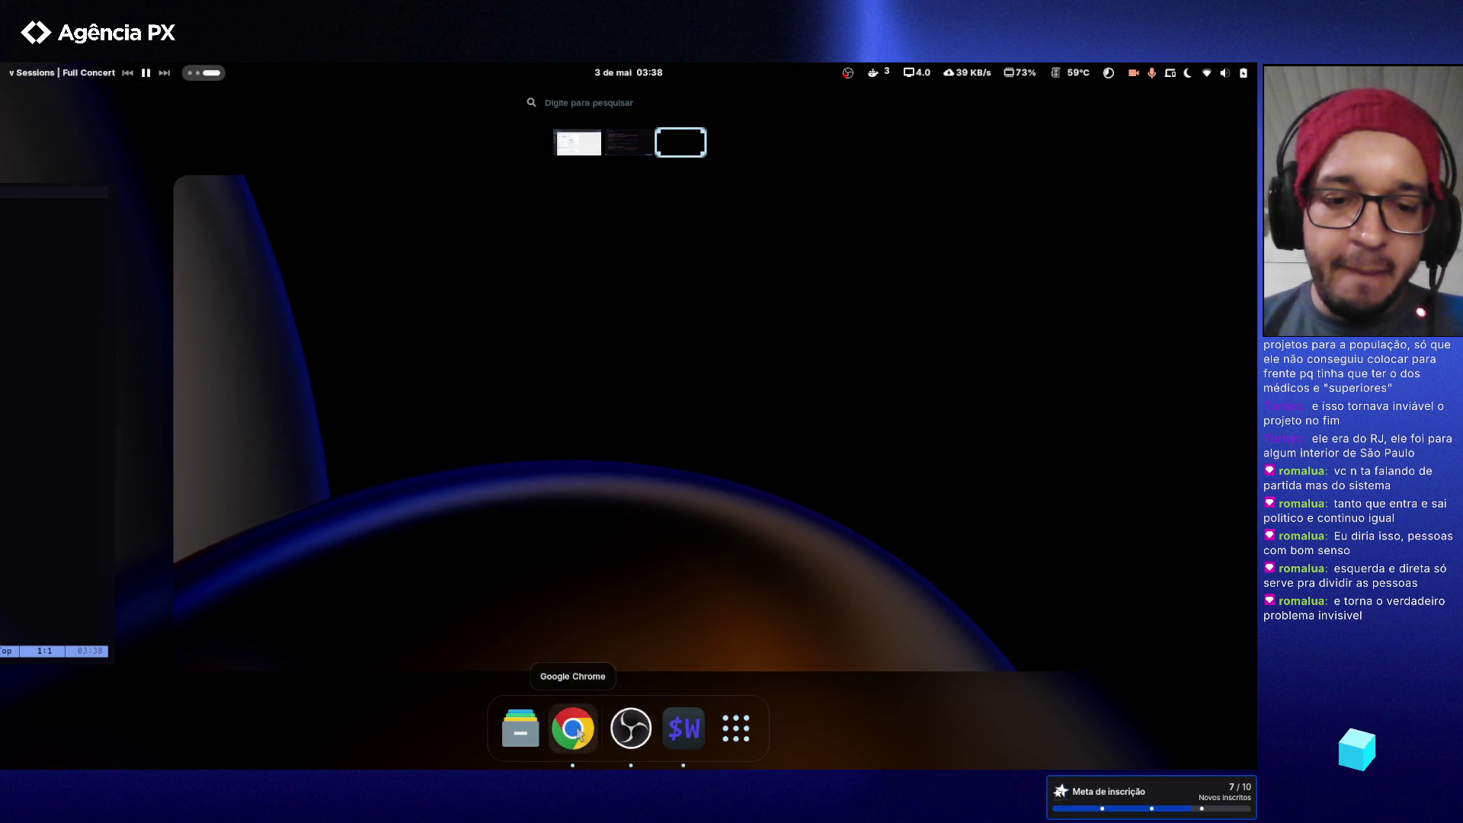
click(572, 728)
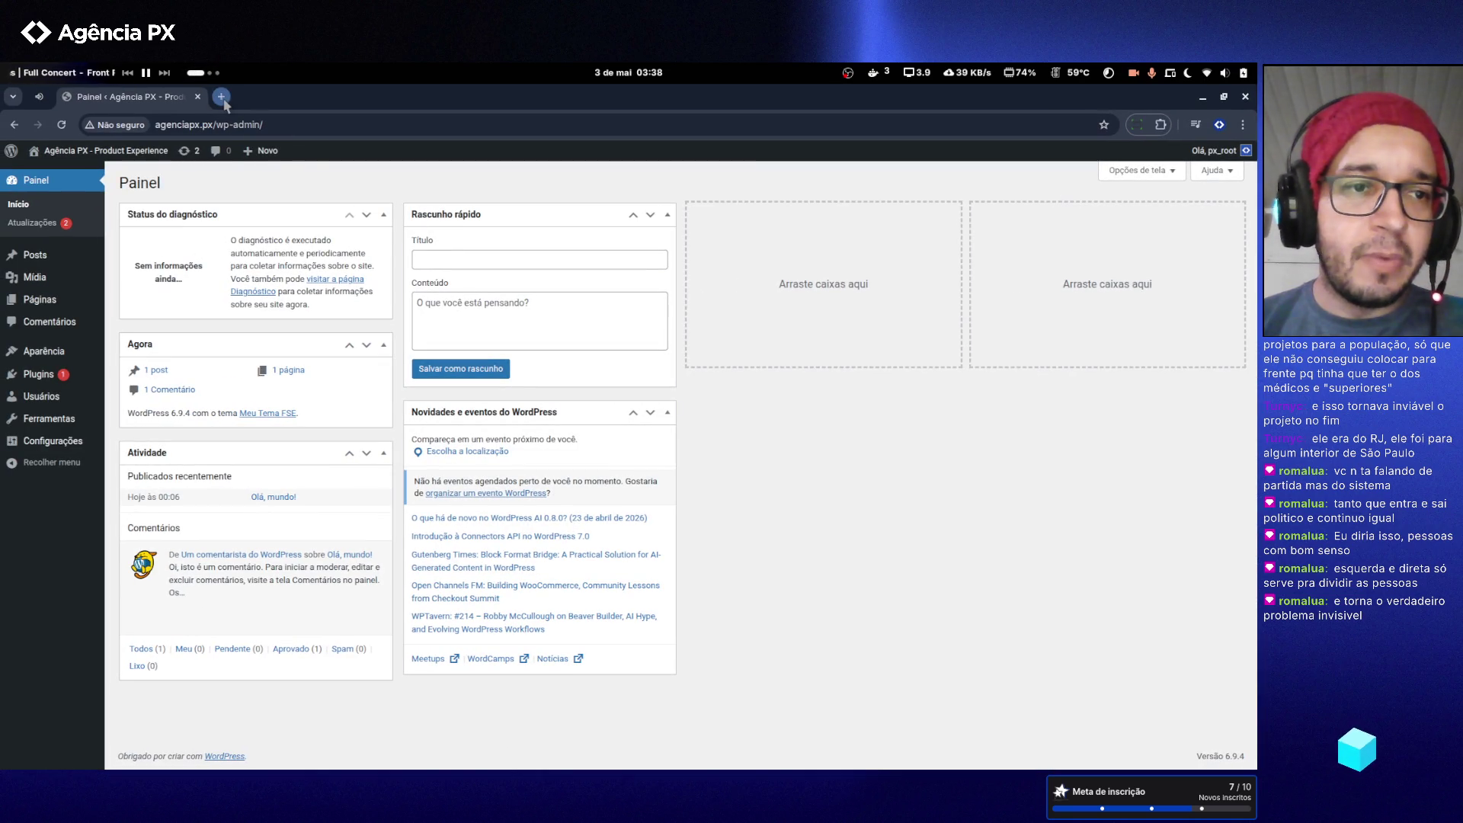
click(221, 98)
text(cla)
key(Return)
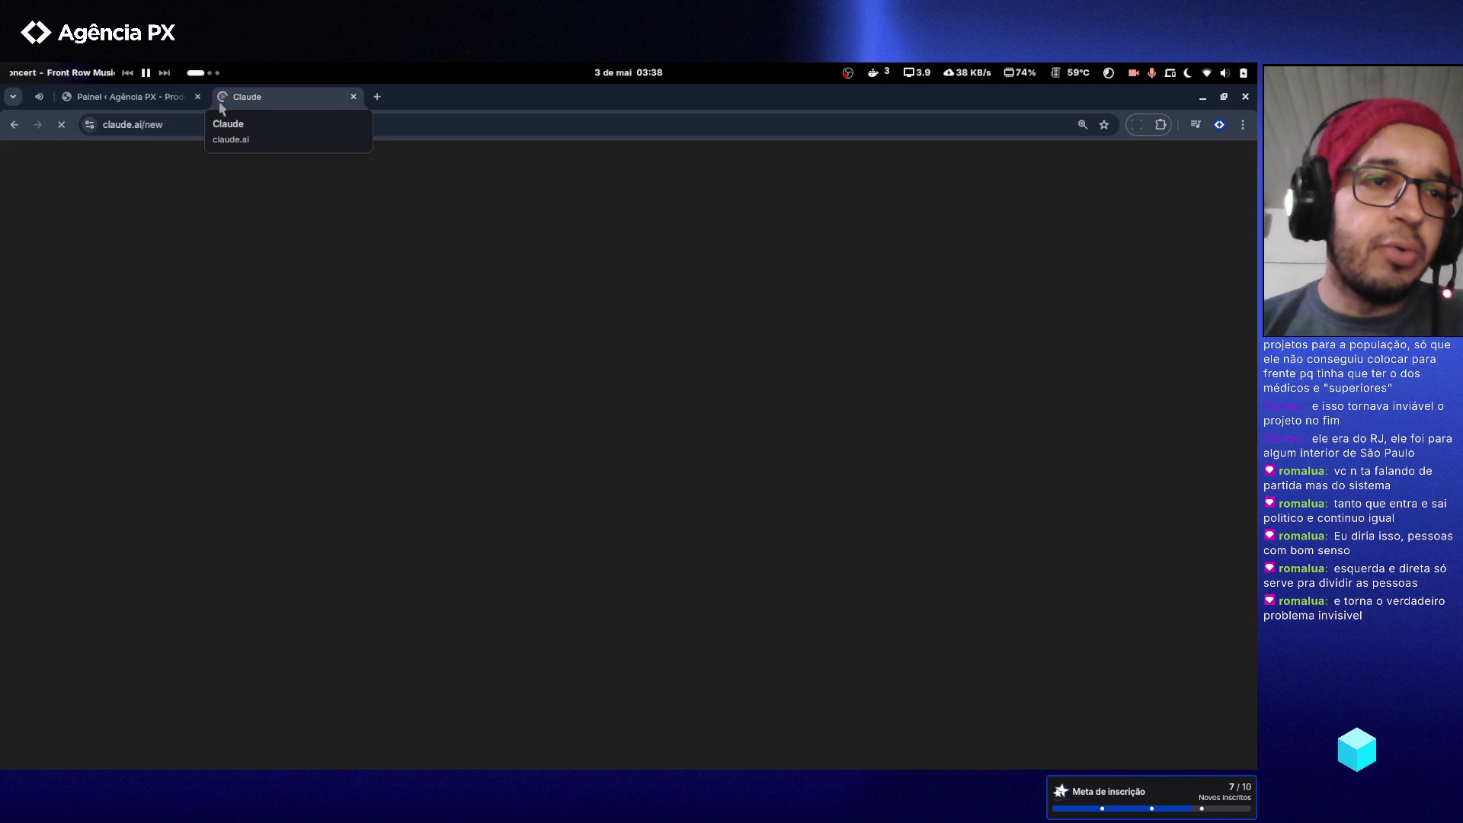
- Pause the Incubus concert and play the Tracy Chapman – Fast Car (Live) mix from YouTube's home feed
click(41, 95)
click(434, 449)
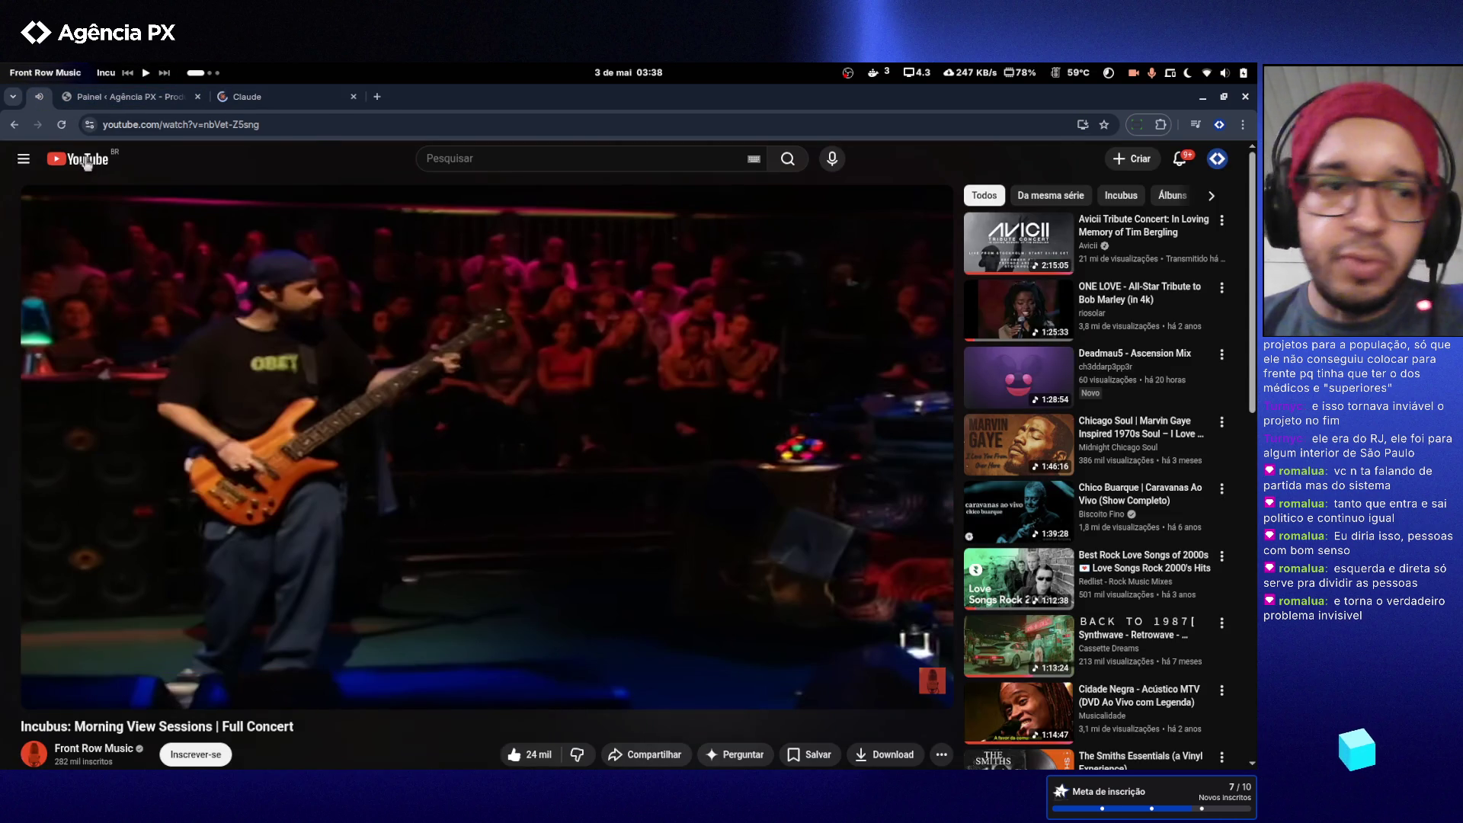
click(85, 162)
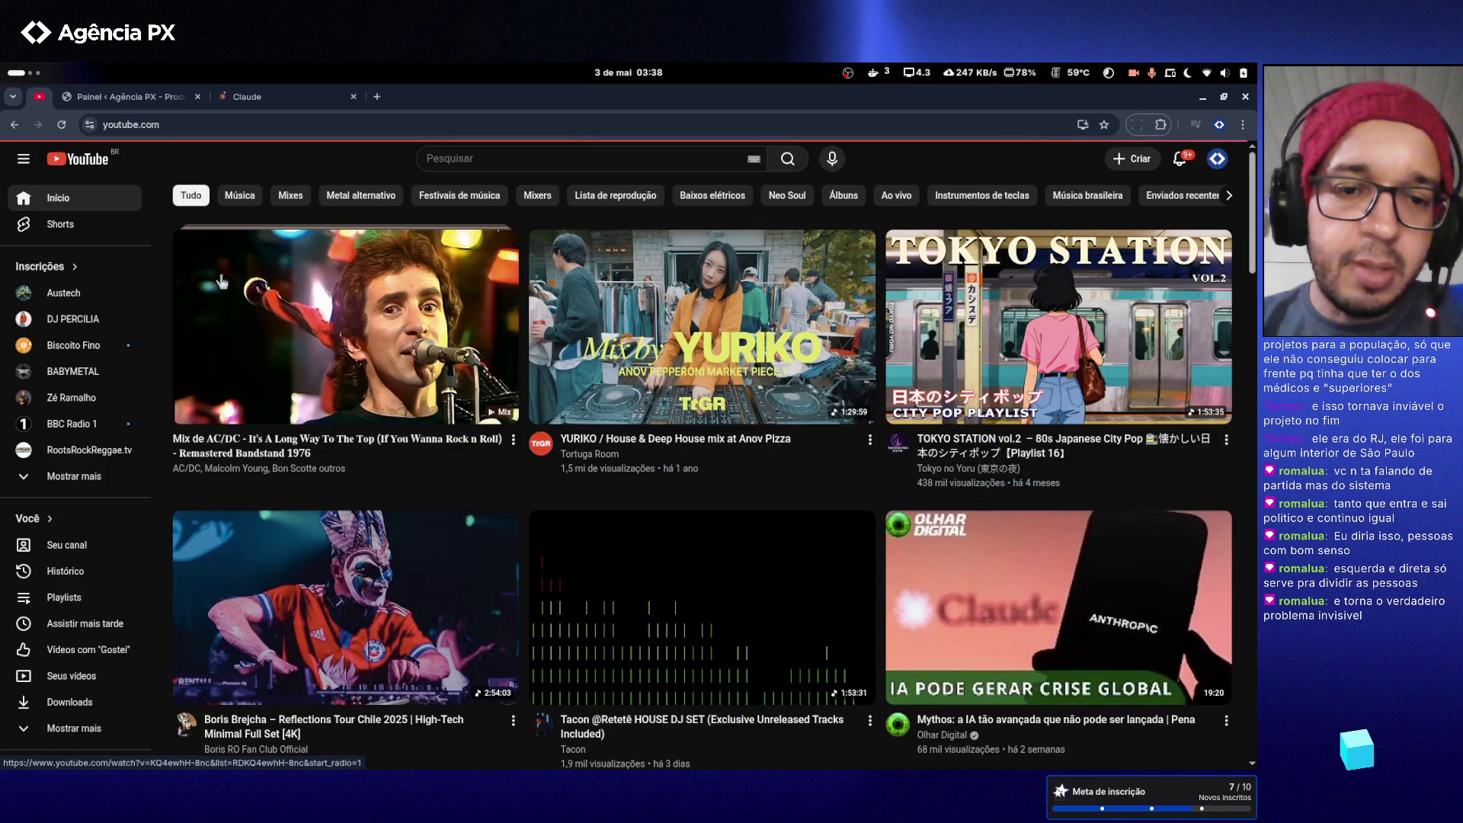
scroll(455, 406, down, 5)
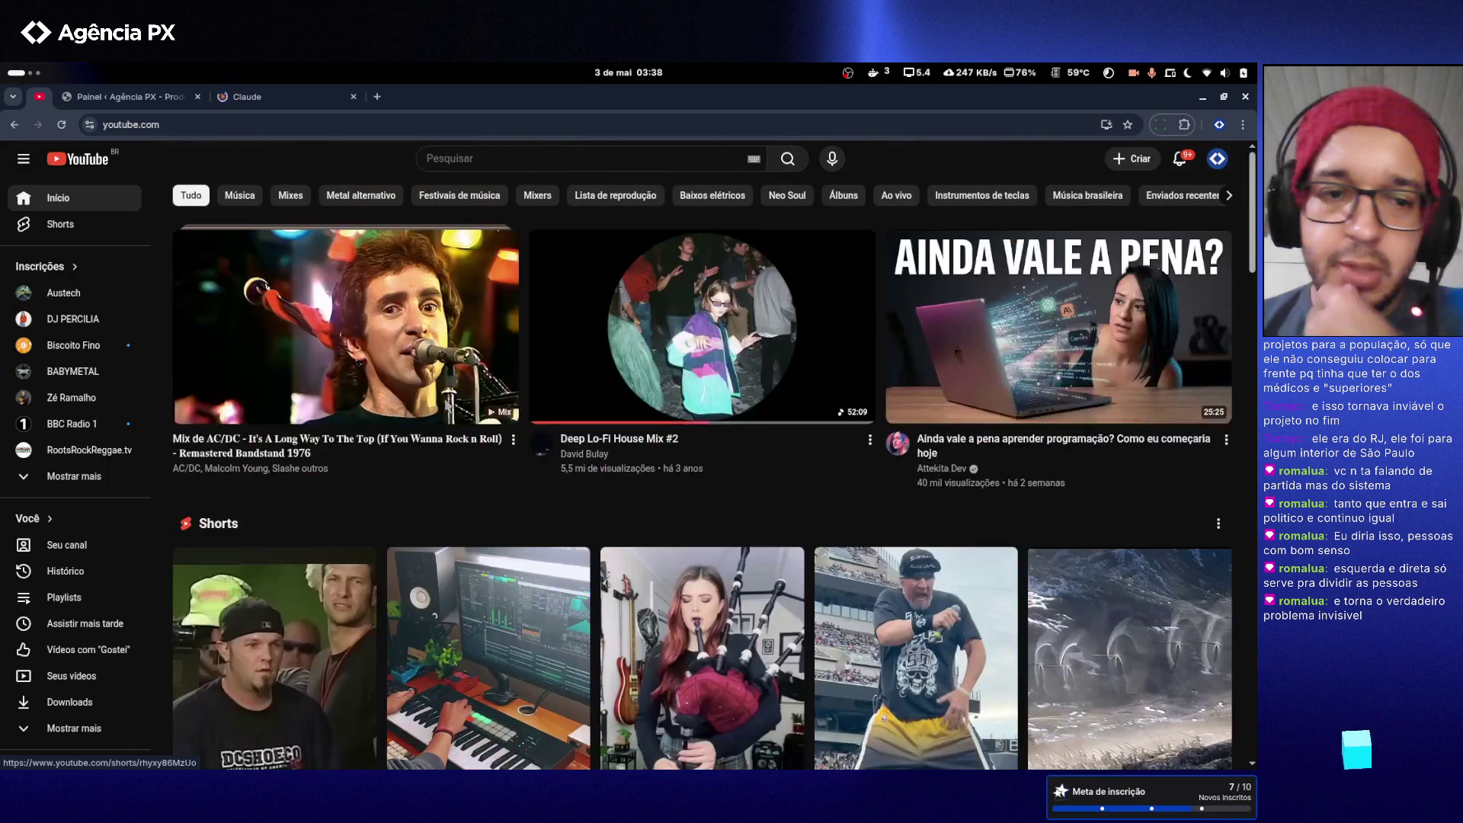
scroll(450, 404, down, 8)
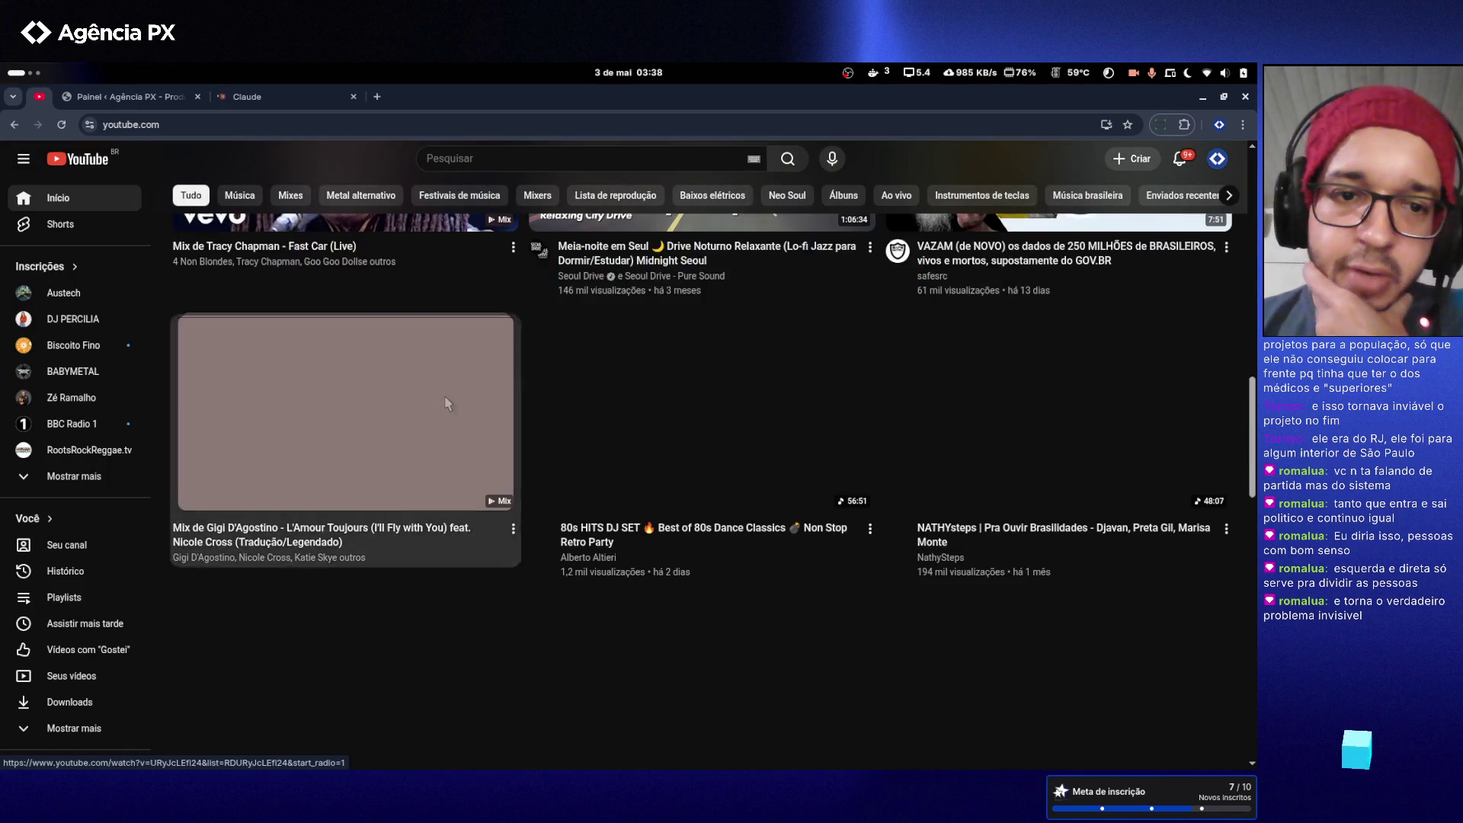
scroll(445, 395, down, 3)
click(399, 463)
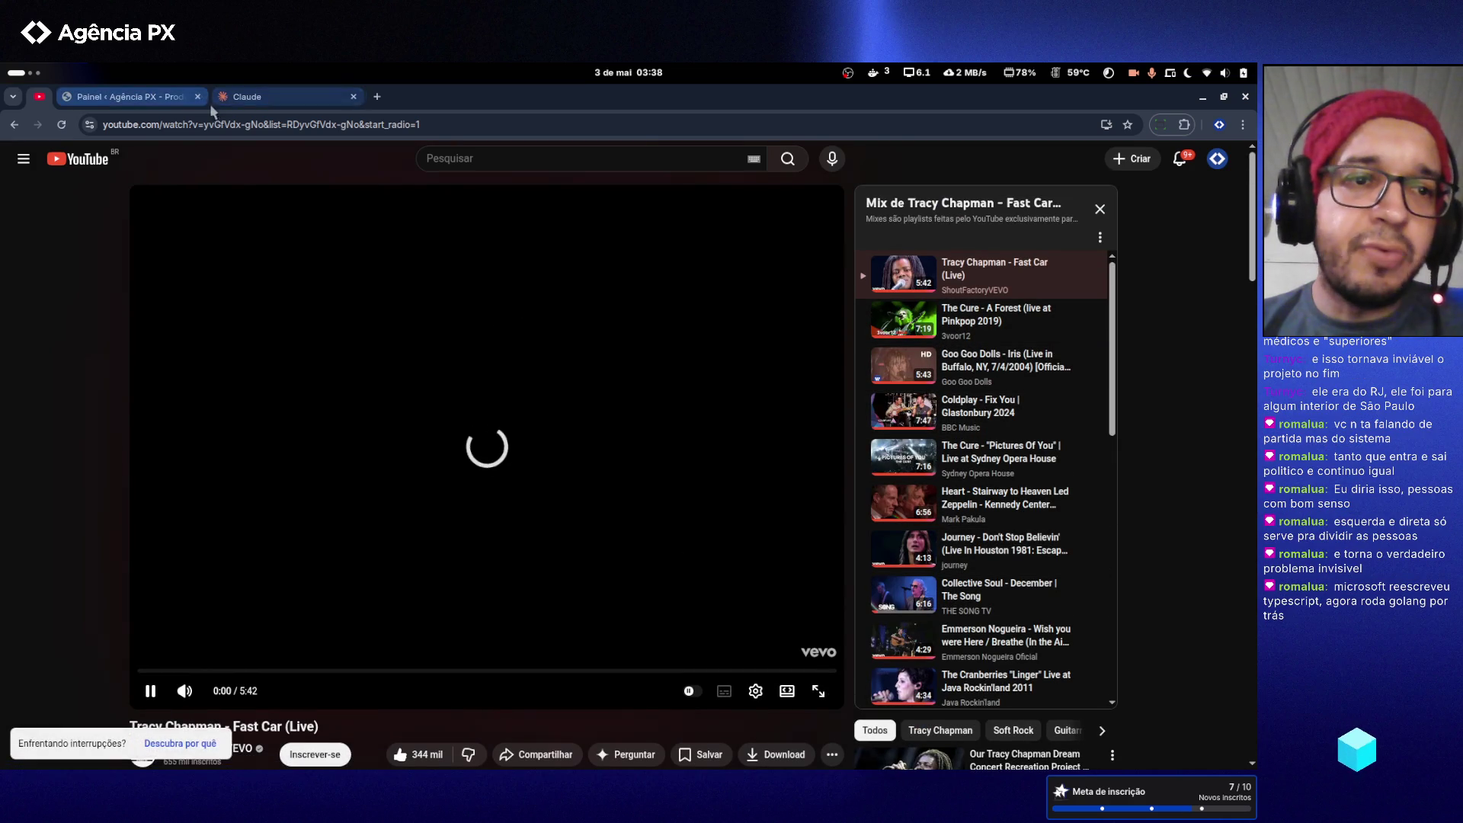
- Switch to the Claude conversation while the Fast Car mix keeps playing
click(241, 102)
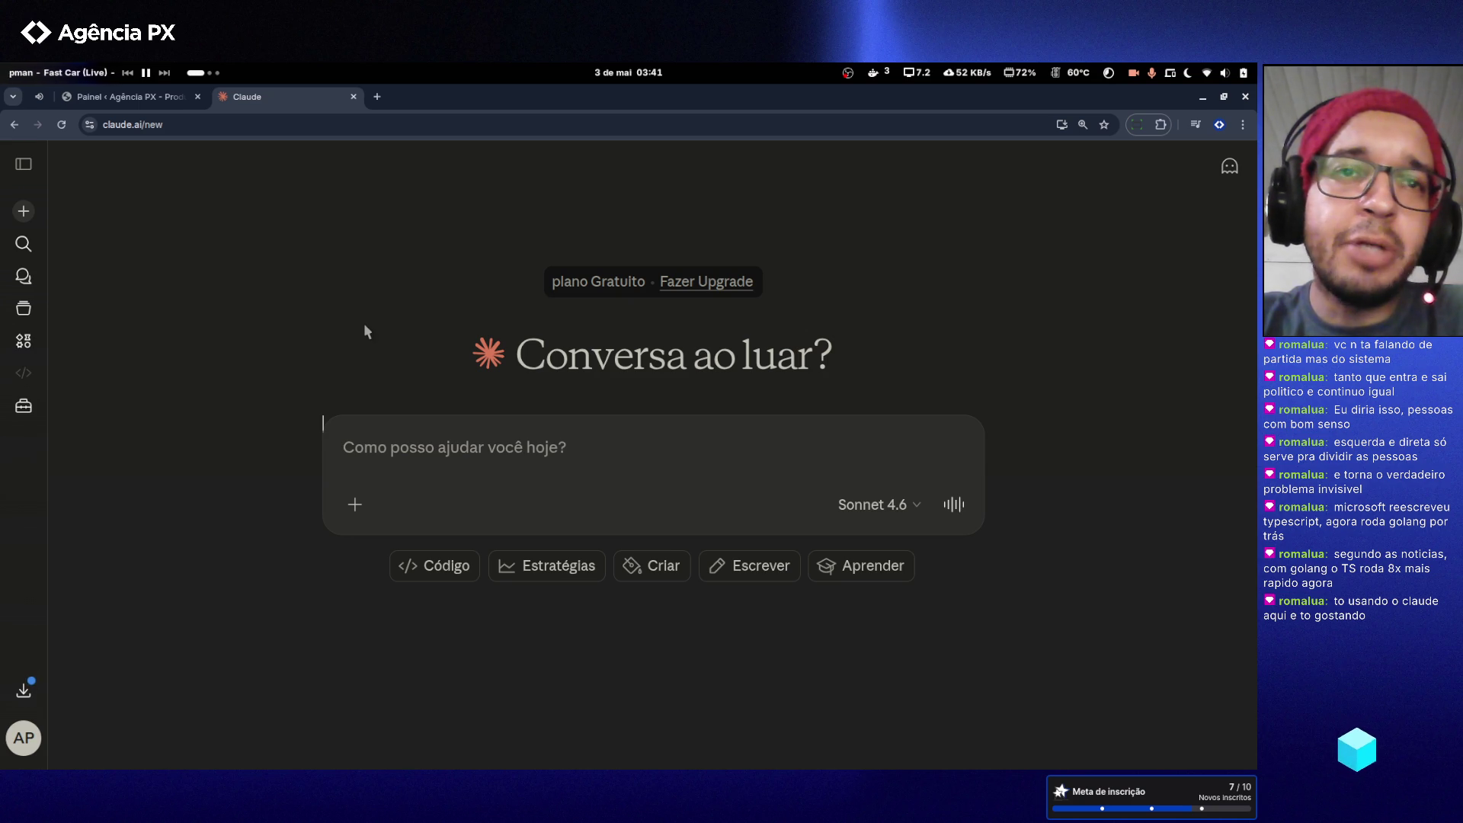
- Search Google for 'dart lang' in a new tab and glance at the official Dart site
double_click(373, 103)
double_click(505, 130)
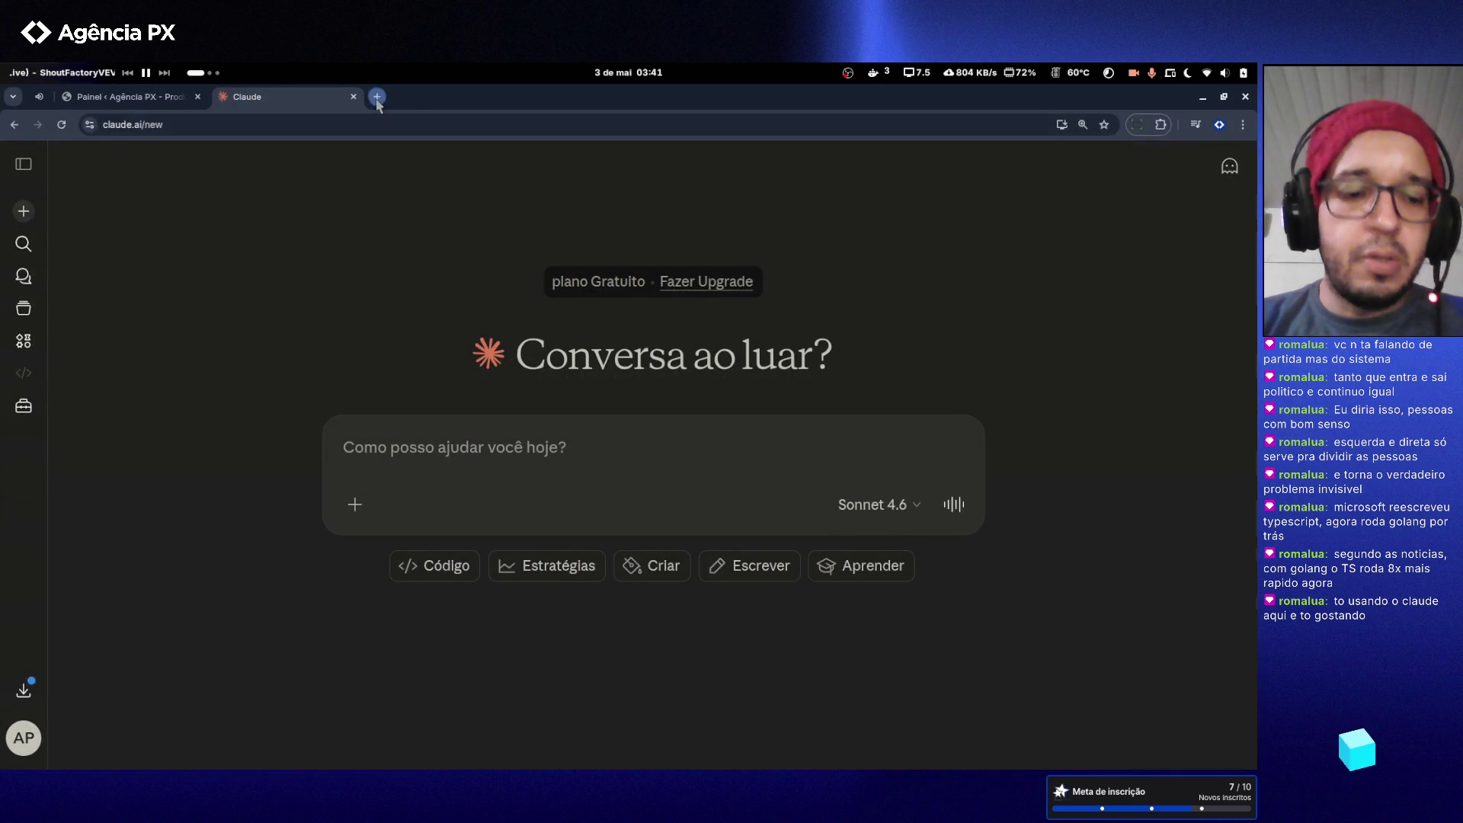
click(376, 98)
text(dart lang)
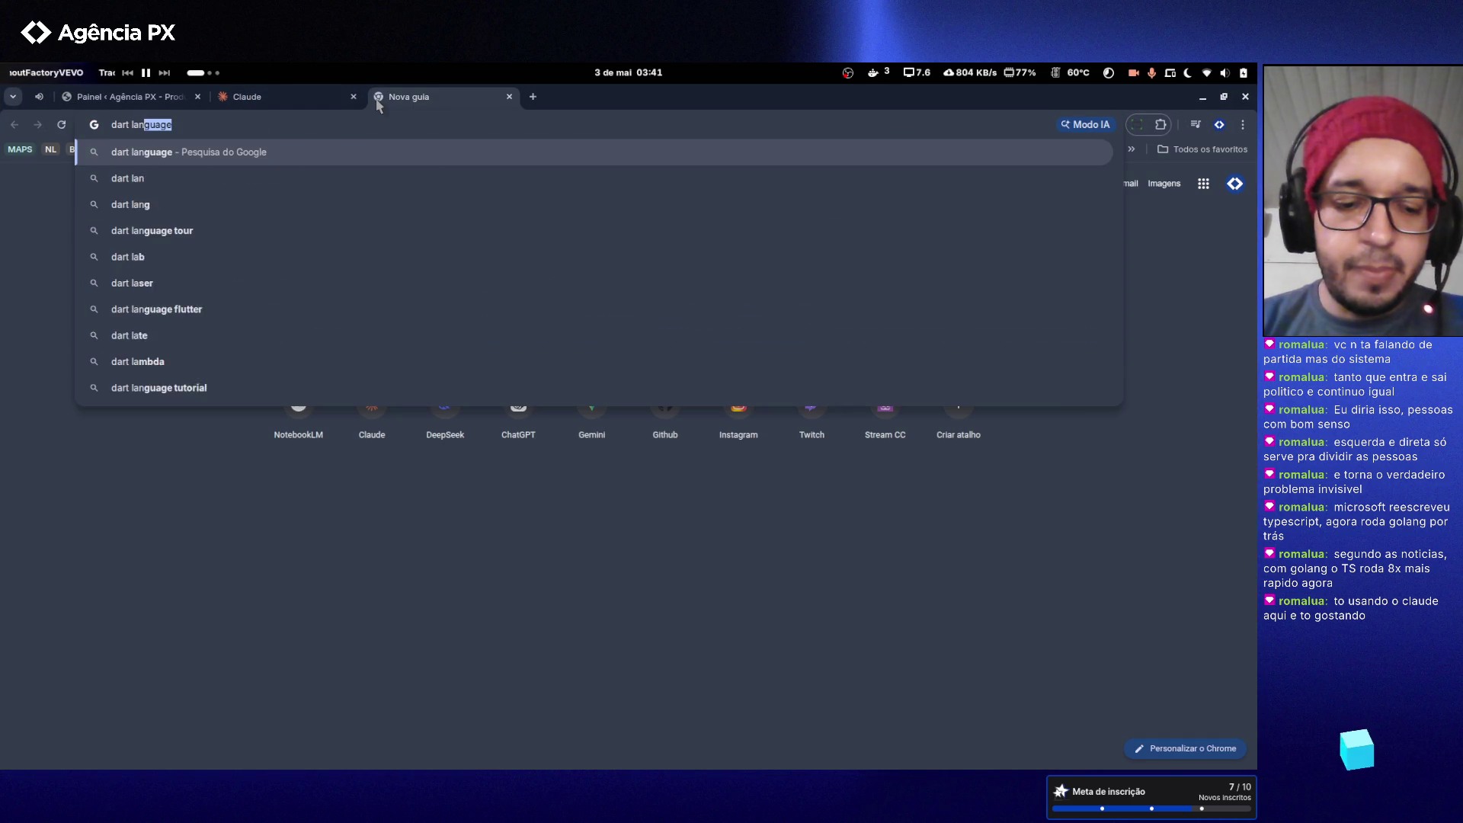
key(Return)
click(288, 293)
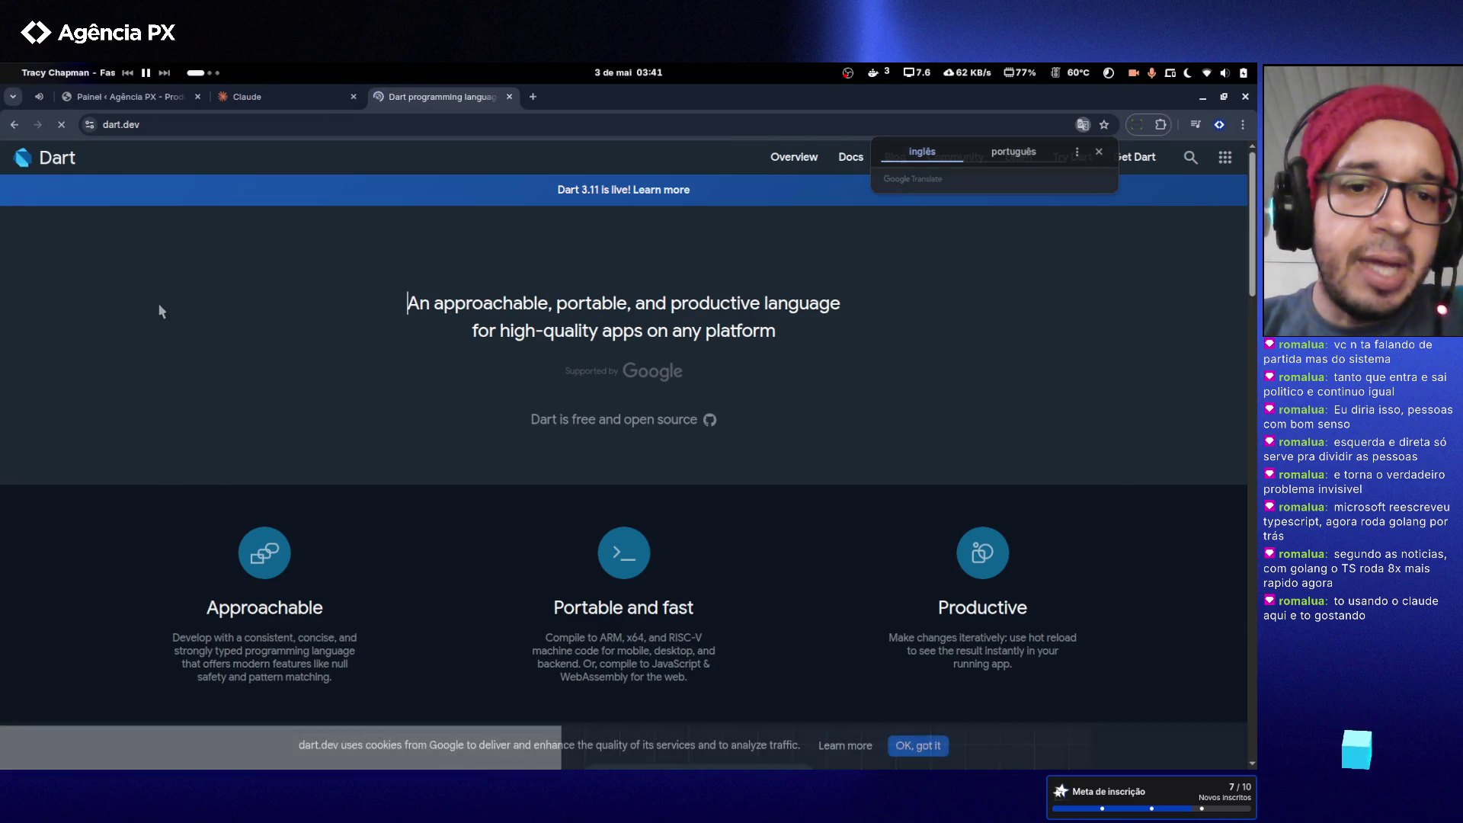
key(alt+Left)
- Read the Dart docs' Introduction and Variables pages, then go back to the search results
click(216, 393)
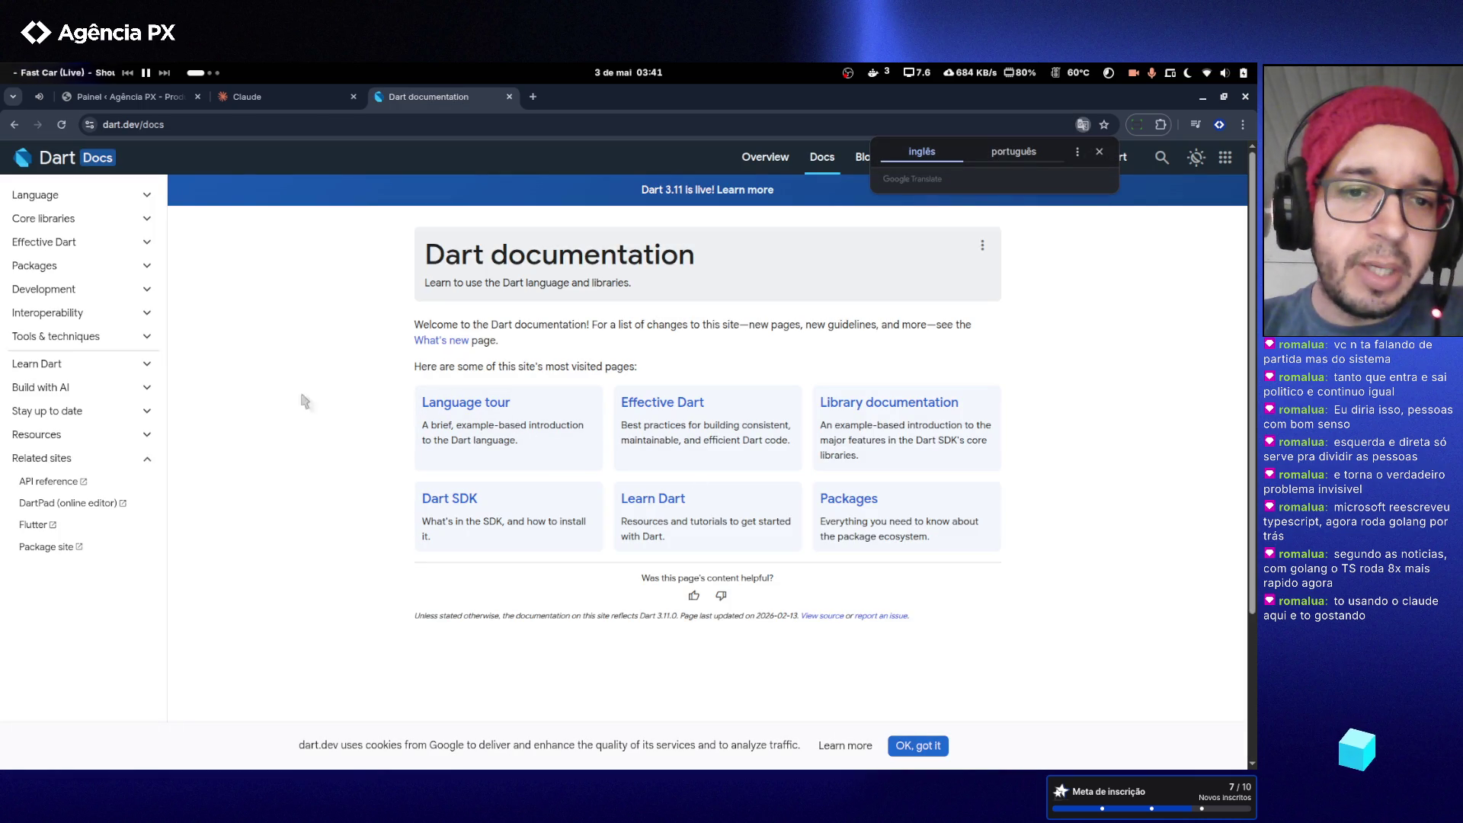
click(68, 195)
click(77, 221)
scroll(362, 358, down, 6)
scroll(362, 358, down, 10)
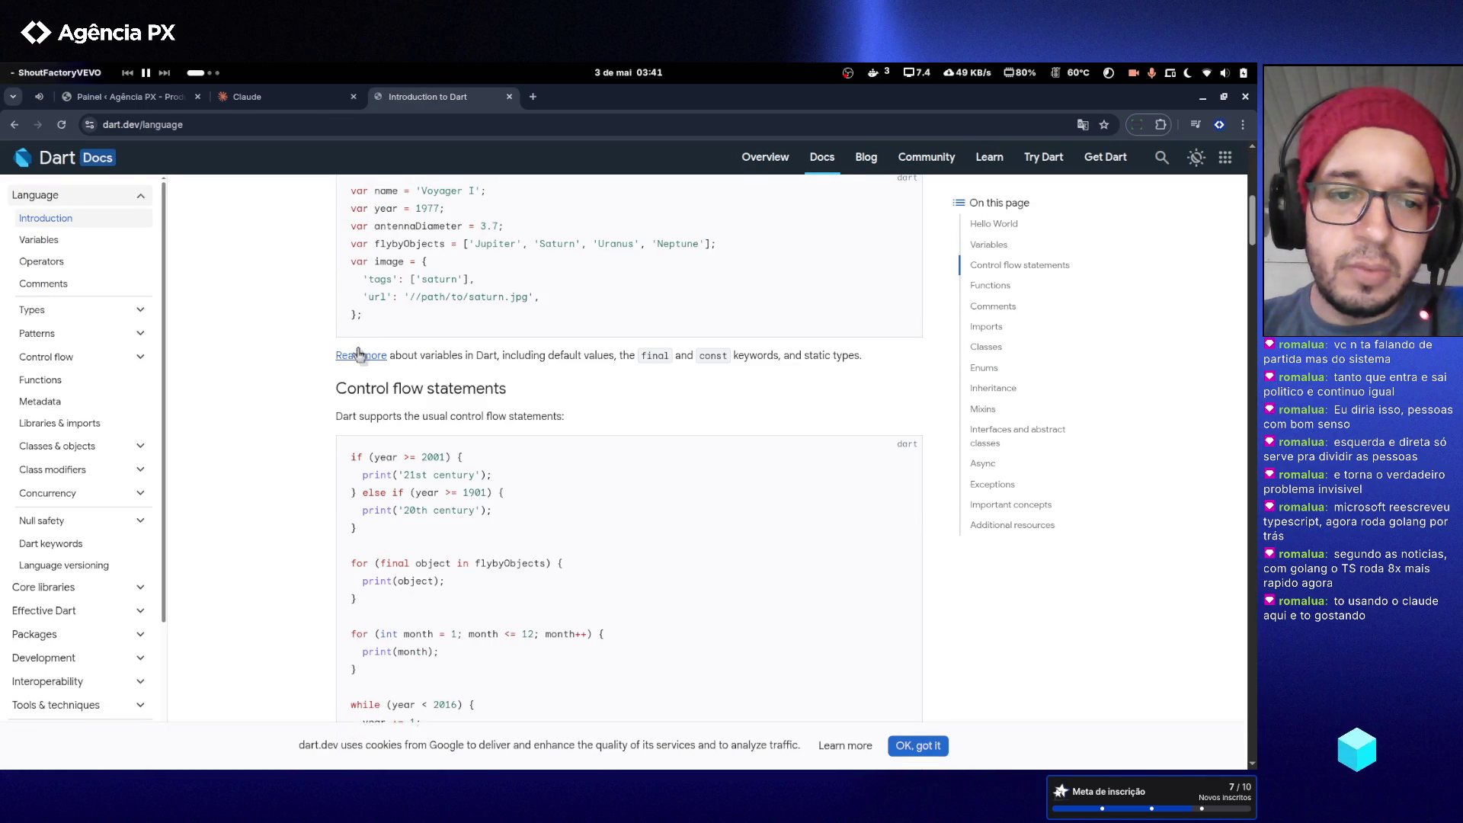
click(42, 240)
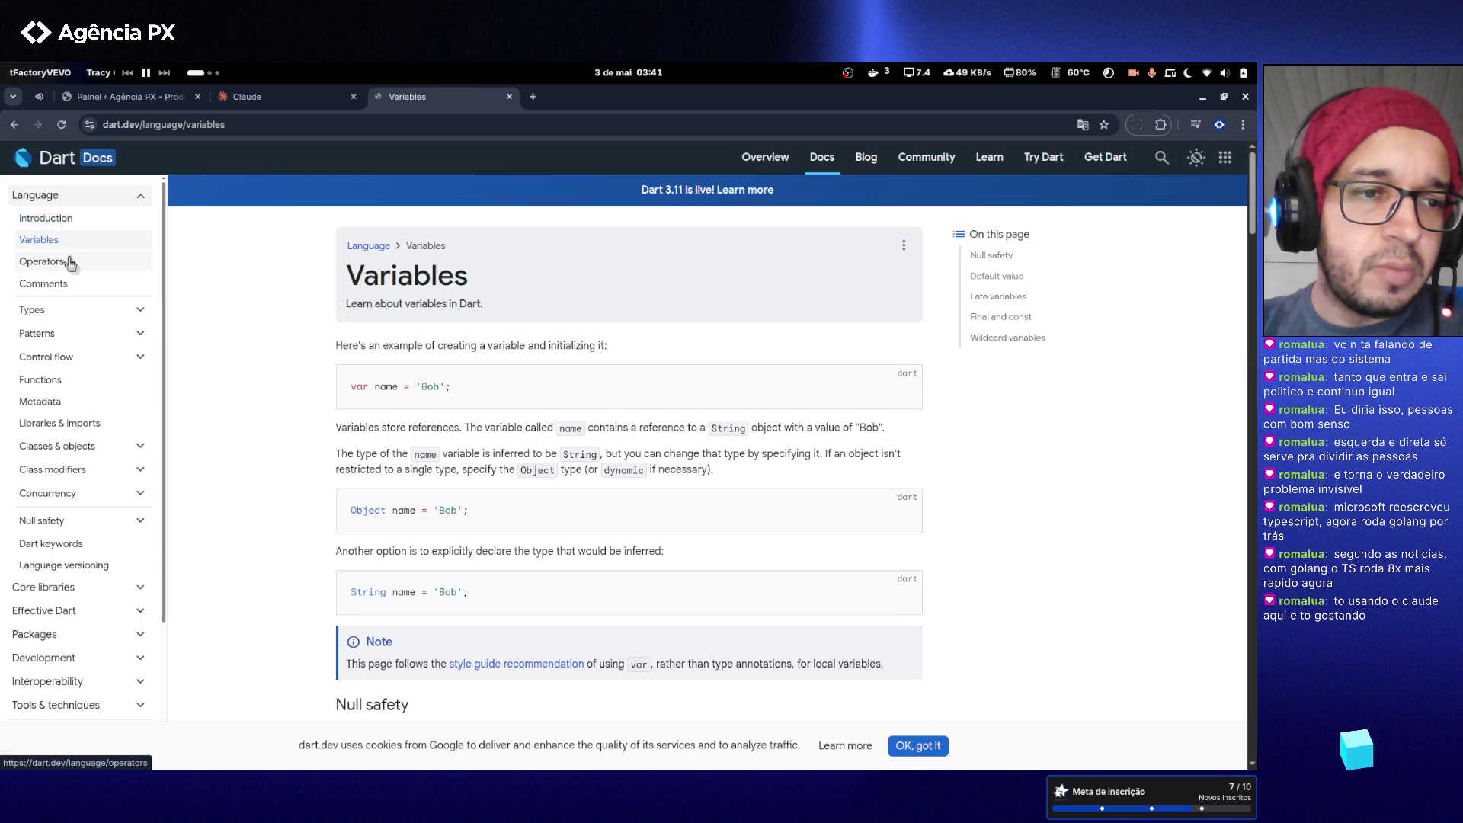
click(15, 124)
click(14, 124)
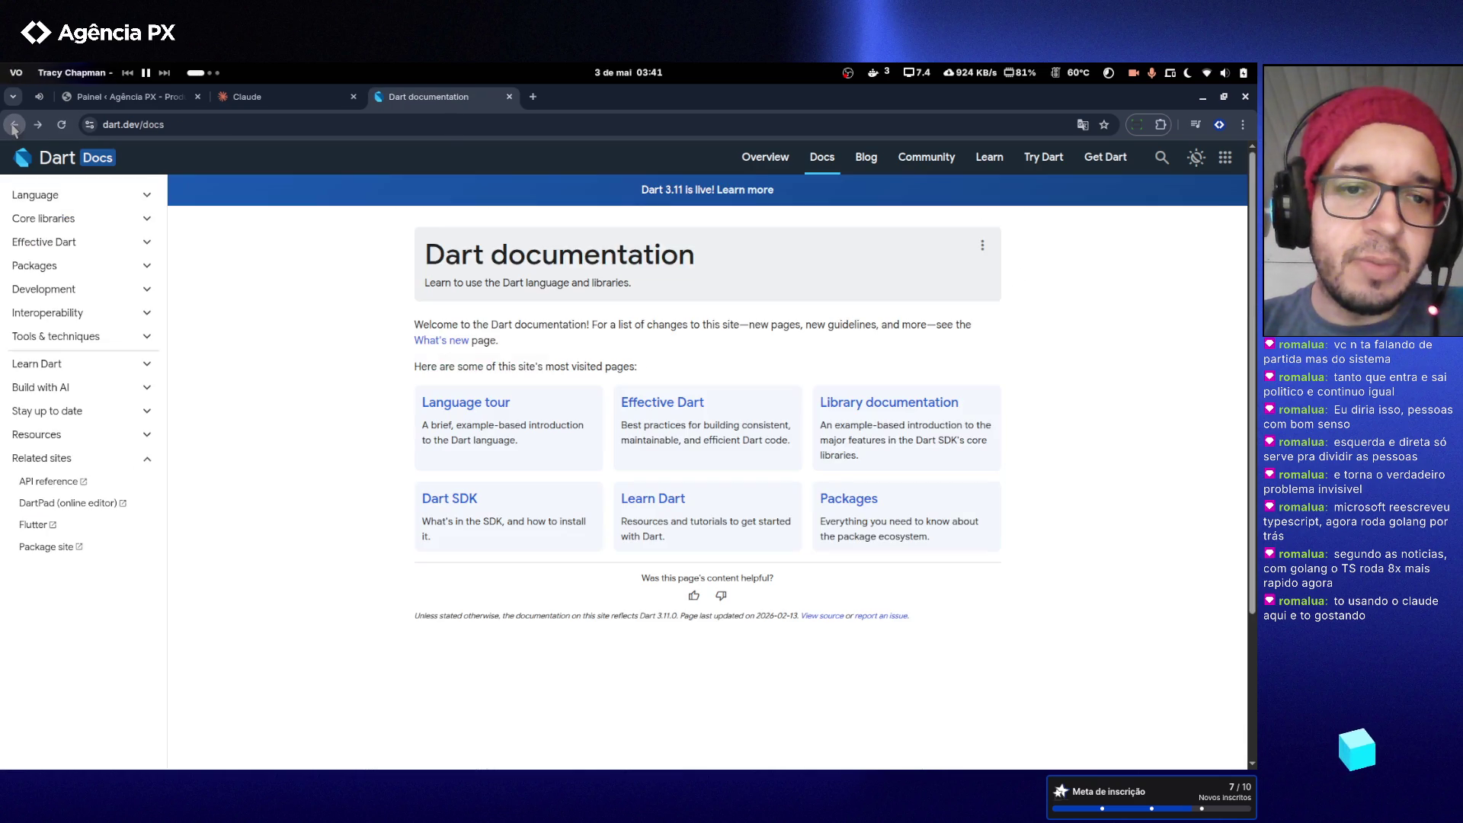
click(15, 124)
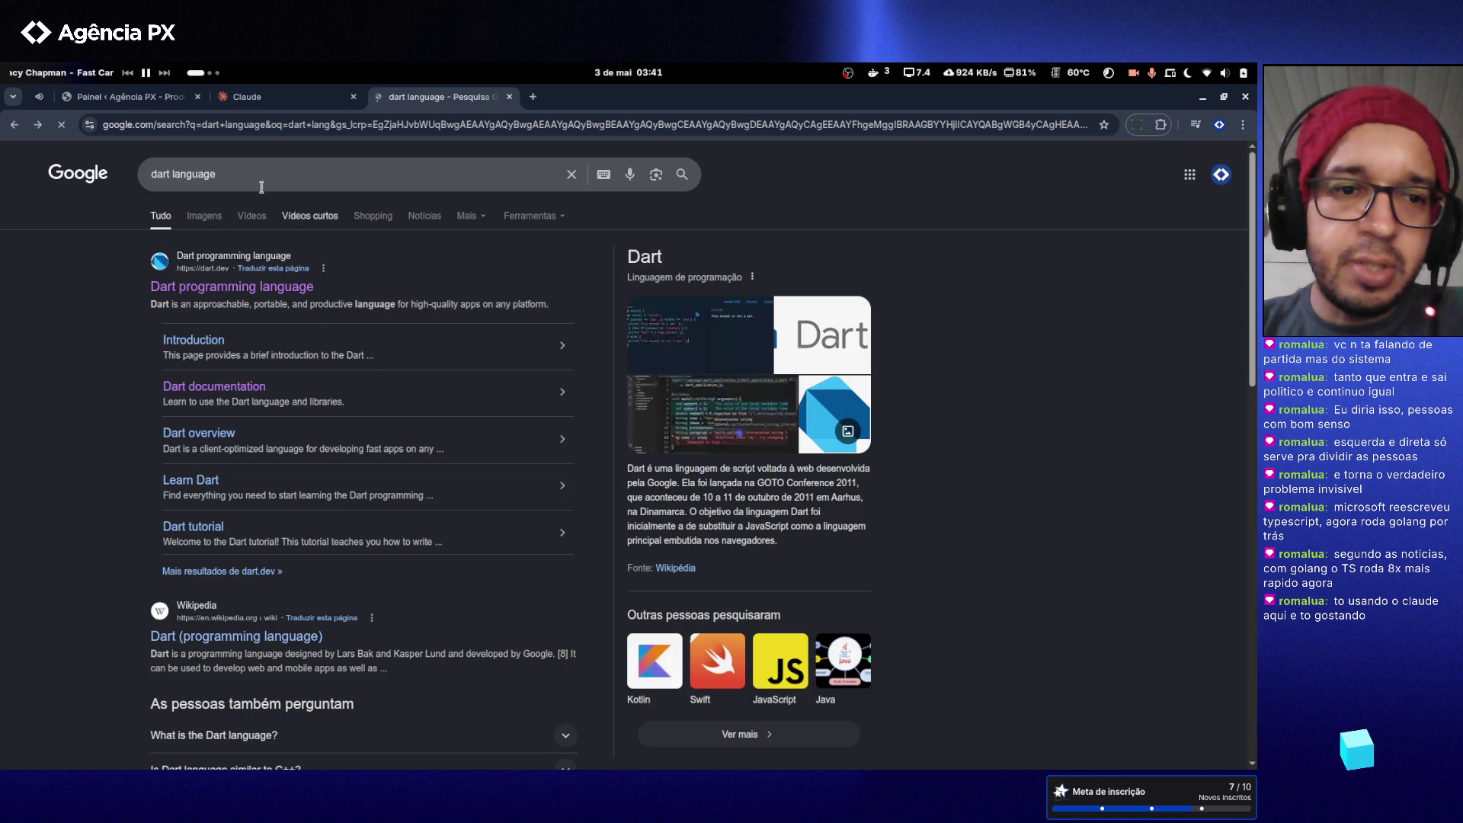
- Switch to the image results for dart language and scroll through the grid
click(191, 219)
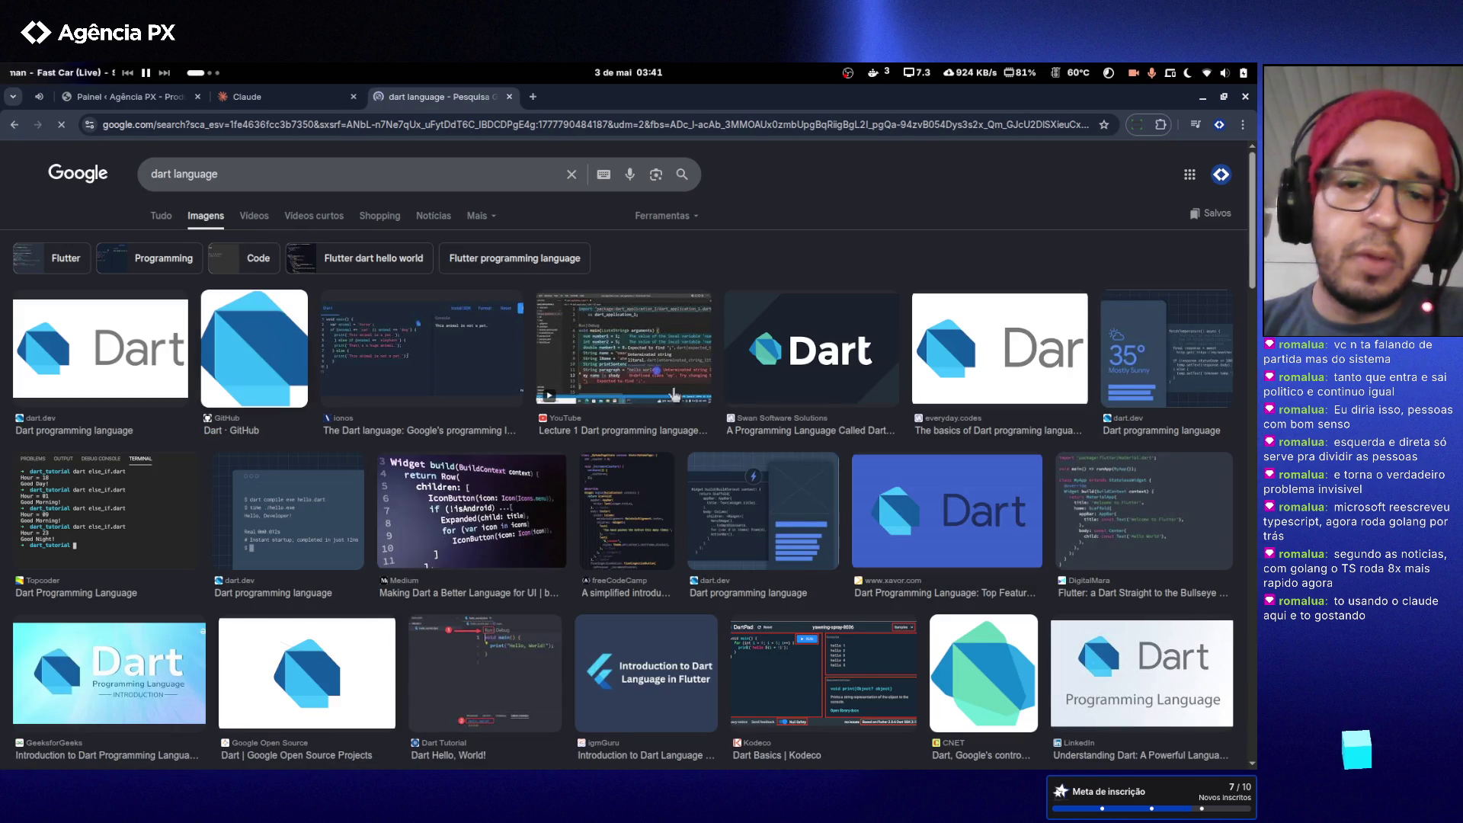
scroll(719, 476, down, 4)
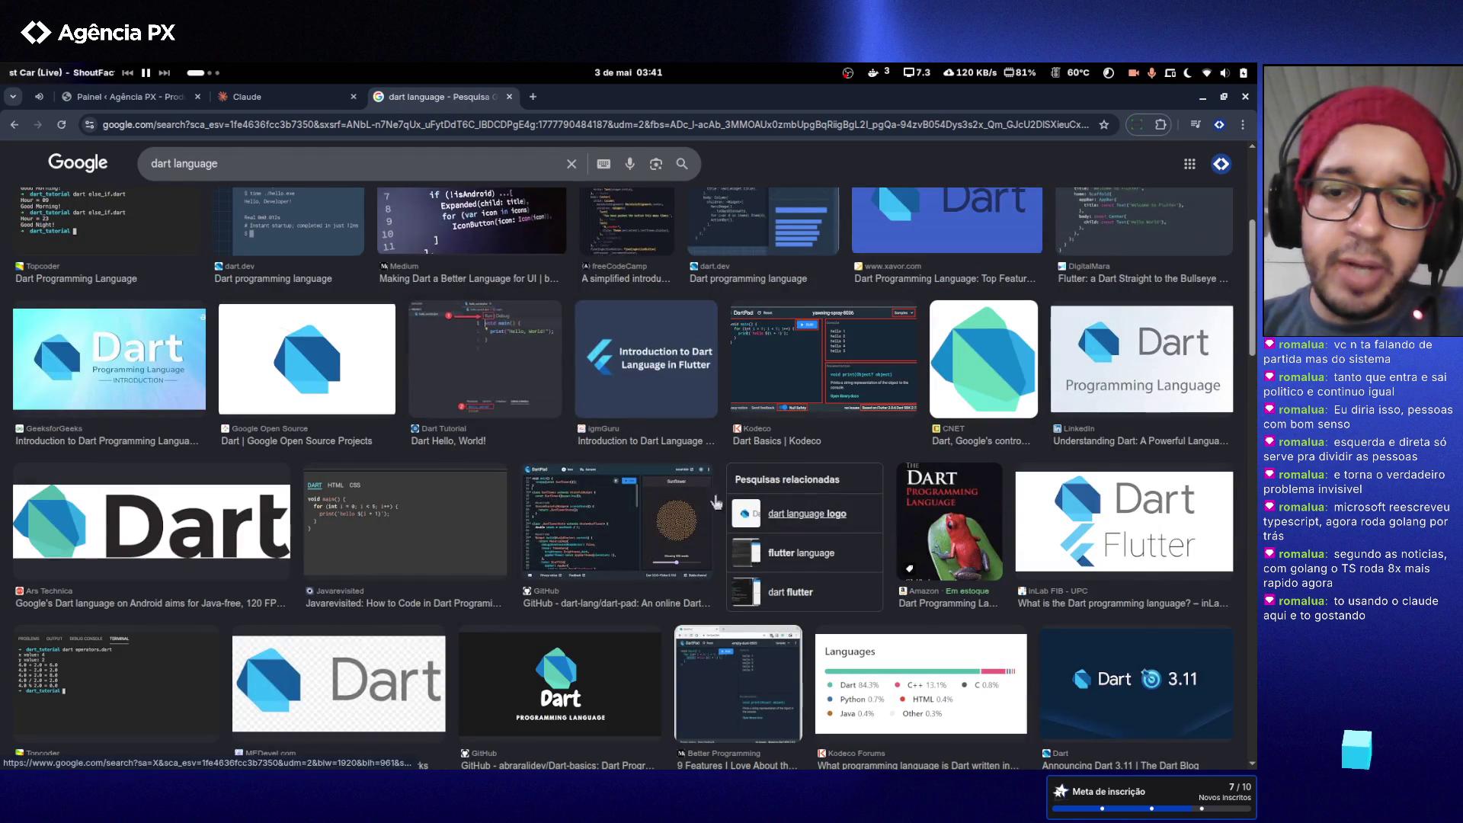
scroll(526, 525, down, 3)
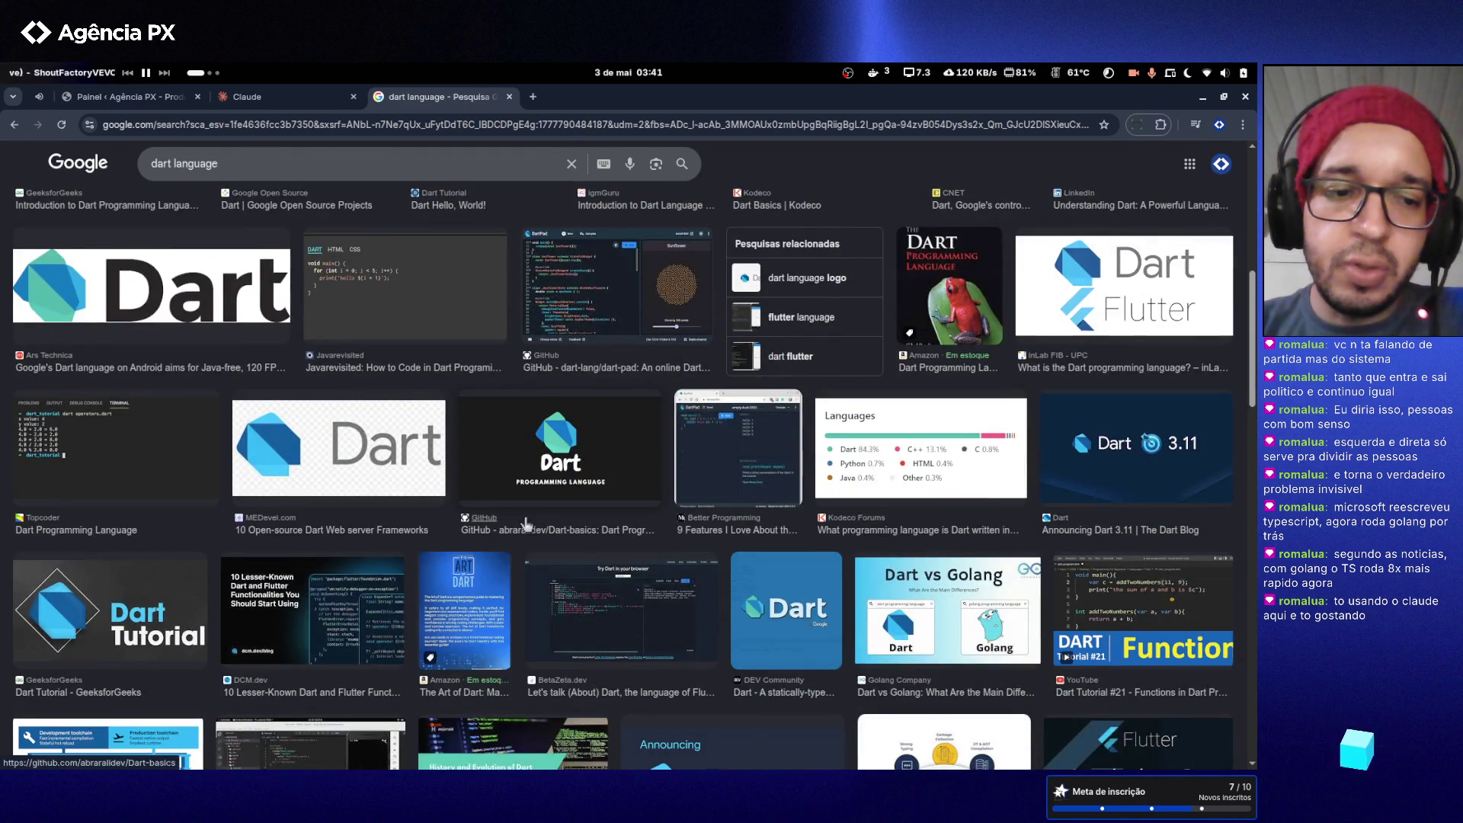
scroll(525, 524, down, 2)
scroll(526, 524, down, 4)
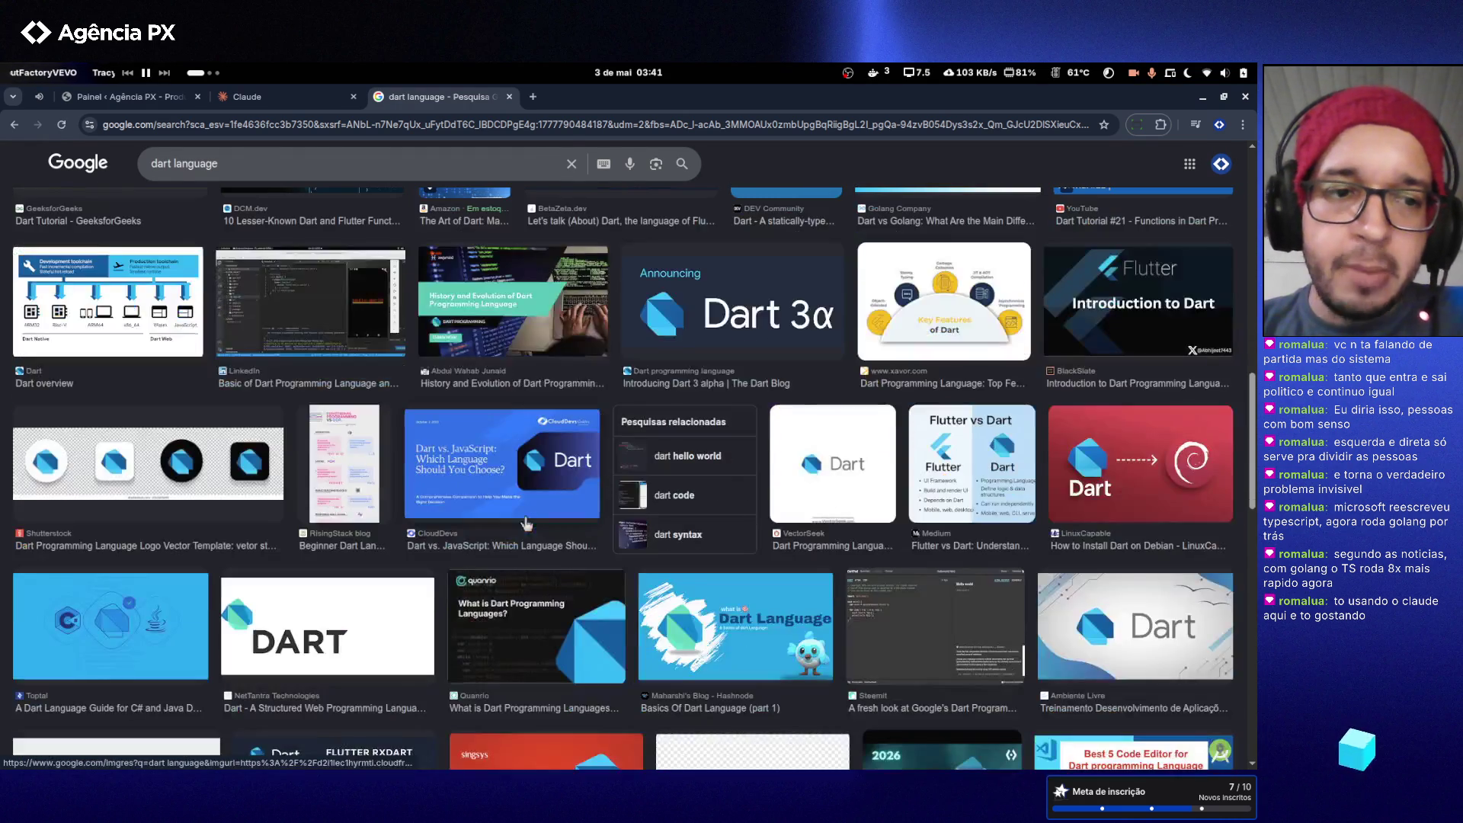
- Preview the Dart overview diagram and open the image in a new tab
click(132, 314)
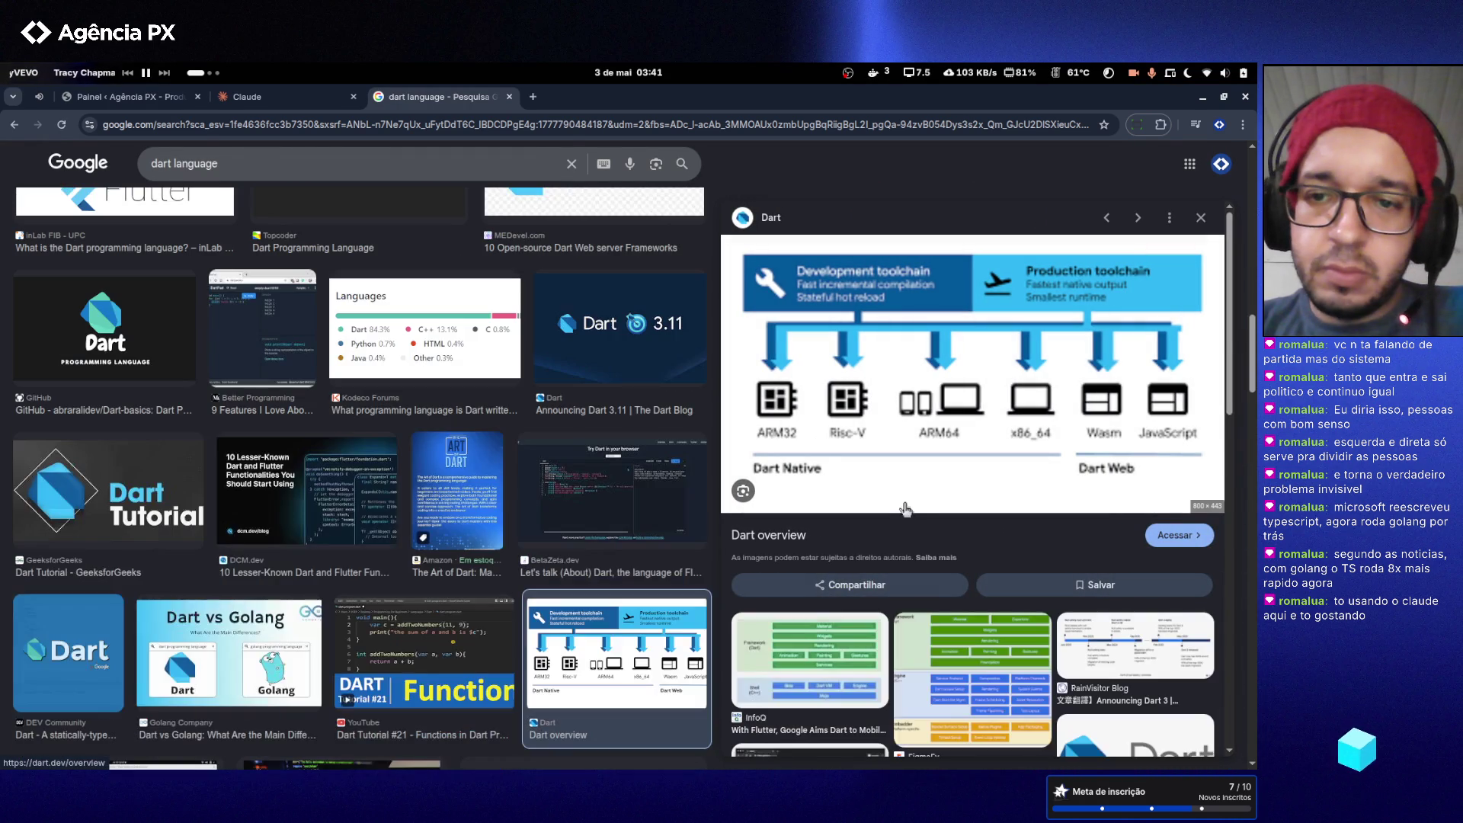
right_click(852, 395)
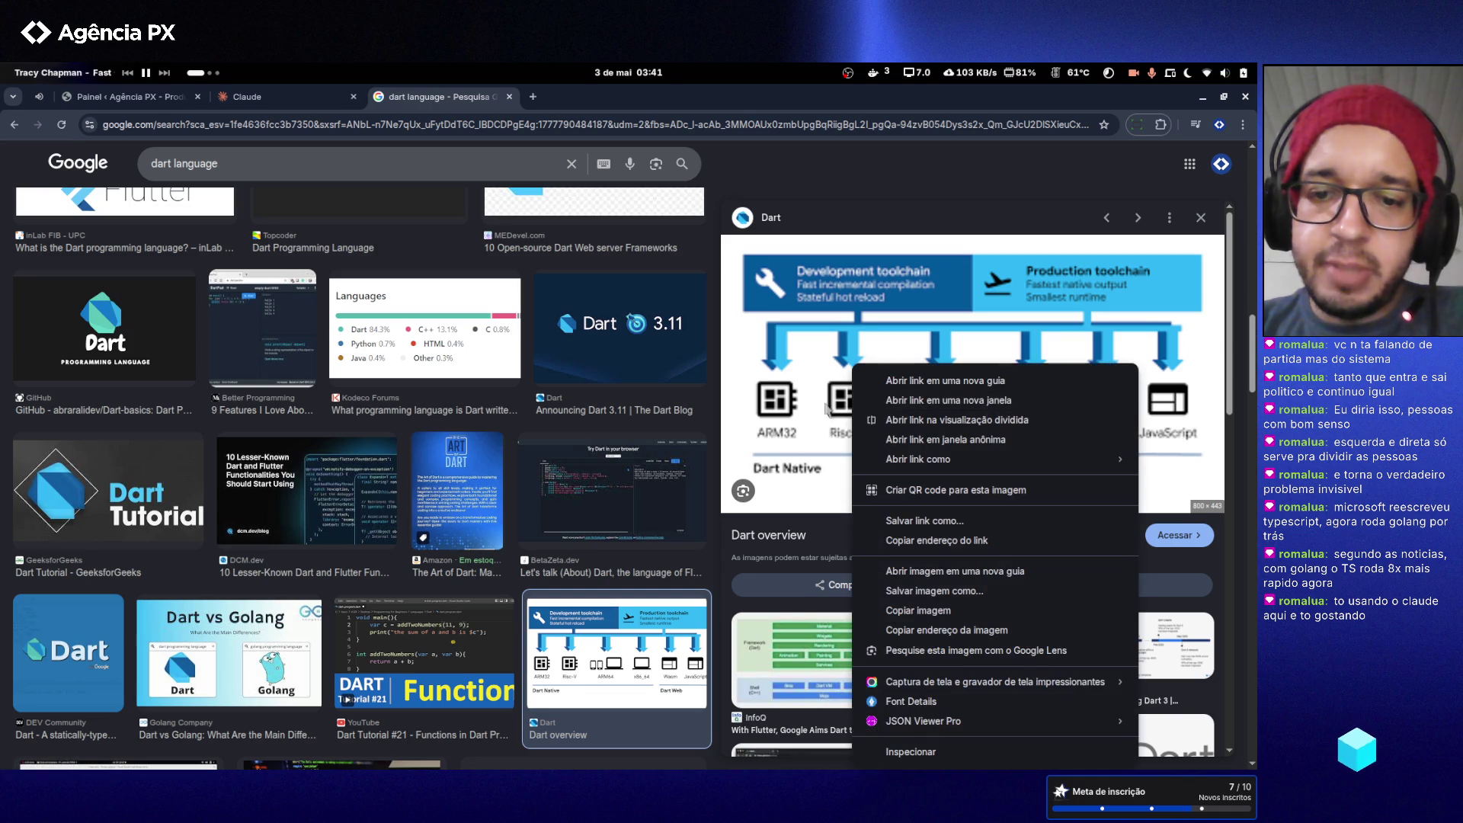
right_click(808, 495)
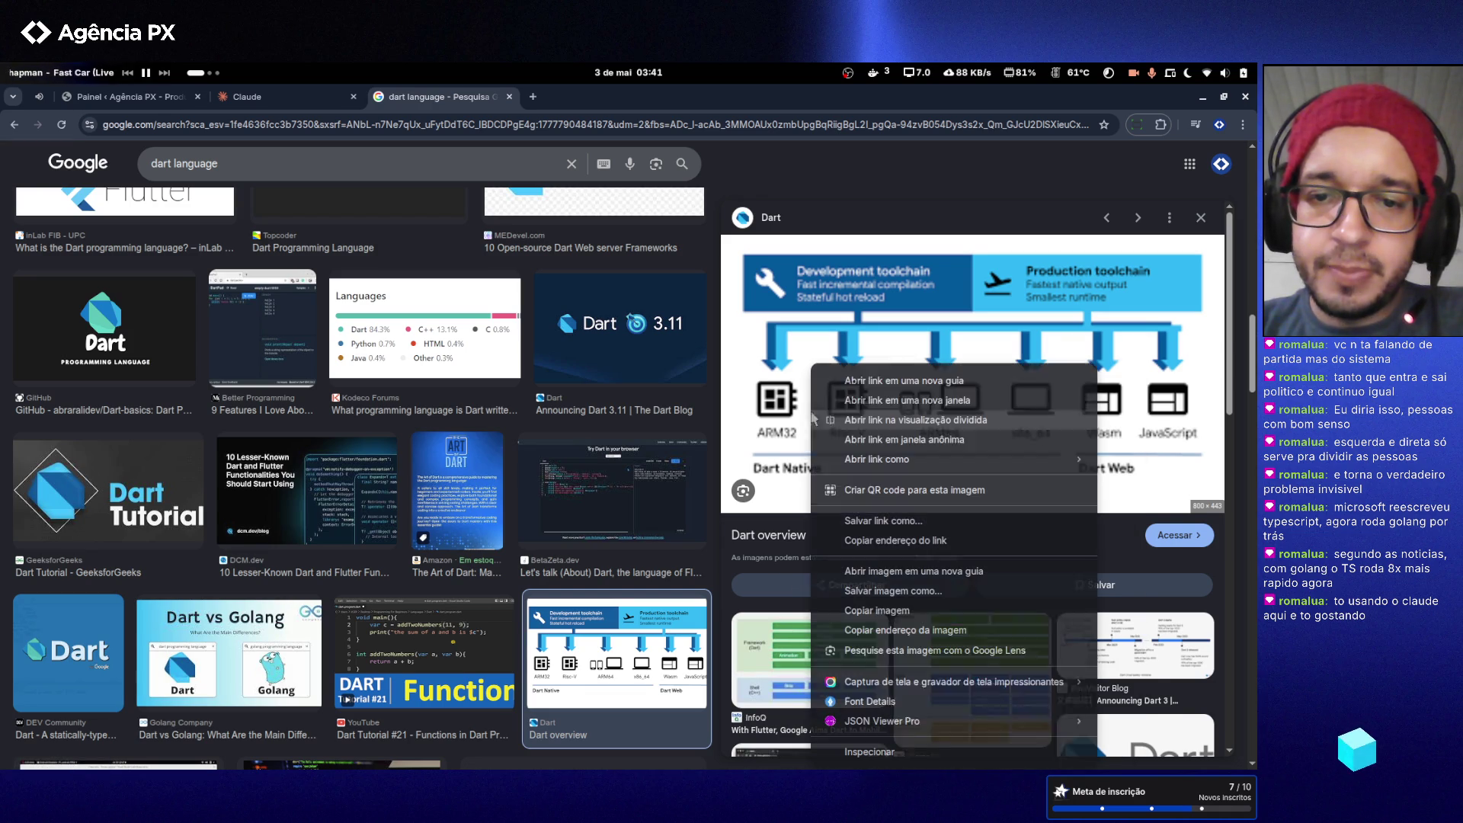
click(857, 571)
scroll(857, 551, down, 3)
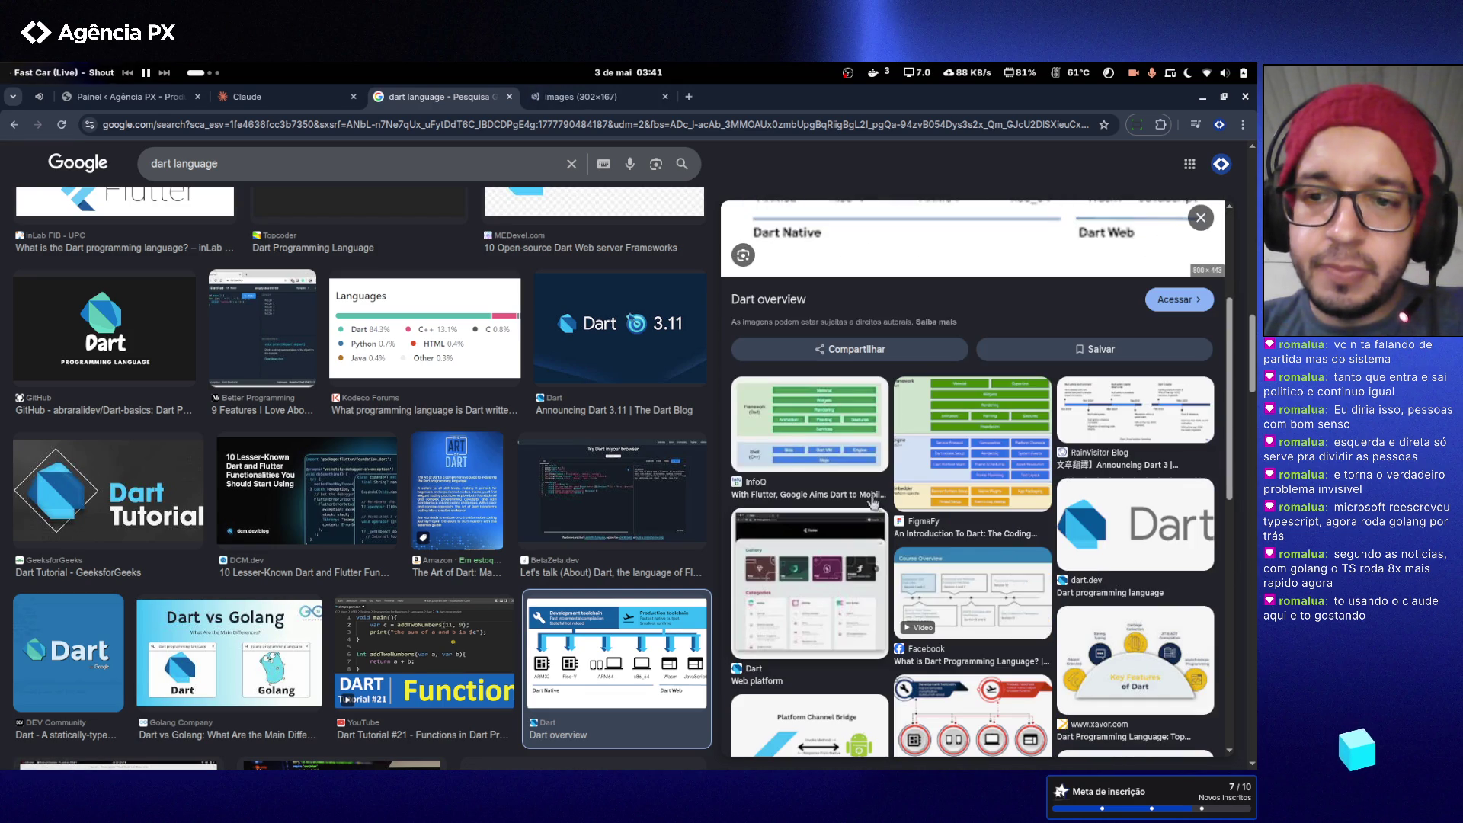
- Preview FigmaFy's Introduction to Dart diagram and open that image in a new tab
click(966, 438)
right_click(900, 364)
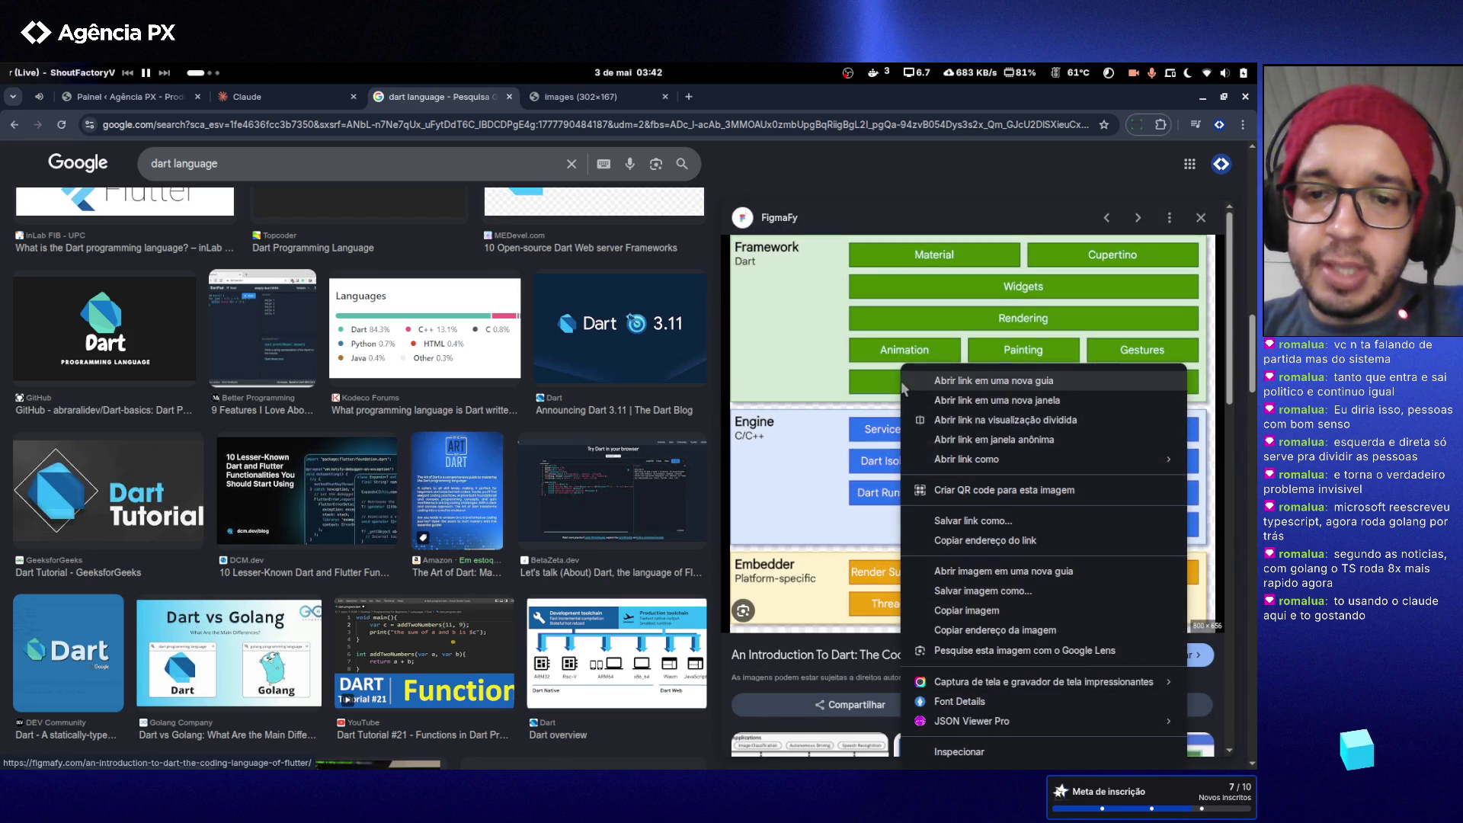
click(1005, 579)
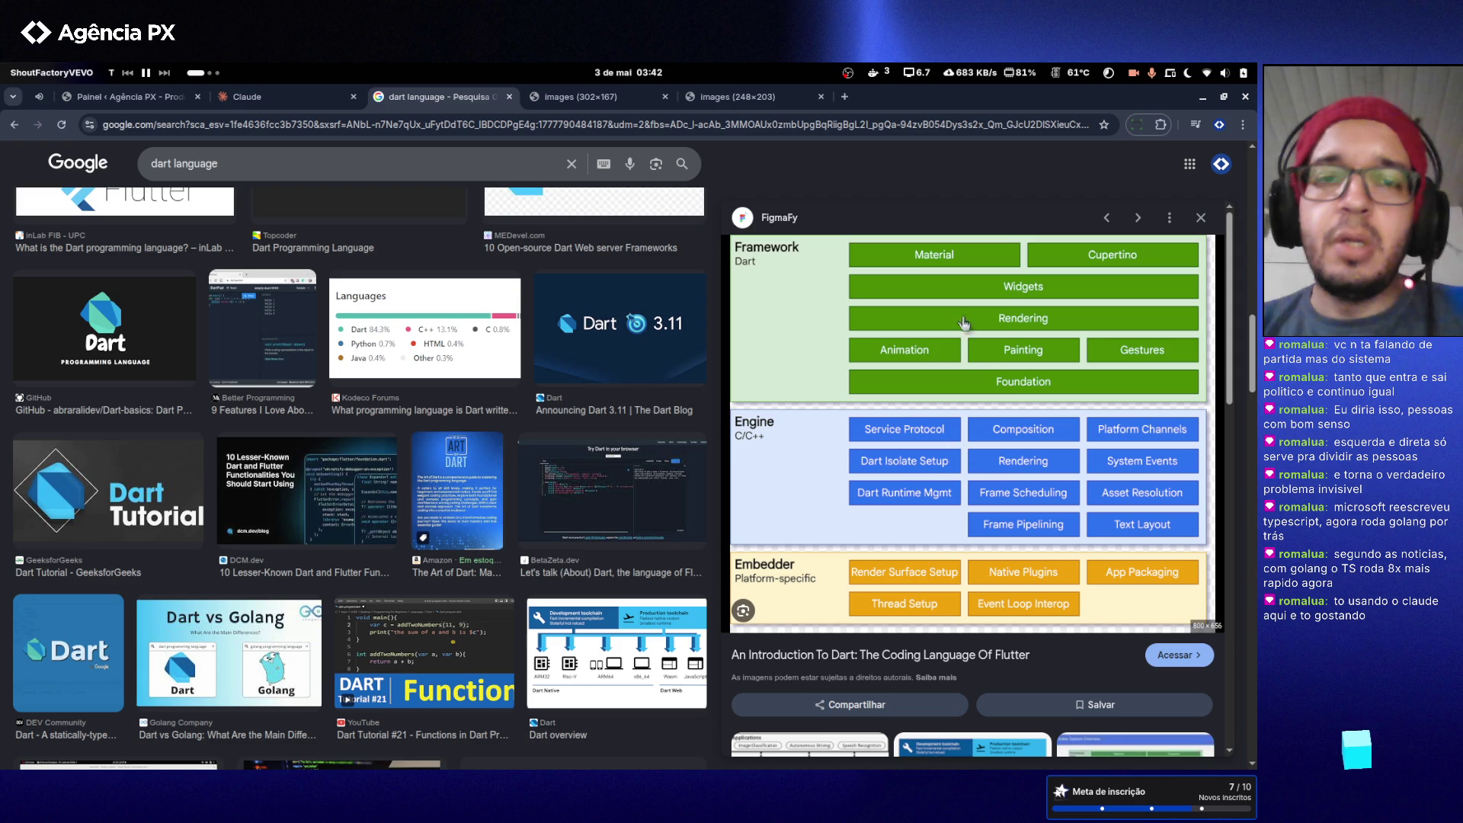
- View the Dart overview image tab, then close both image tabs
click(550, 105)
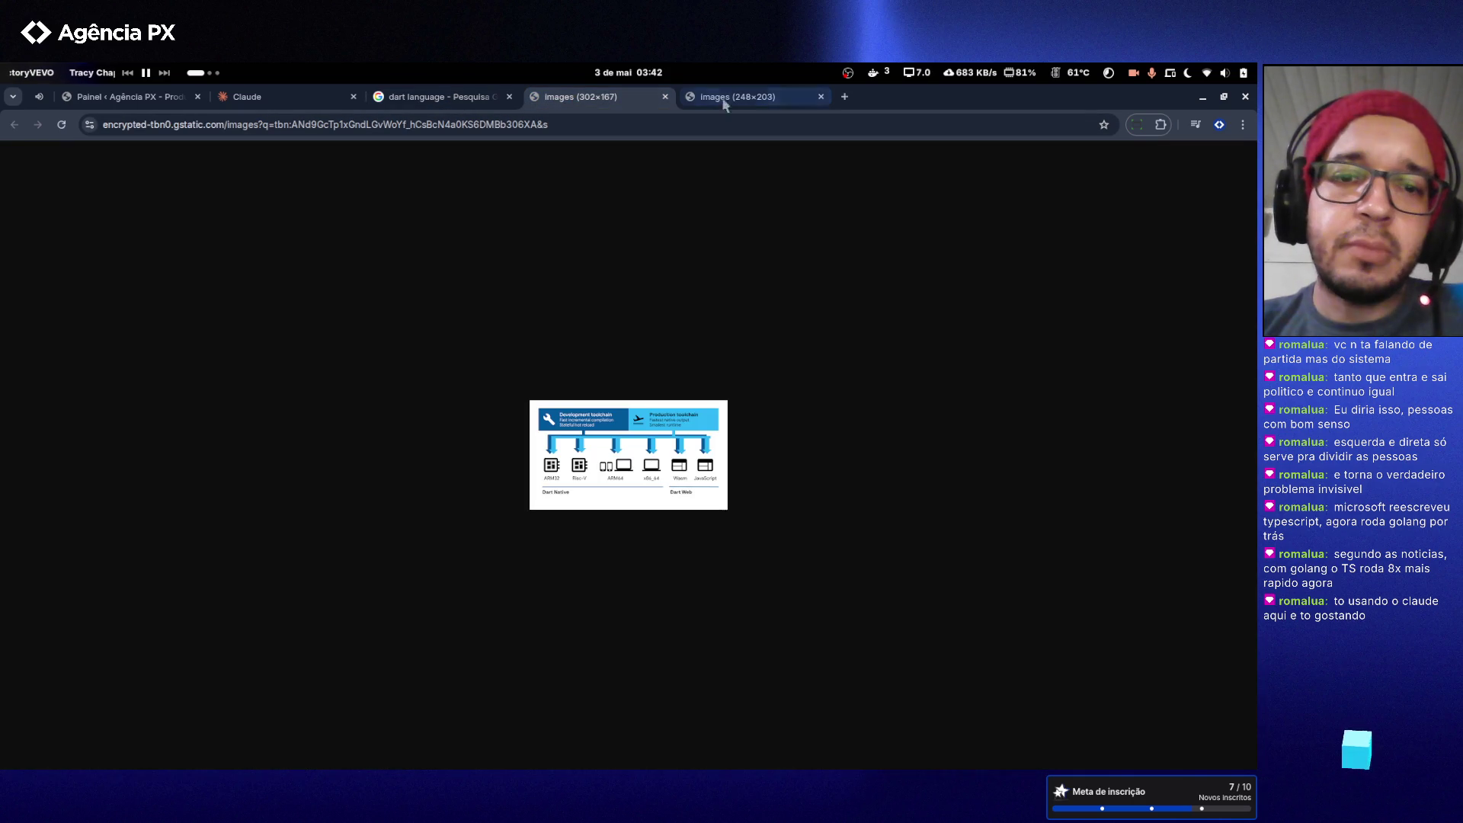
click(665, 97)
click(666, 97)
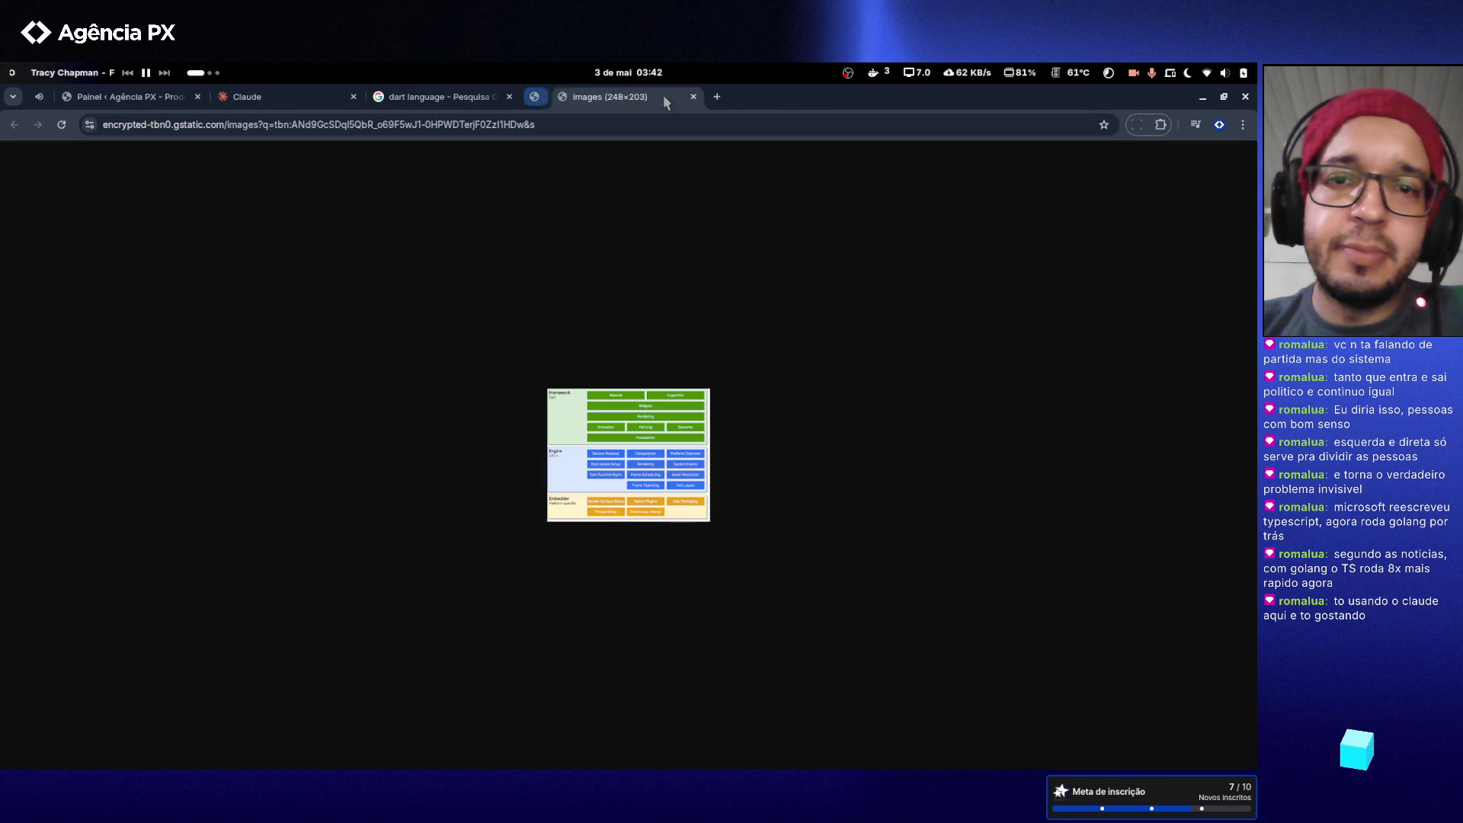
click(665, 97)
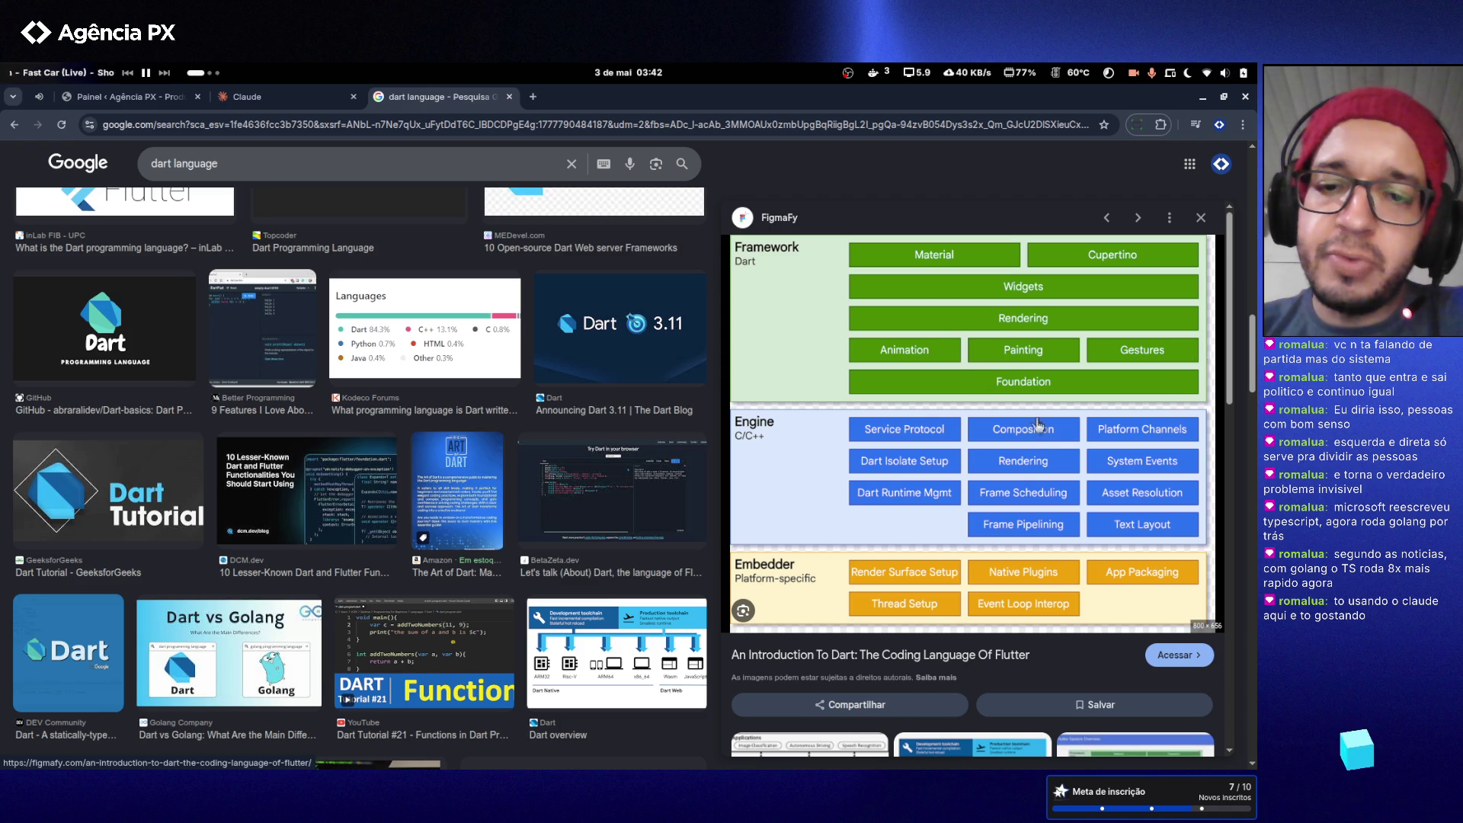
- Preview the Dart overview diagram in the side panel, then click into the dart language query box
scroll(1058, 412, down, 1)
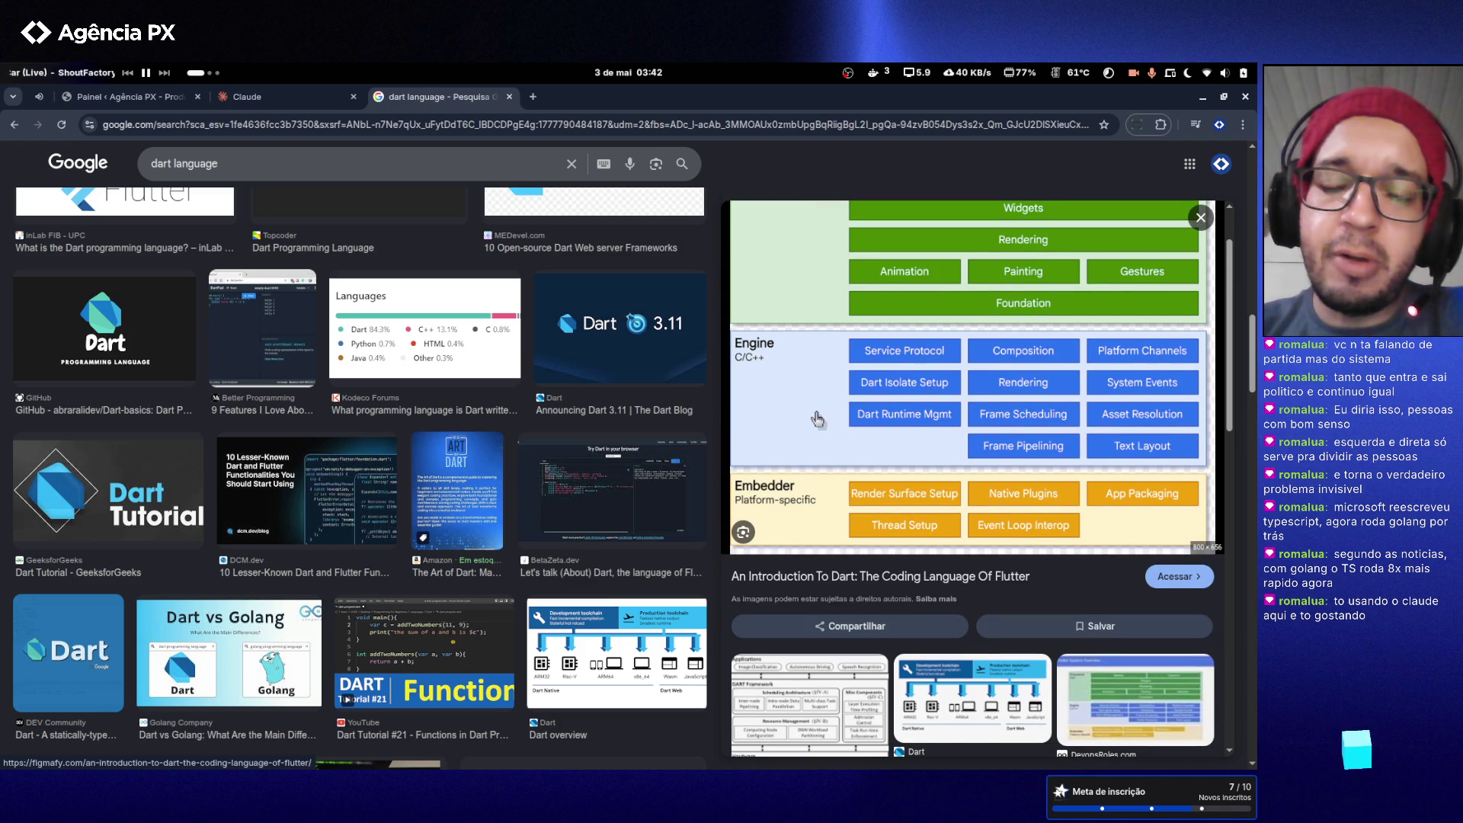
scroll(817, 418, up, 1)
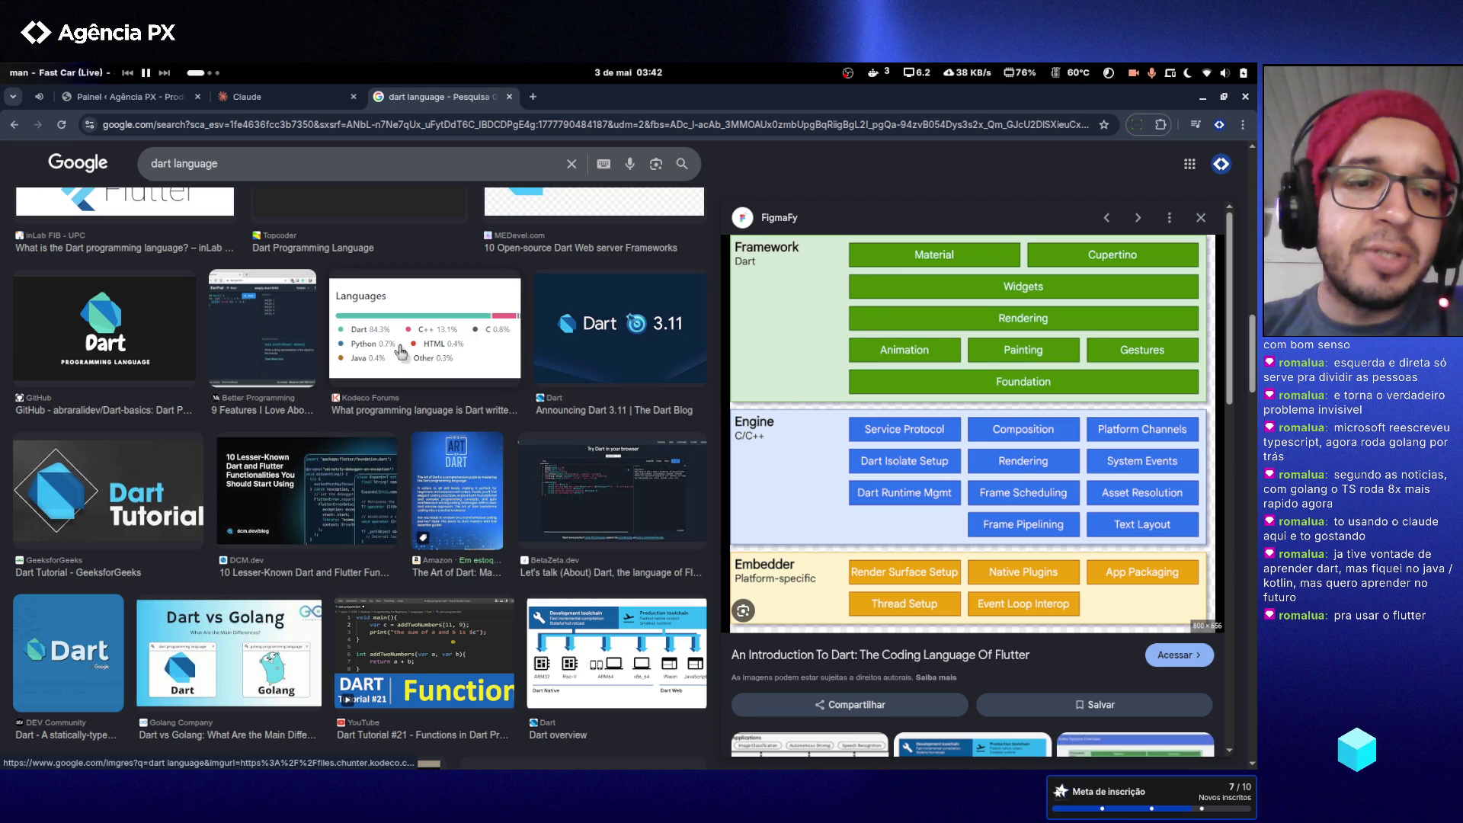
scroll(395, 349, down, 3)
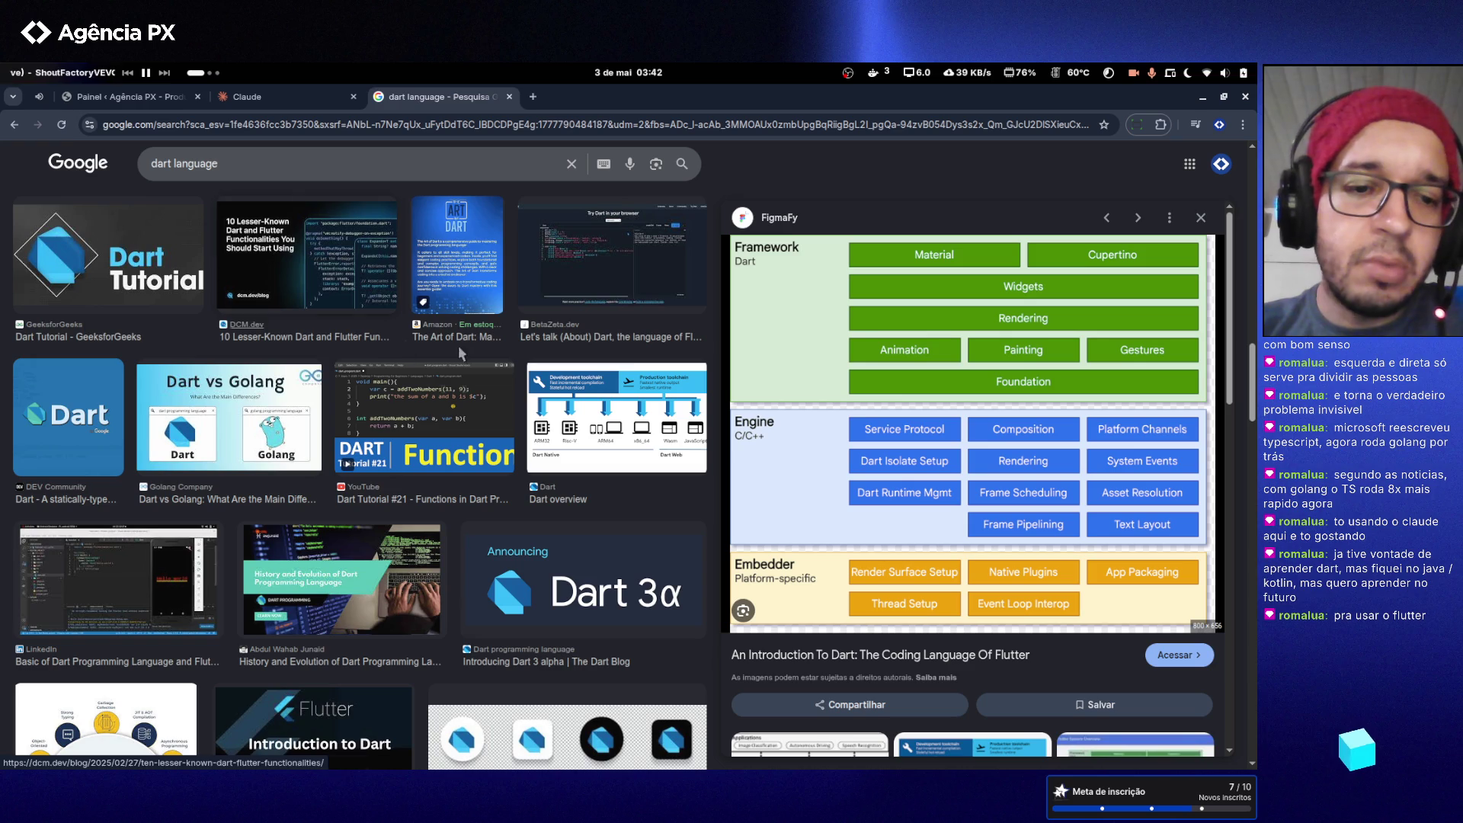
click(611, 423)
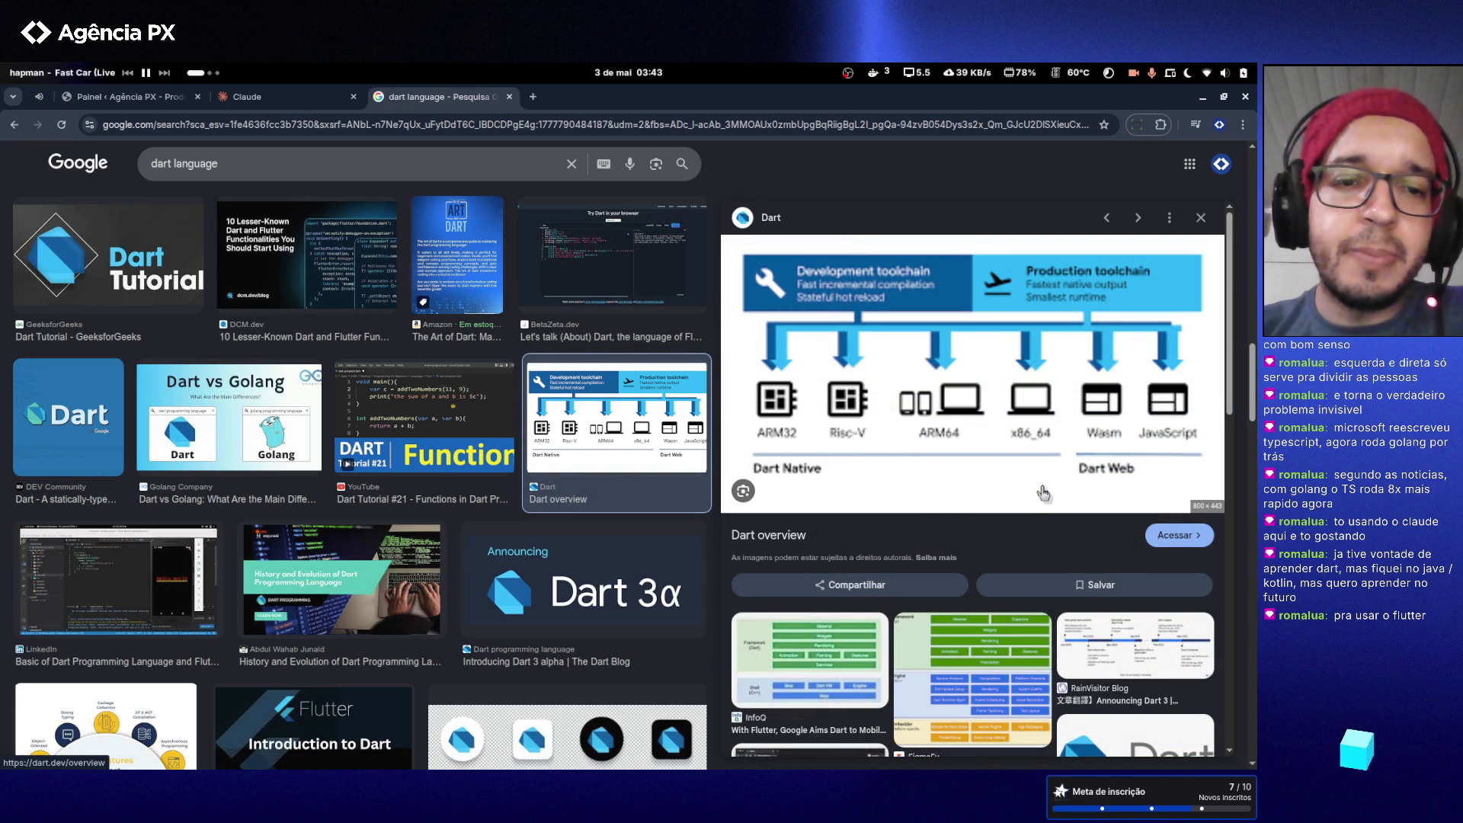
scroll(580, 420, down, 3)
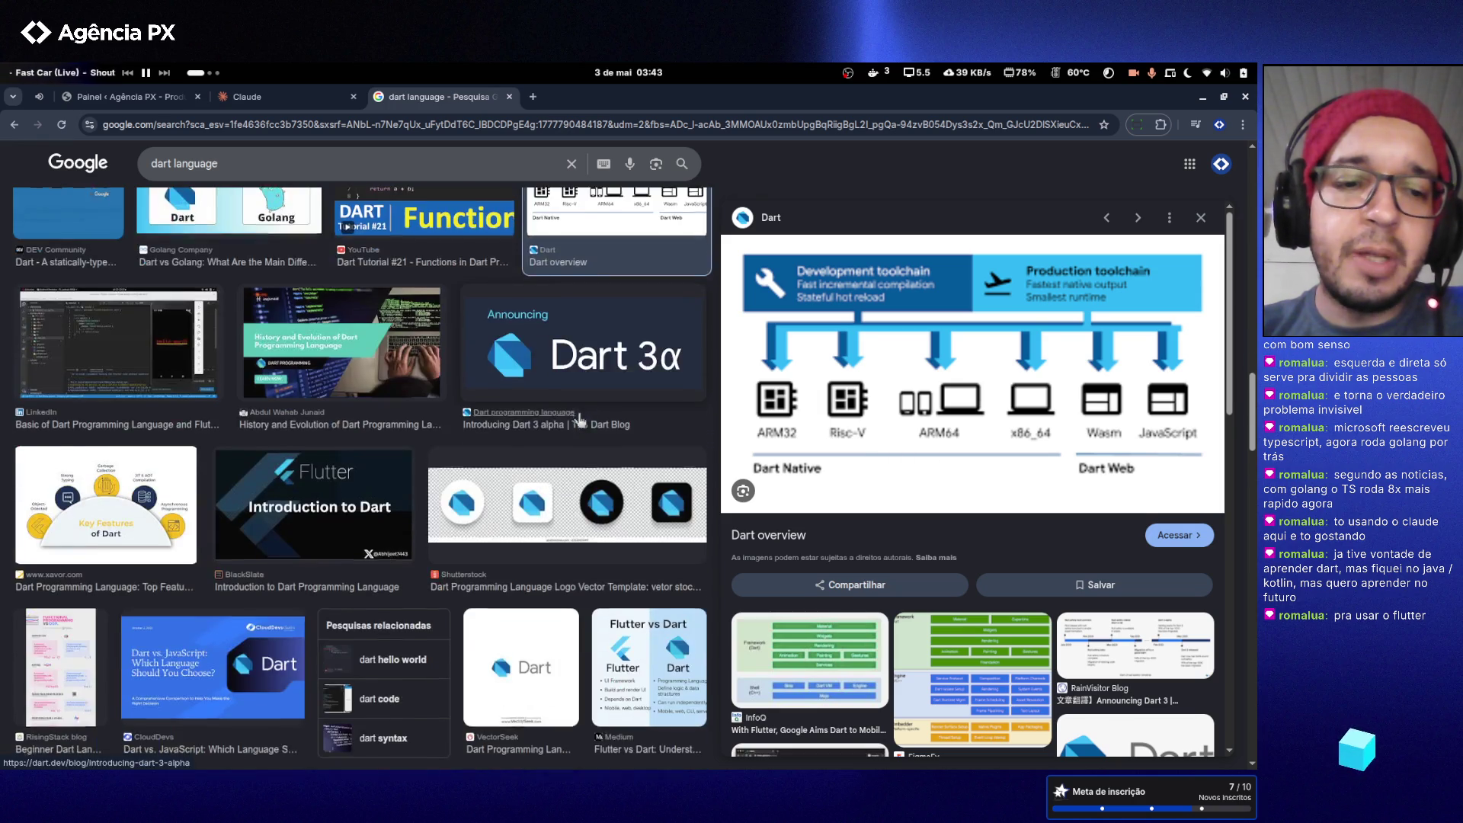
scroll(580, 419, down, 6)
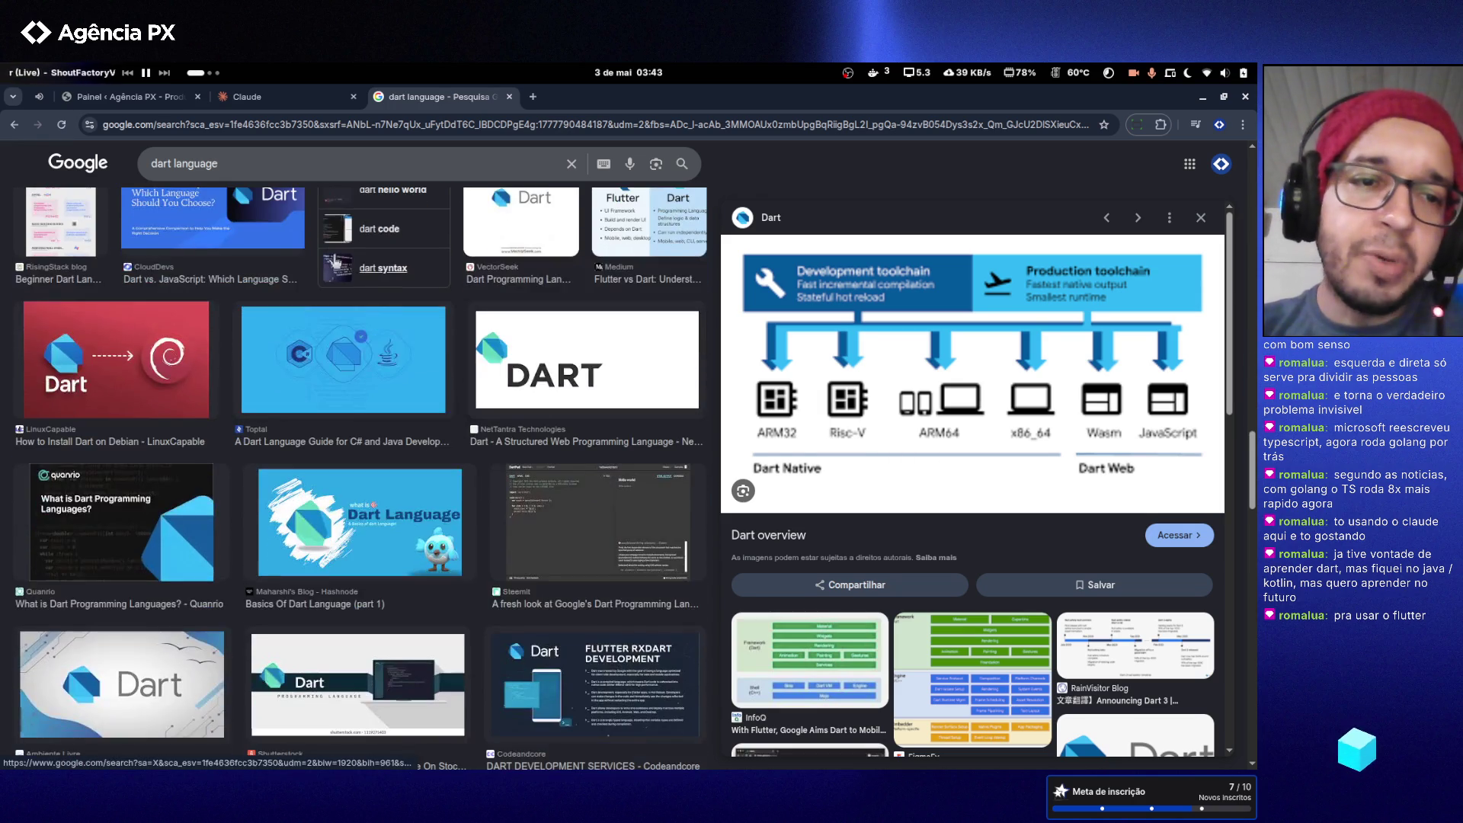
click(281, 159)
- Search images for 'dart language iot' and preview the IoT with Dart image
text(iot)
key(Return)
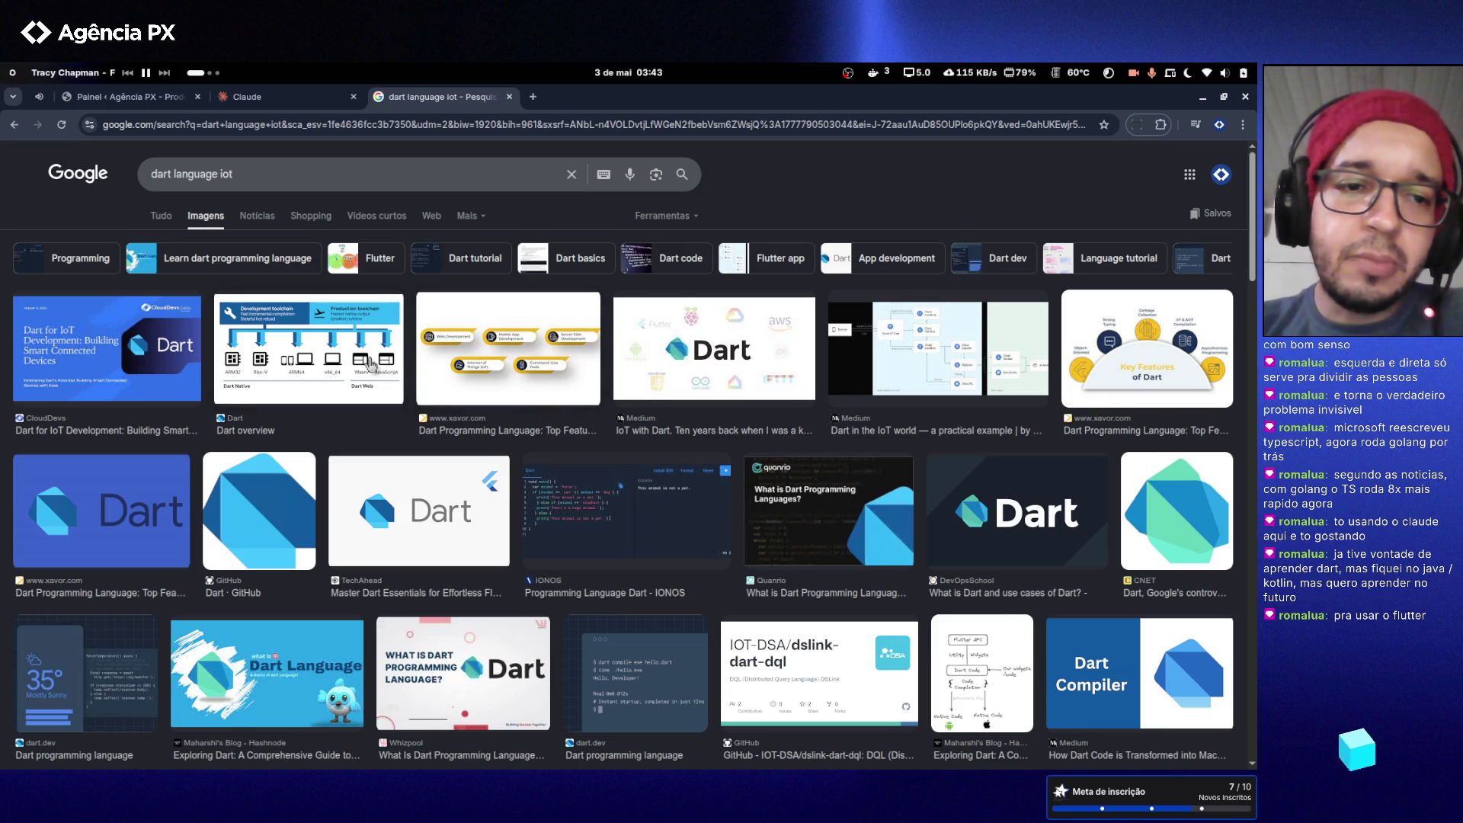
click(741, 381)
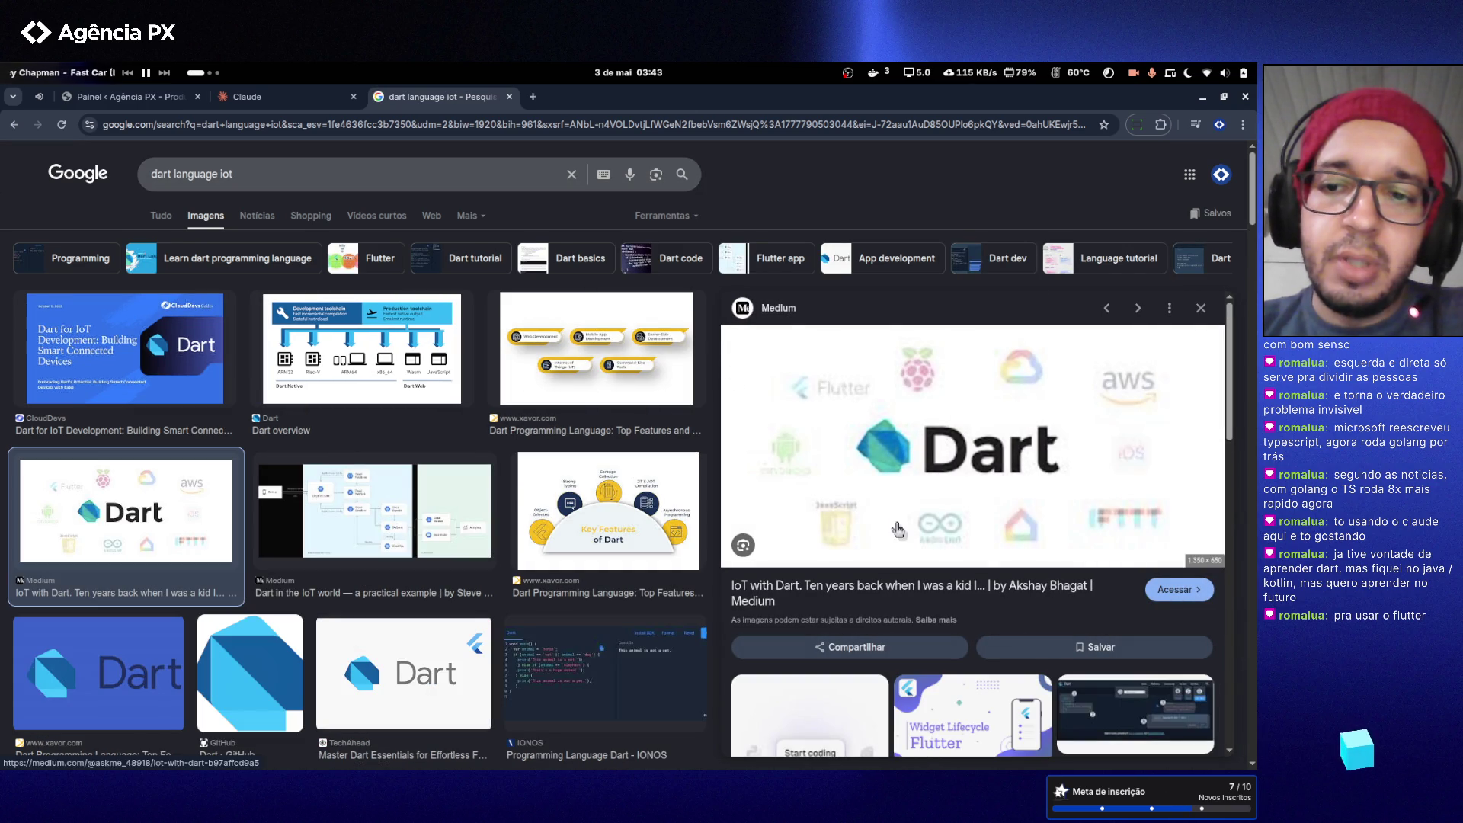
scroll(489, 437, down, 5)
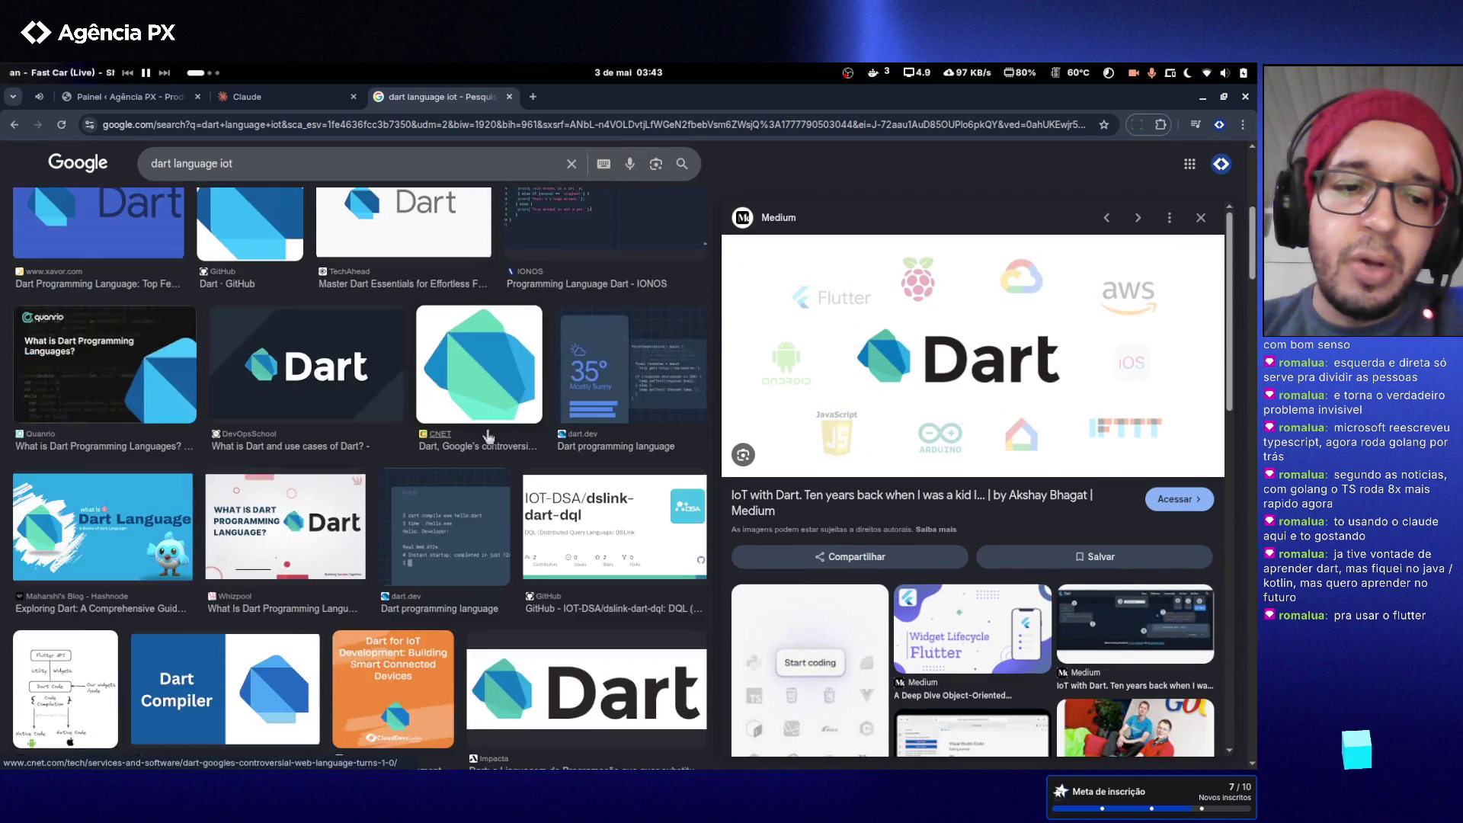
scroll(488, 437, down, 4)
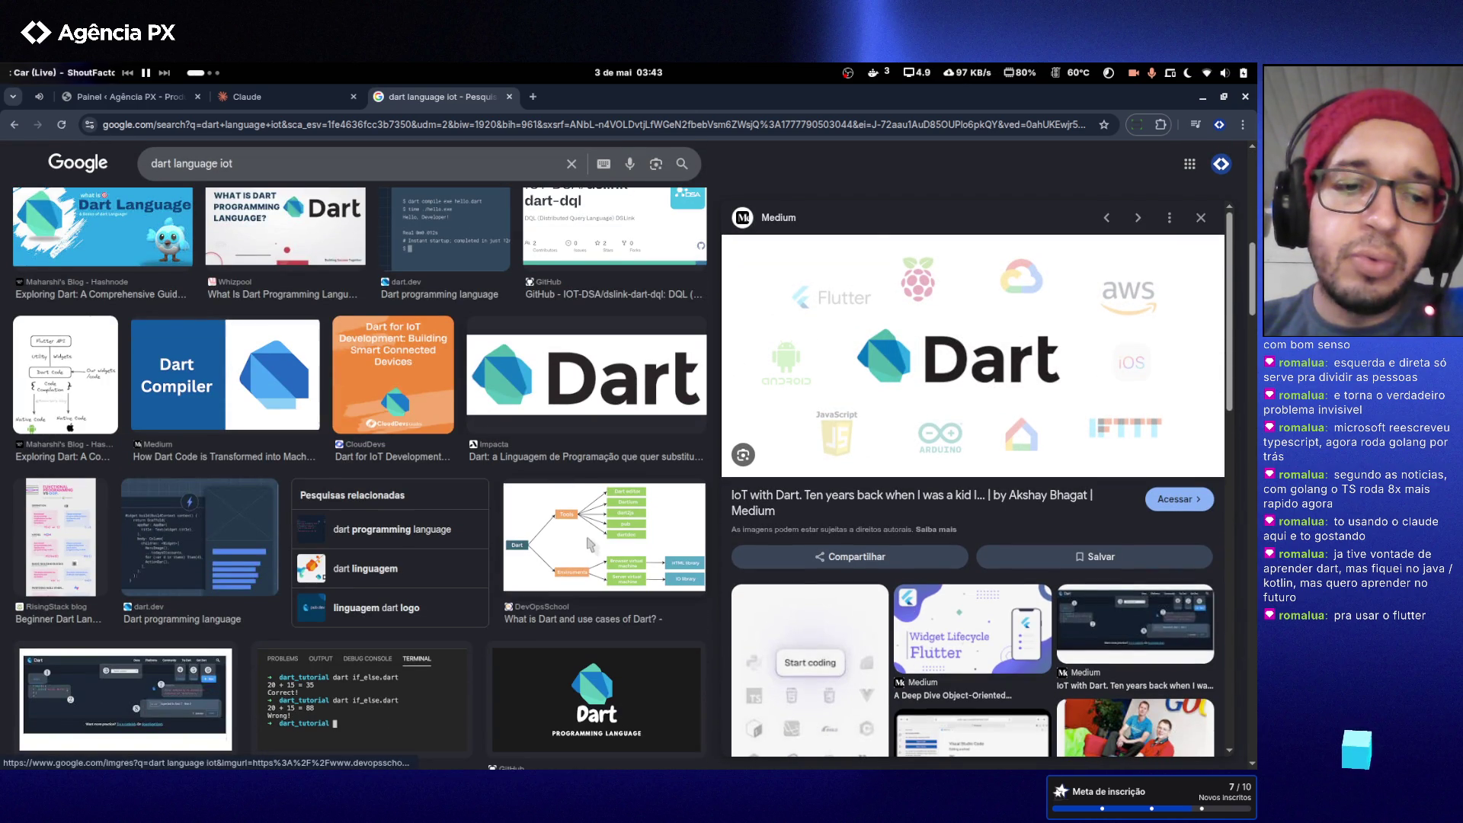
- Preview the DevOpsSchool 'What is Dart and use cases of Dart?' diagram
click(588, 544)
scroll(503, 518, down, 4)
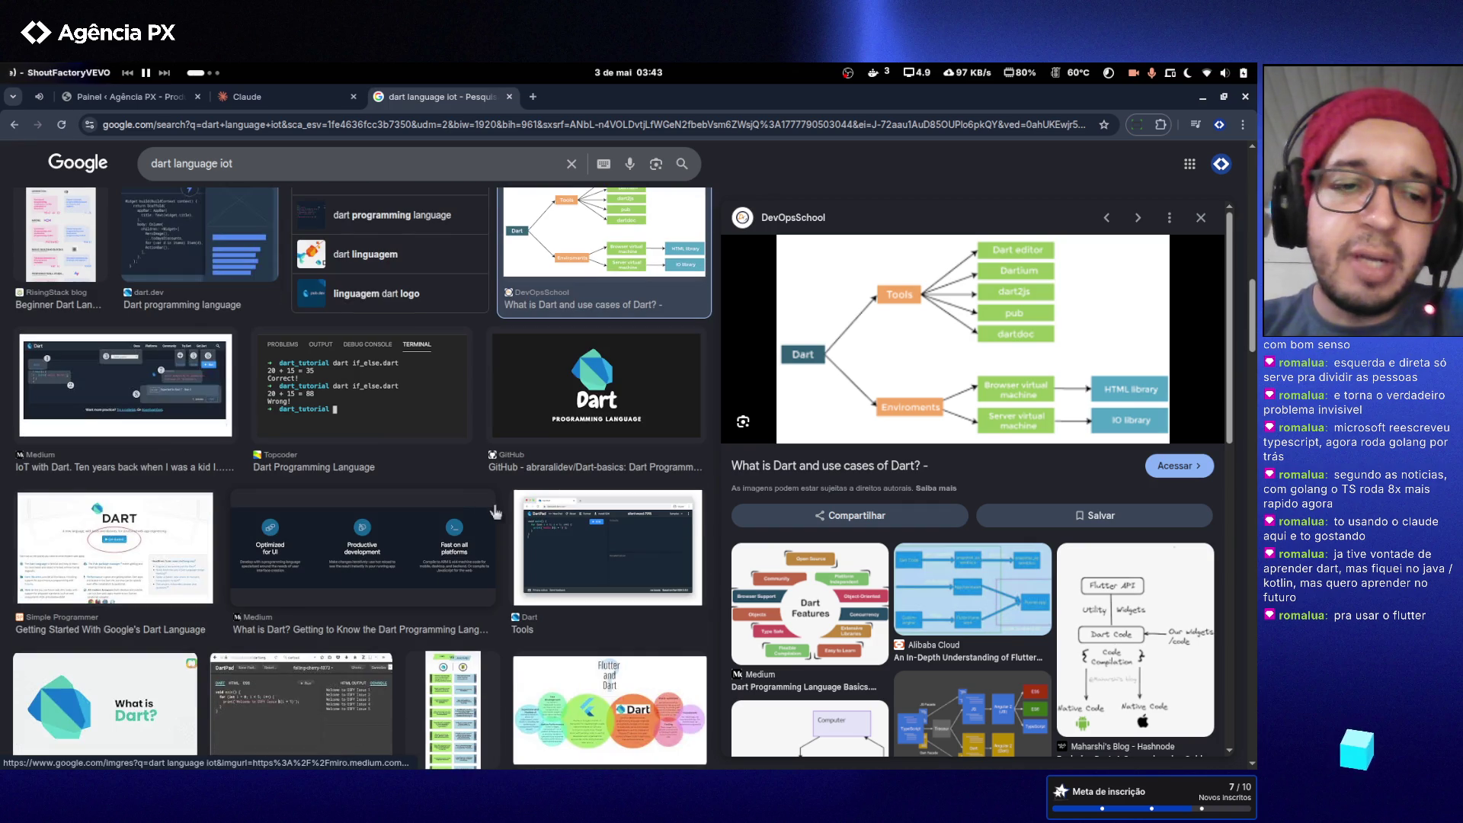
scroll(496, 512, down, 3)
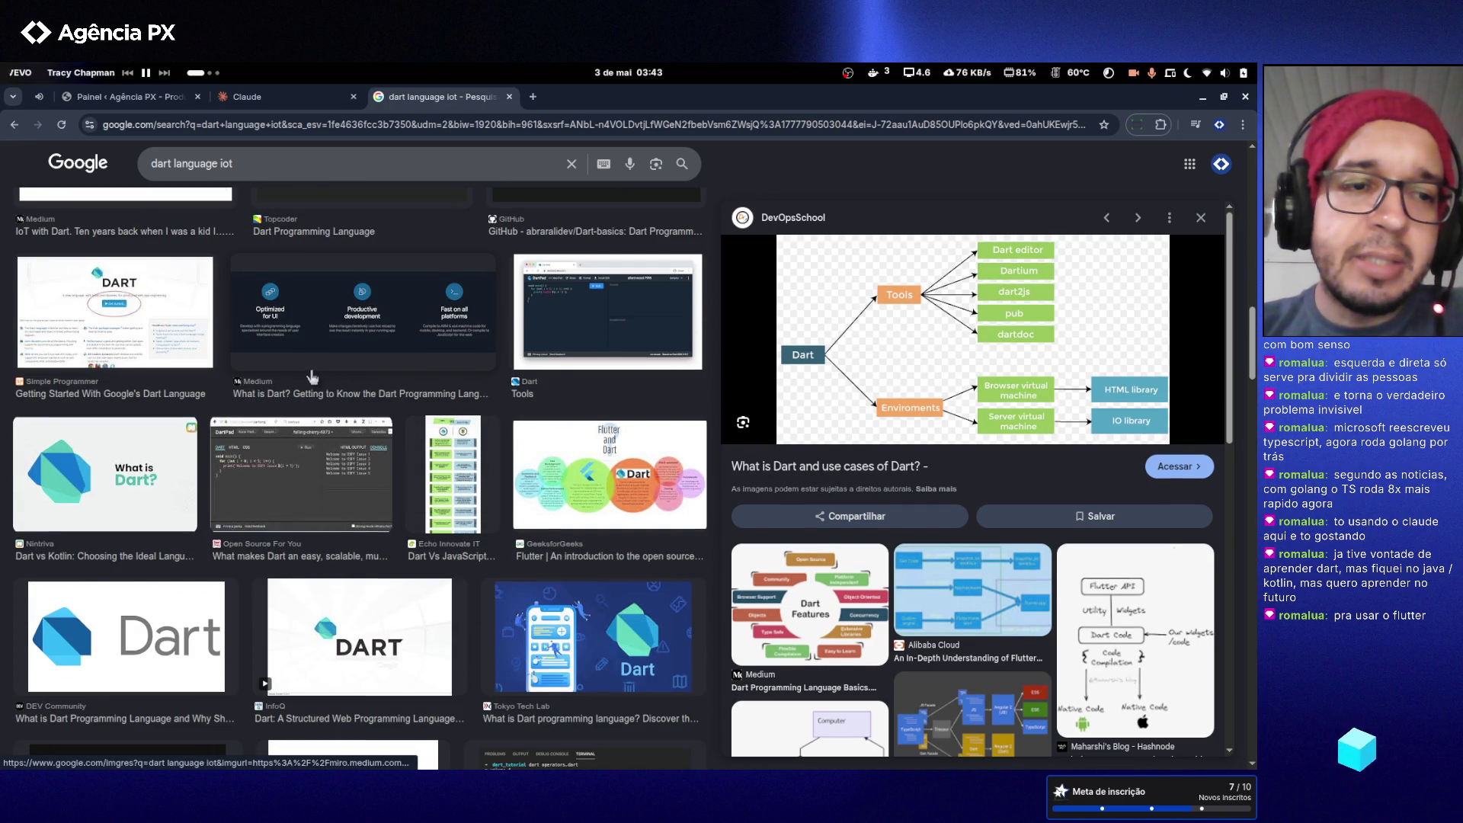
scroll(320, 379, up, 10)
drag(237, 174, 192, 169)
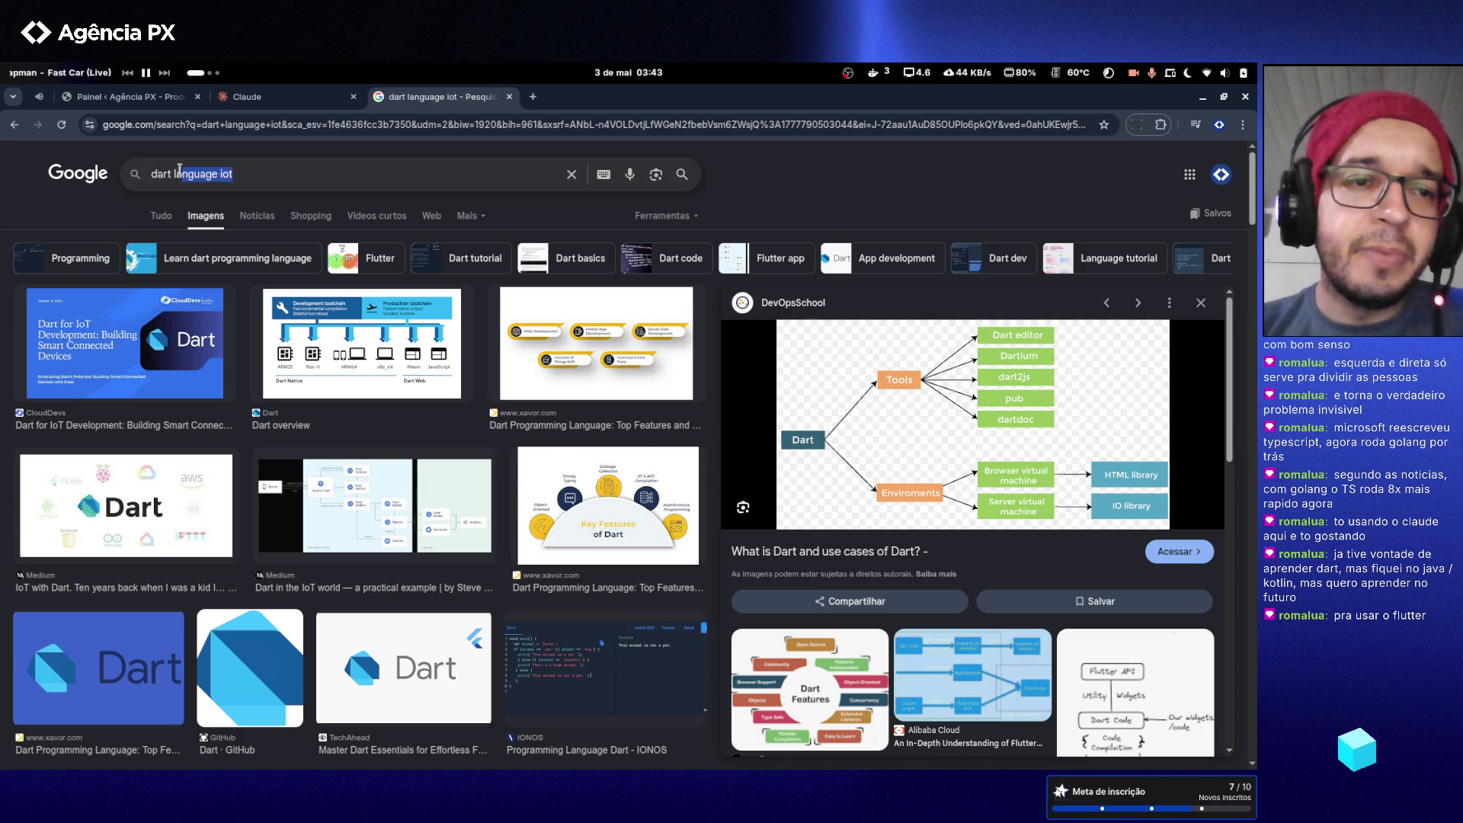
- Change the query to 'dart lang vr' and run the image search
text(art laan)
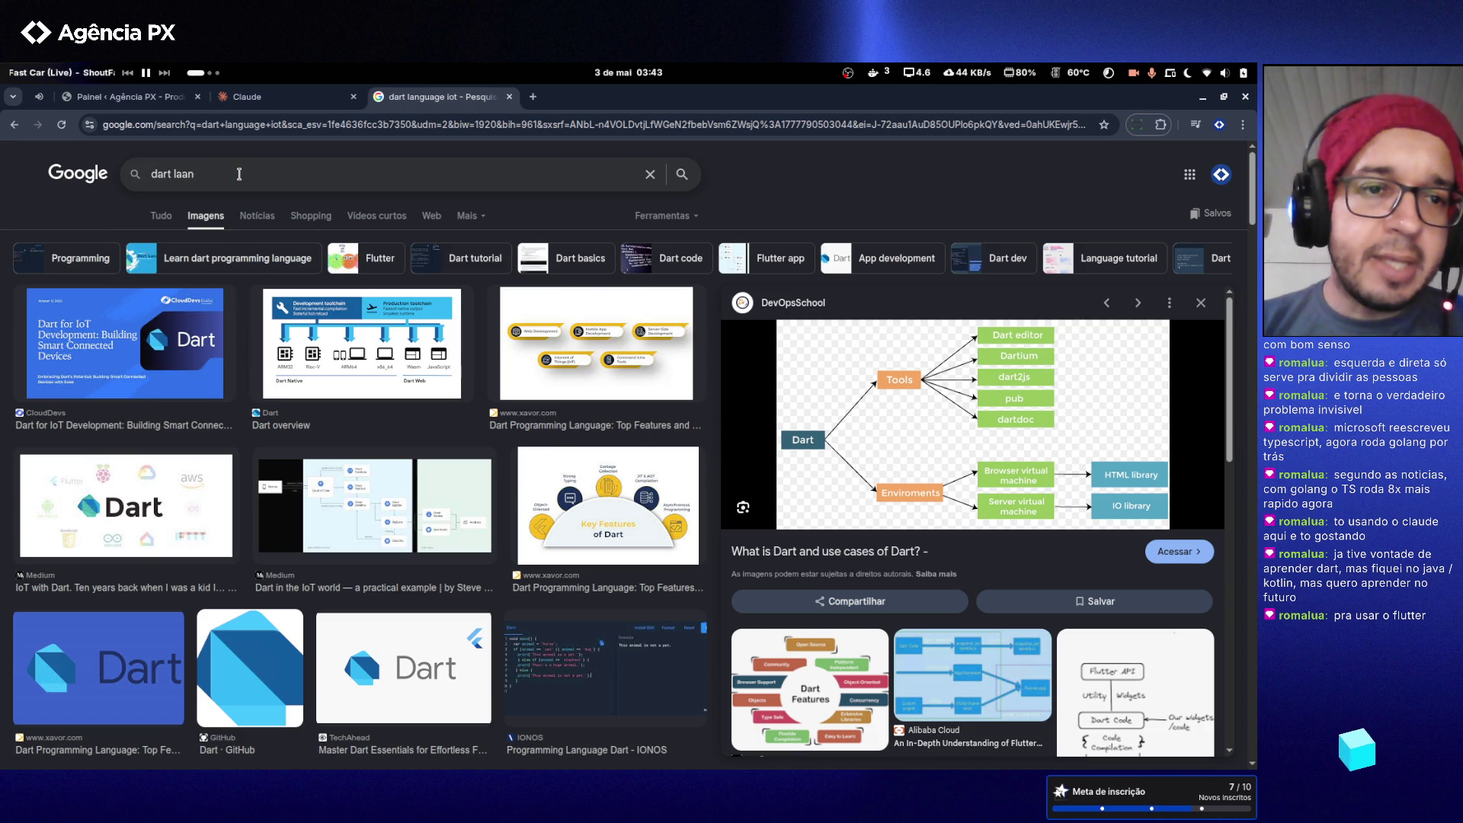
key(BackSpace)
key(BackSpace)
text(ng vr)
key(Return)
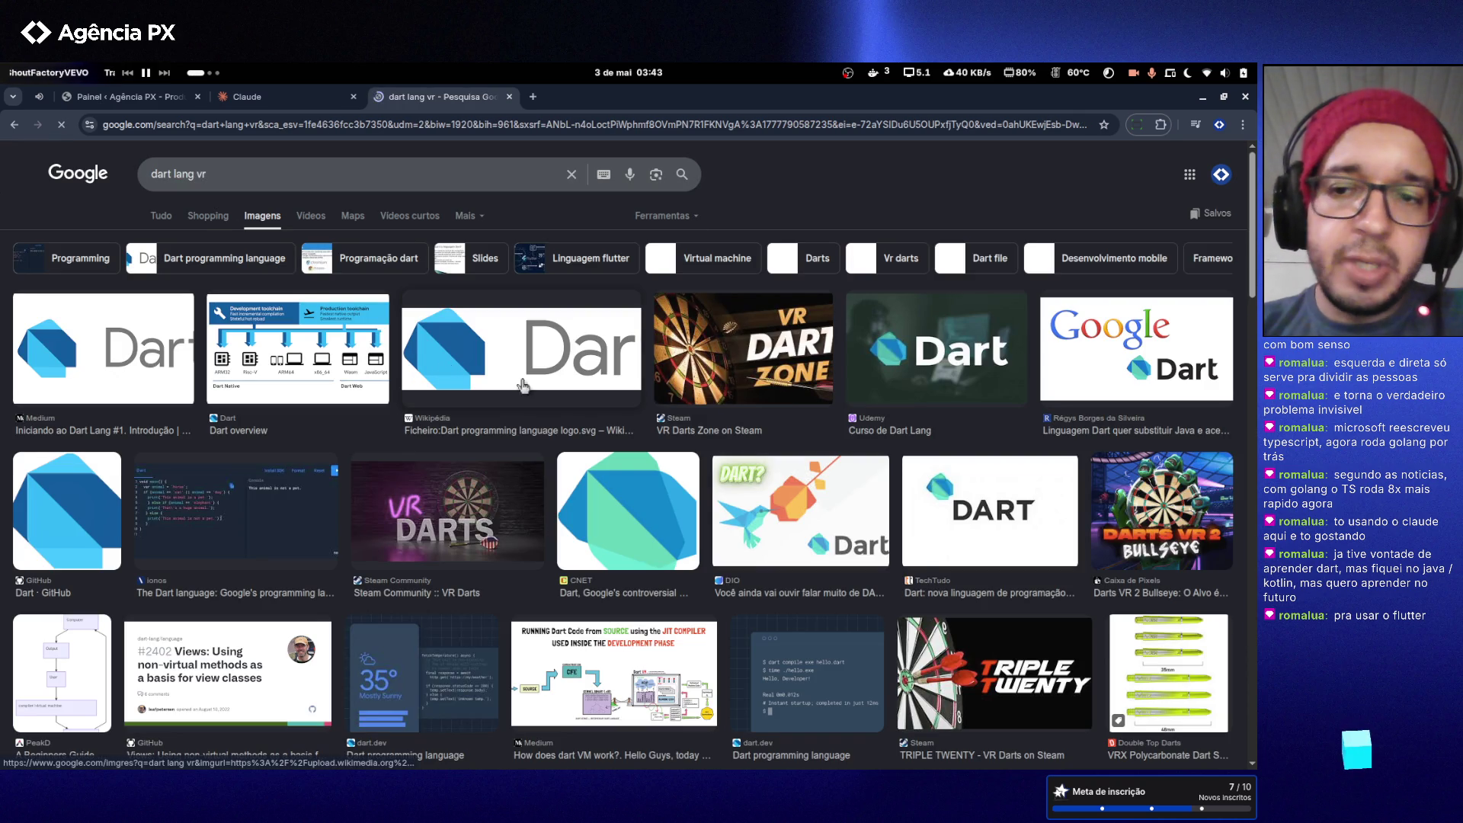
- Replace 'vr' with 'AR' to browse image results for 'dart lang AR'
click(204, 172)
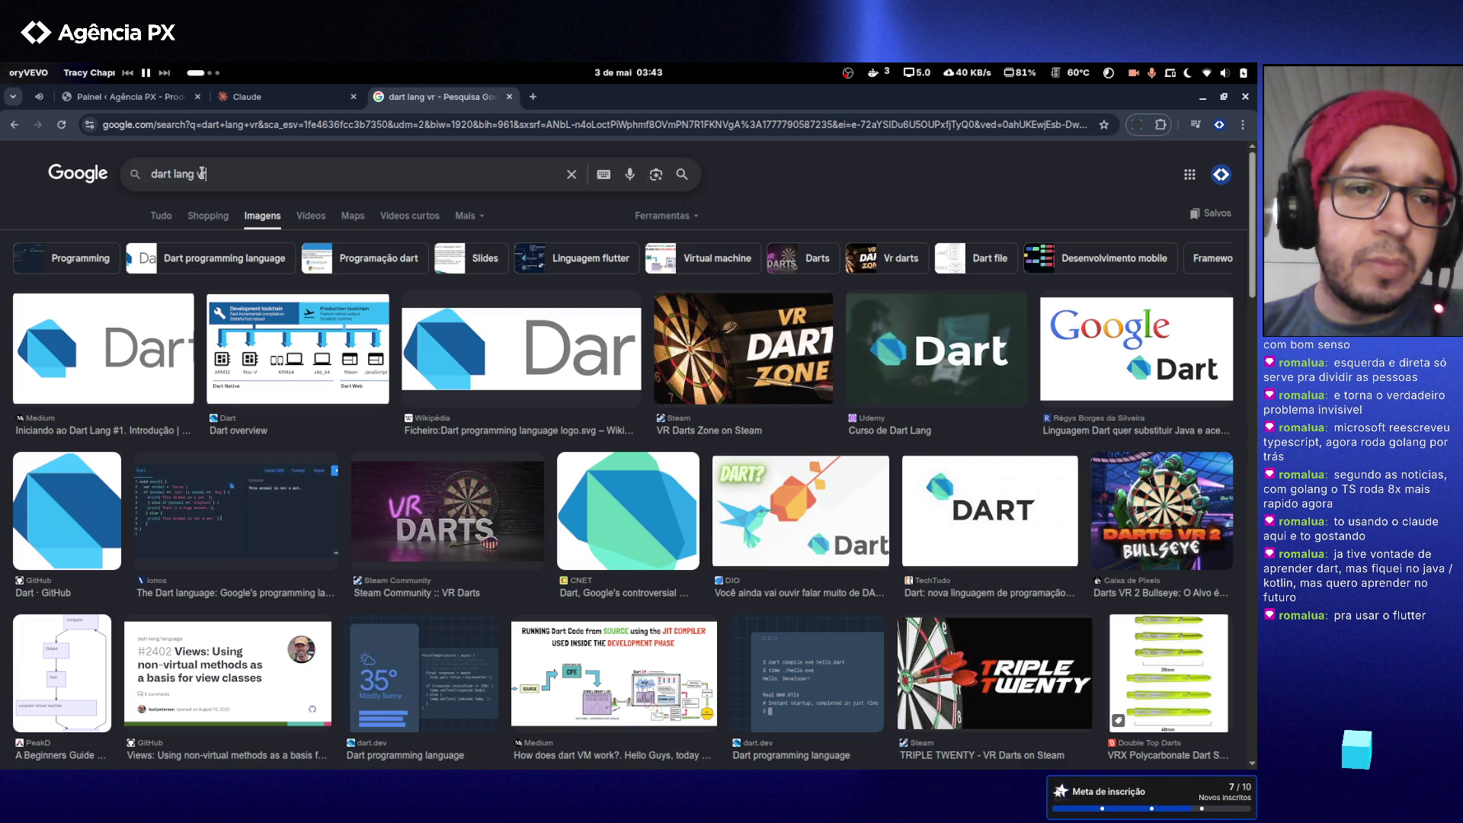
text(AR)
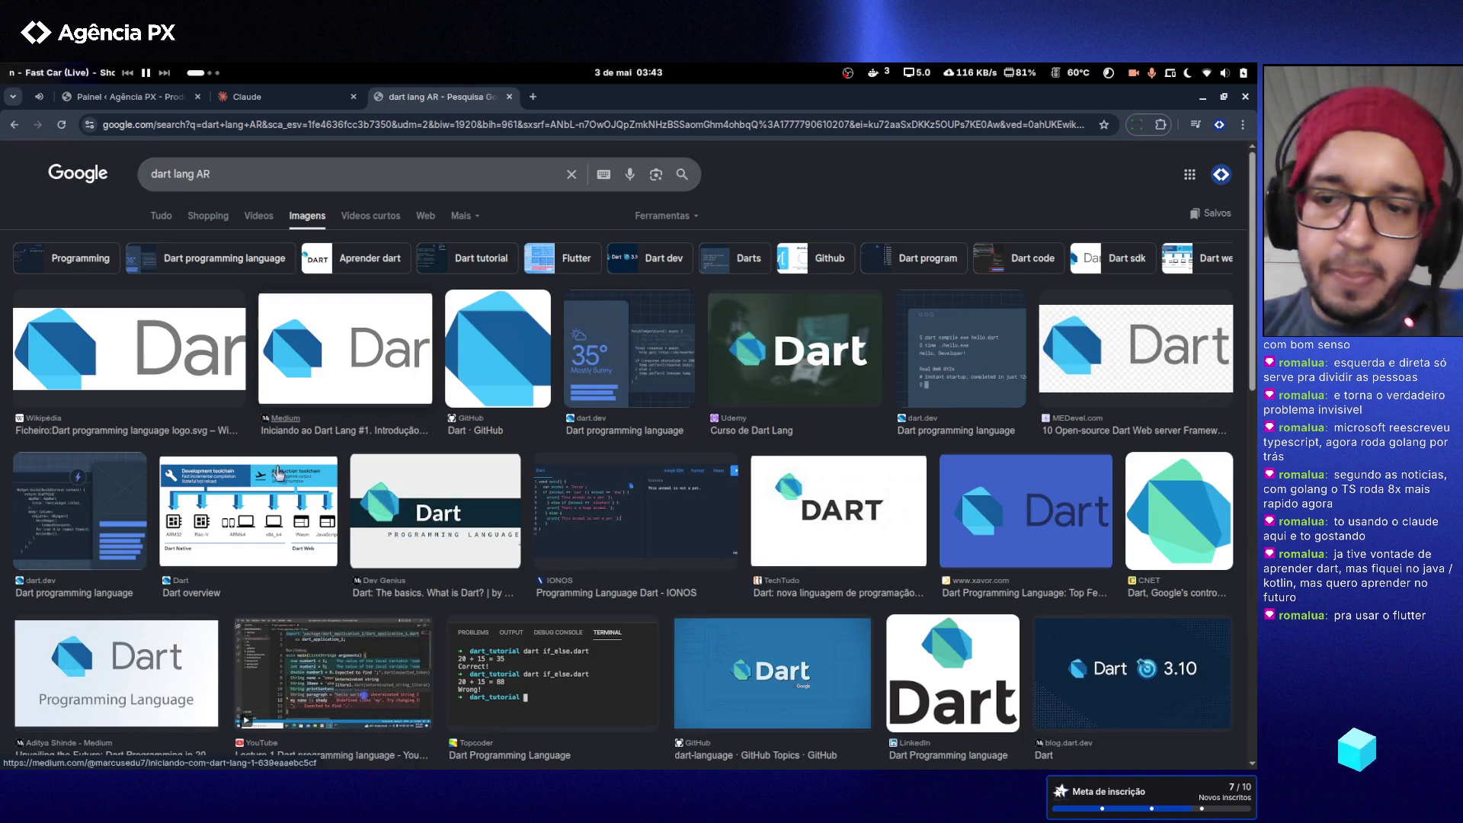
scroll(302, 335, down, 5)
scroll(274, 463, down, 5)
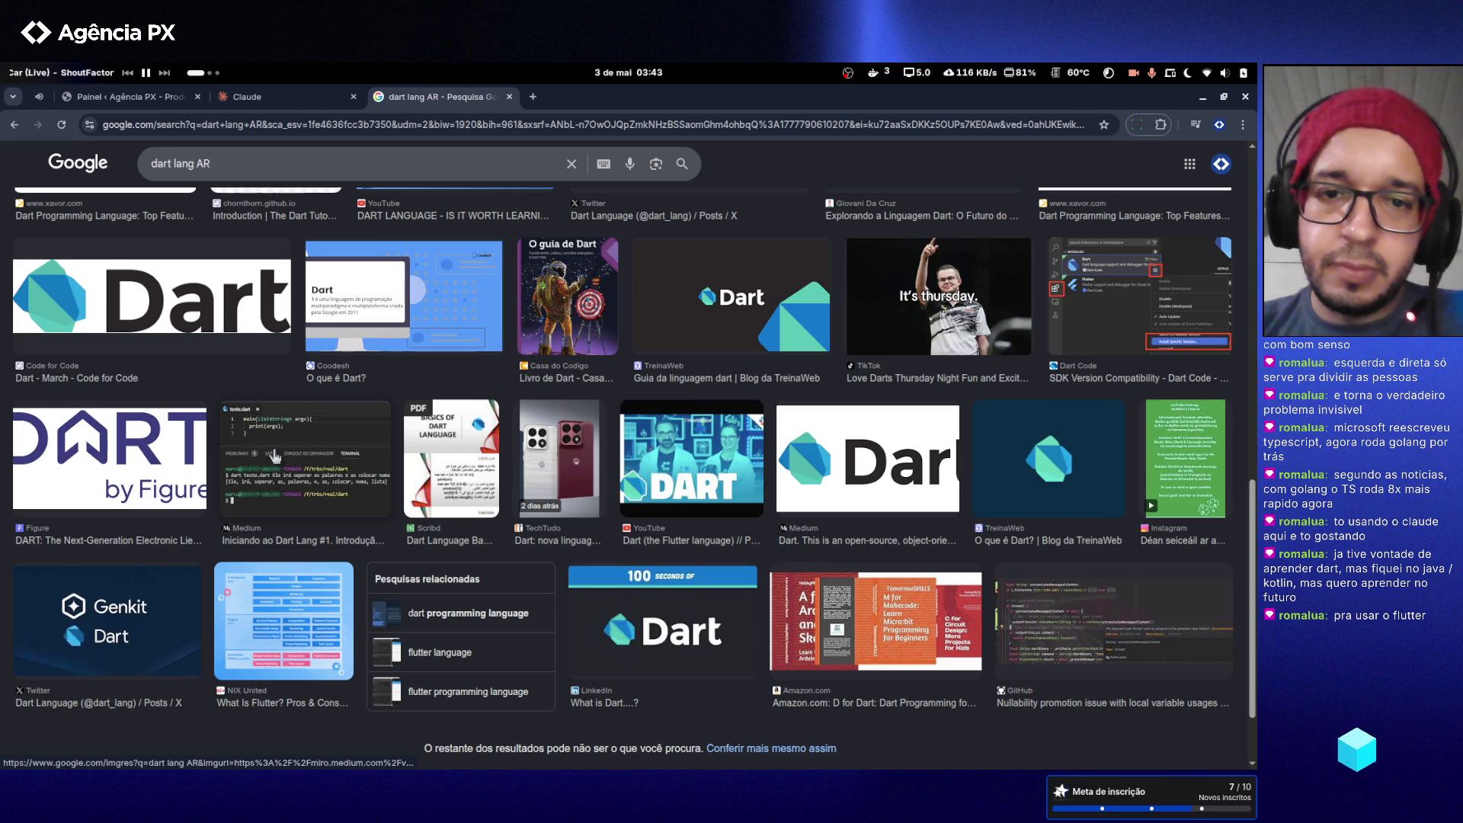
scroll(275, 455, up, 10)
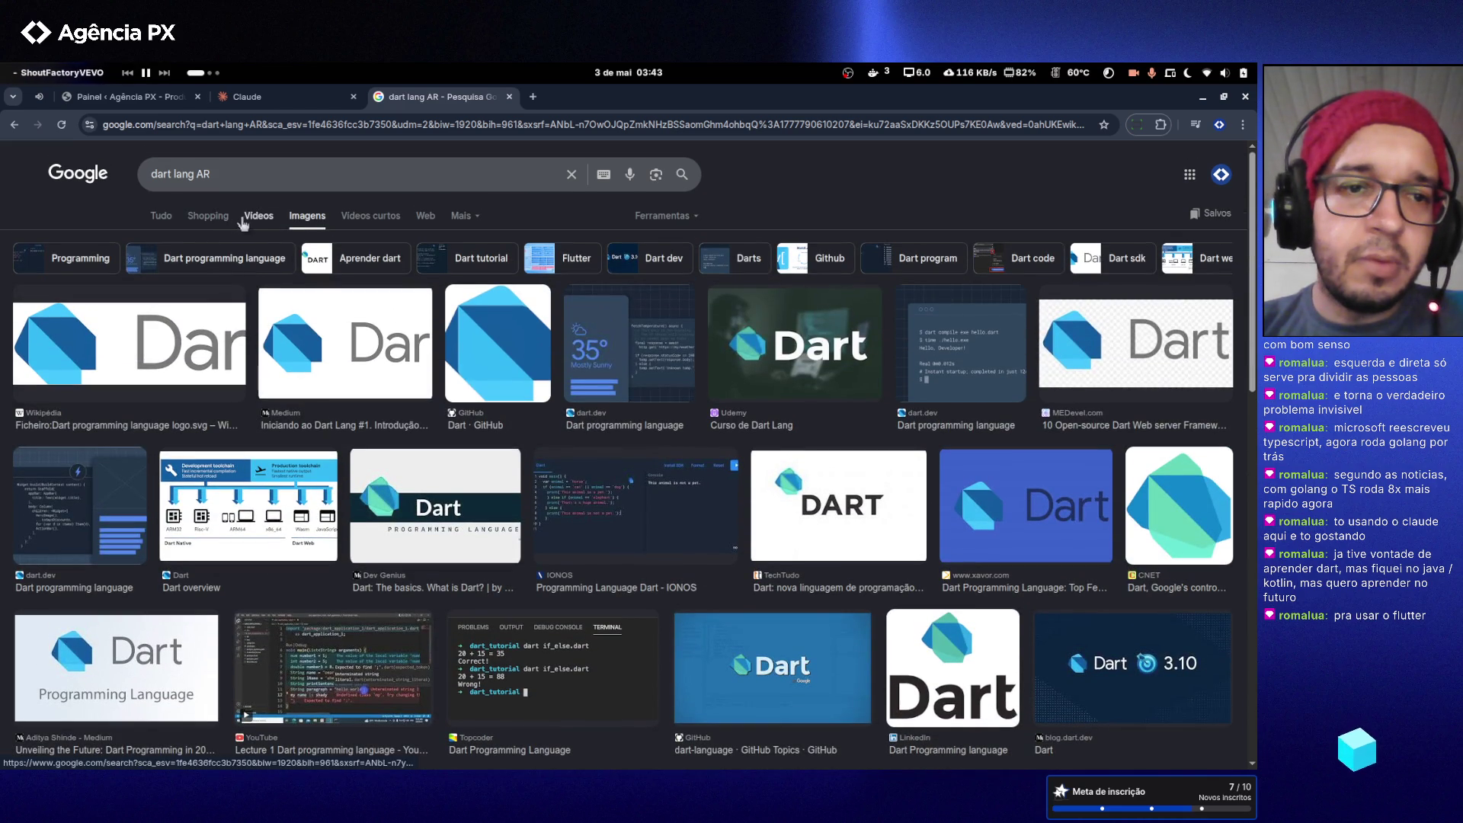
- Search images for 'dart lang AR Google' and scroll through the results
click(226, 180)
text(Go)
key(Return)
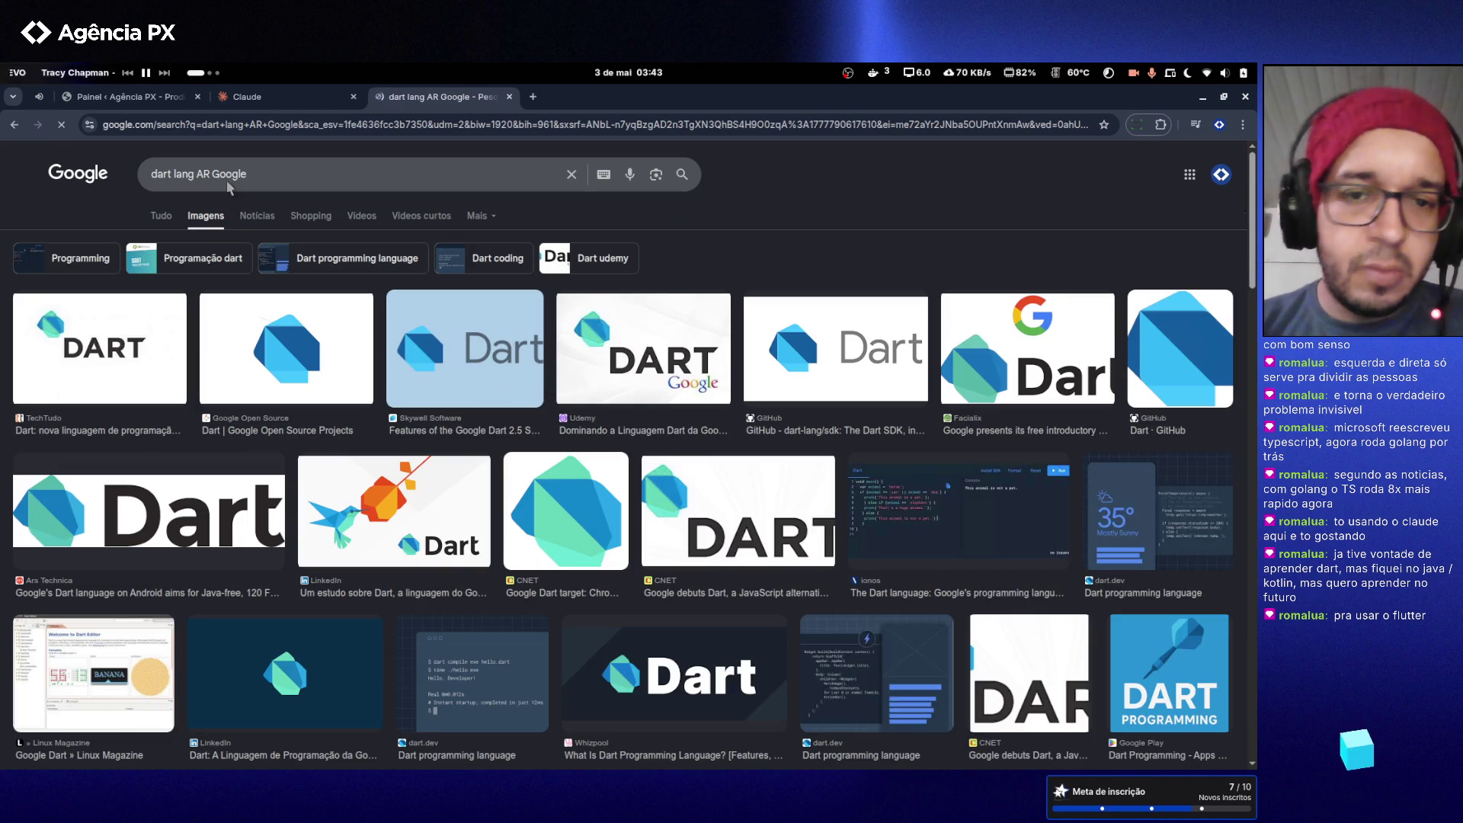
scroll(609, 412, down, 3)
scroll(609, 413, down, 5)
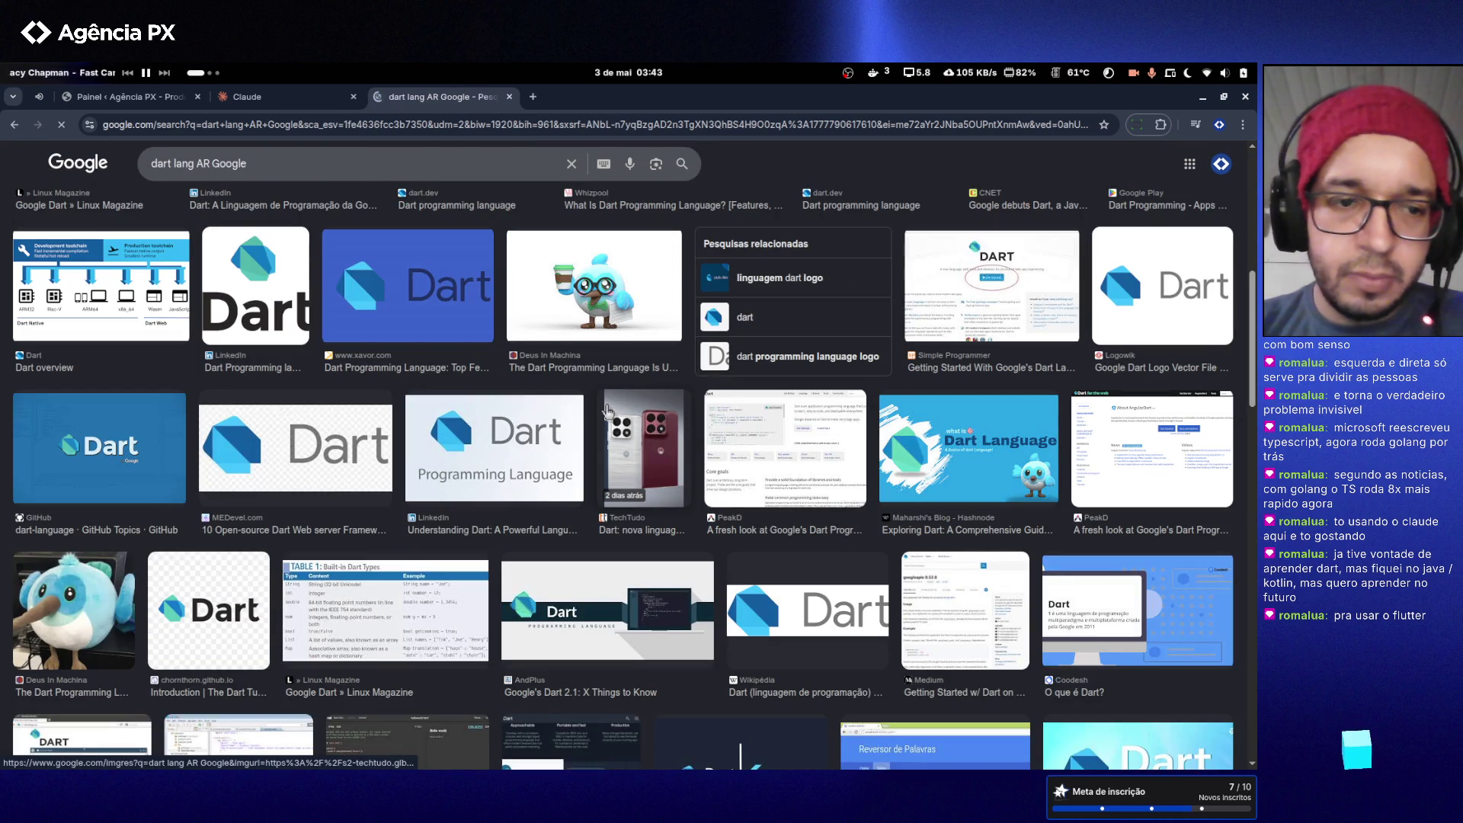
scroll(606, 410, down, 5)
scroll(604, 406, down, 5)
scroll(606, 406, up, 15)
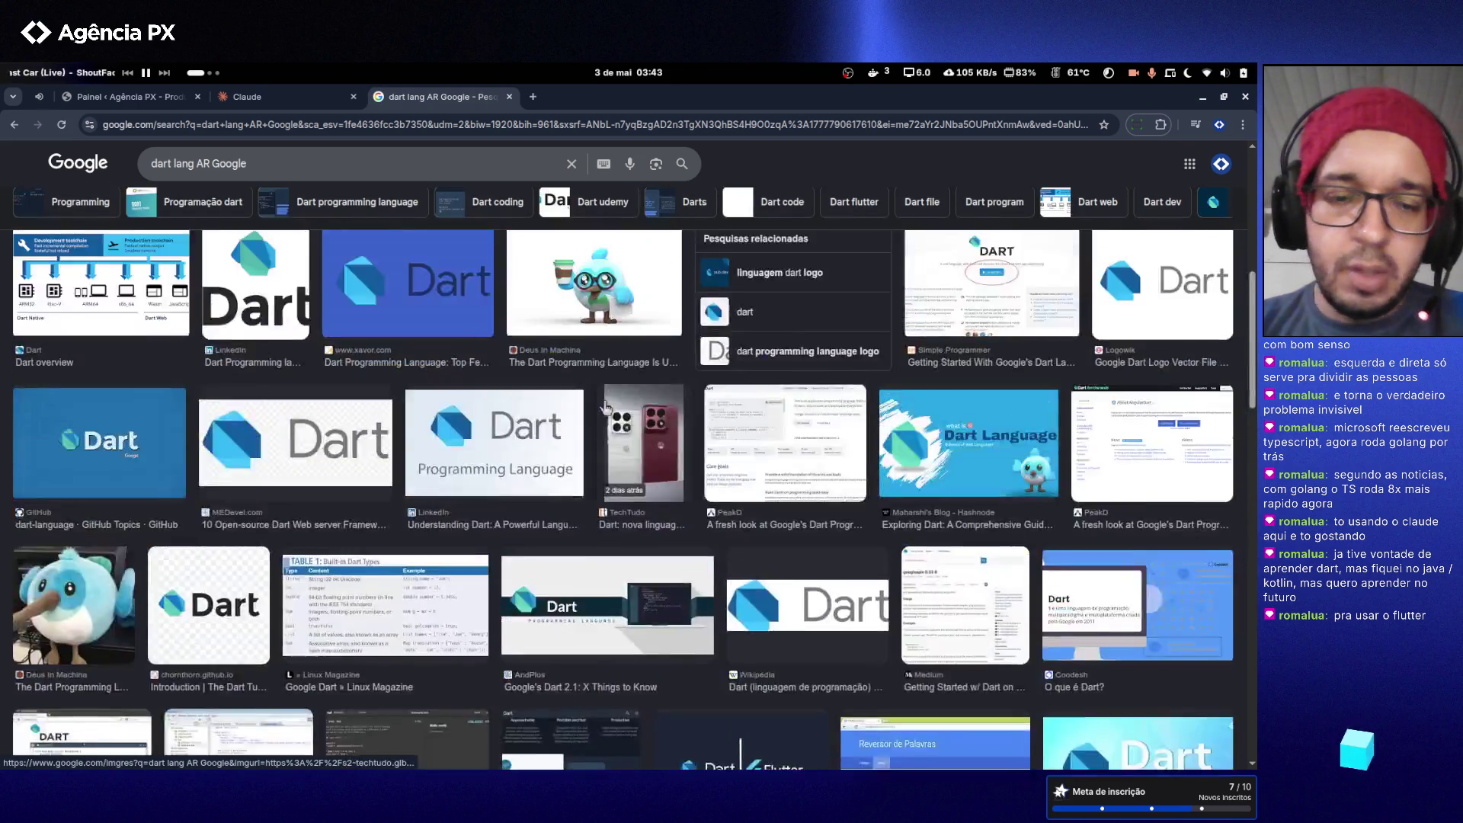
- Drop 'dart lang' to search 'AR Google' and preview CNET's AR fox image
click(199, 173)
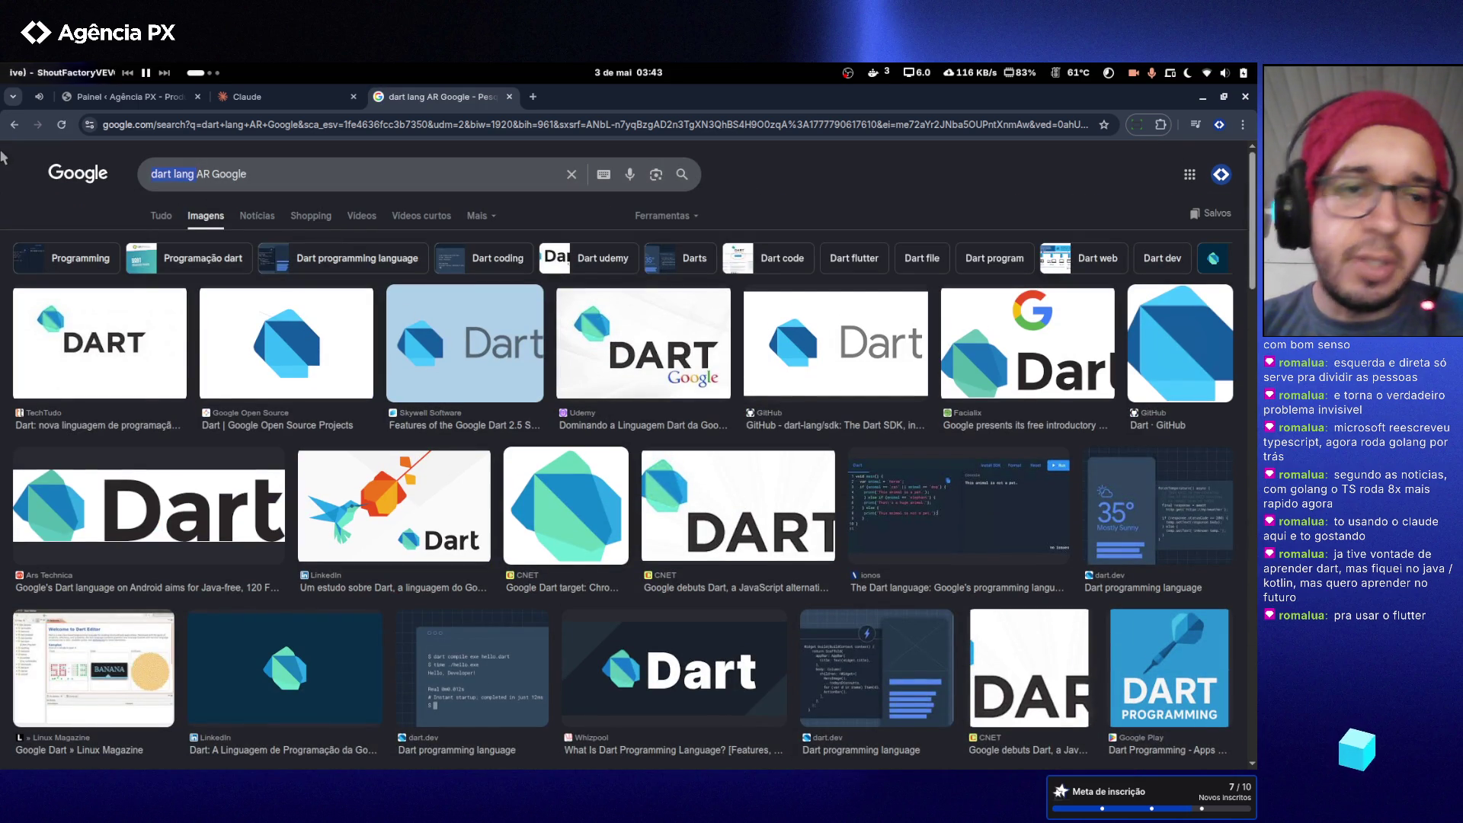
key(ctrl+BackSpace)
key(ctrl+BackSpace)
key(Return)
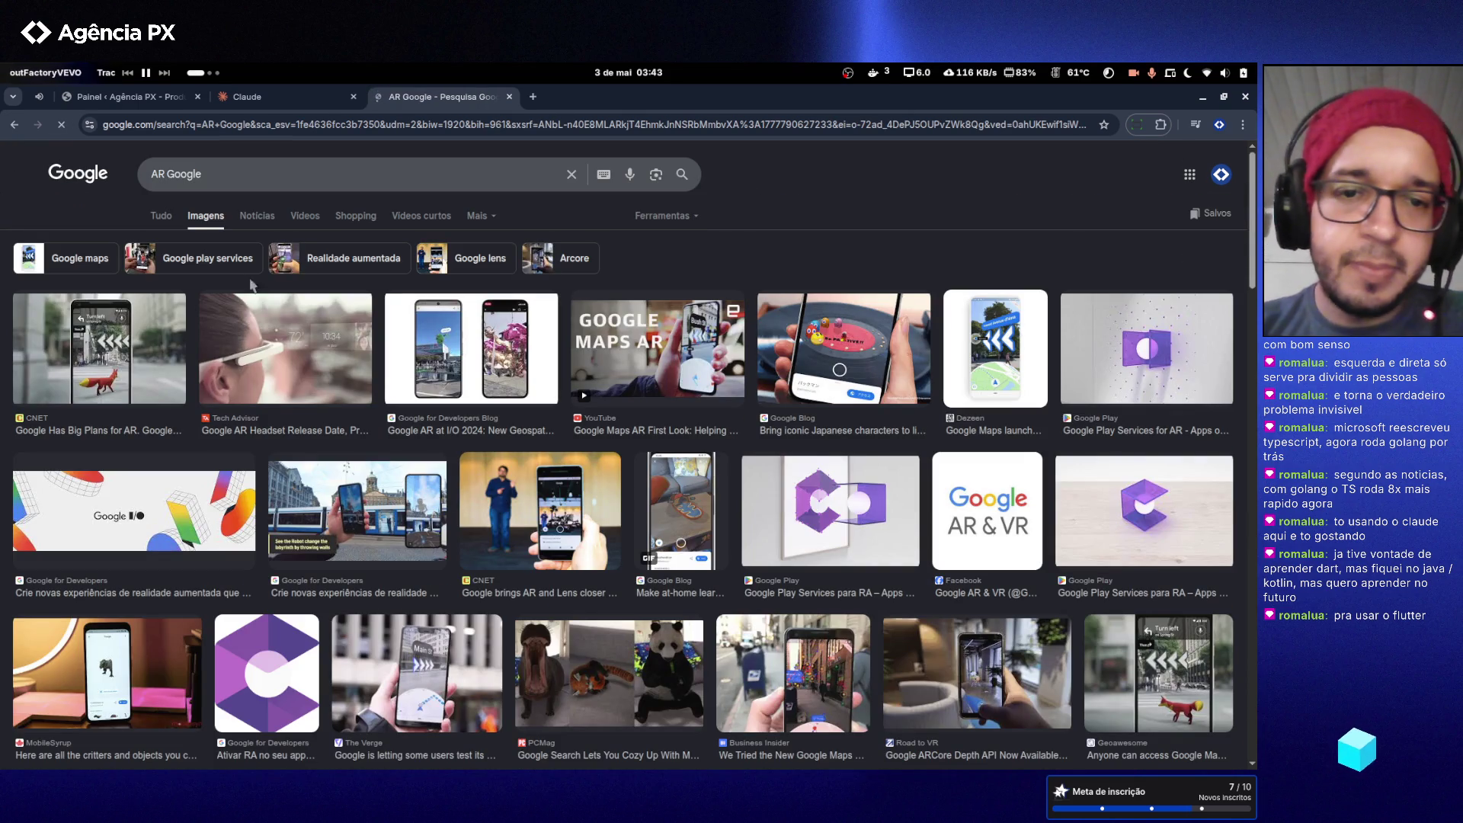
click(183, 389)
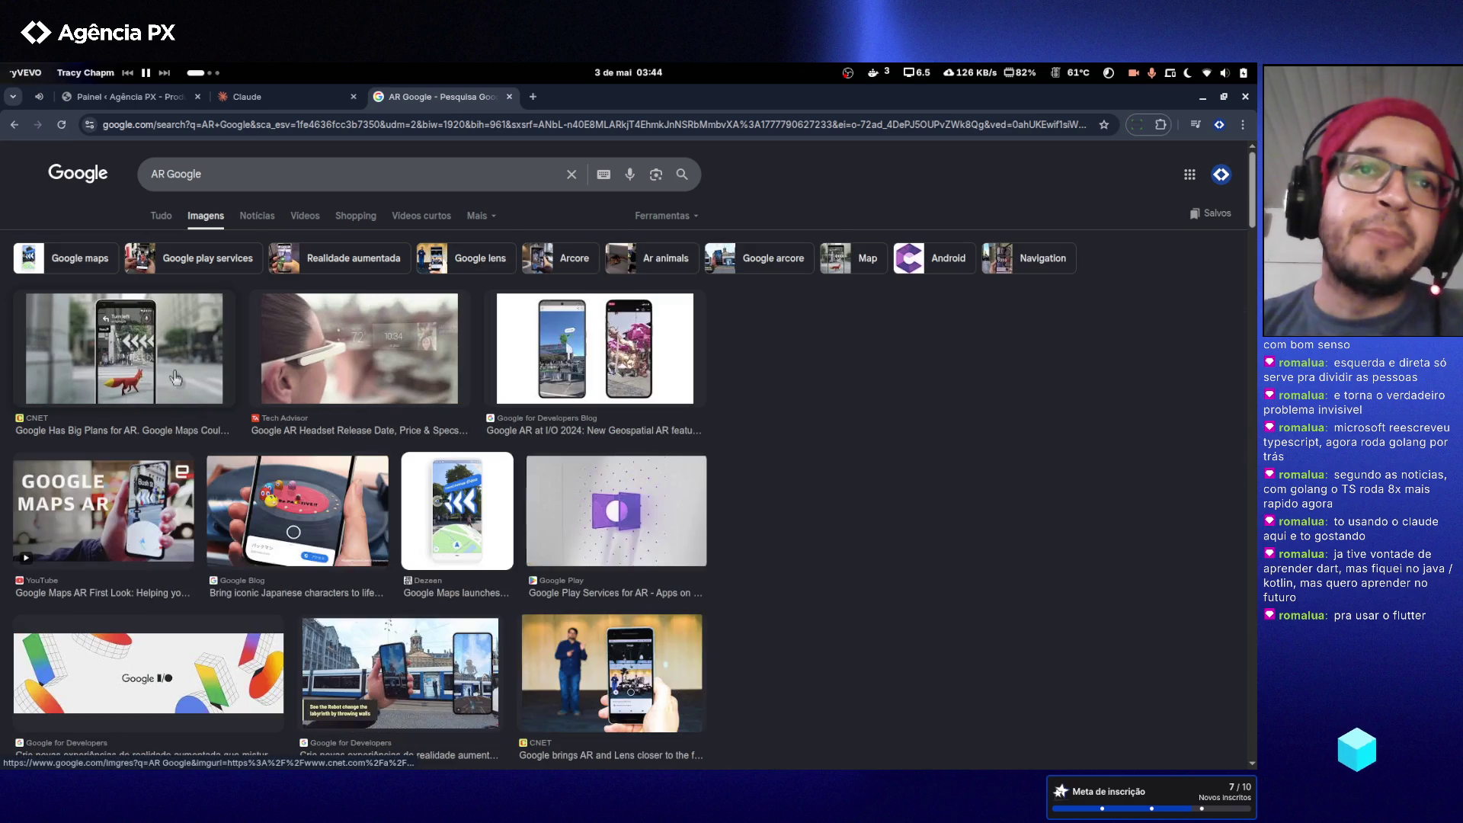
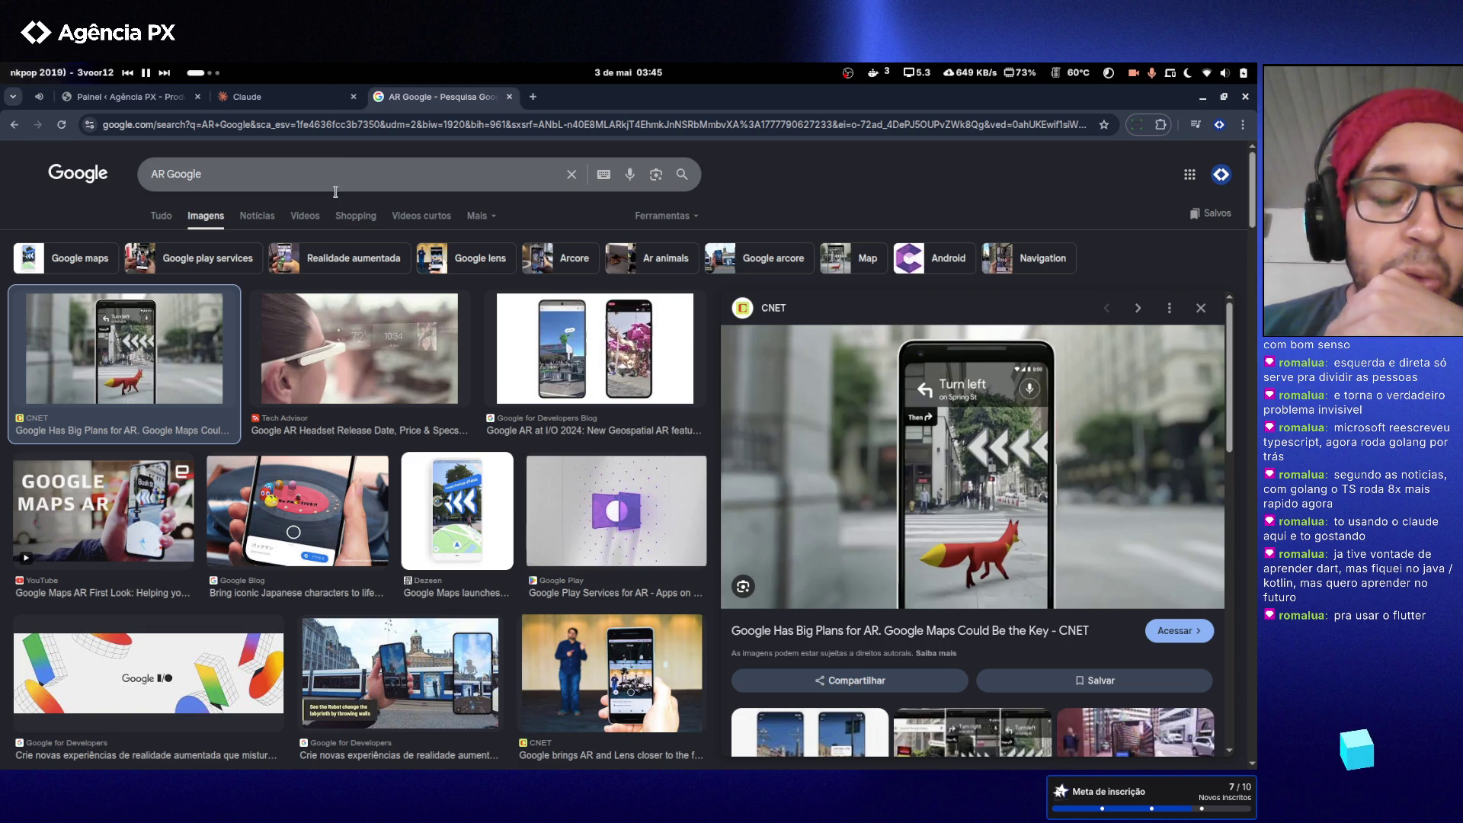
- Open the Google homepage in a new tab and switch to it
scroll(343, 269, down, 1)
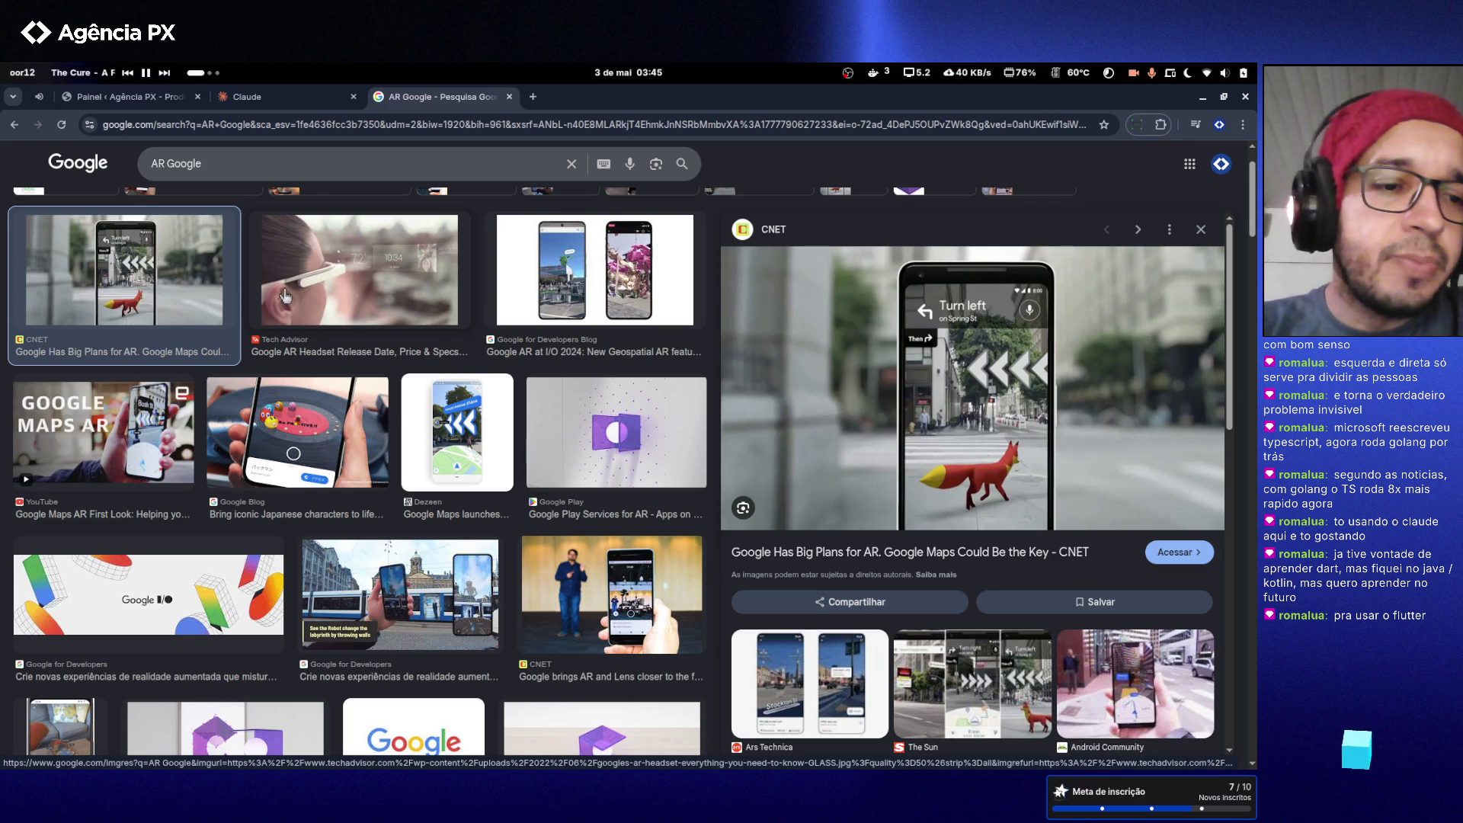
scroll(285, 295, up, 1)
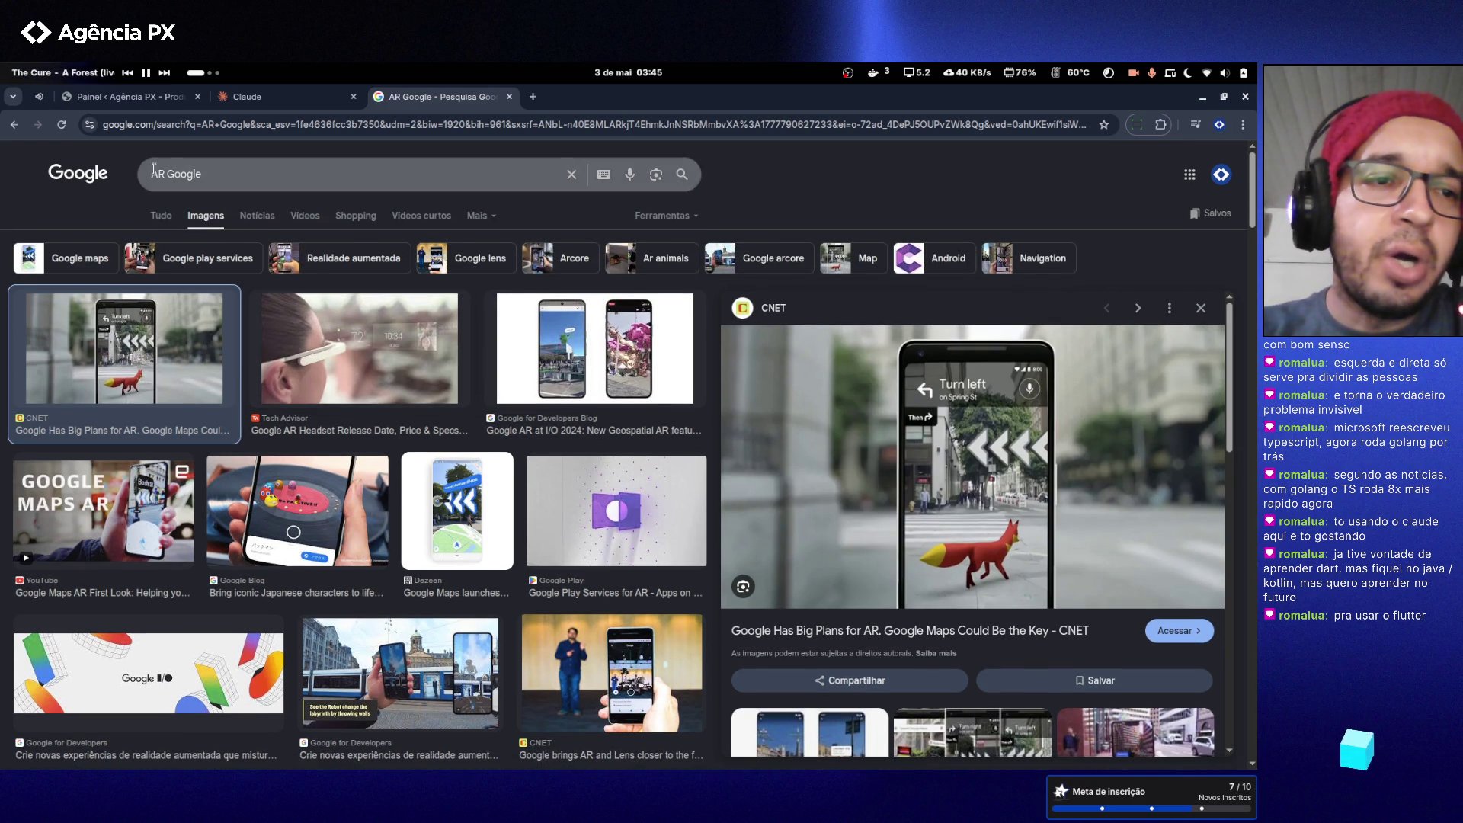
right_click(107, 180)
click(129, 187)
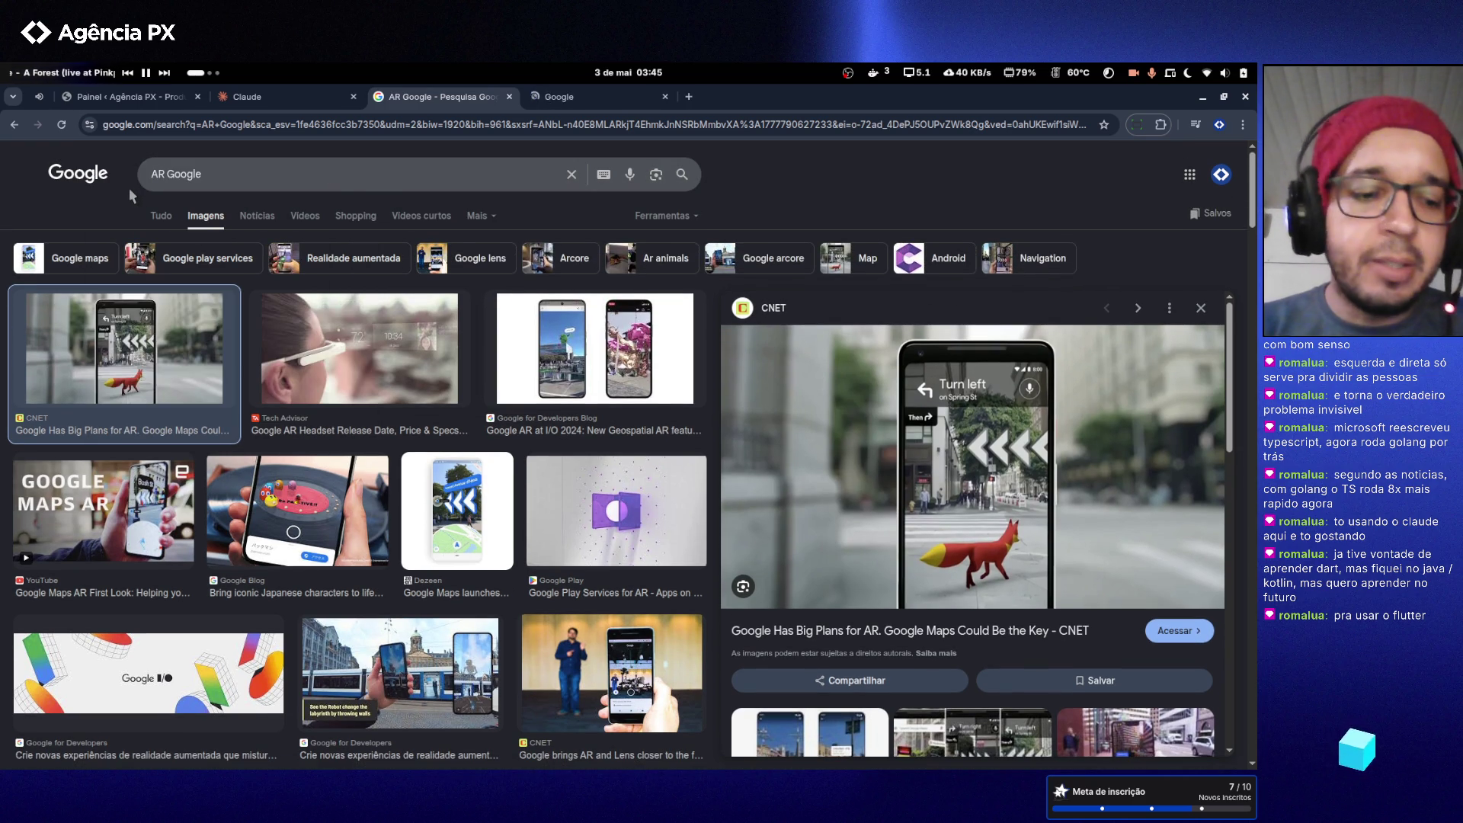
scroll(130, 191, down, 7)
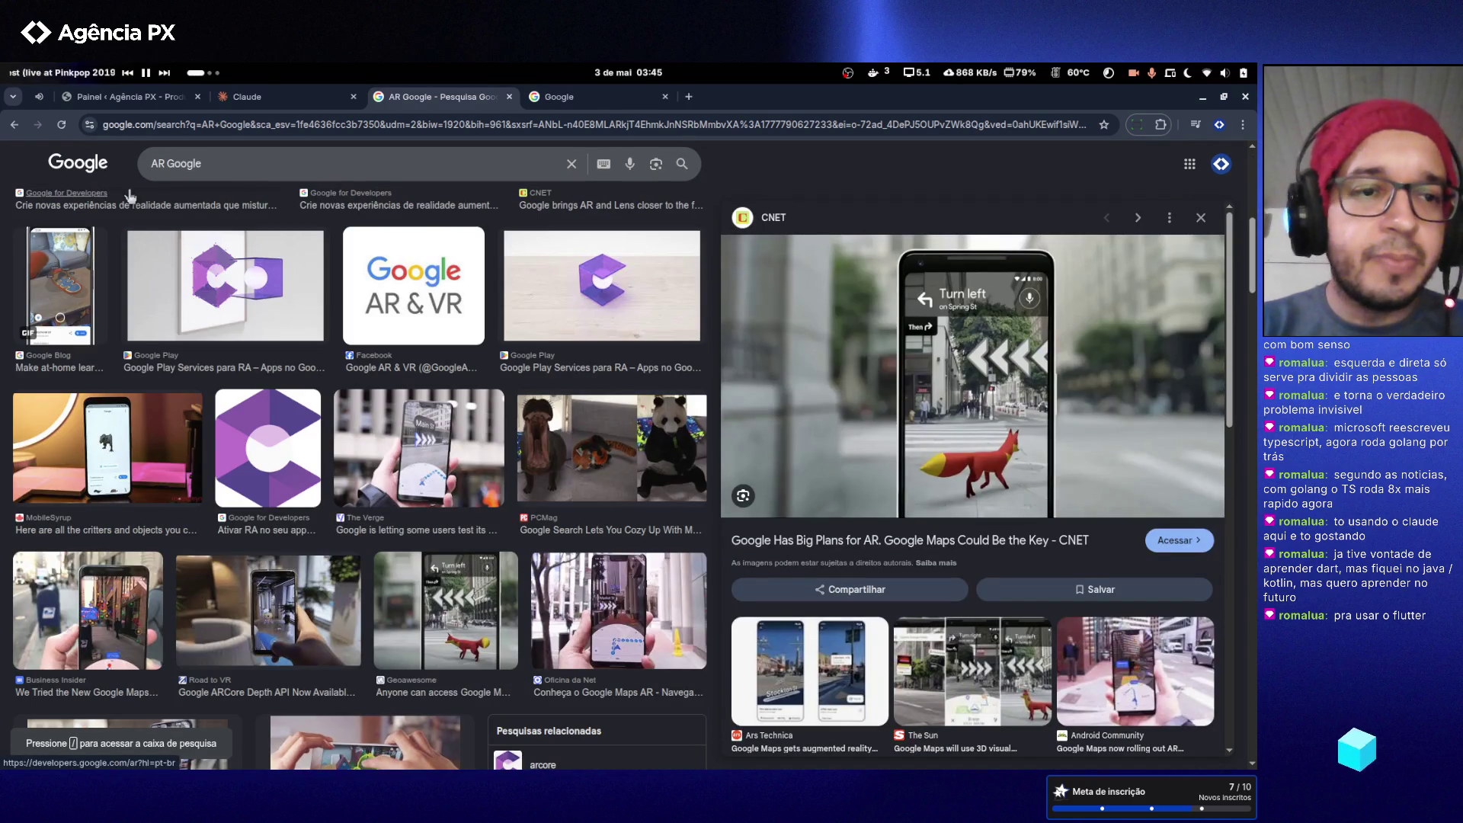
key(Escape)
scroll(130, 197, up, 1)
click(558, 97)
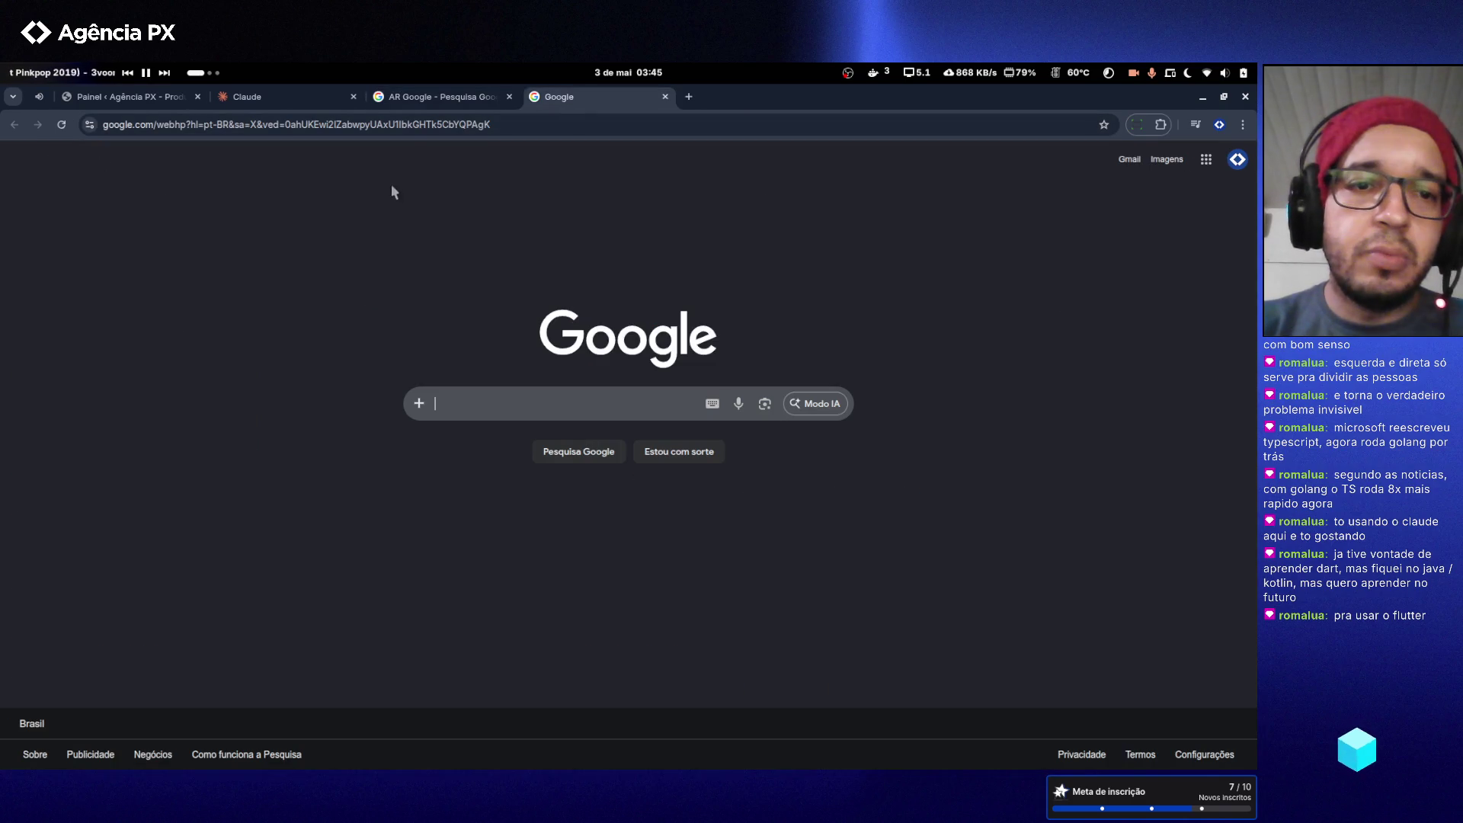
- Search Google for 'AR Core' and open the official ARCore developer page
click(462, 392)
text(AR)
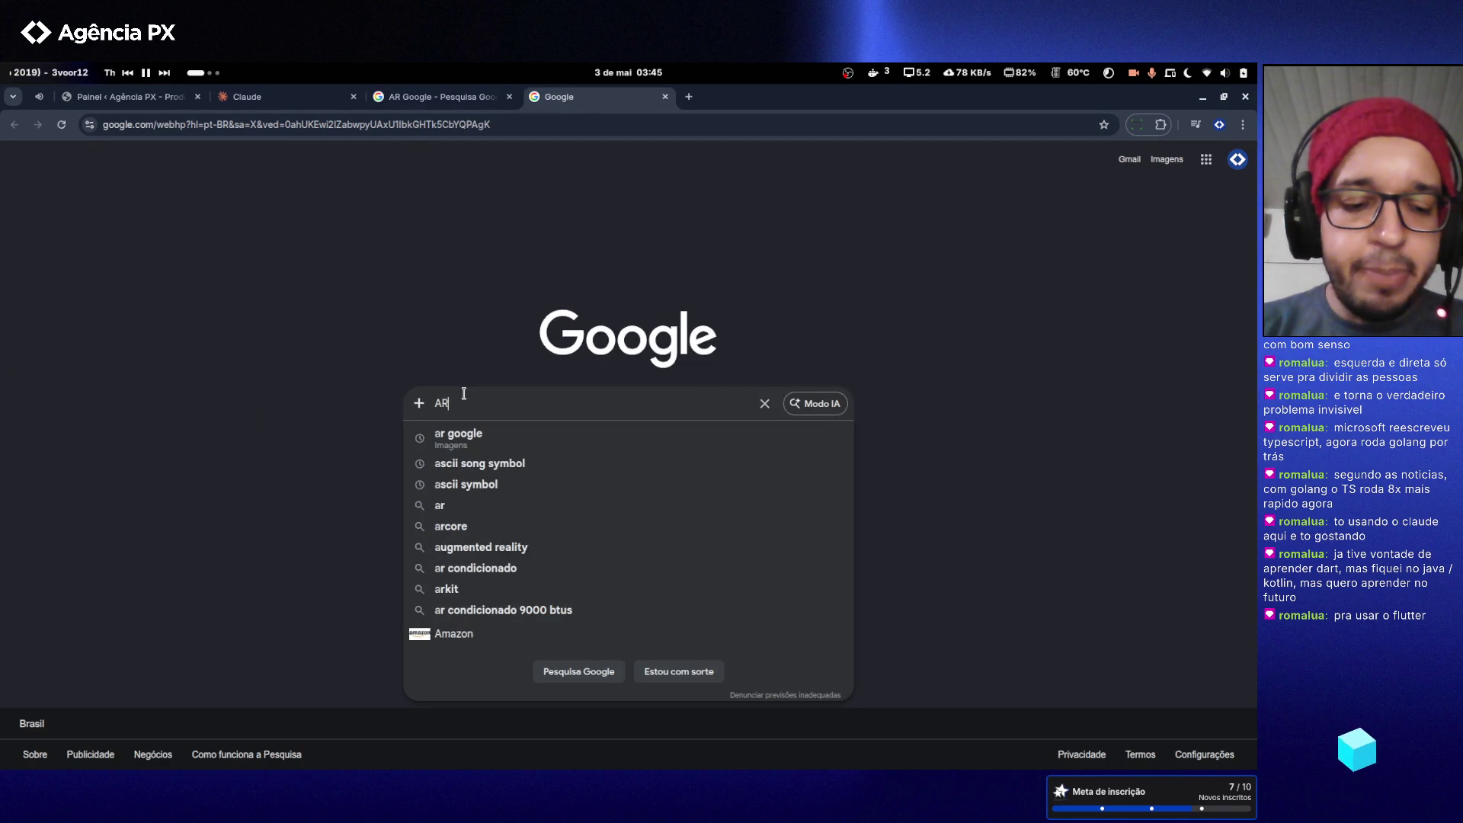
text( Core)
key(Return)
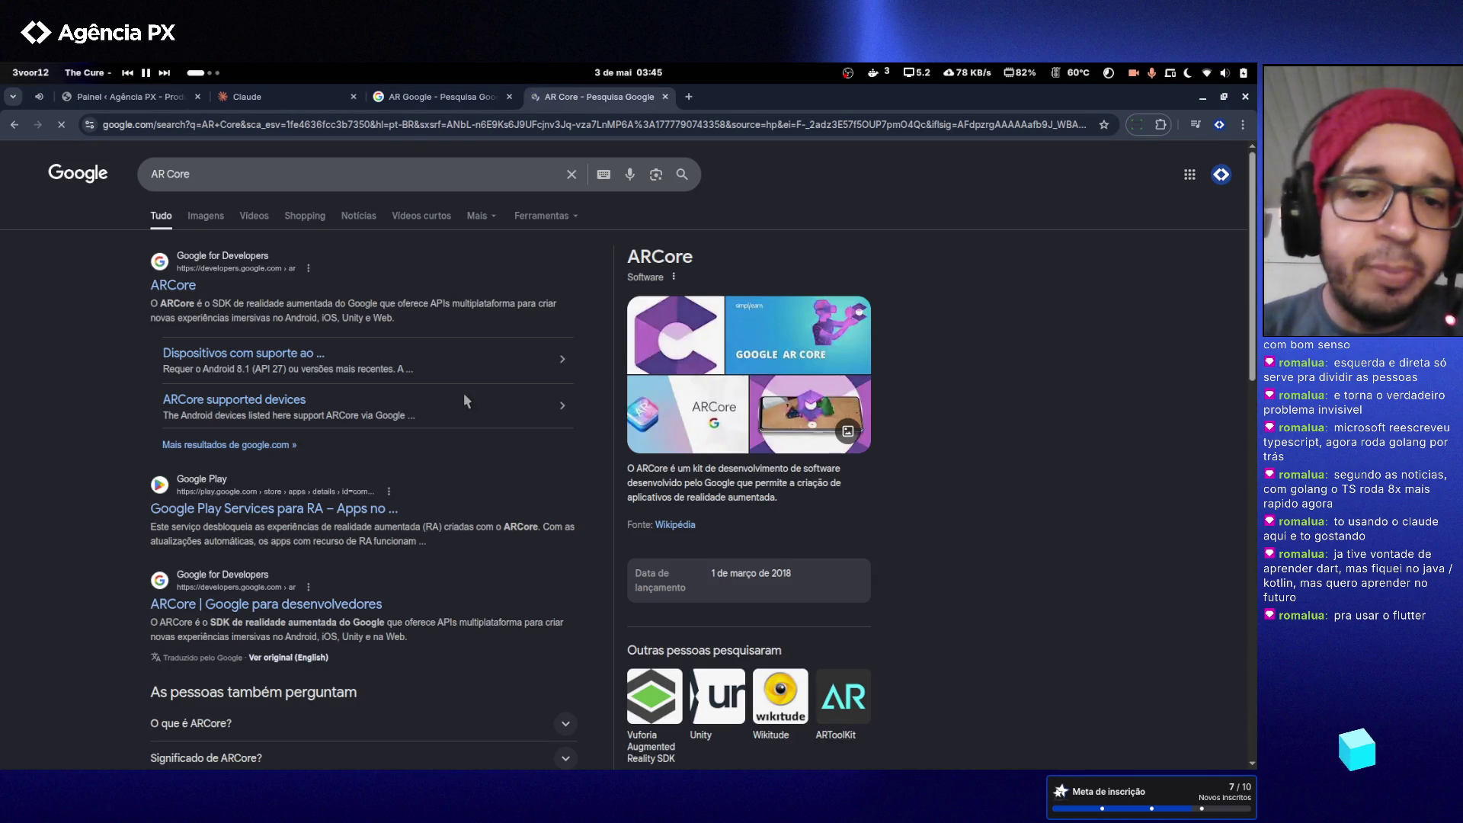
click(166, 292)
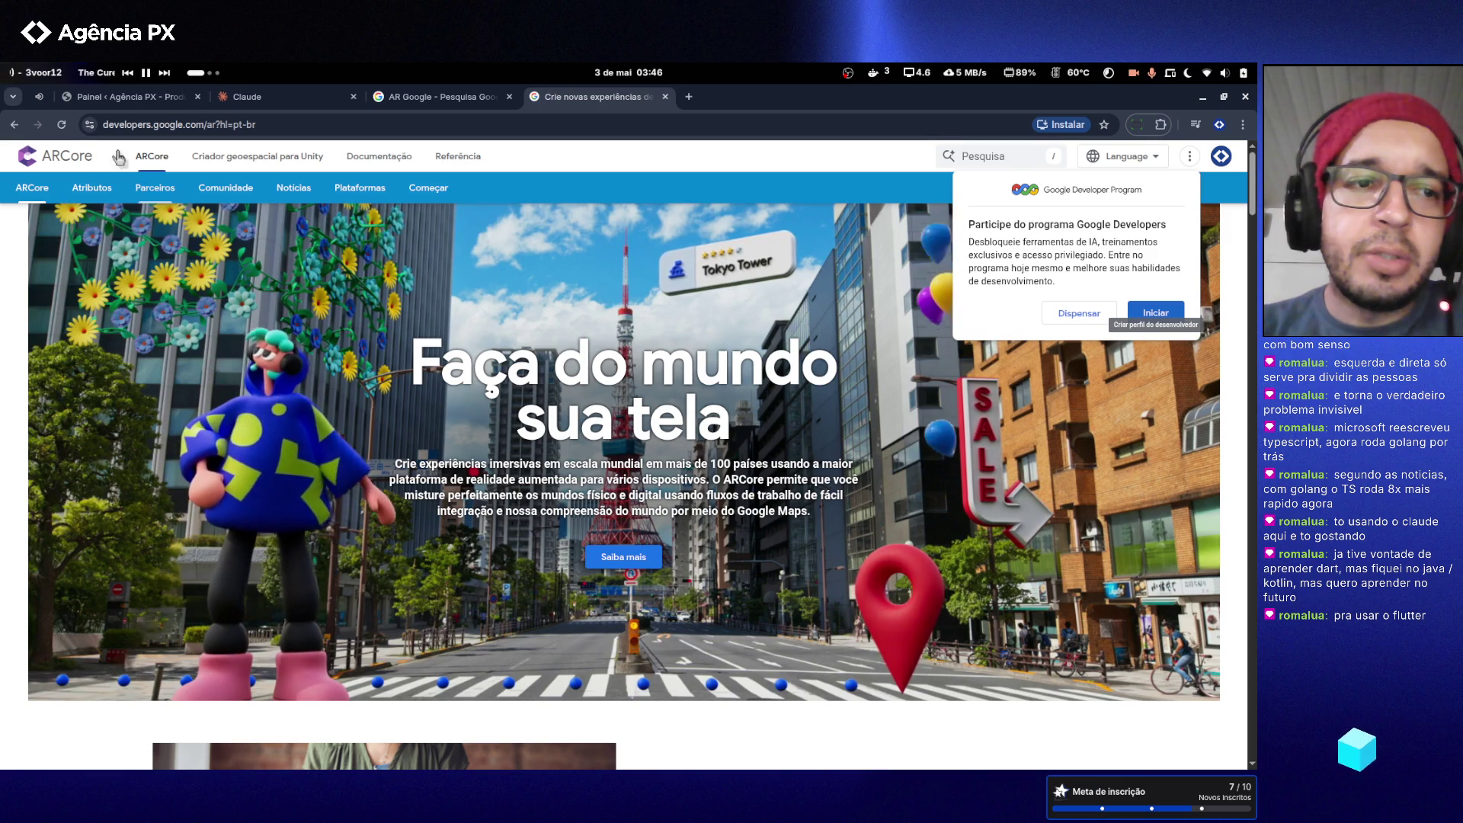
- Dismiss the ARCore Developer Program signup invitation
scroll(497, 581, down, 3)
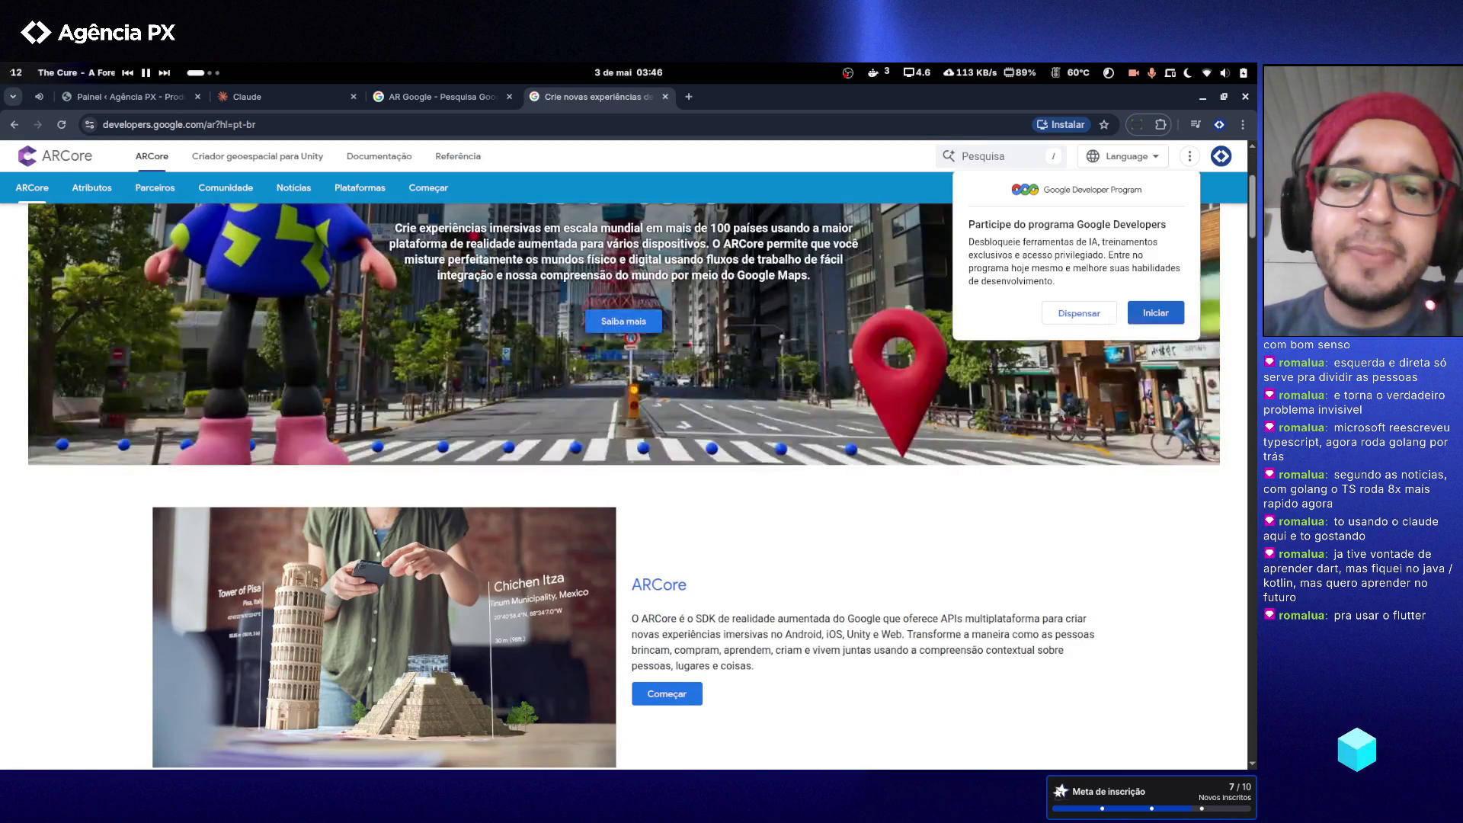
click(1155, 313)
scroll(1084, 458, down, 3)
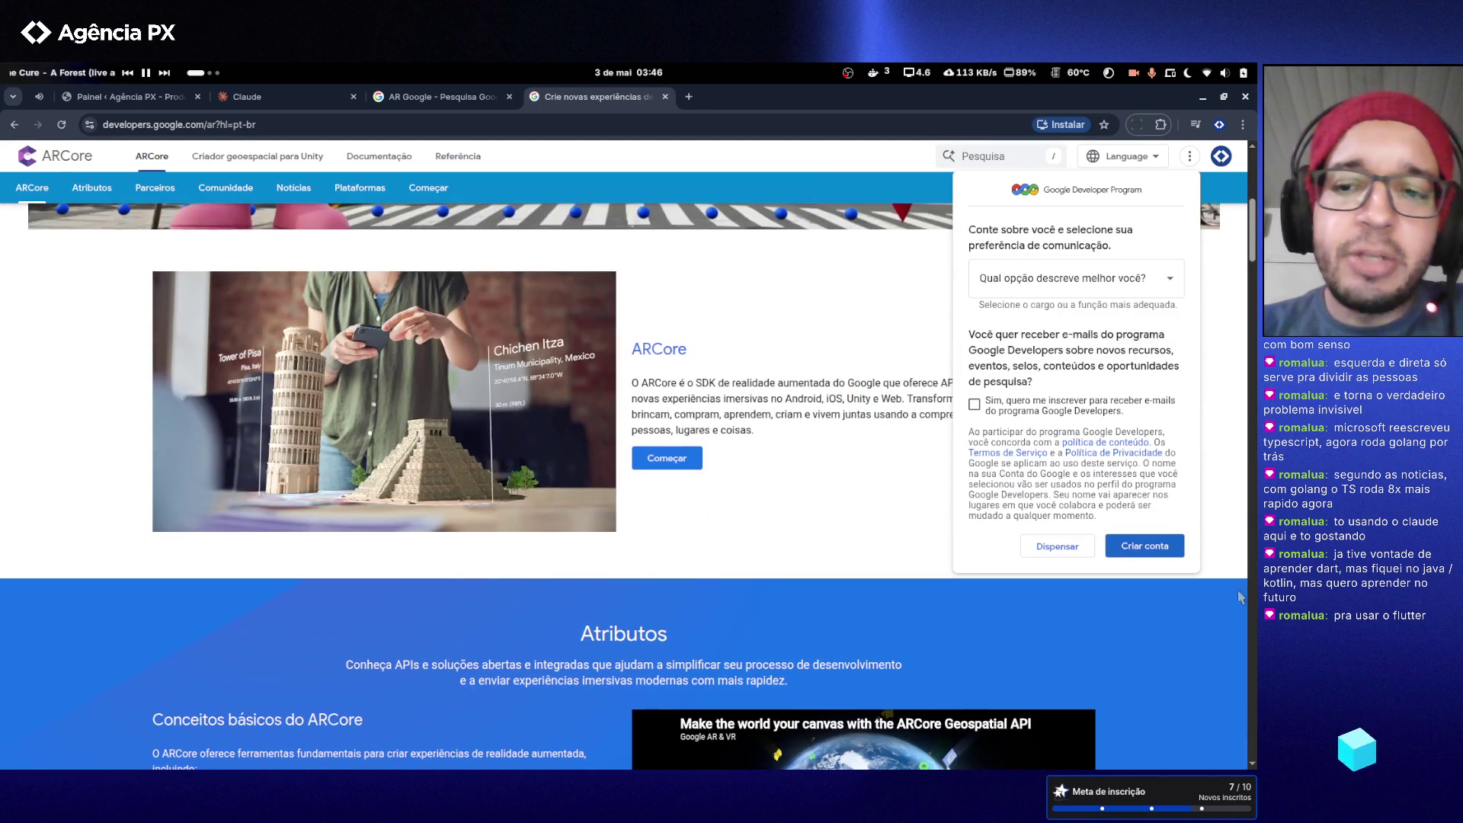
click(1069, 552)
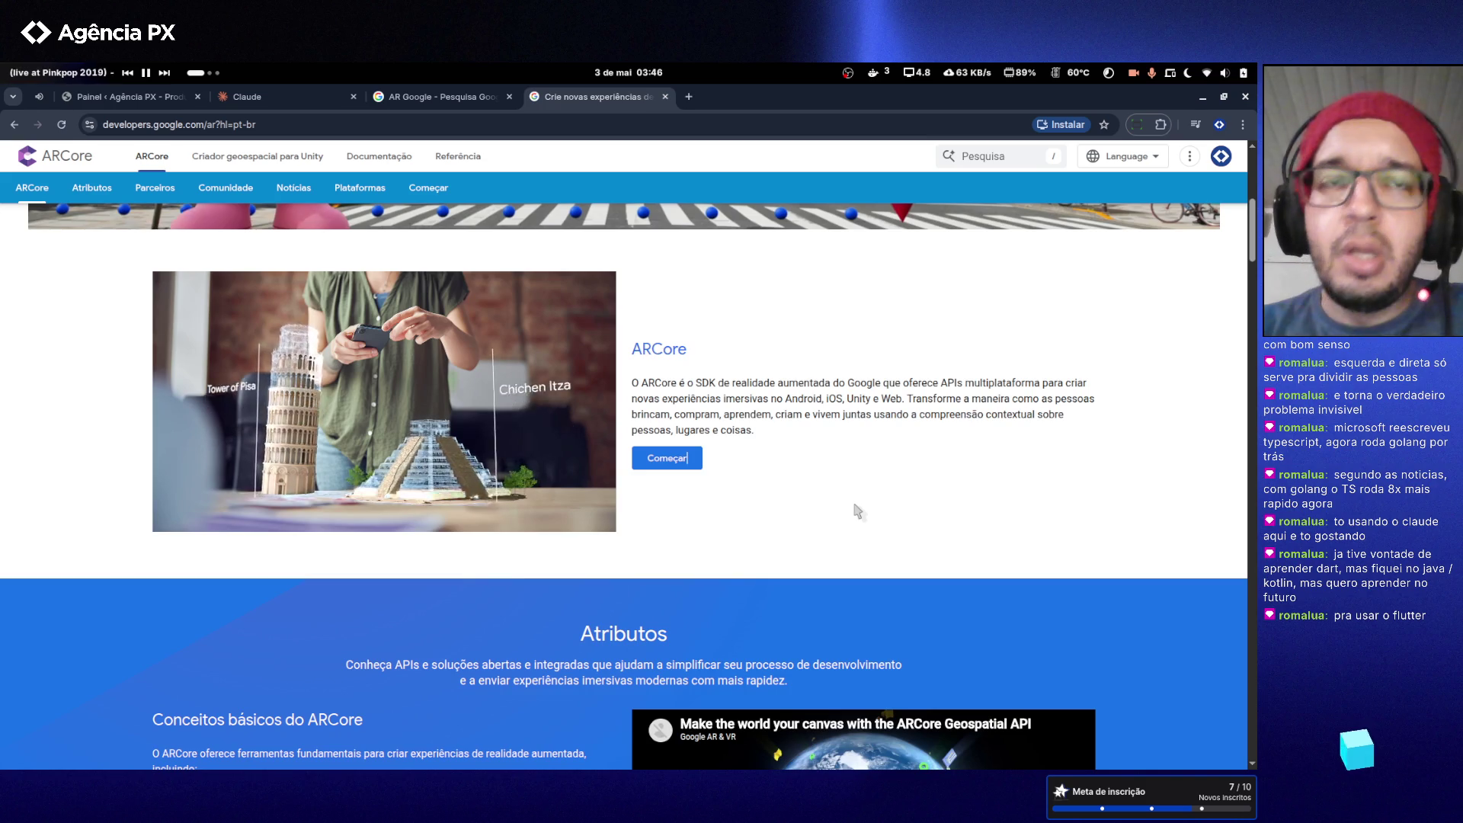
- Play the Geospatial API video in Atributos and open it on YouTube in a new tab
scroll(854, 510, up, 5)
scroll(849, 501, up, 1)
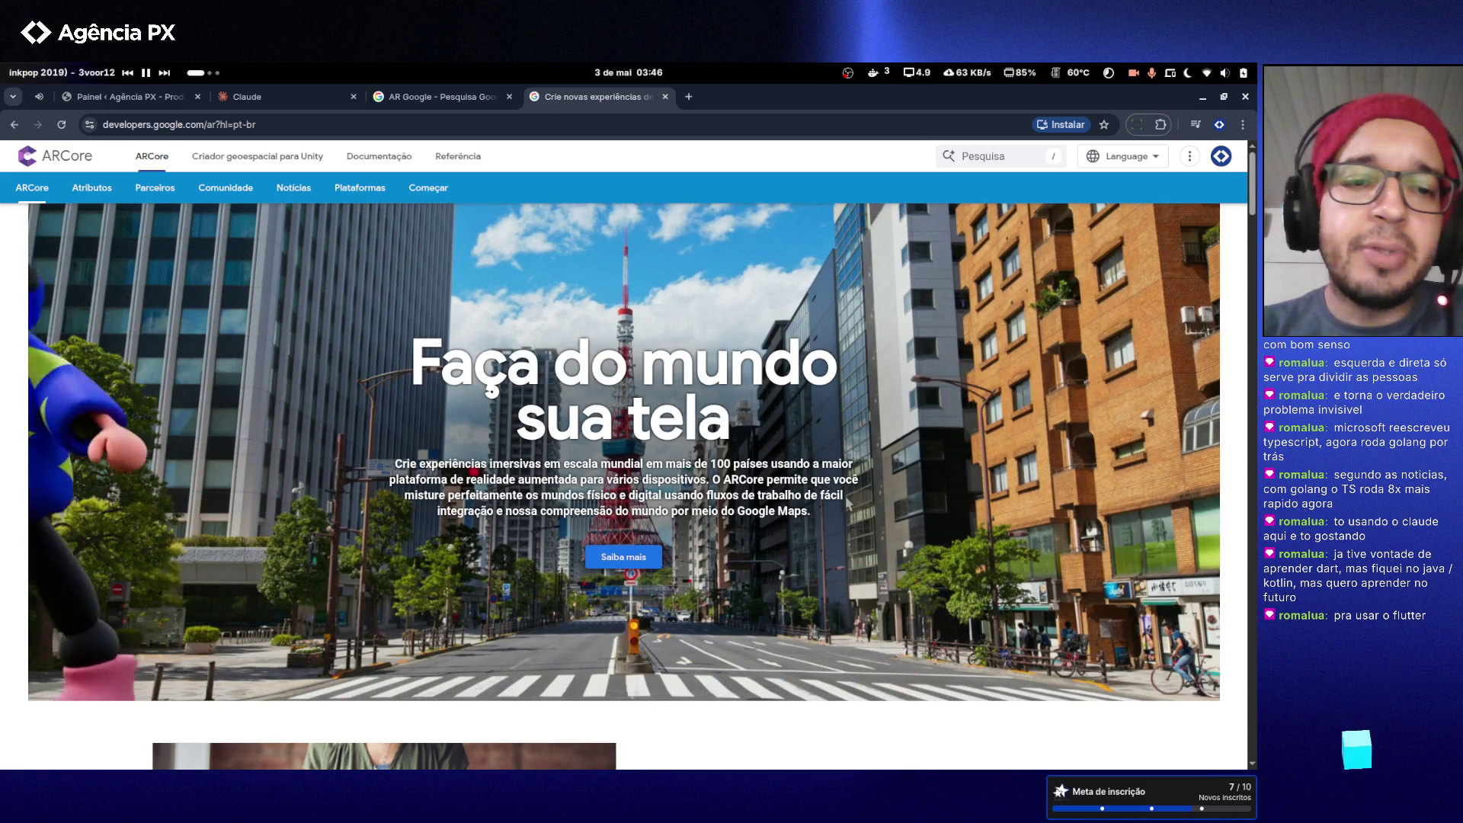
scroll(87, 410, down, 1)
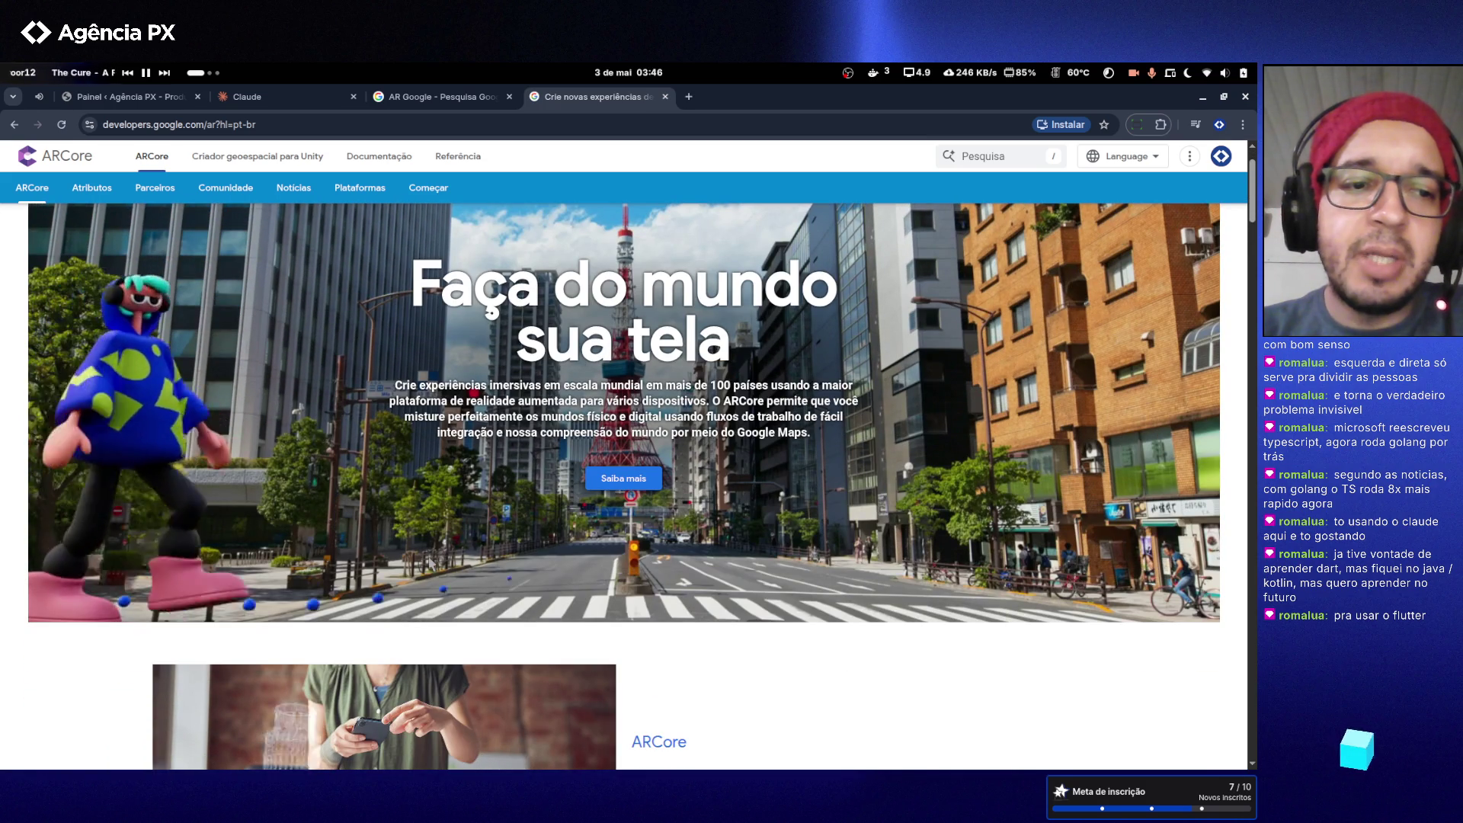
scroll(430, 564, down, 2)
scroll(430, 562, down, 10)
scroll(429, 562, up, 7)
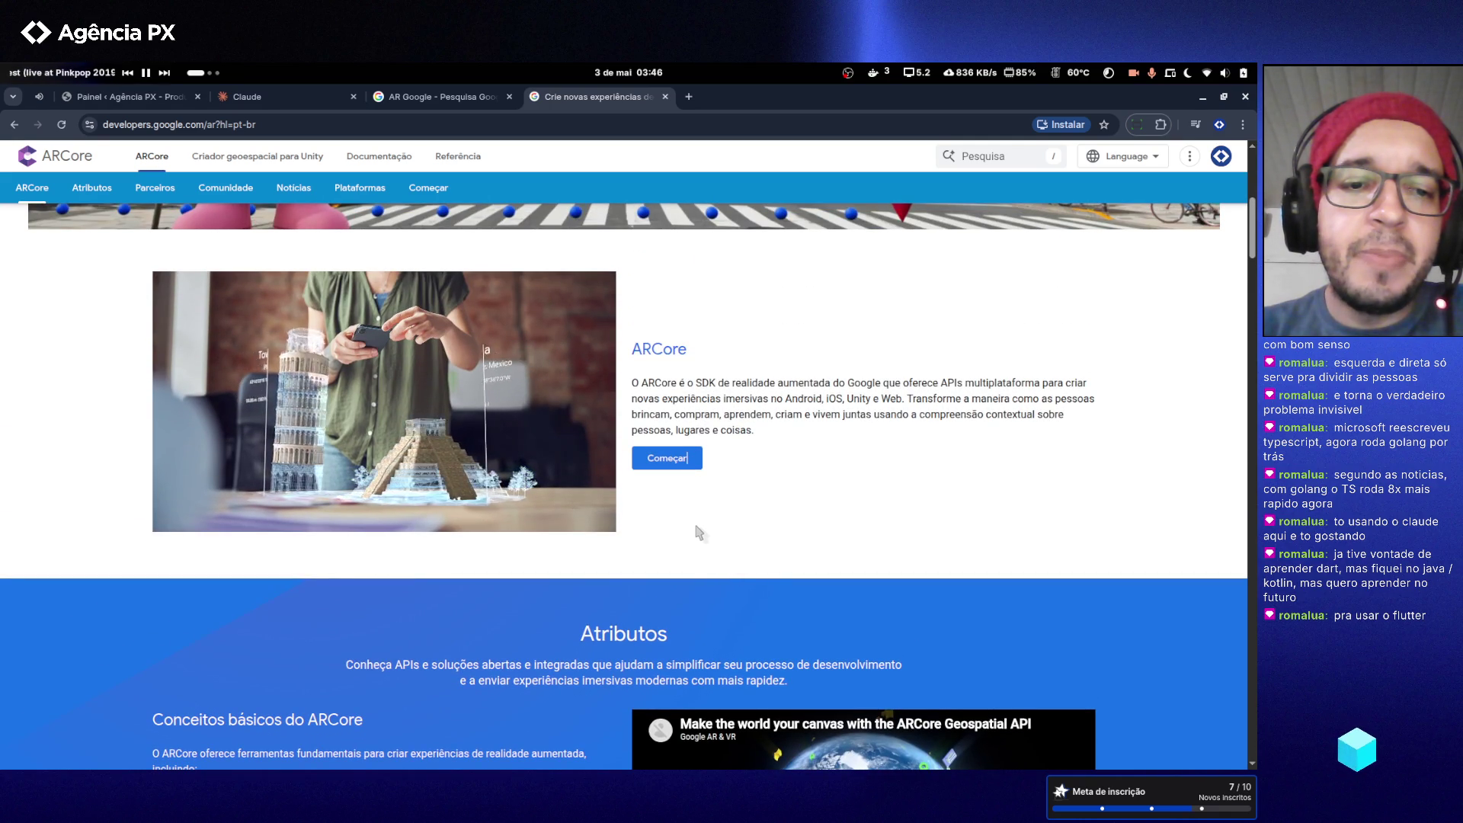
scroll(620, 527, down, 5)
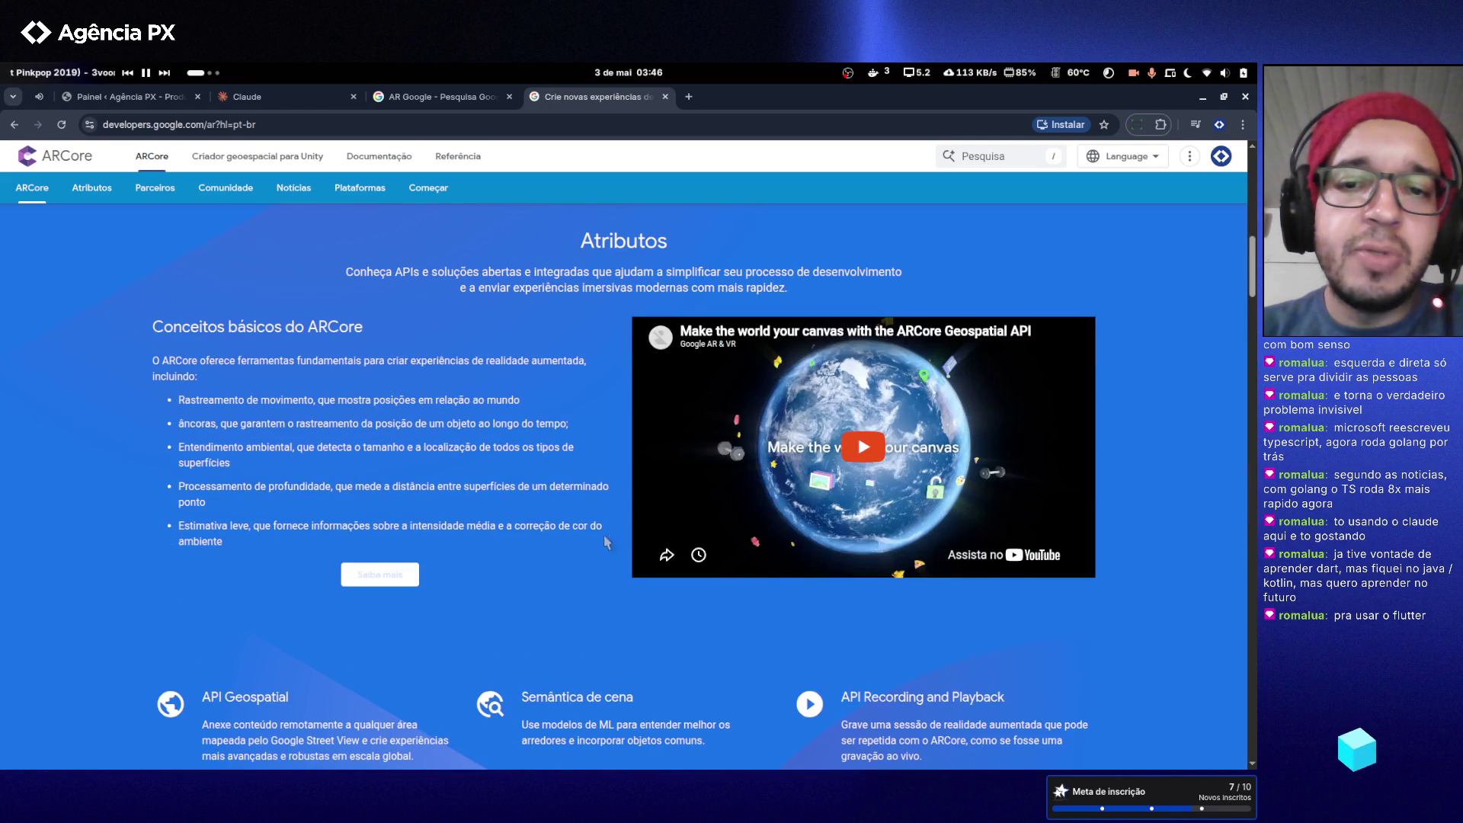
click(862, 449)
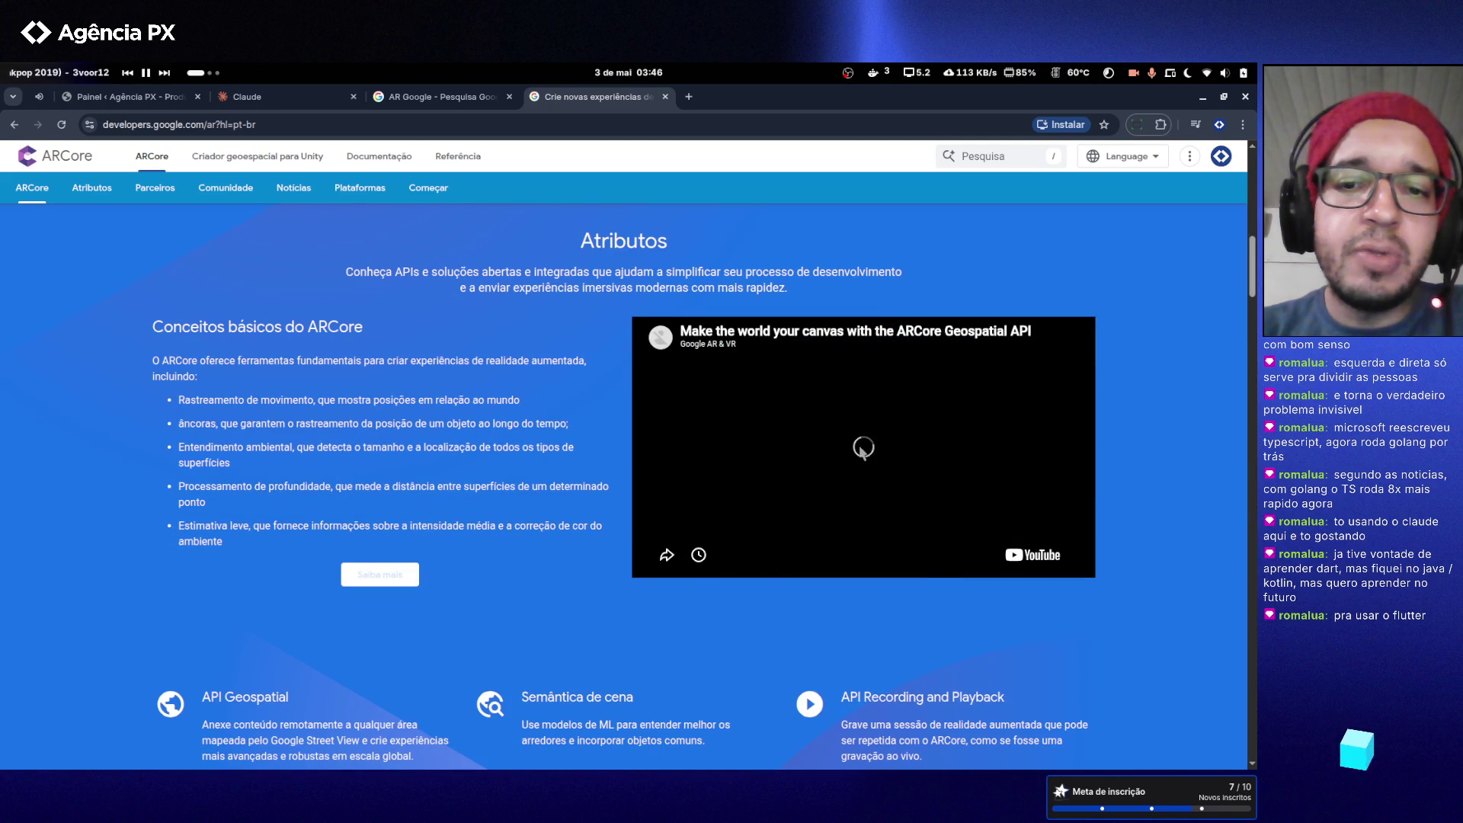
click(1040, 556)
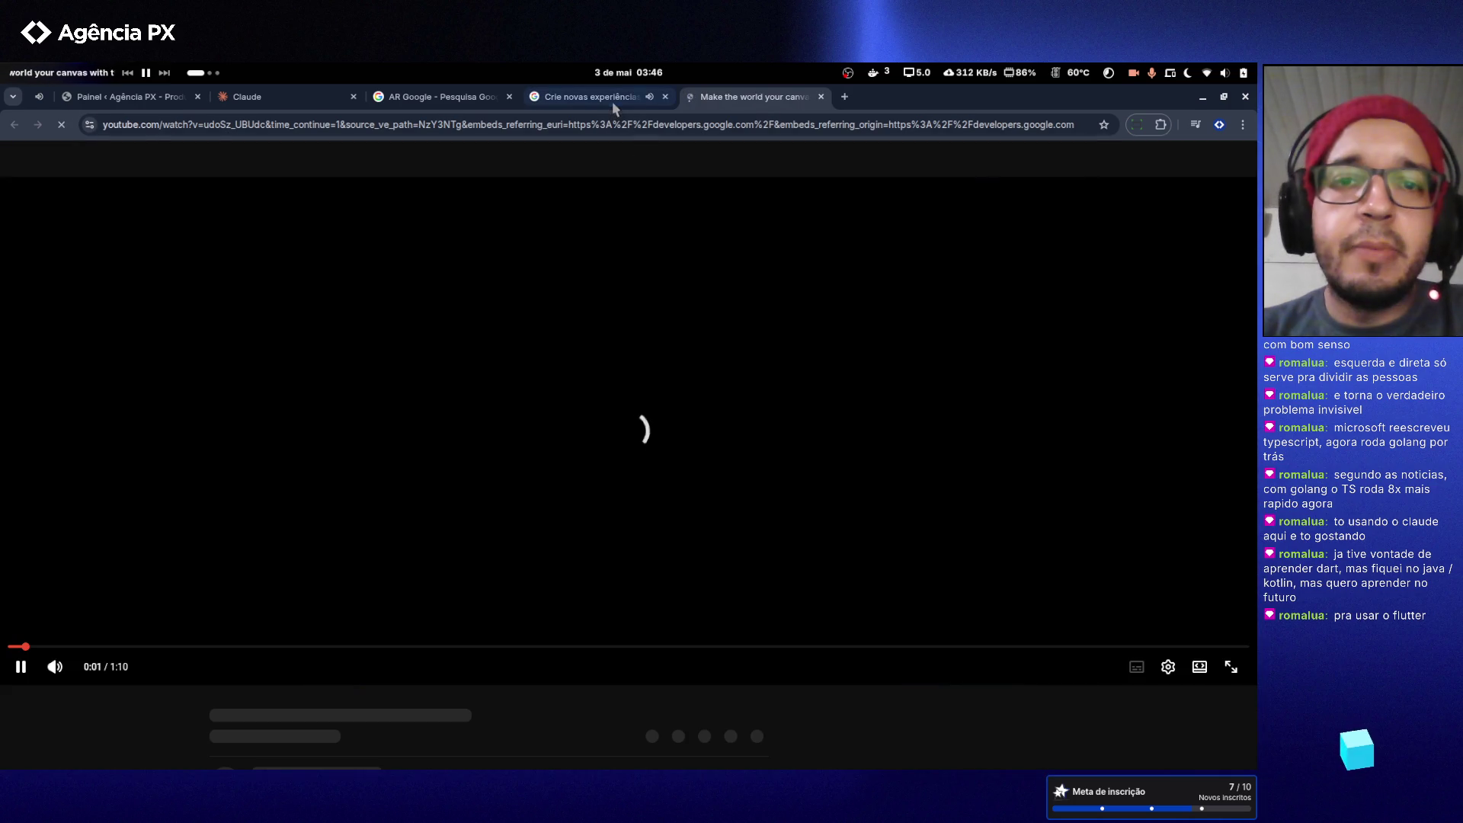
- Mute the ARCore Geospatial API video, watch it full screen, then exit full screen
click(612, 99)
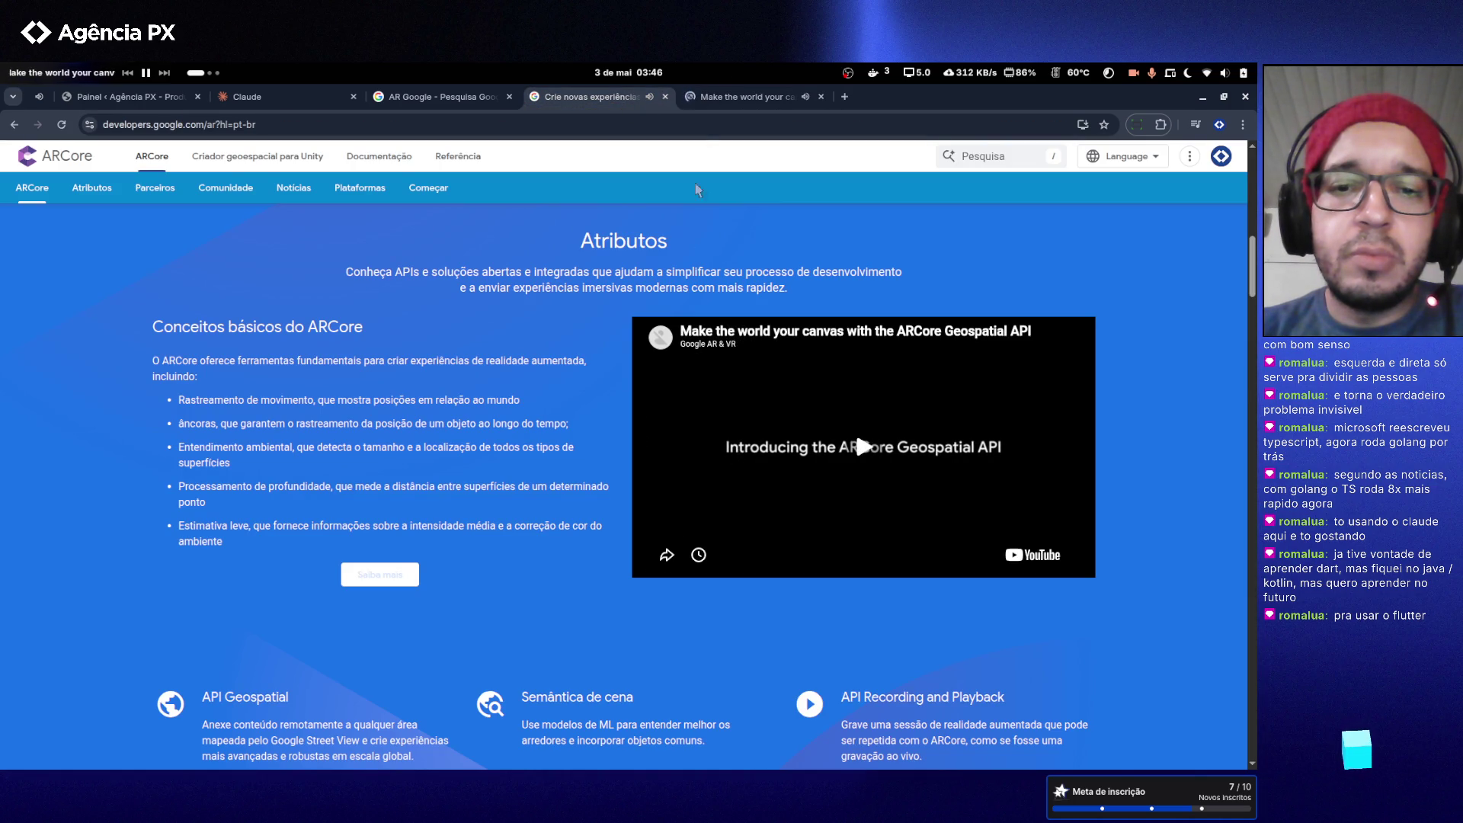
click(728, 97)
click(55, 667)
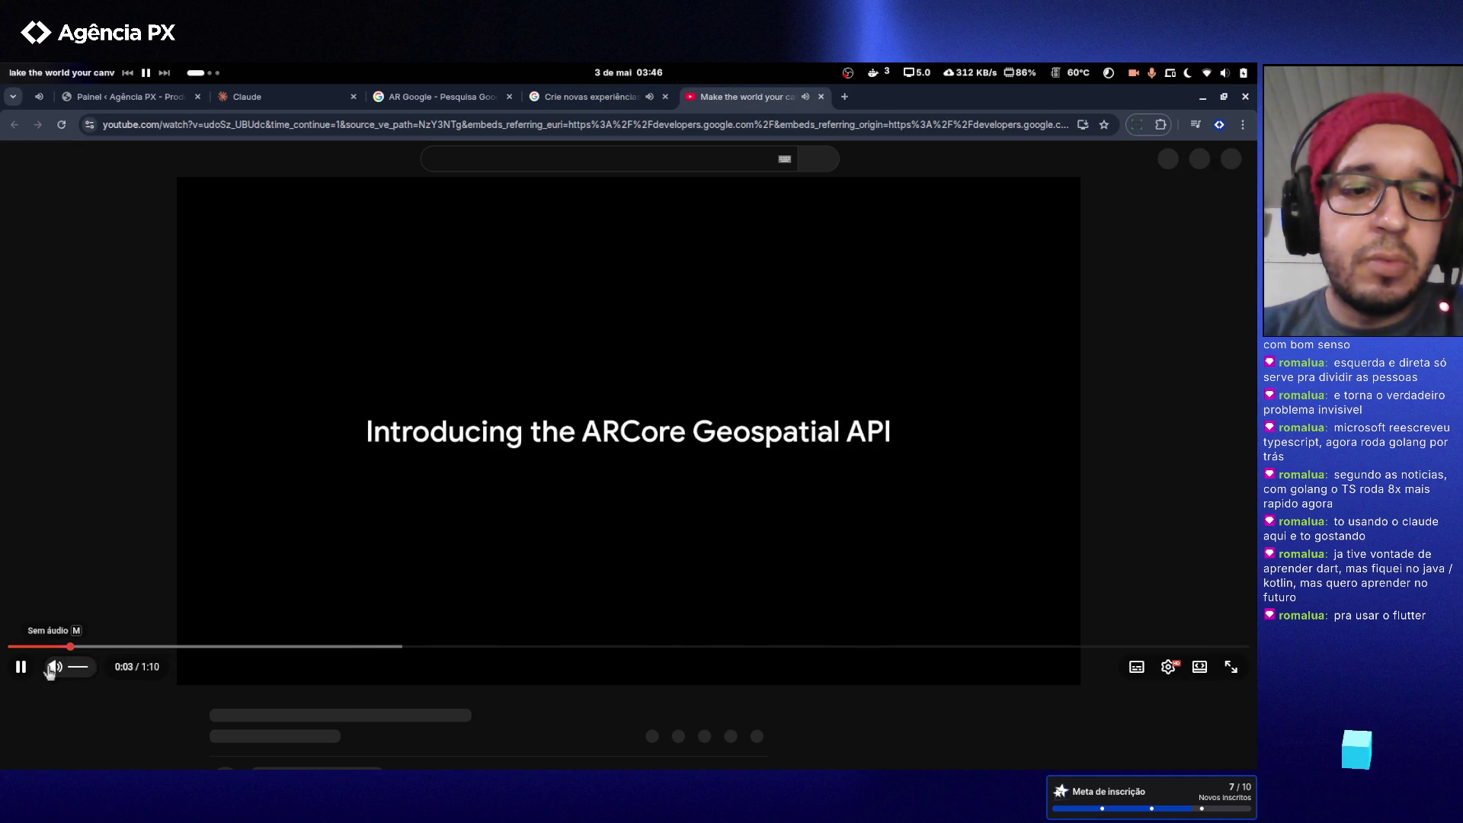
double_click(258, 437)
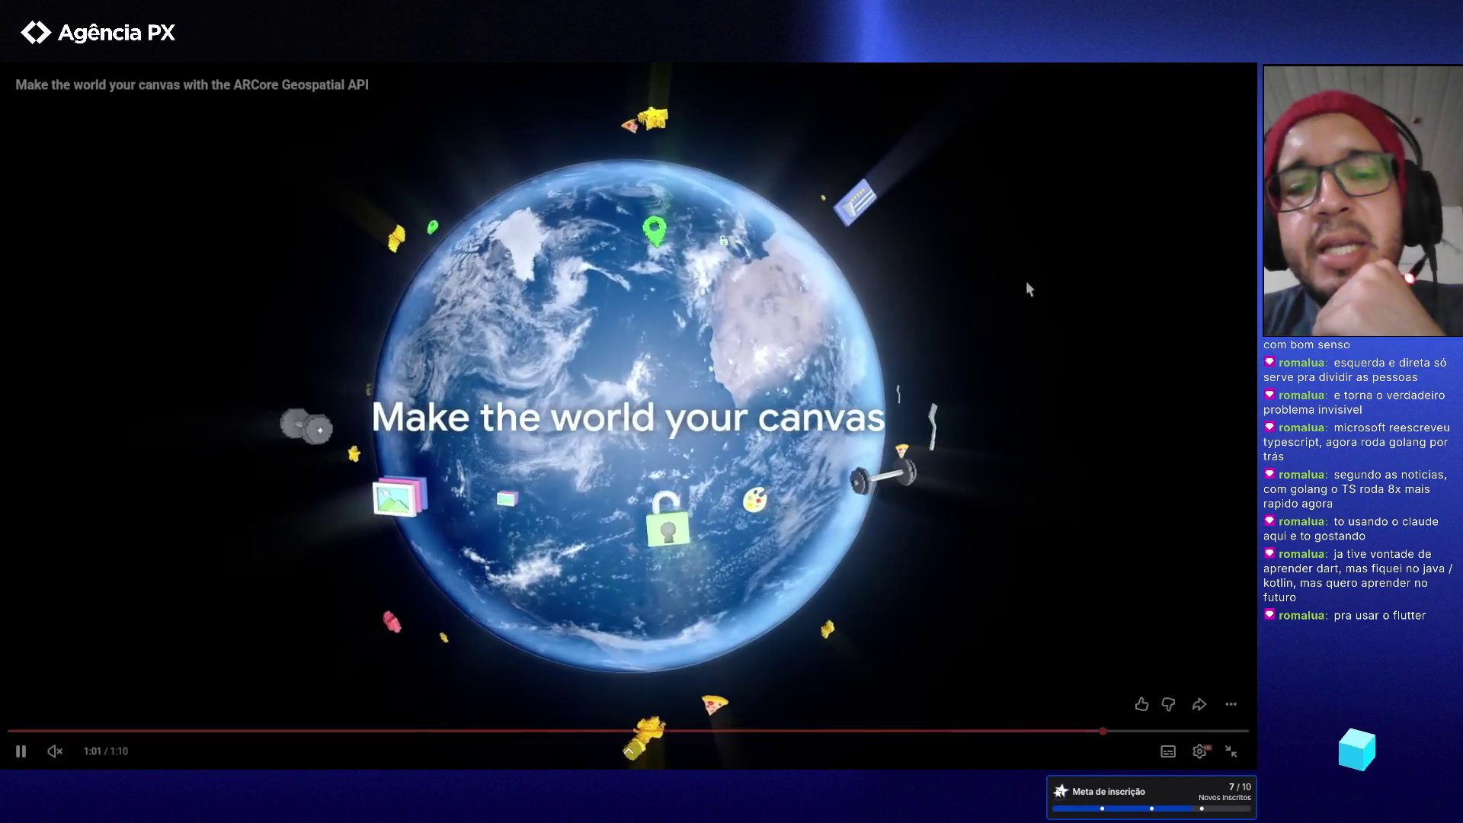
key(Escape)
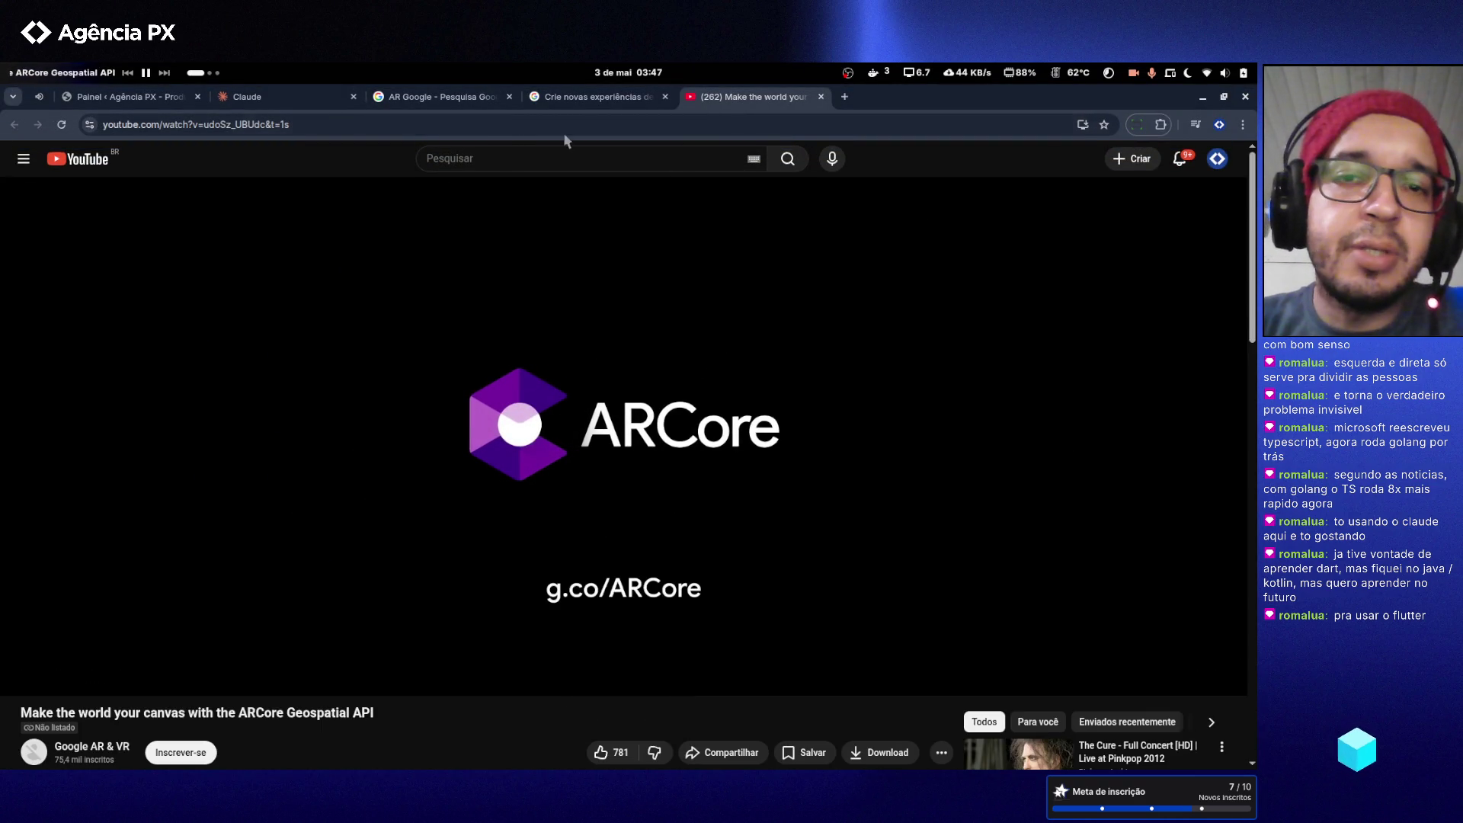
- Close the YouTube tab and change the image search query to 'AR Health skur'
click(822, 98)
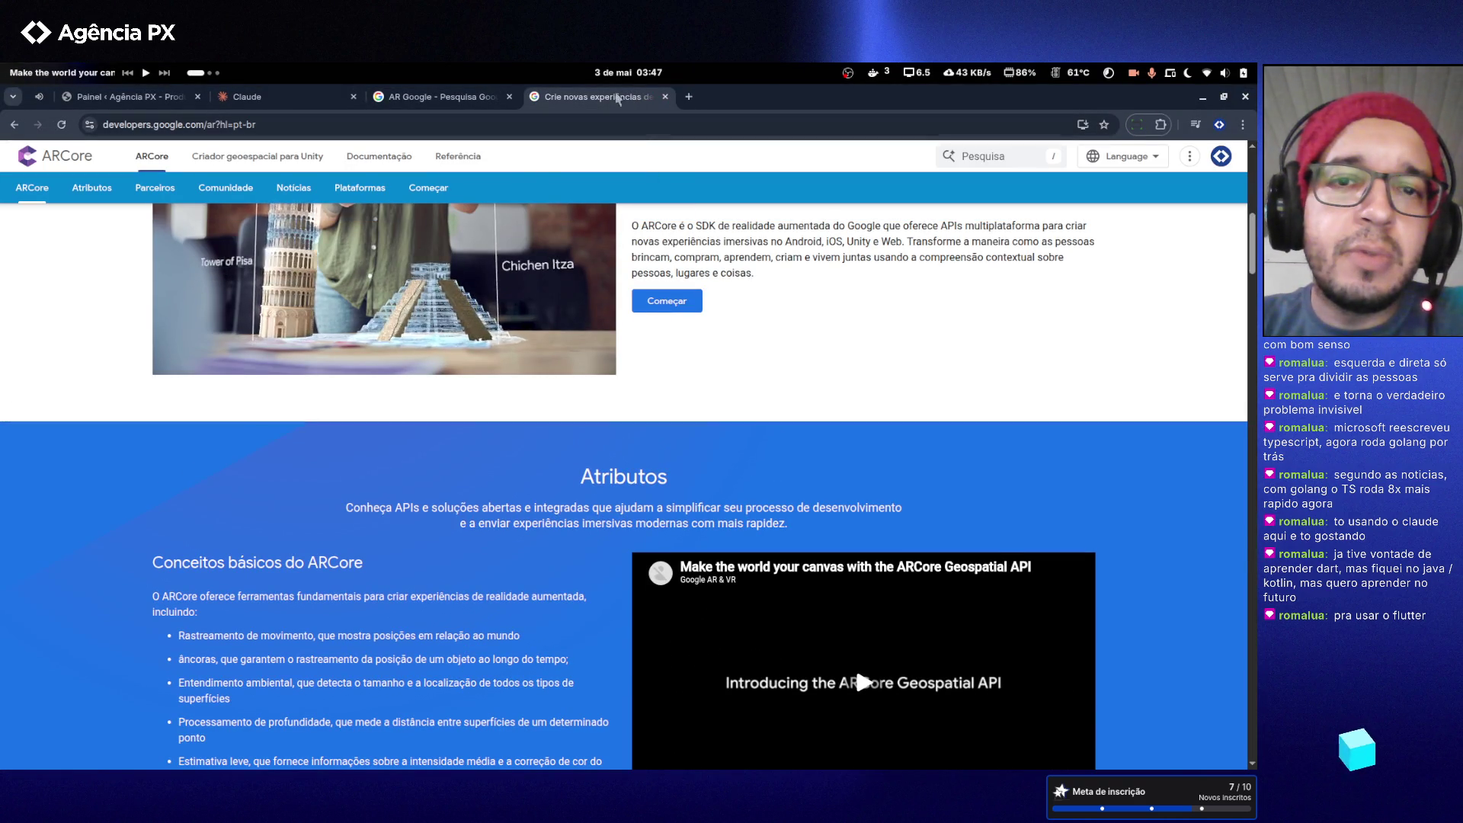
click(404, 97)
scroll(305, 229, up, 2)
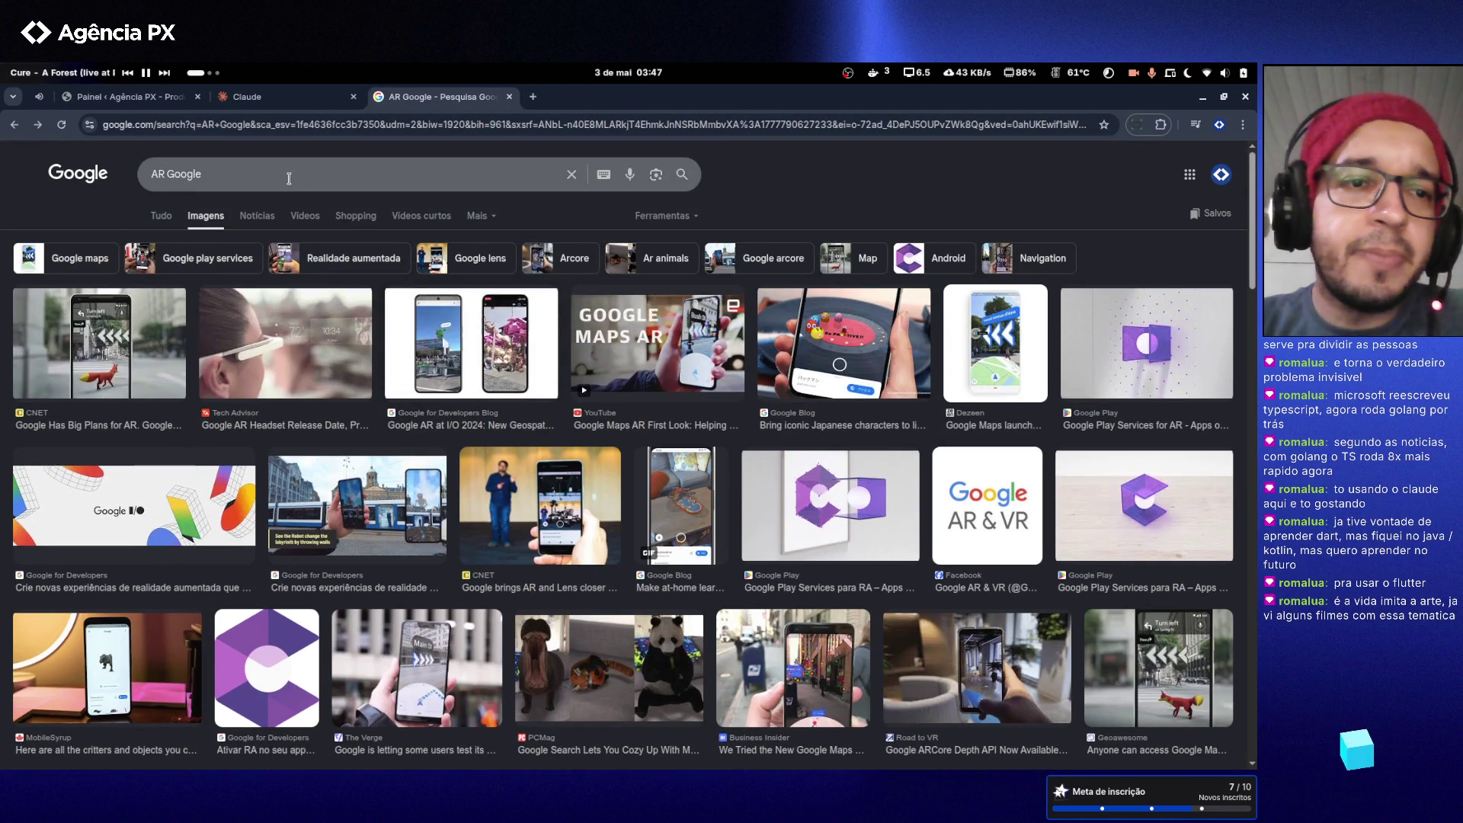
click(178, 175)
drag(169, 176, 368, 180)
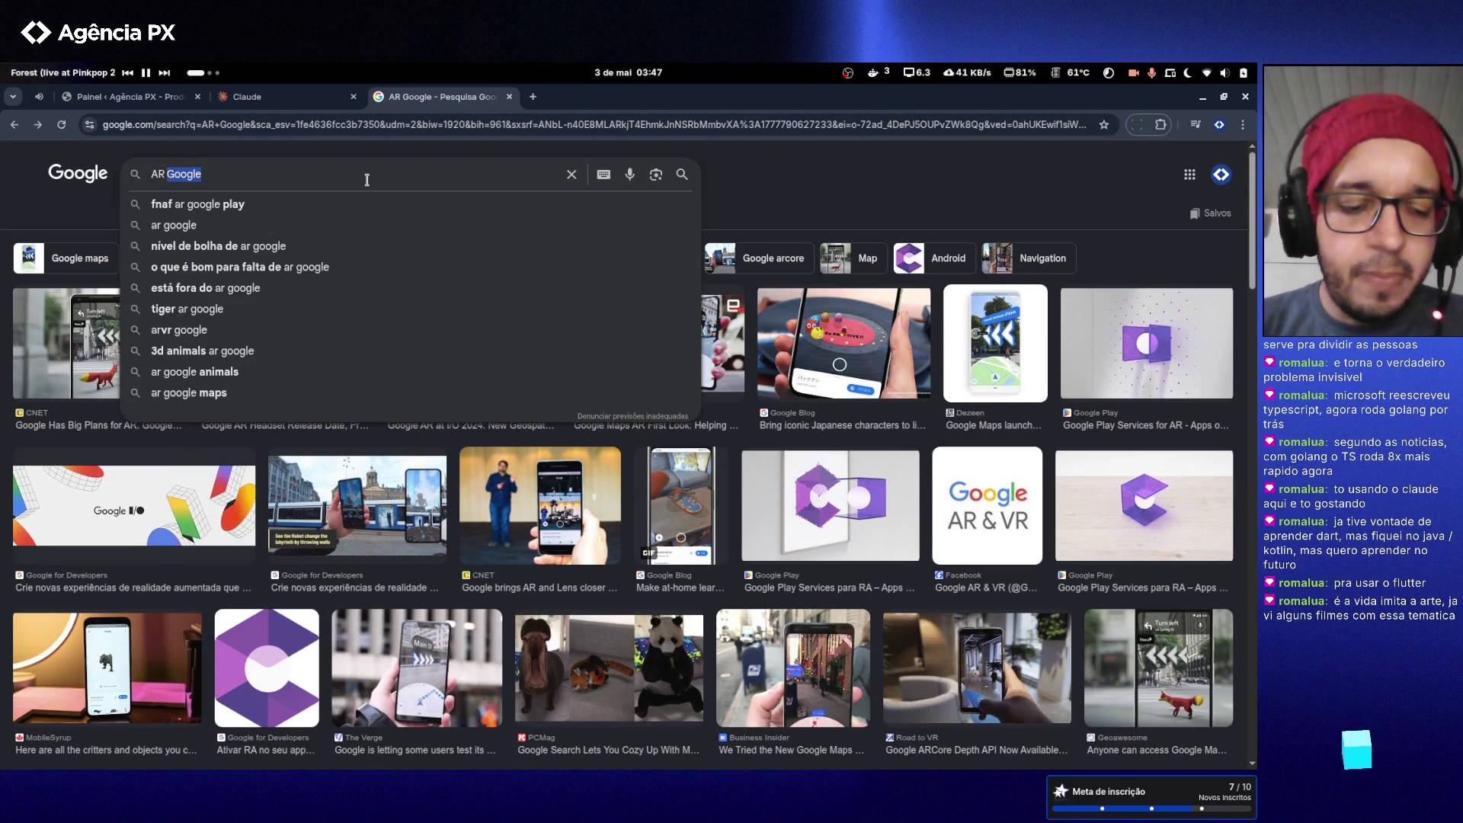
text(Health)
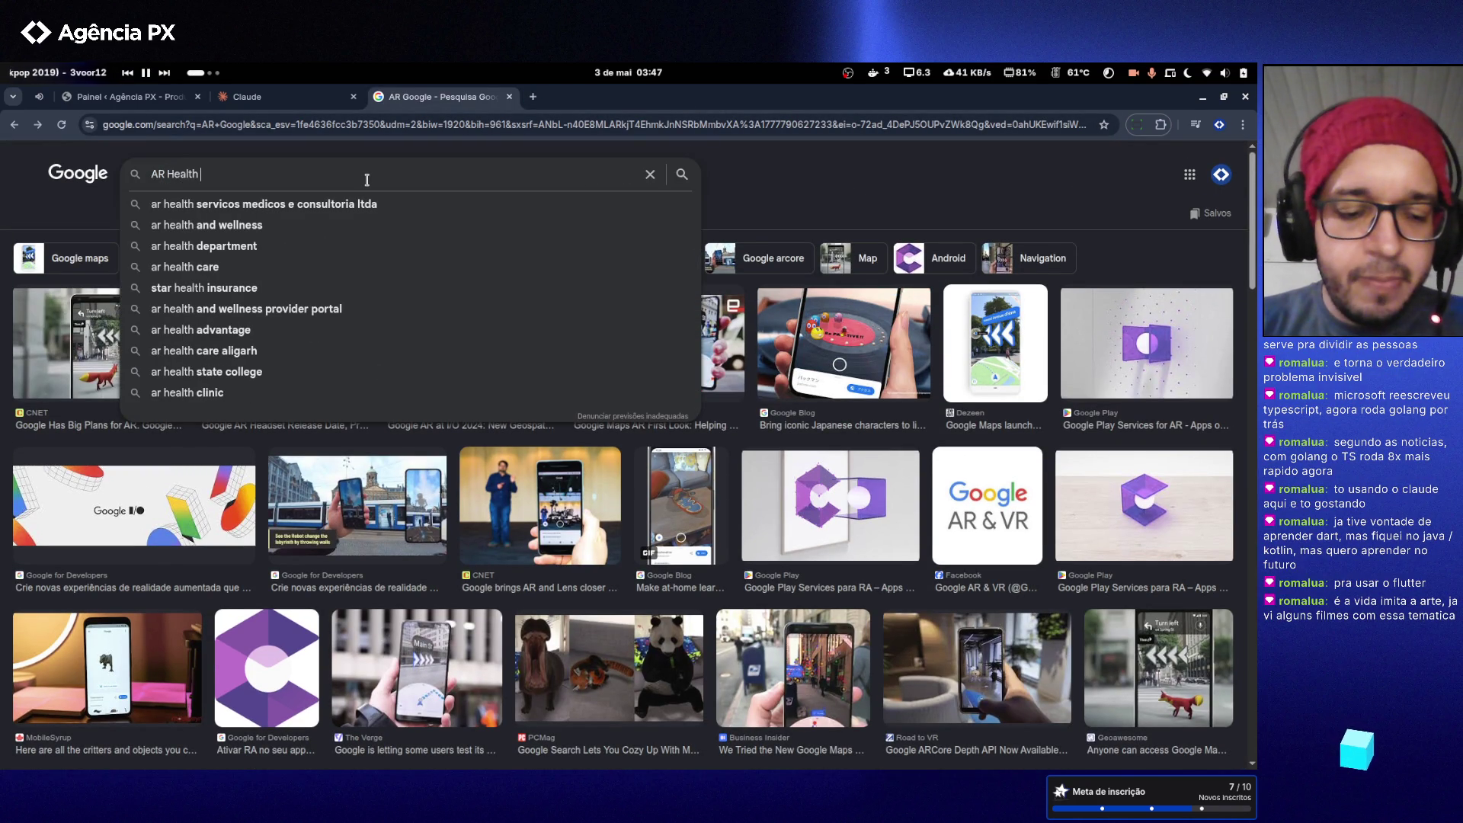
text(skur)
key(Return)
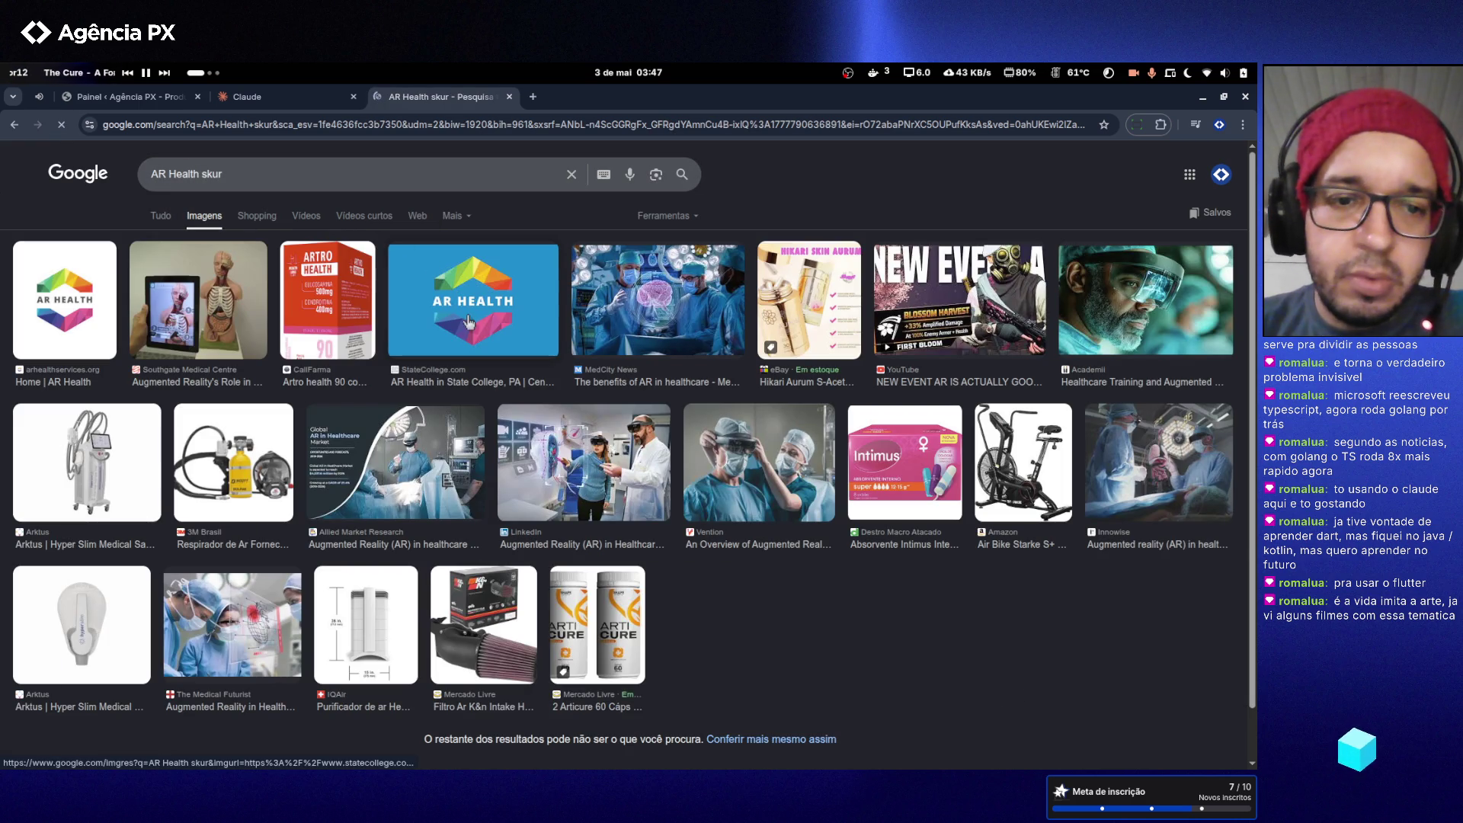
- Preview the LinkedIn AR healthcare image and open its article in a background tab
click(629, 471)
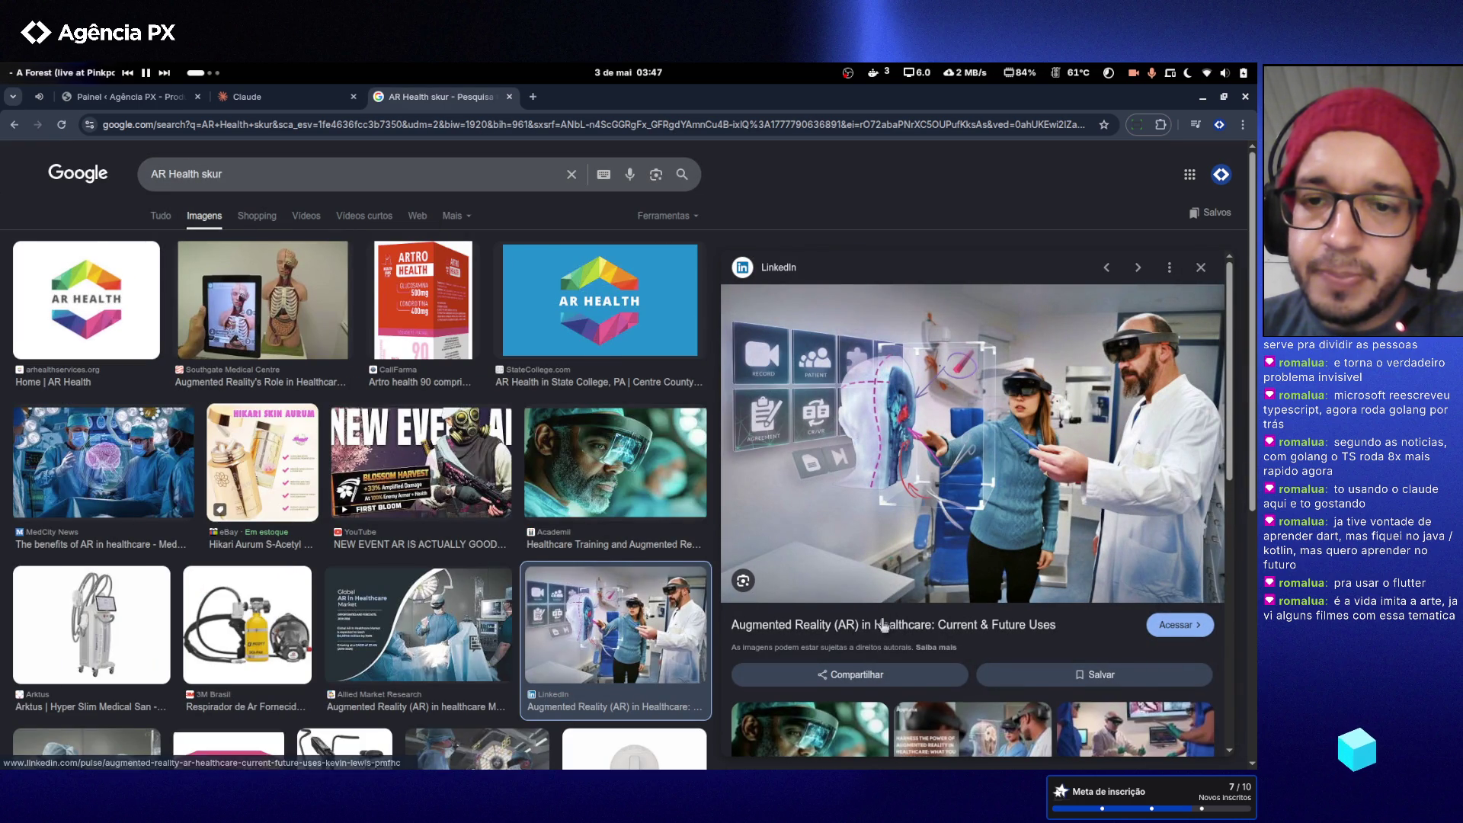
right_click(884, 629)
click(930, 370)
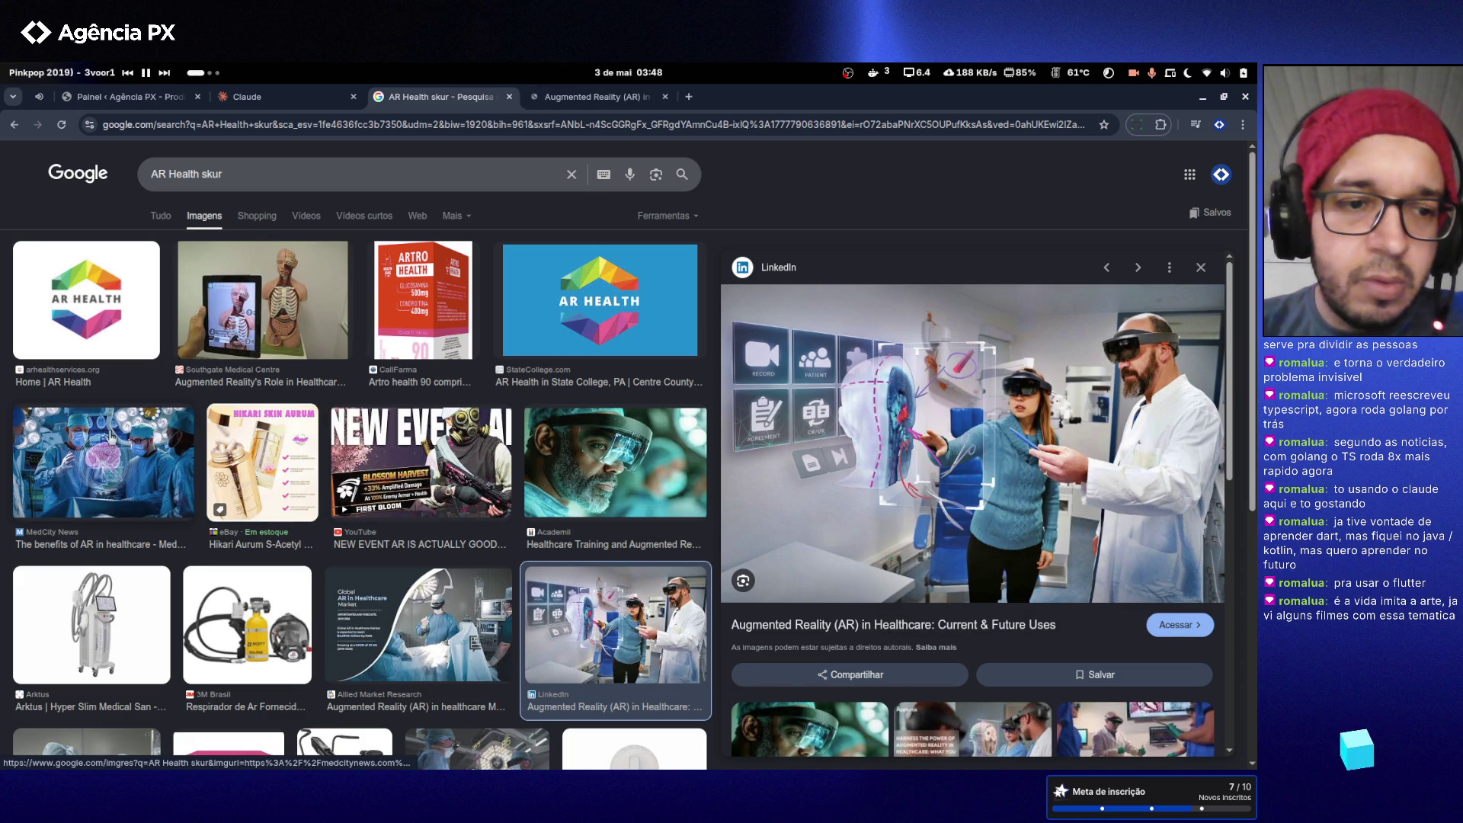
key(Escape)
- Preview The Medical Futurist and LinkedIn images, then open the State College result in a new tab
scroll(254, 507, down, 5)
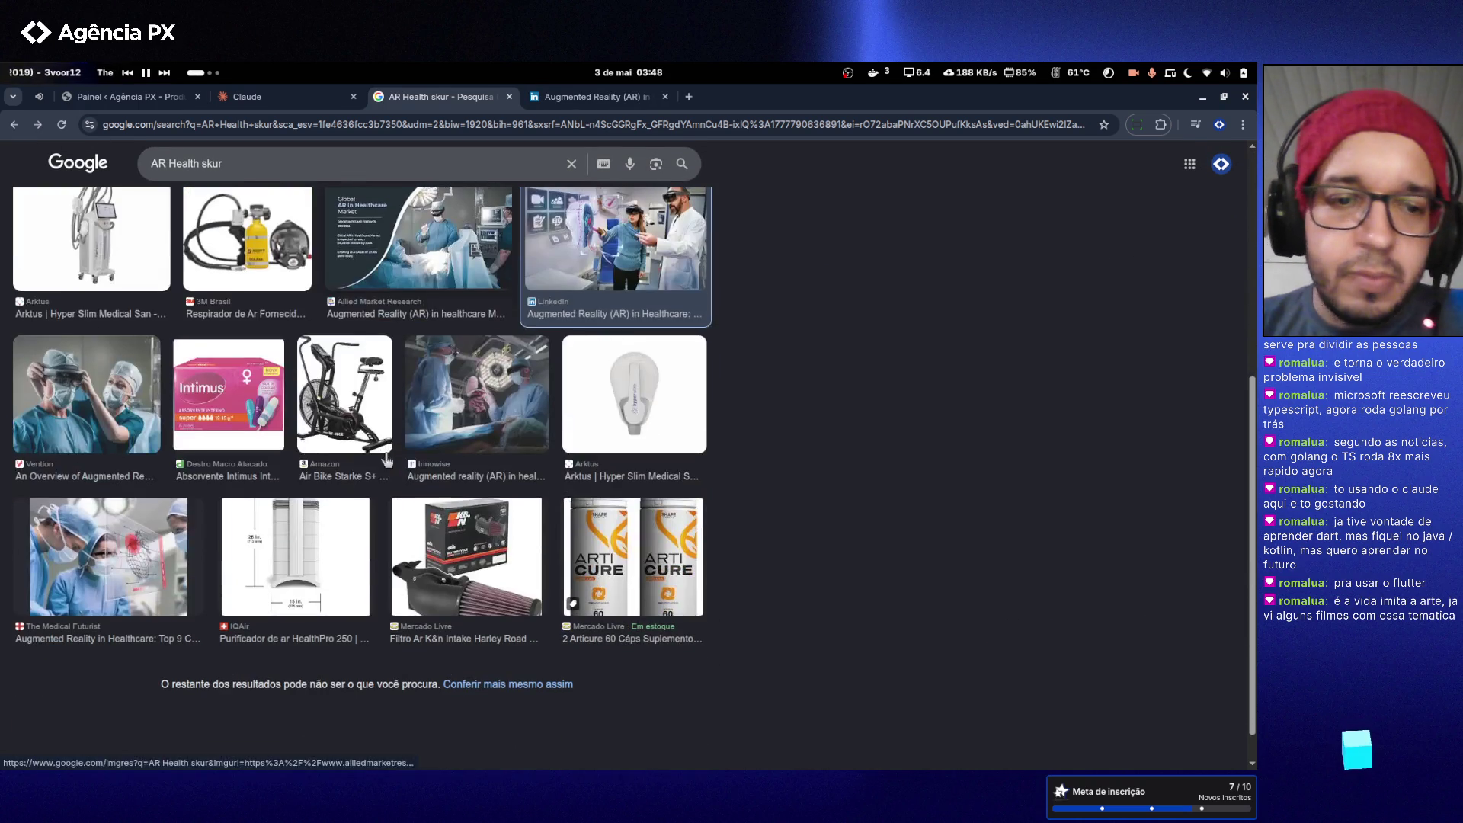
click(117, 550)
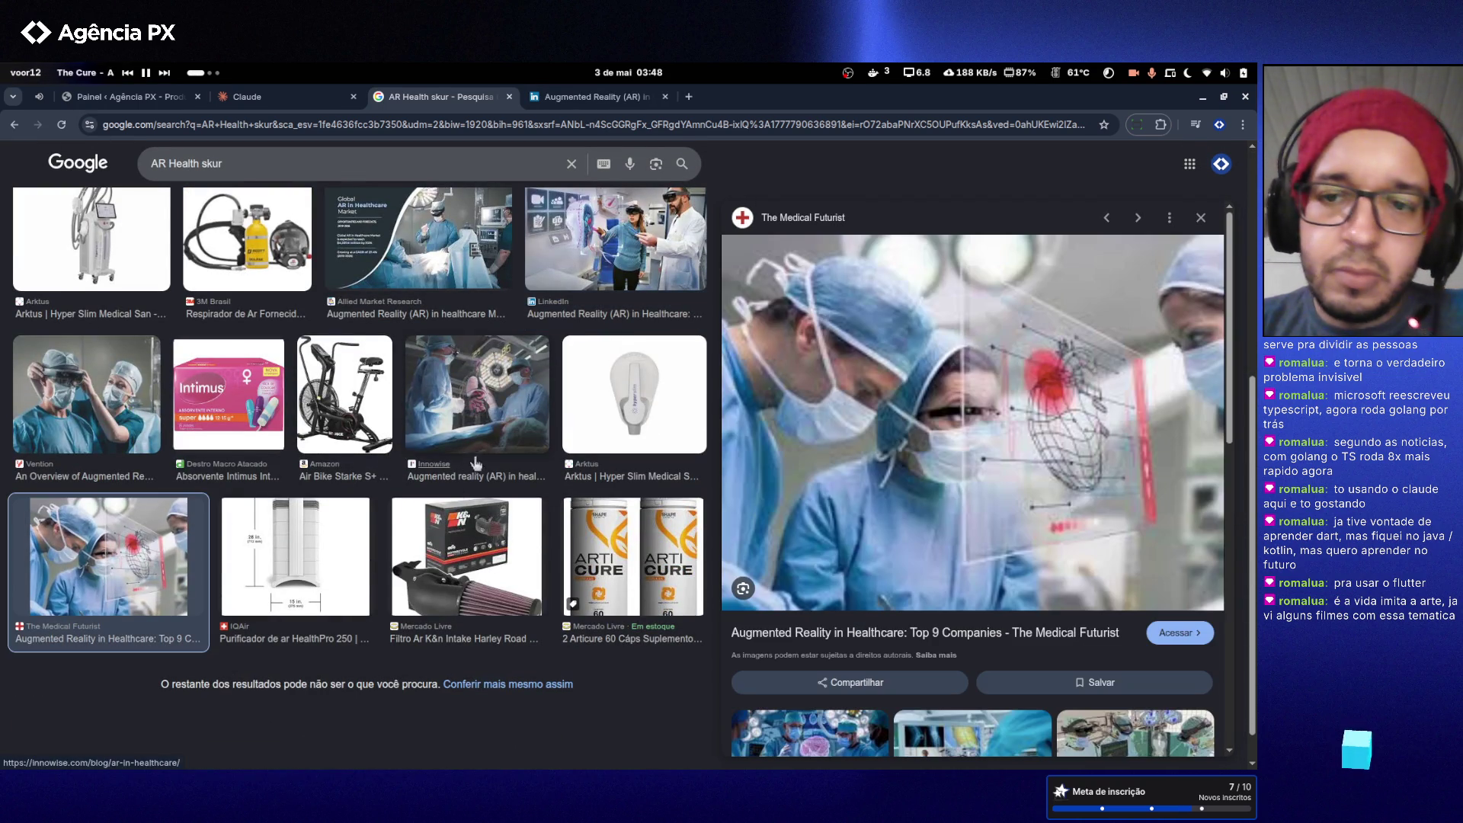
scroll(454, 414, up, 5)
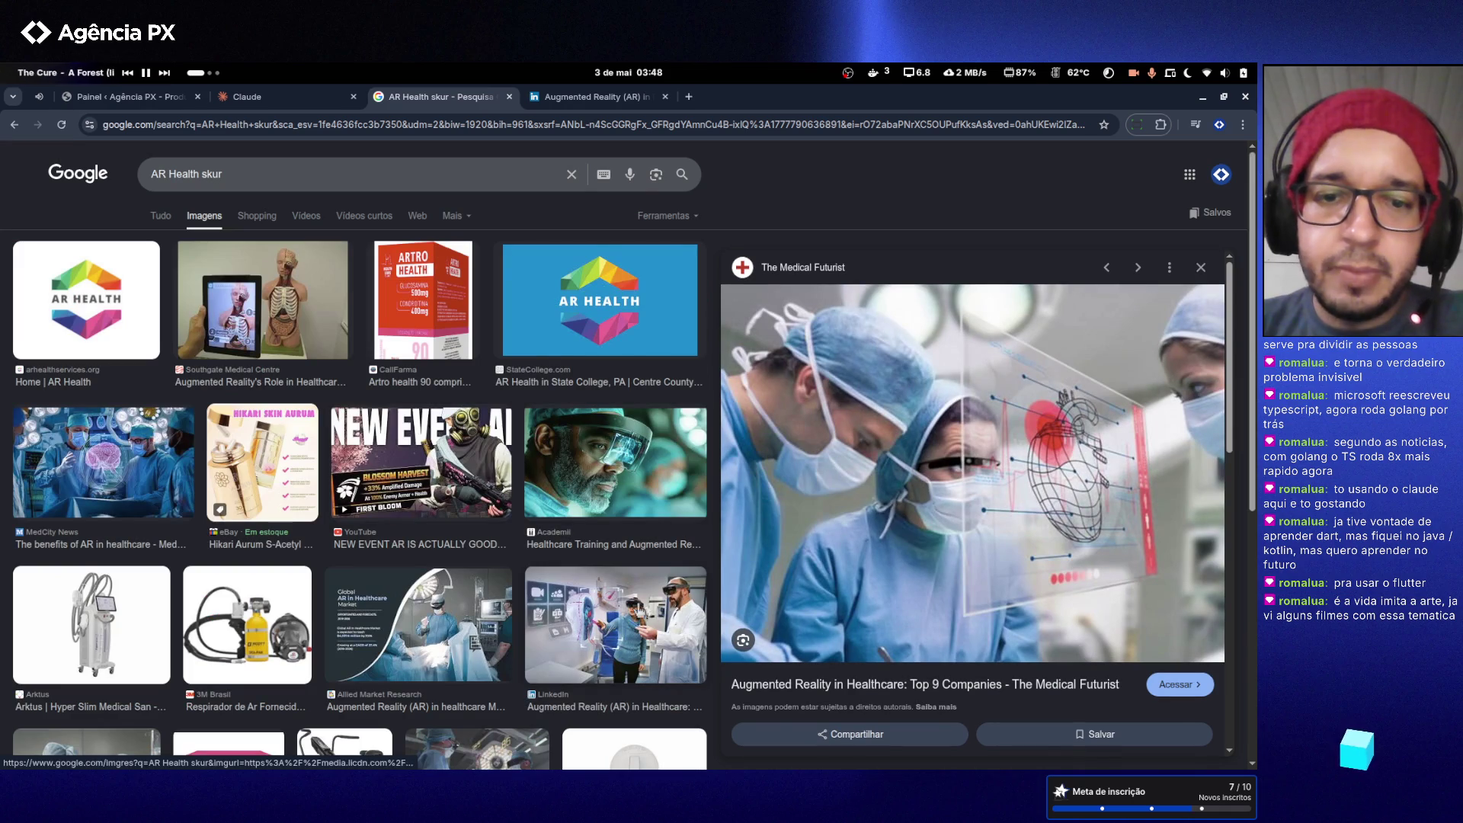
click(638, 611)
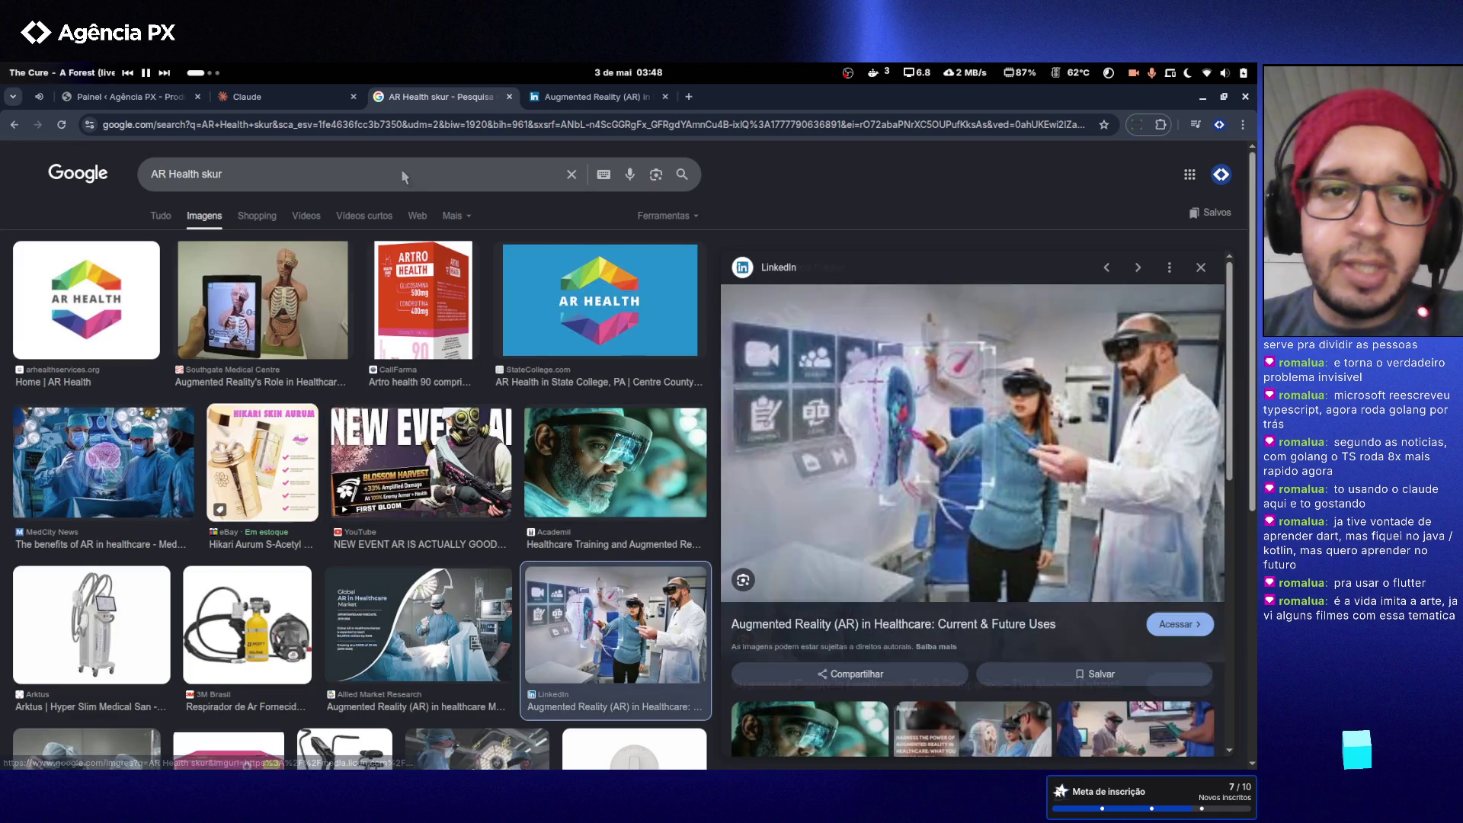
right_click(579, 379)
click(557, 386)
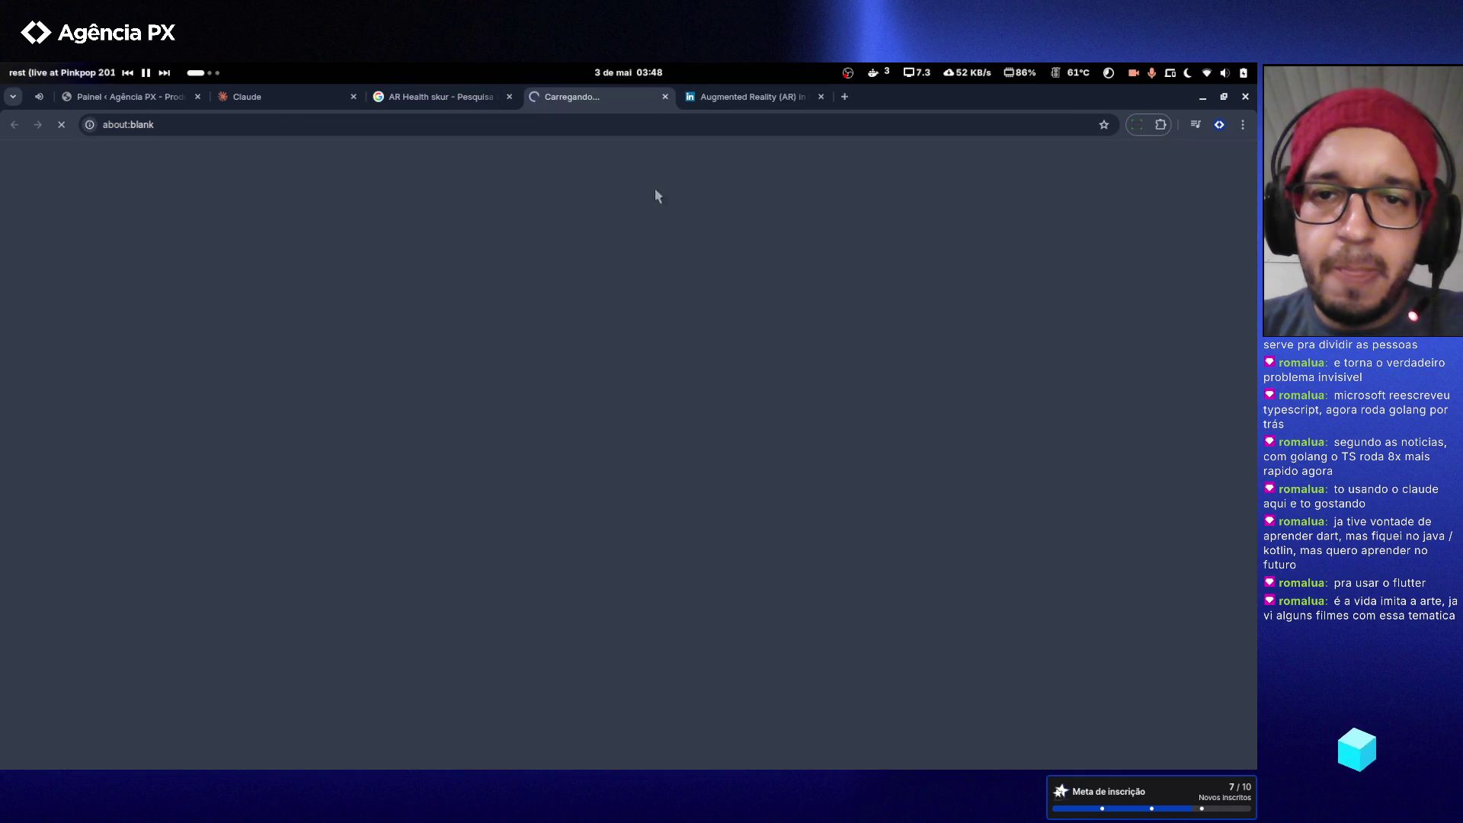
- Dismiss the Google sign-in prompt on the LinkedIn AR in Healthcare article
click(743, 96)
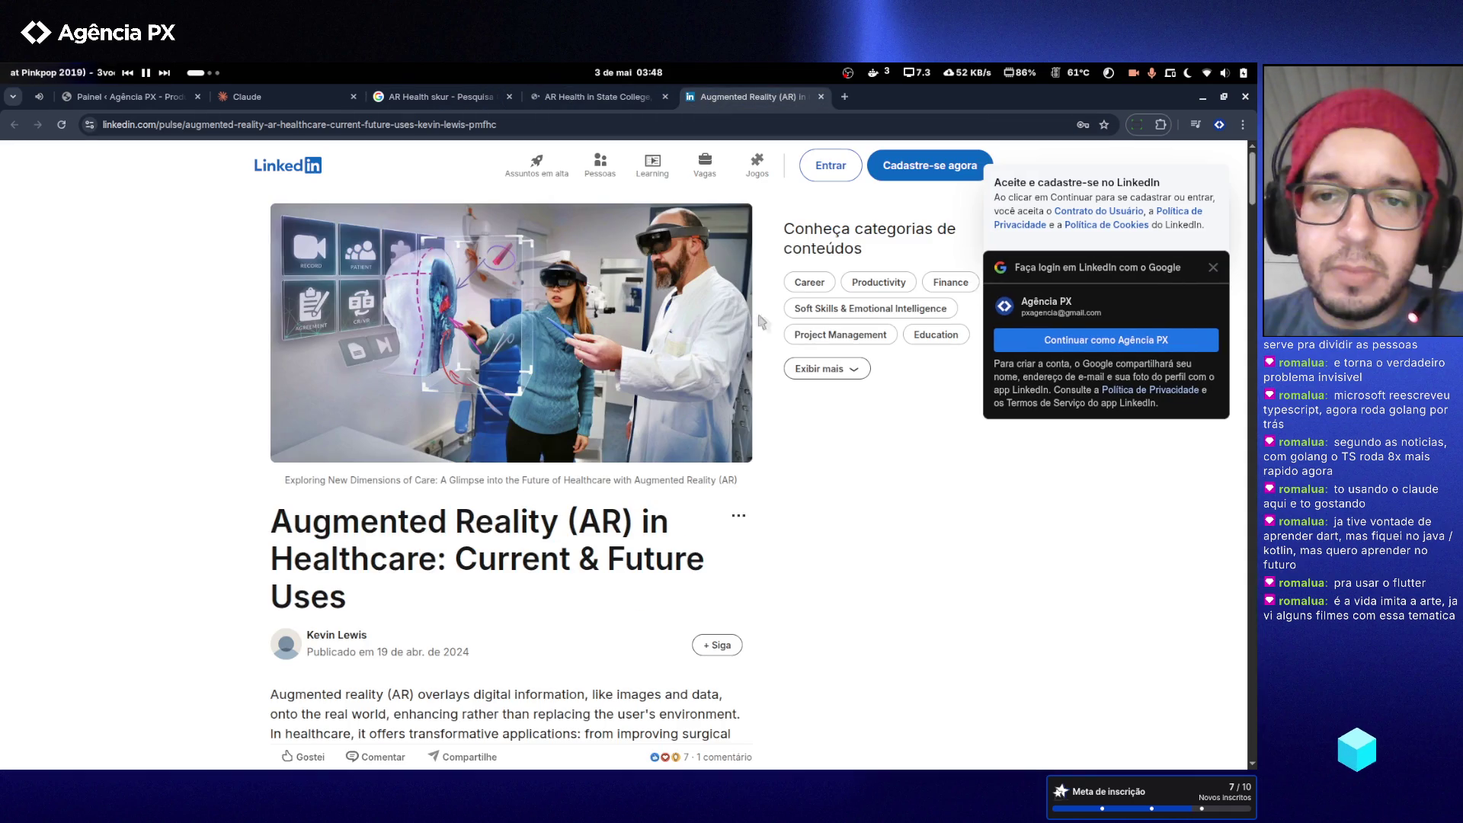
click(1212, 268)
scroll(506, 336, down, 15)
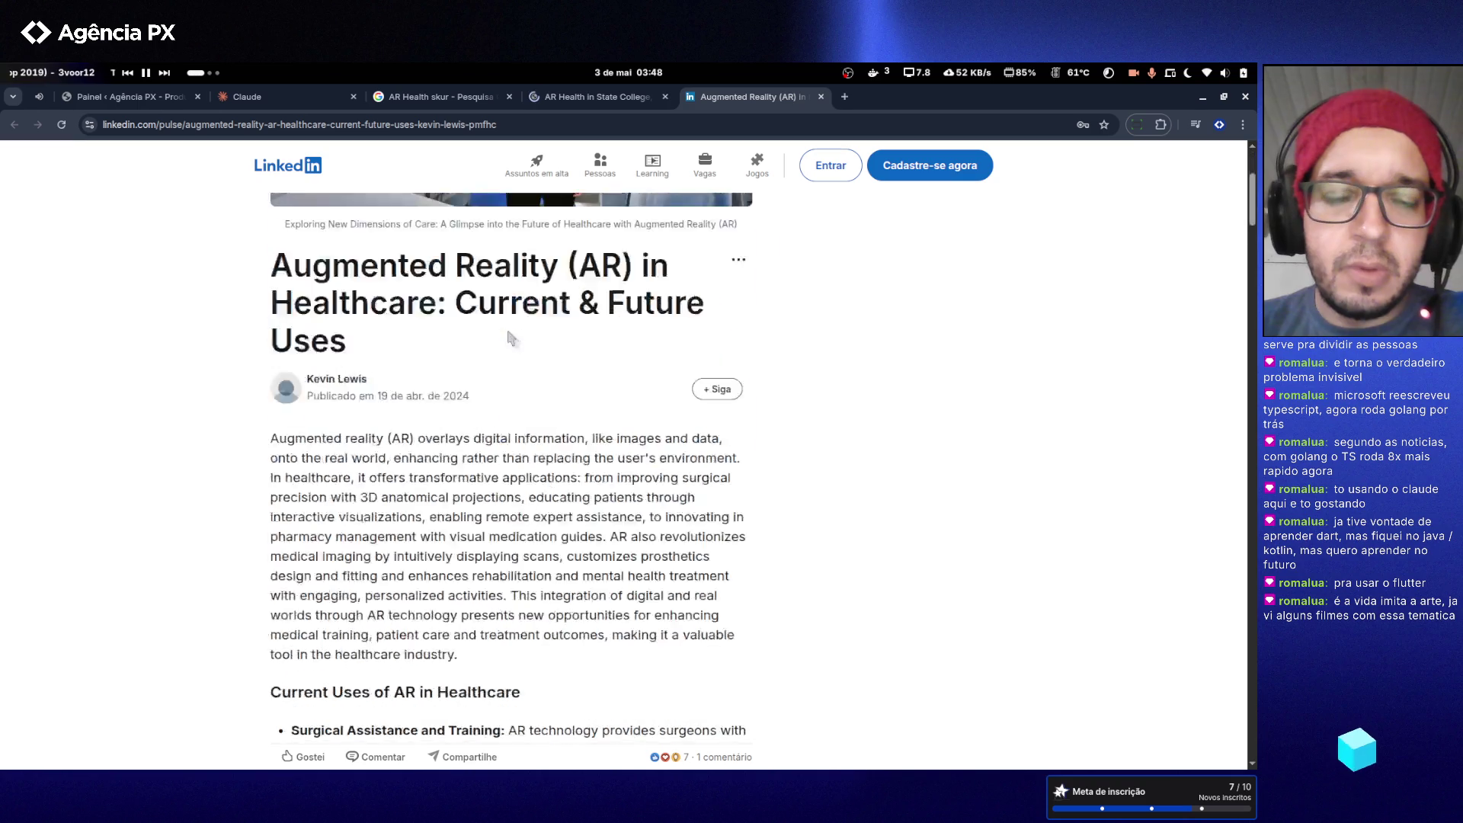
scroll(506, 332, down, 20)
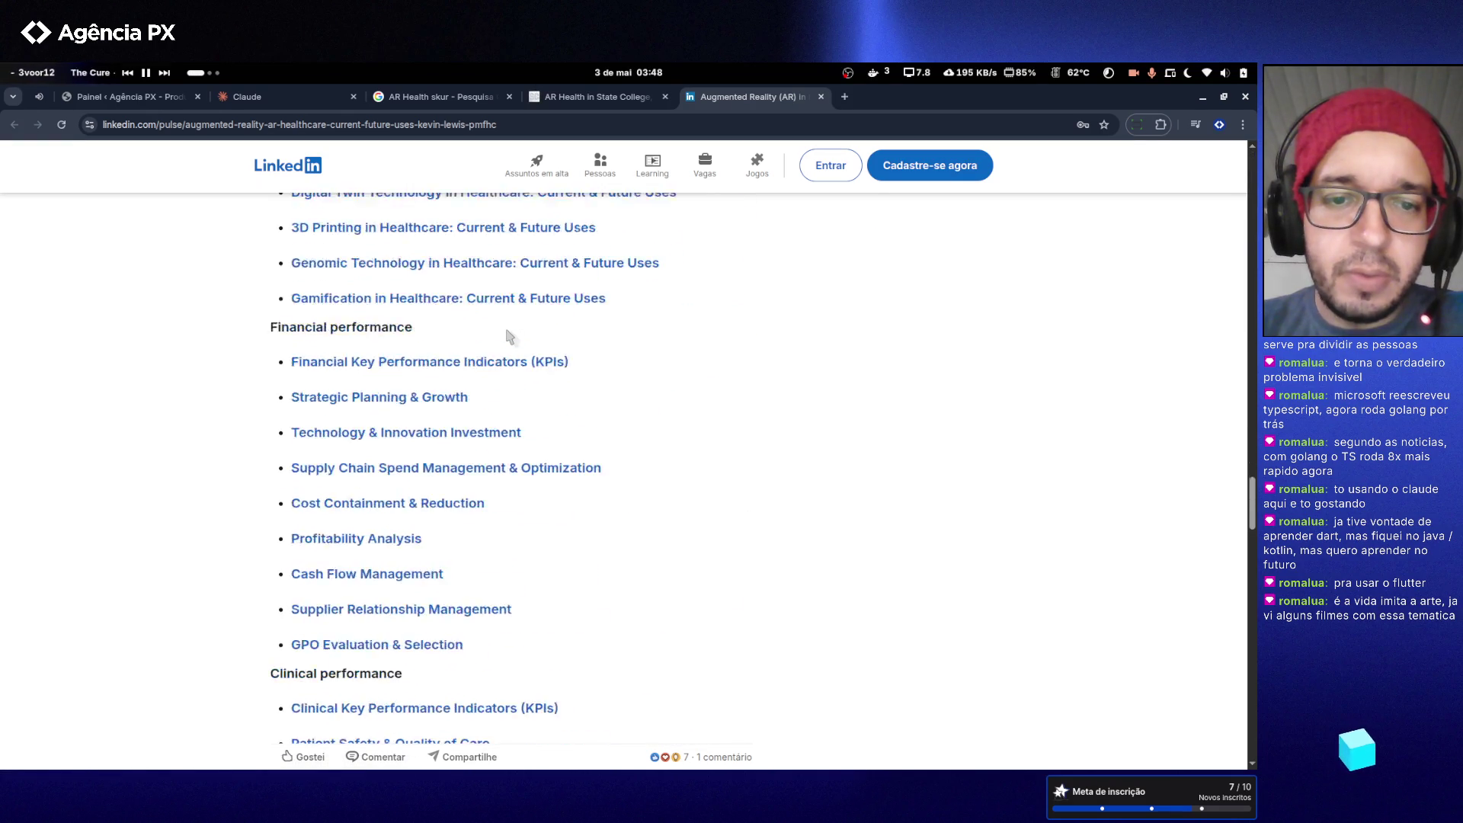
scroll(506, 336, up, 20)
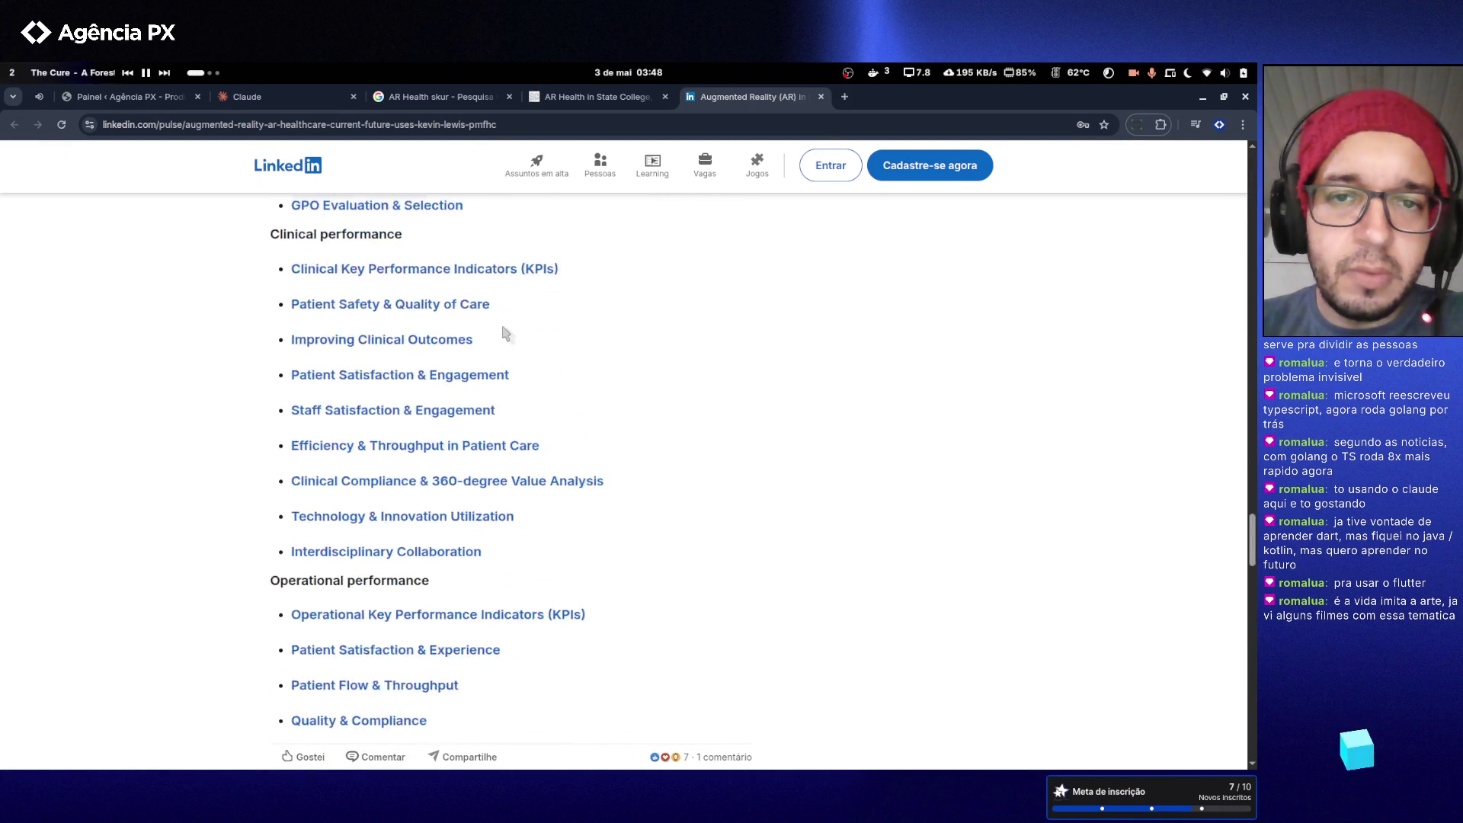
scroll(457, 163, up, 15)
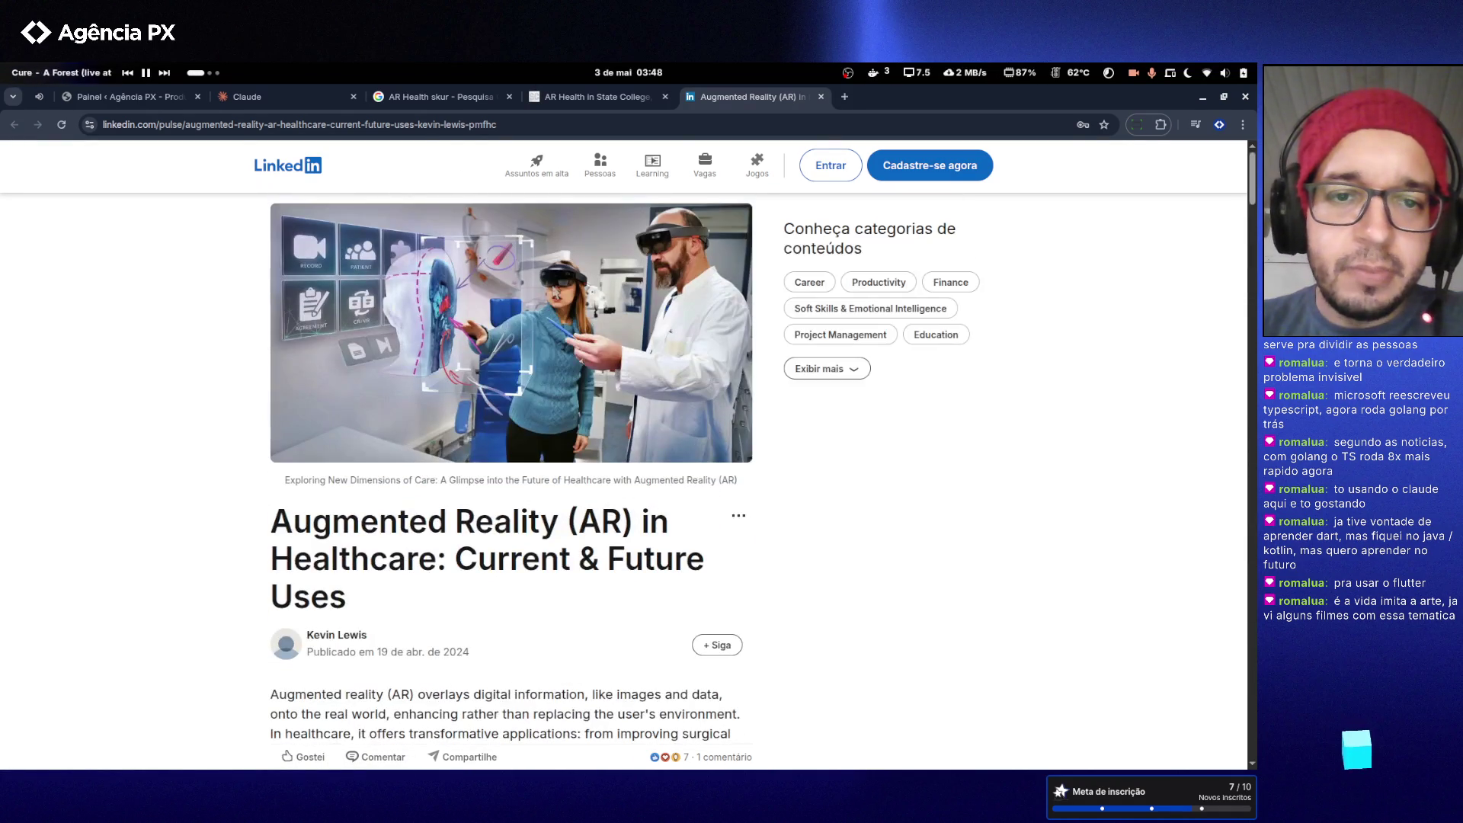
- View the article's cover image full size in its own tab, close it, and bookmark the article
right_click(589, 345)
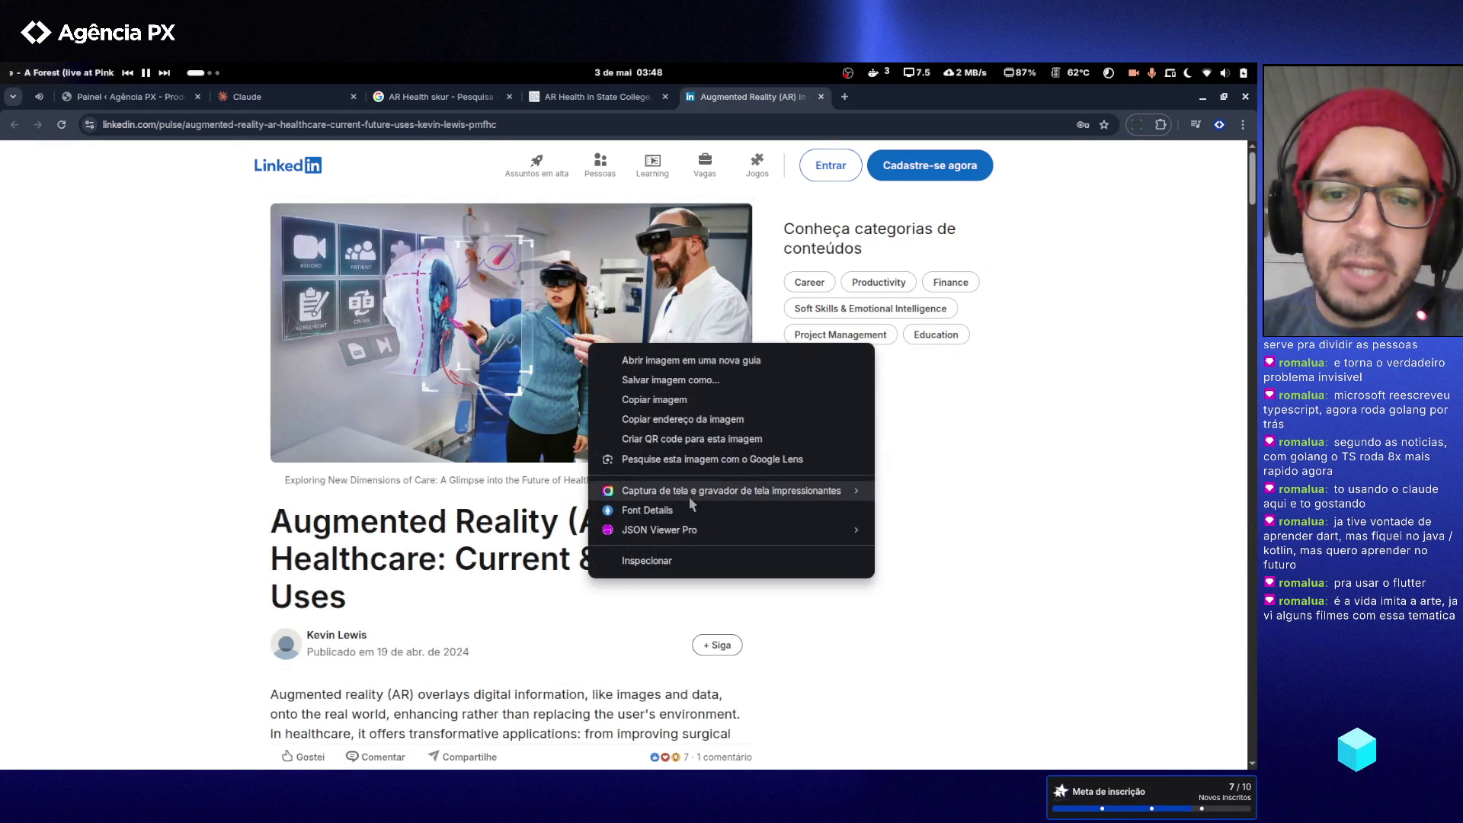
click(682, 363)
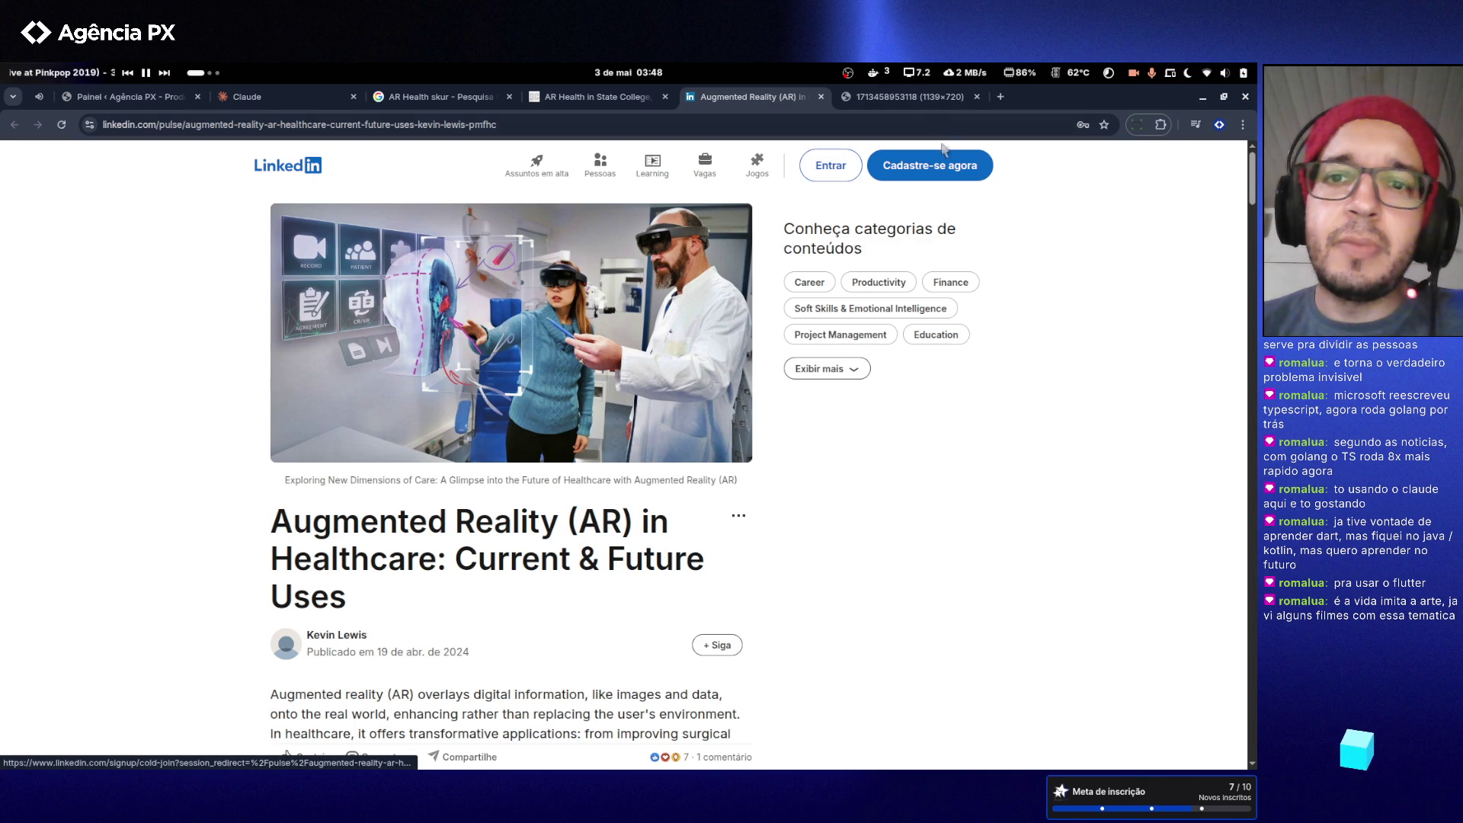
click(912, 97)
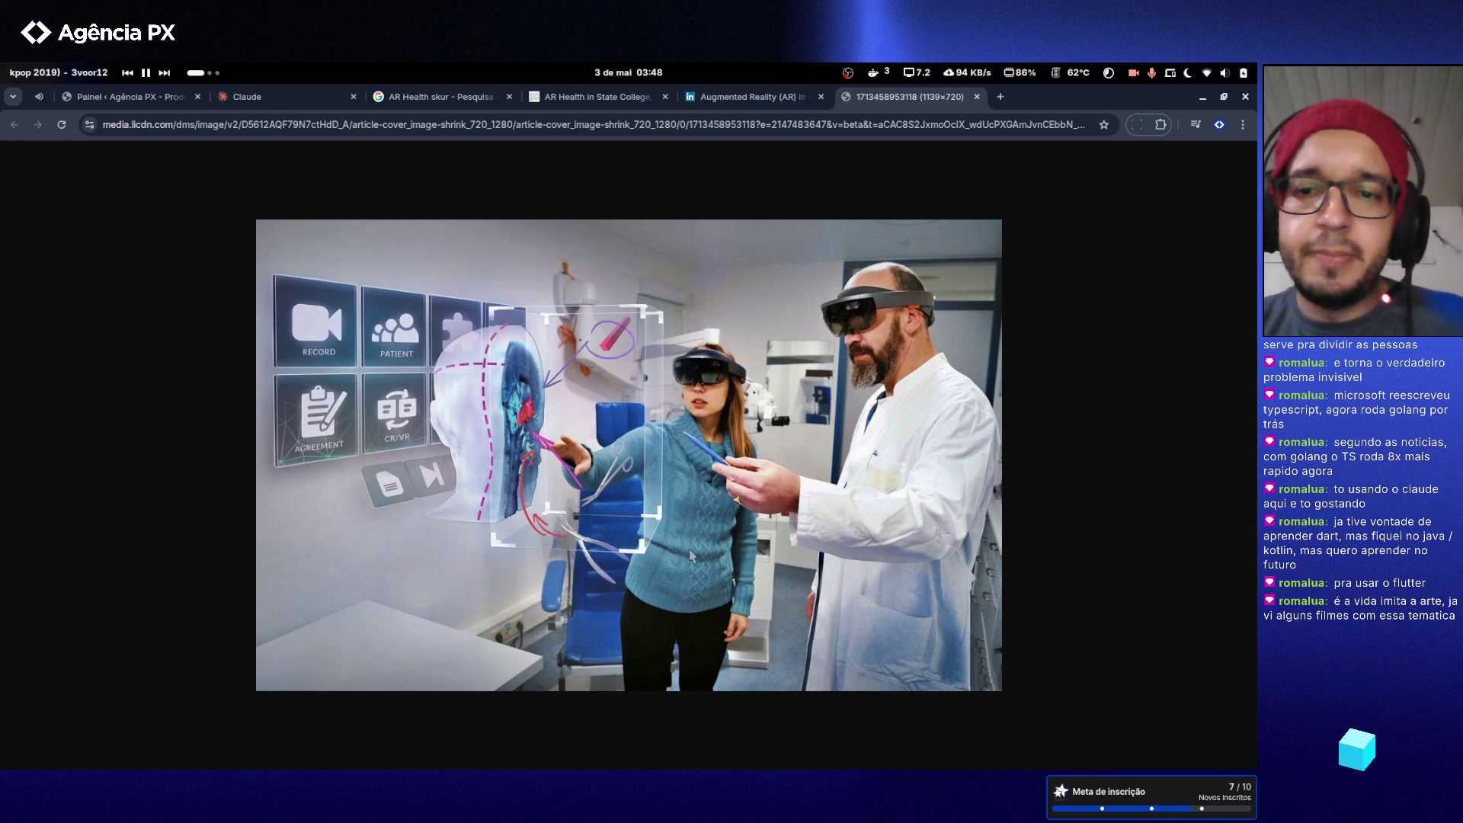
scroll(689, 555, up, 3)
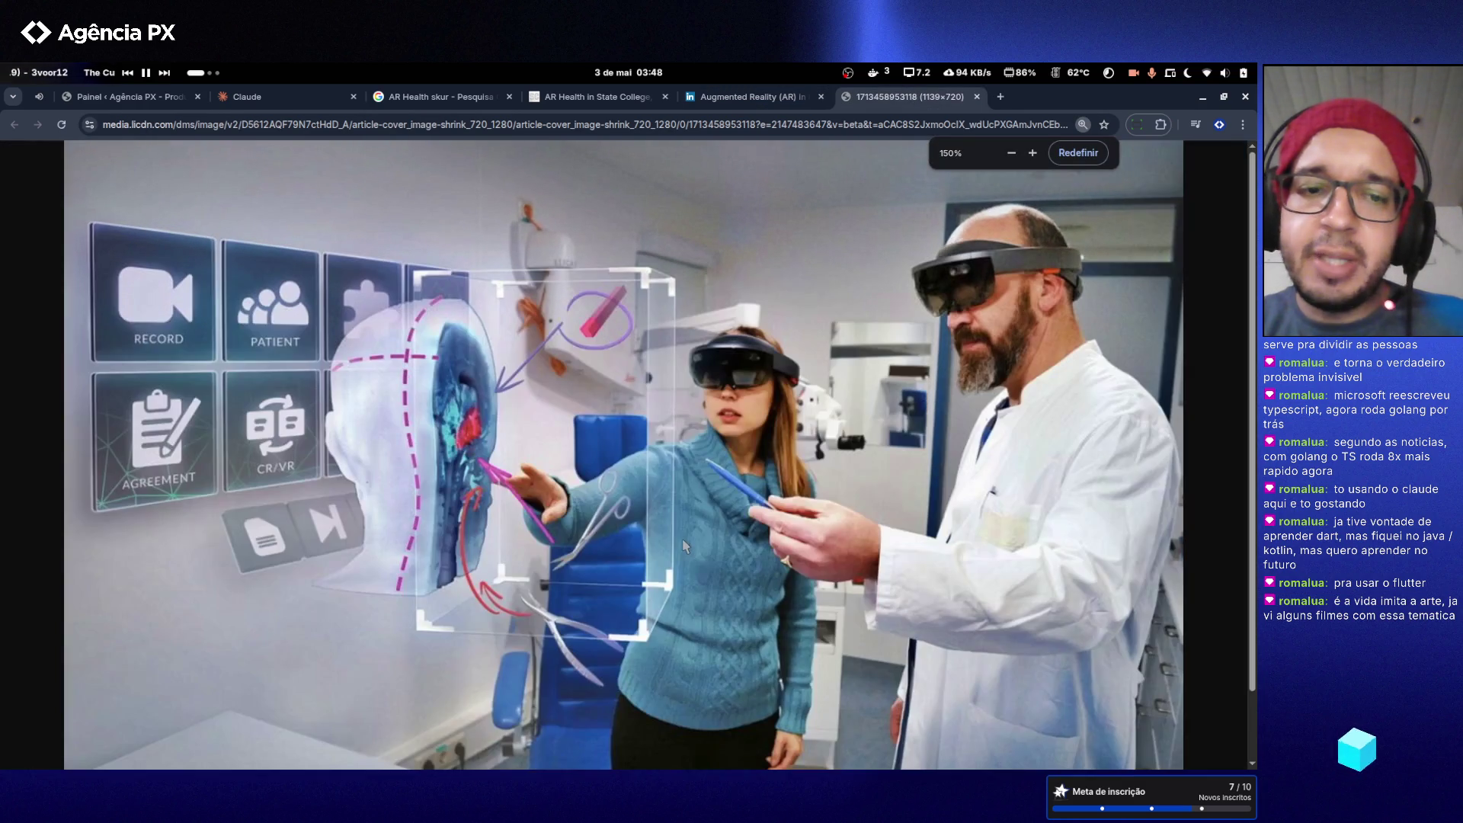
scroll(683, 538, down, 2)
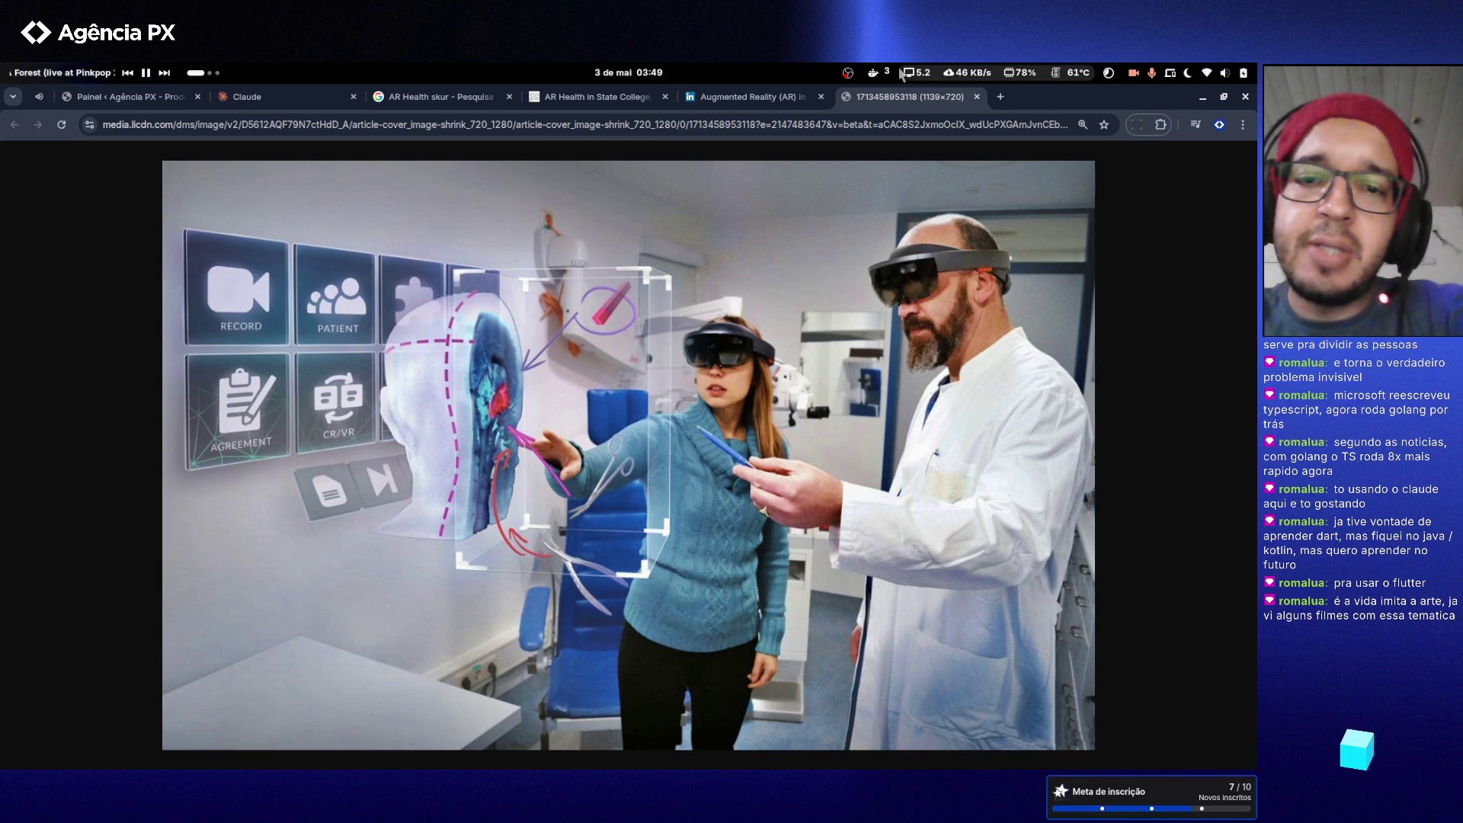
click(977, 97)
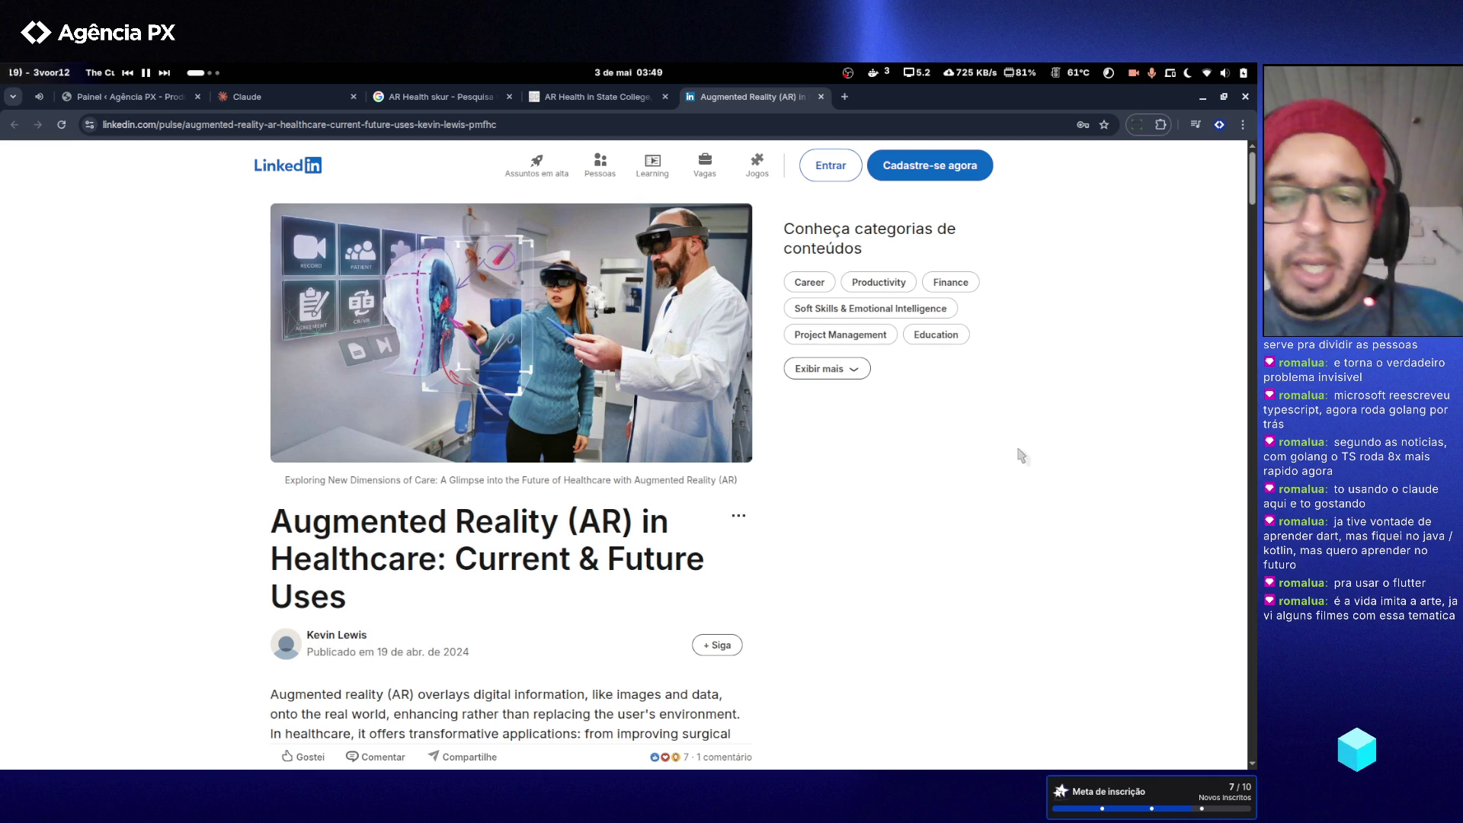
key(ctrl+d)
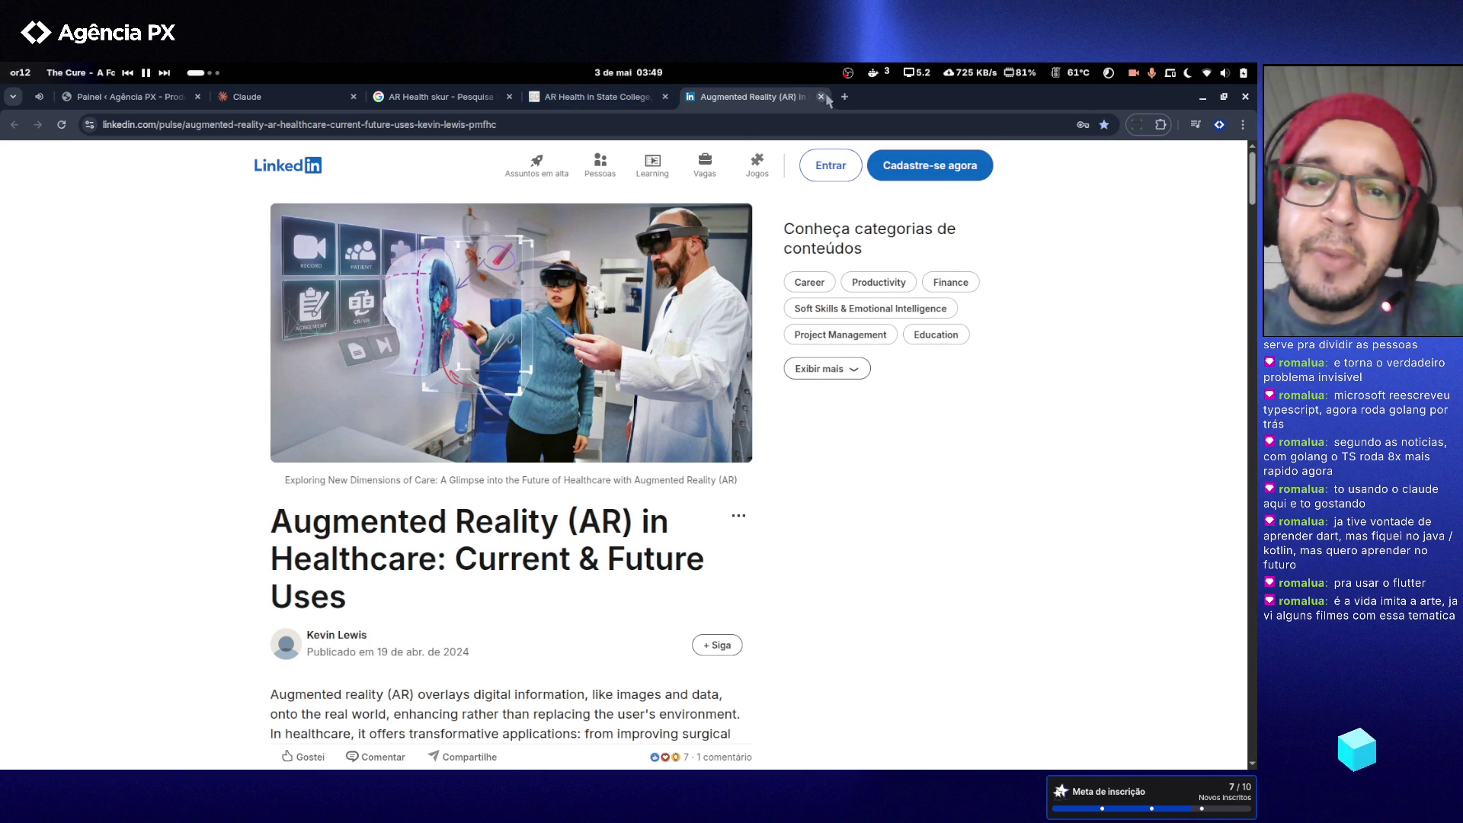
- Close the LinkedIn and State College tabs and show Videos results for 'AR Health skur'
click(821, 96)
scroll(404, 320, down, 8)
scroll(394, 316, up, 9)
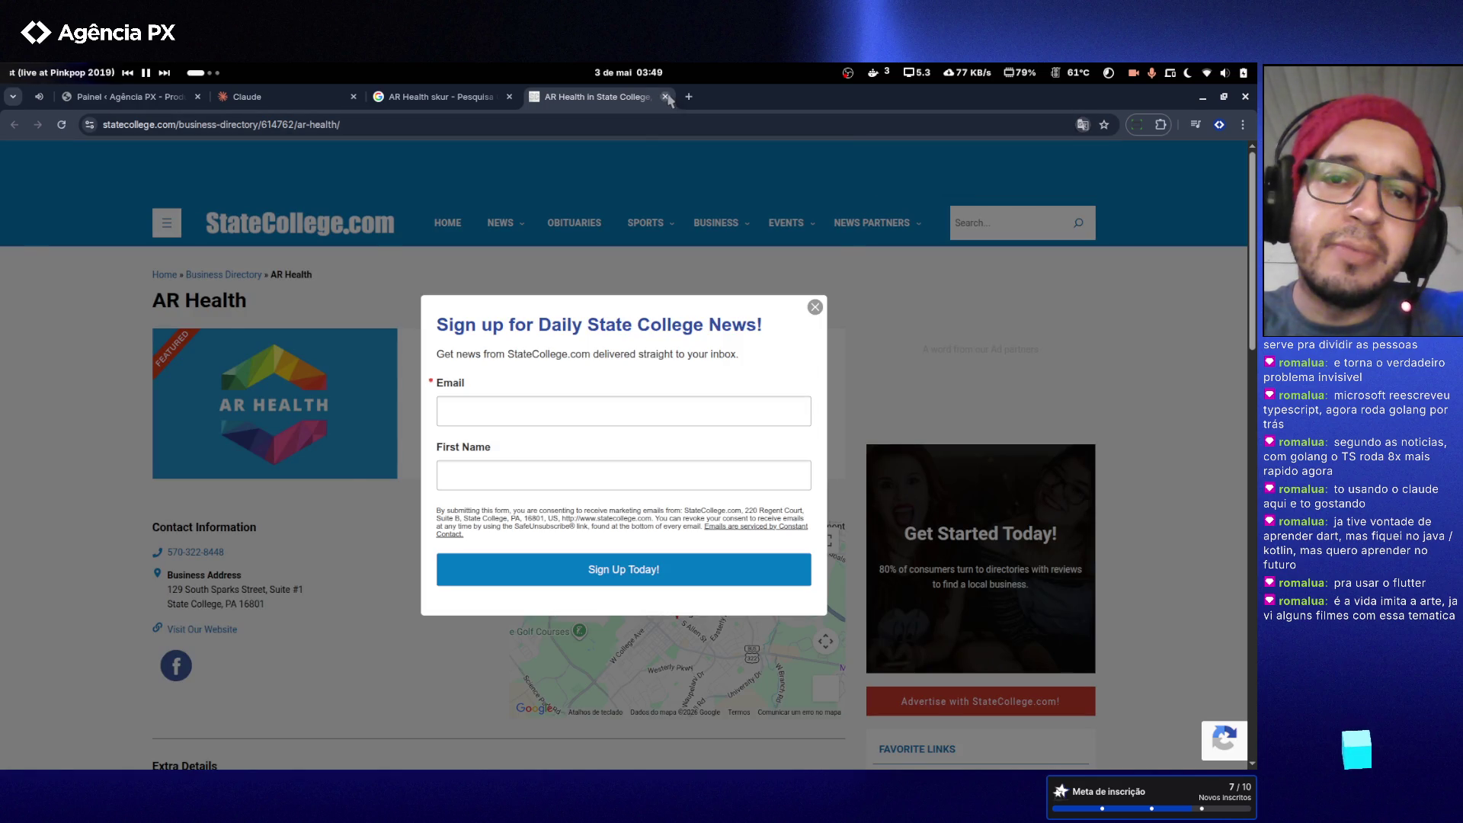
click(666, 97)
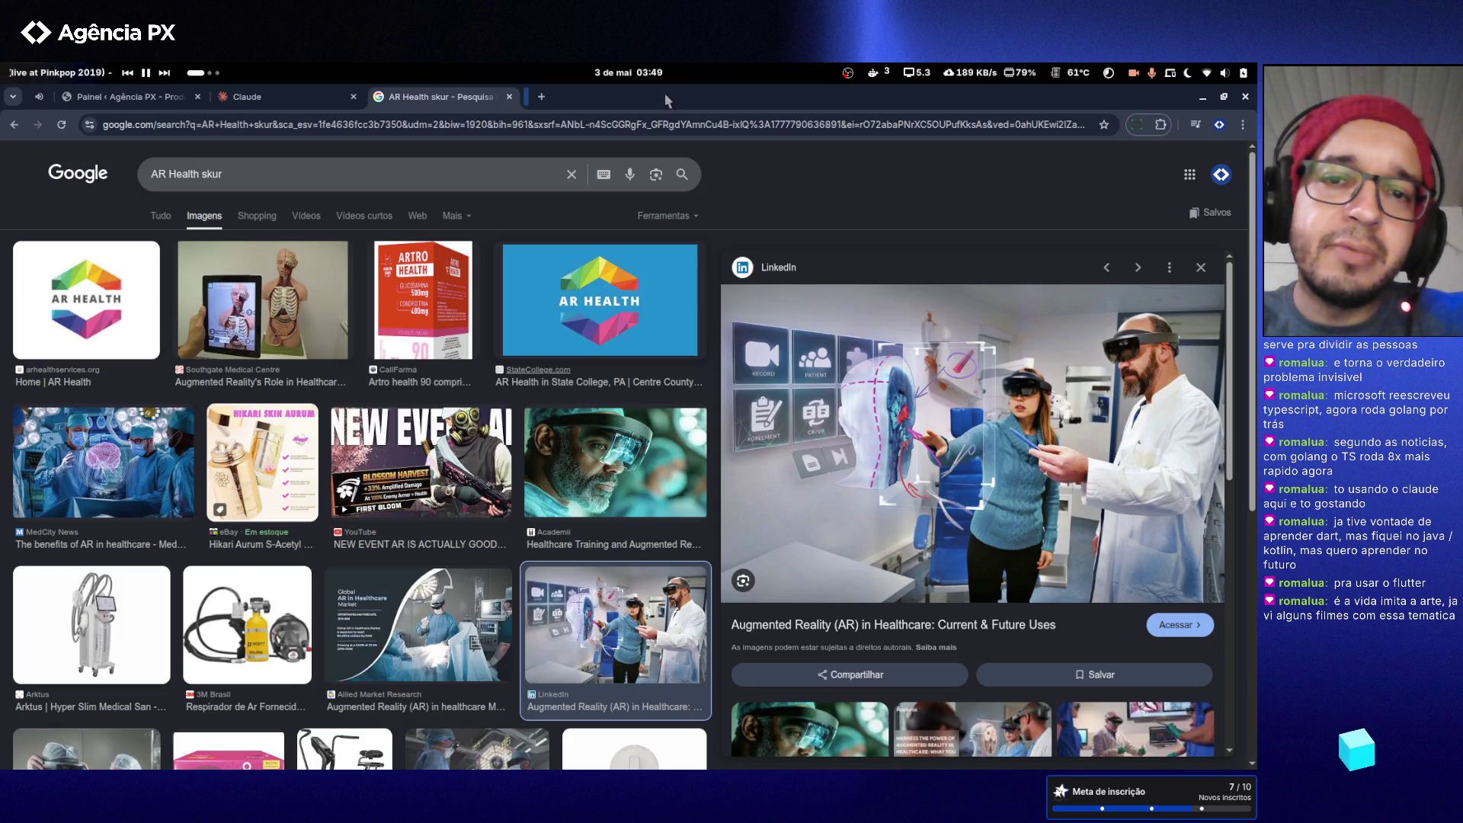
click(306, 216)
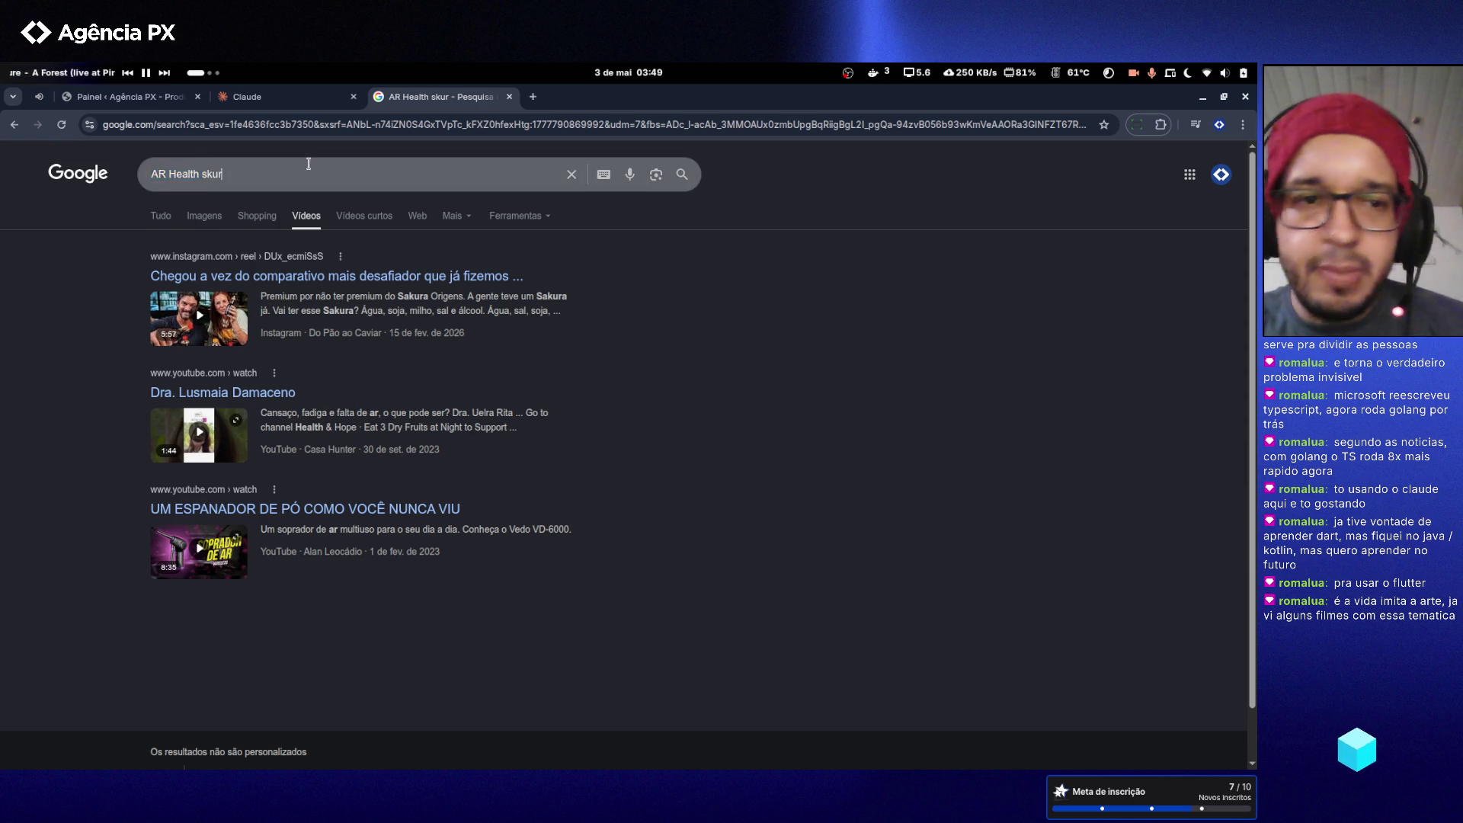
- Correct the query to 'AR Health skull' and rerun the search
click(259, 173)
key(BackSpace)
text(ll)
key(Return)
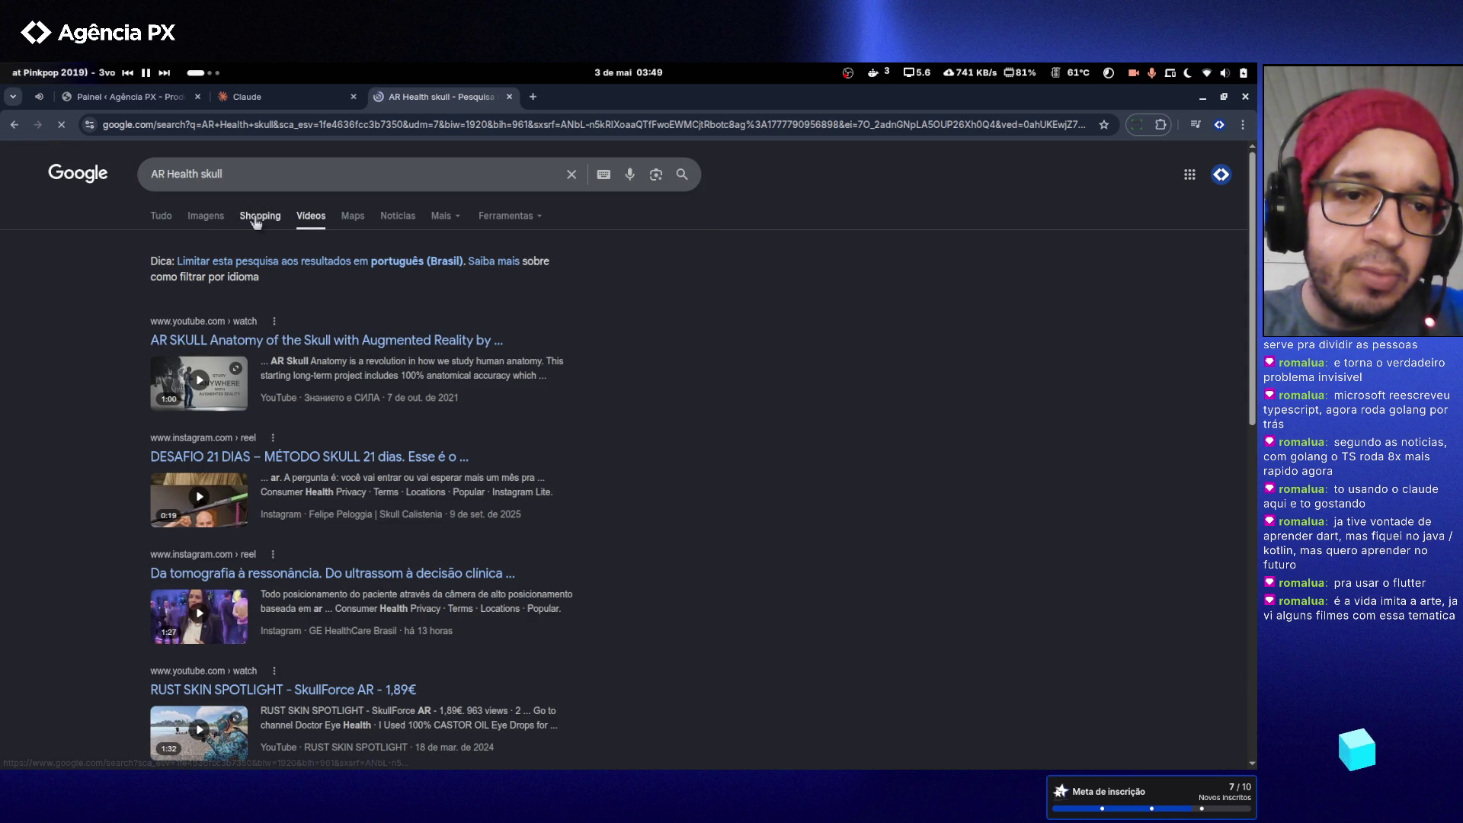
- Browse AR Health skull image results, previewing the AR/VR's Potential in Health Care image
click(206, 217)
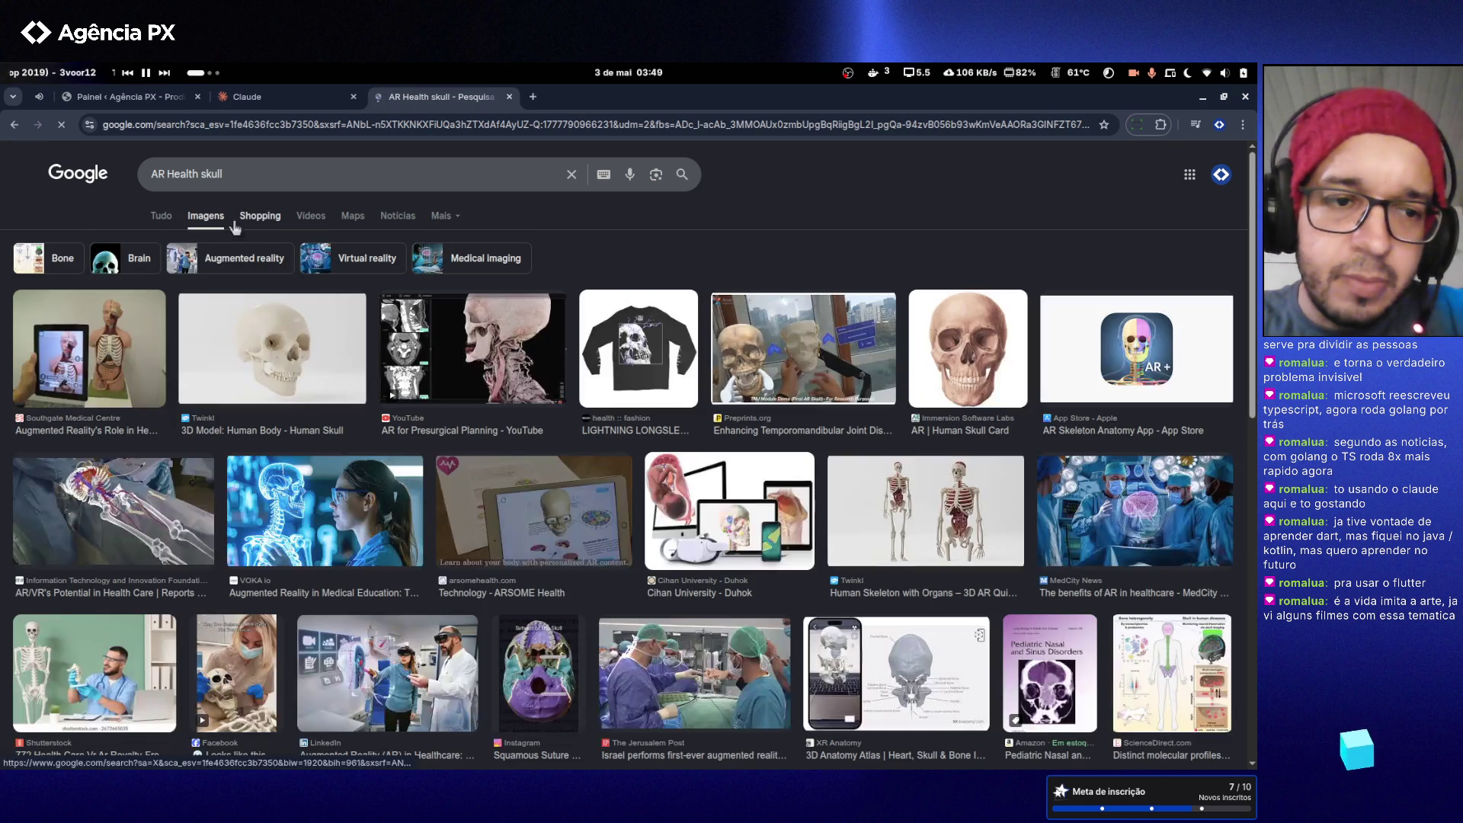
click(200, 534)
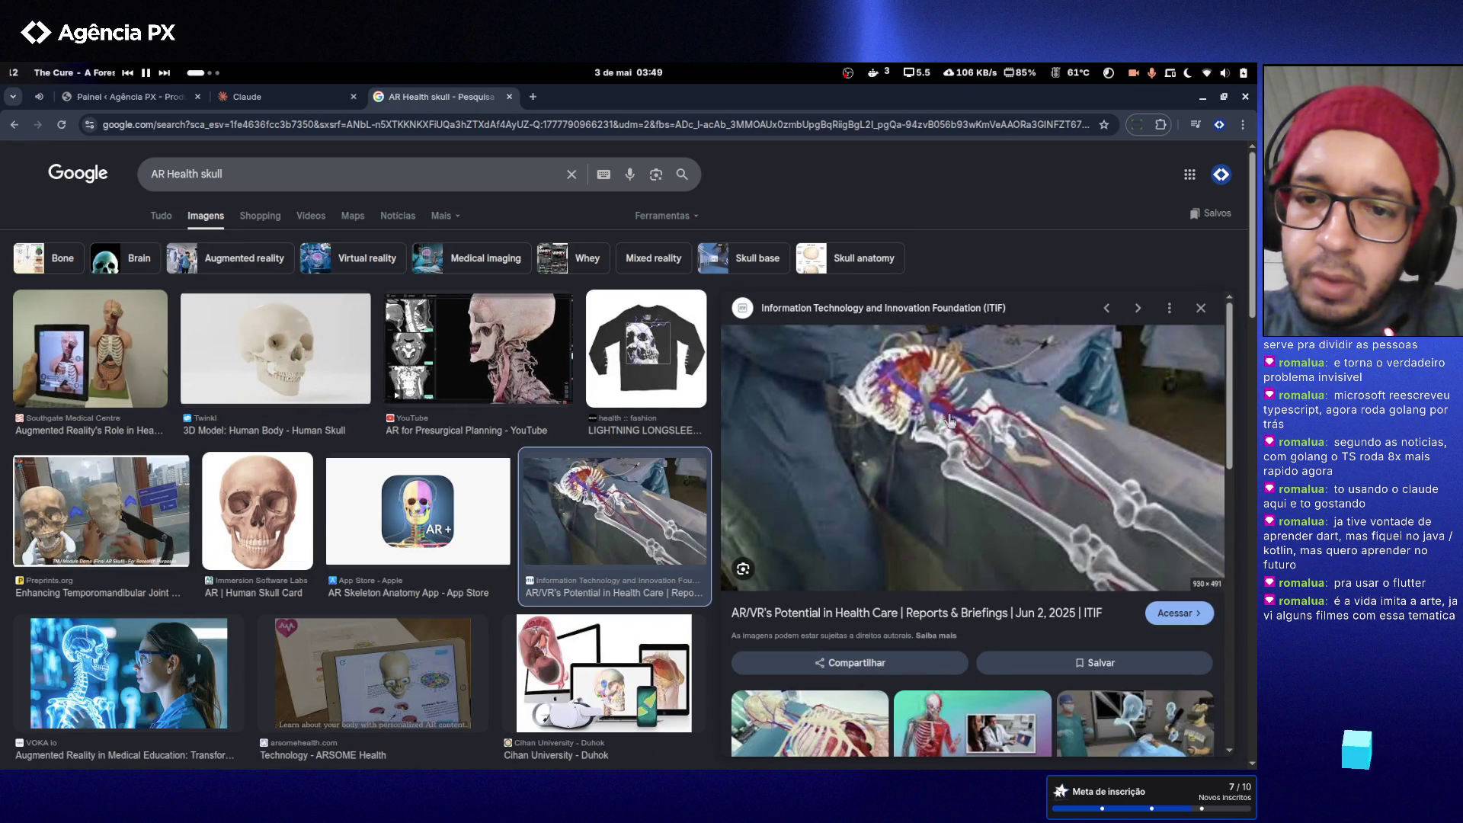
scroll(497, 395, down, 2)
scroll(497, 395, down, 5)
scroll(283, 436, down, 1)
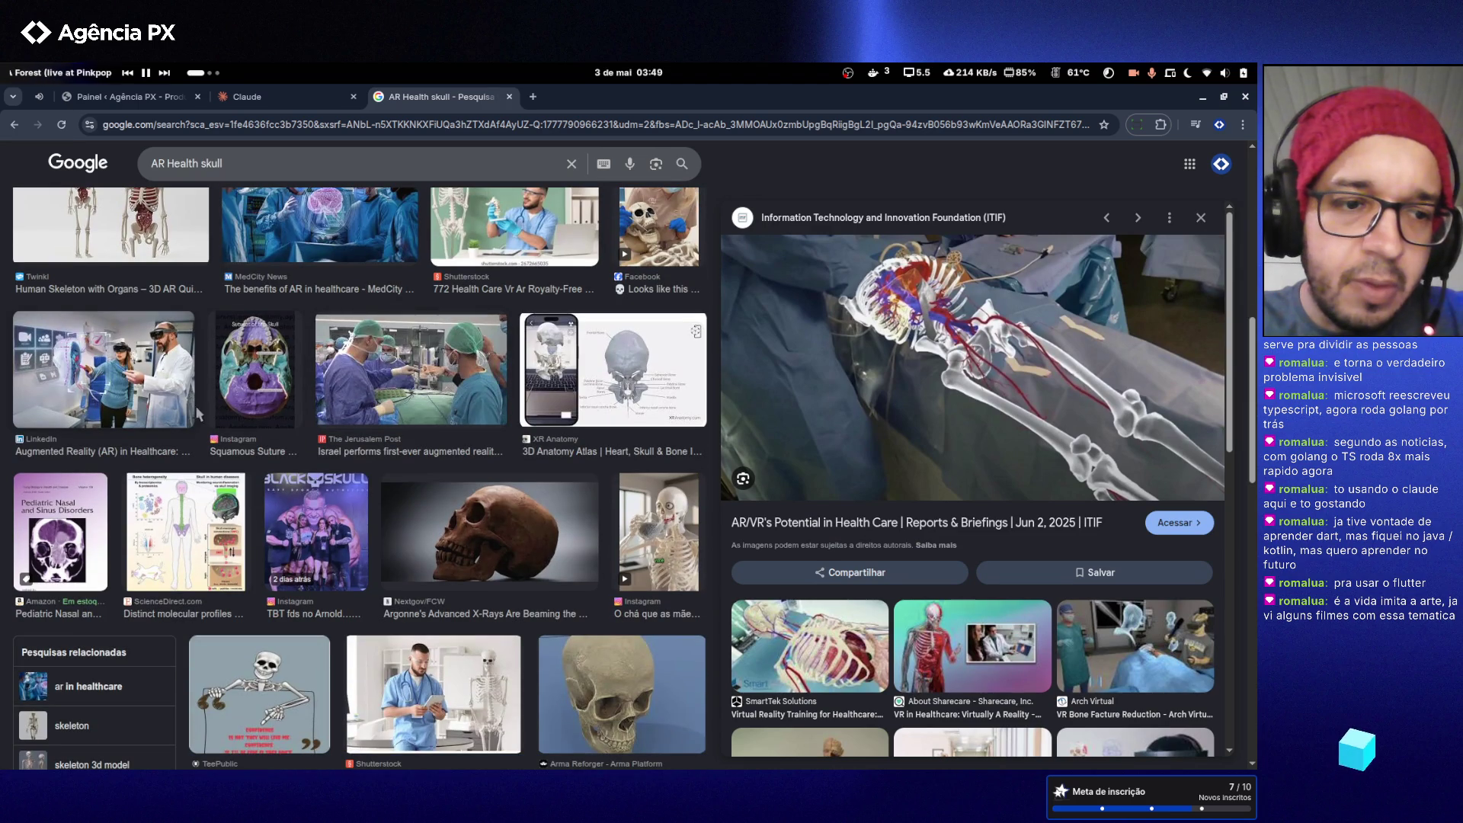
scroll(391, 487, up, 8)
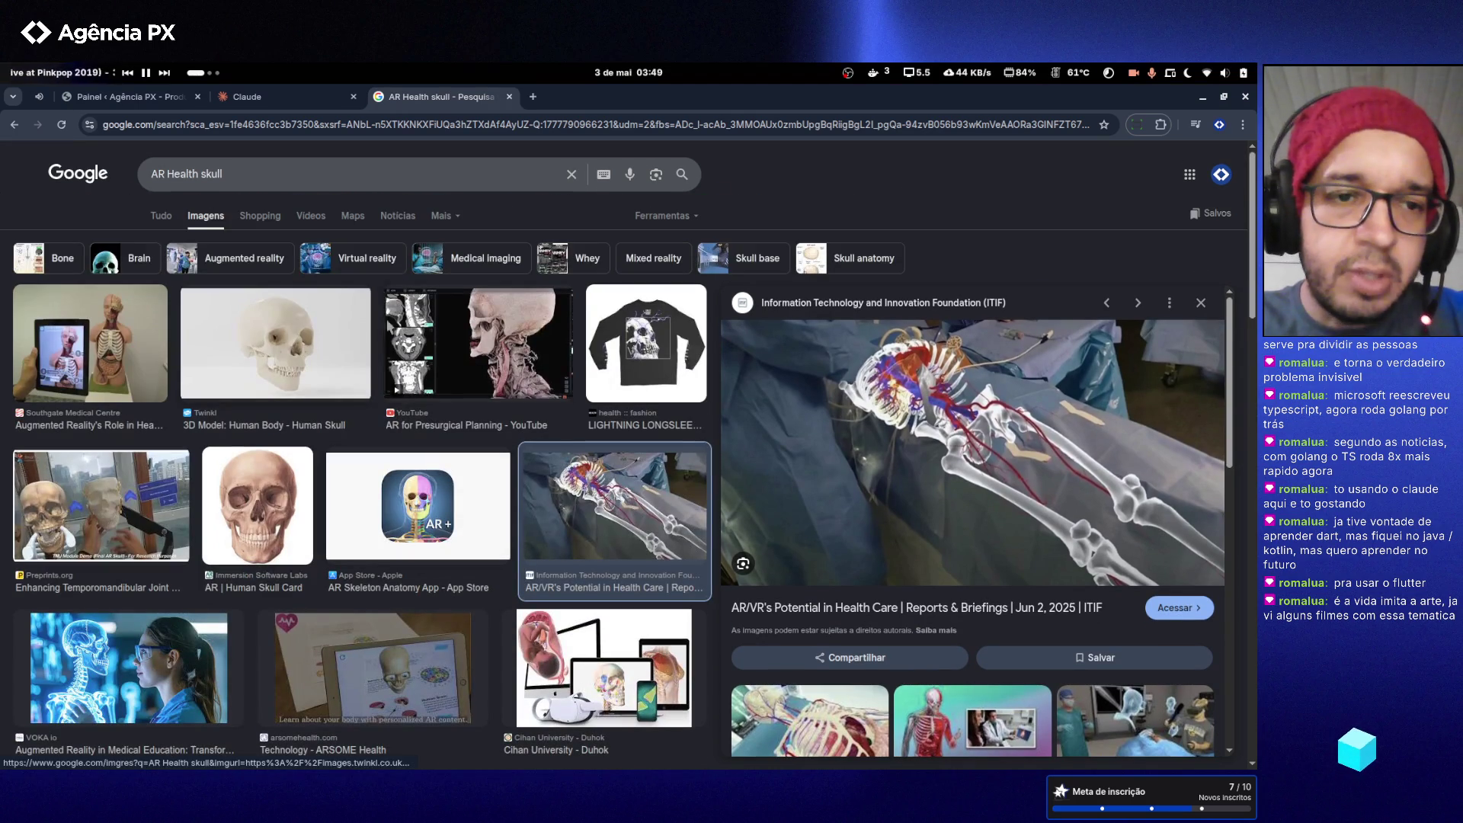
- Open the first video result, the AR skull anatomy video, in a new tab and switch to it
click(311, 217)
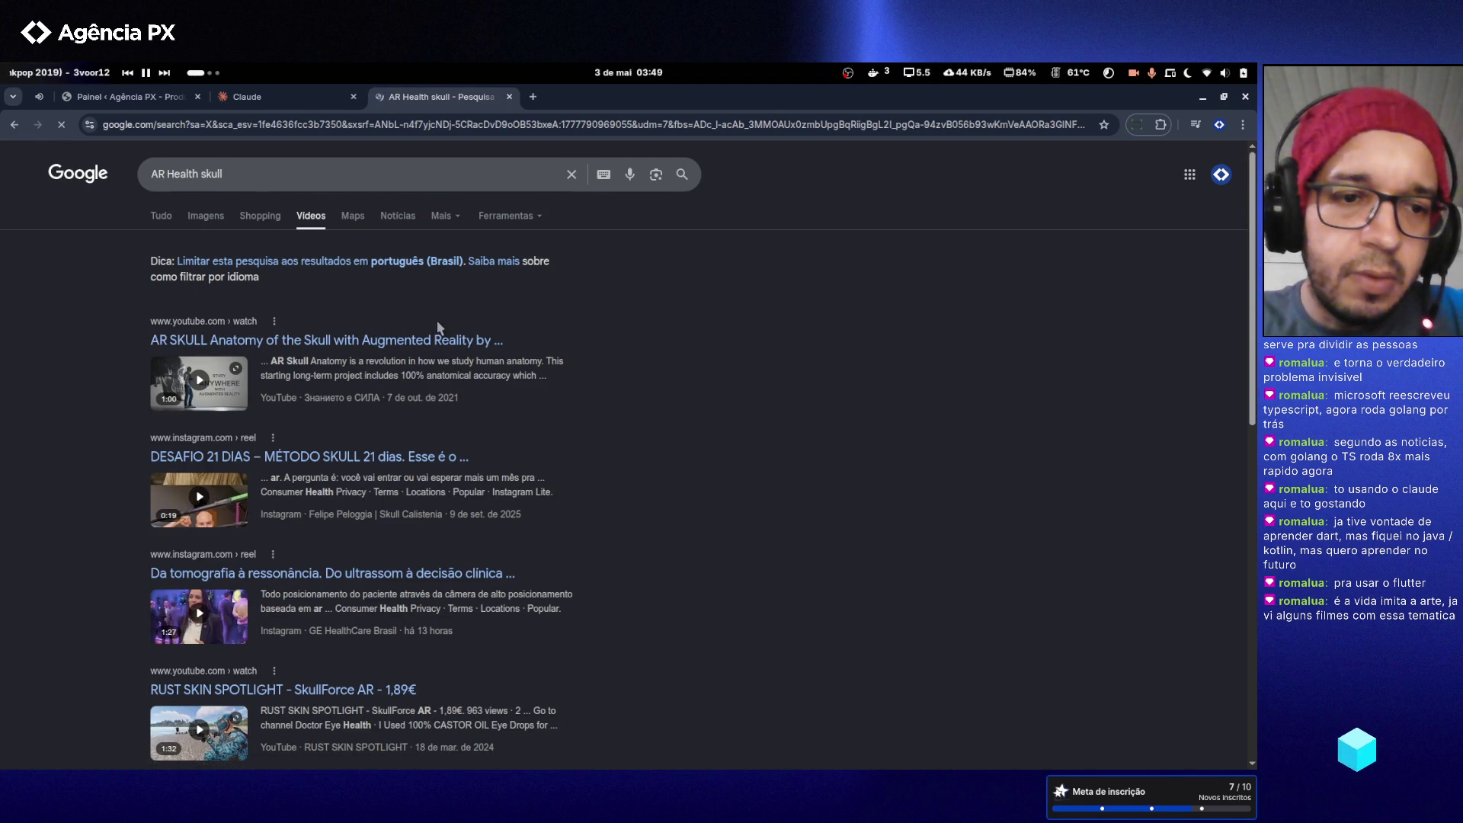
right_click(427, 342)
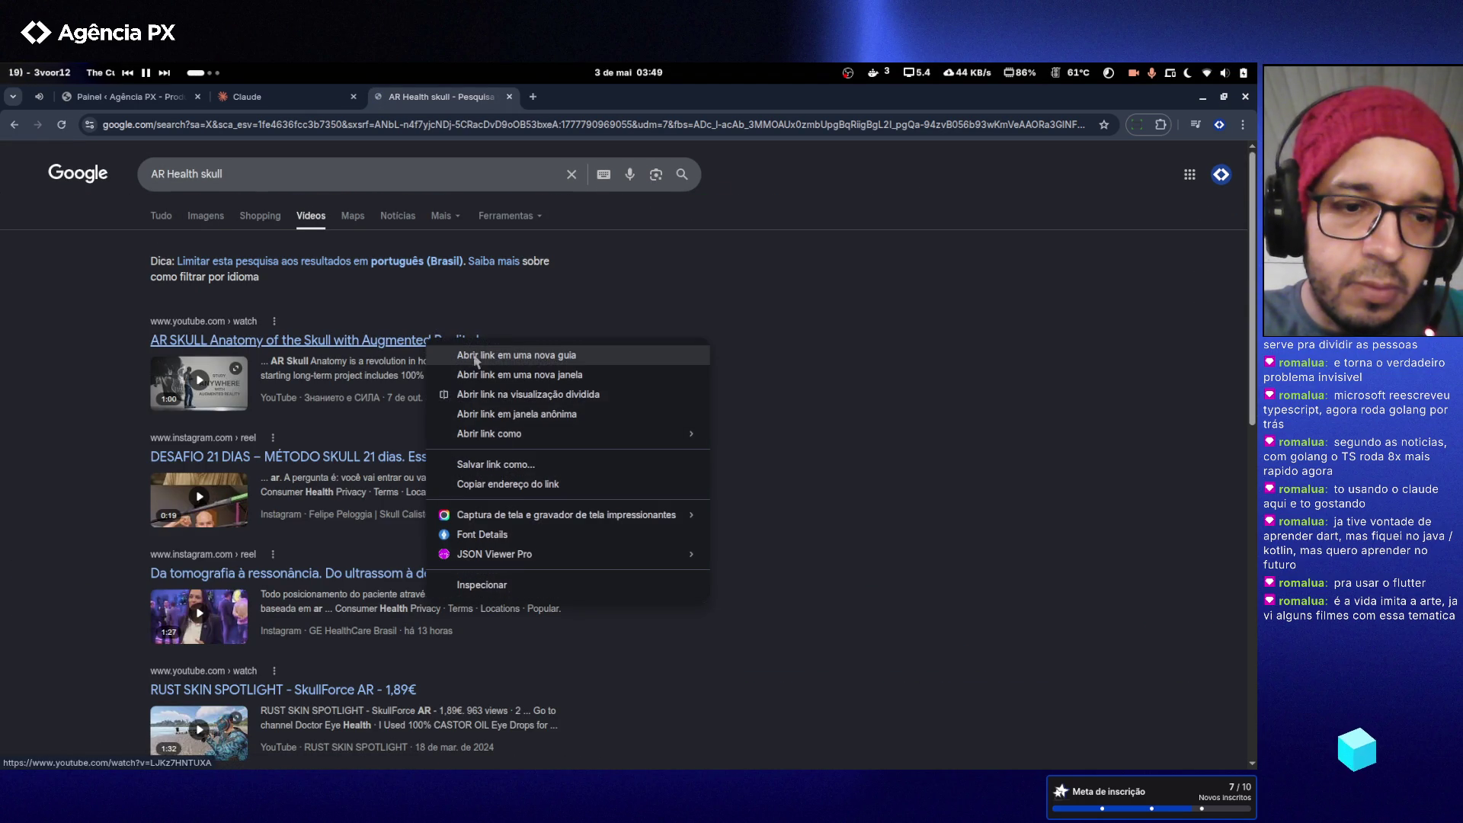
key(Return)
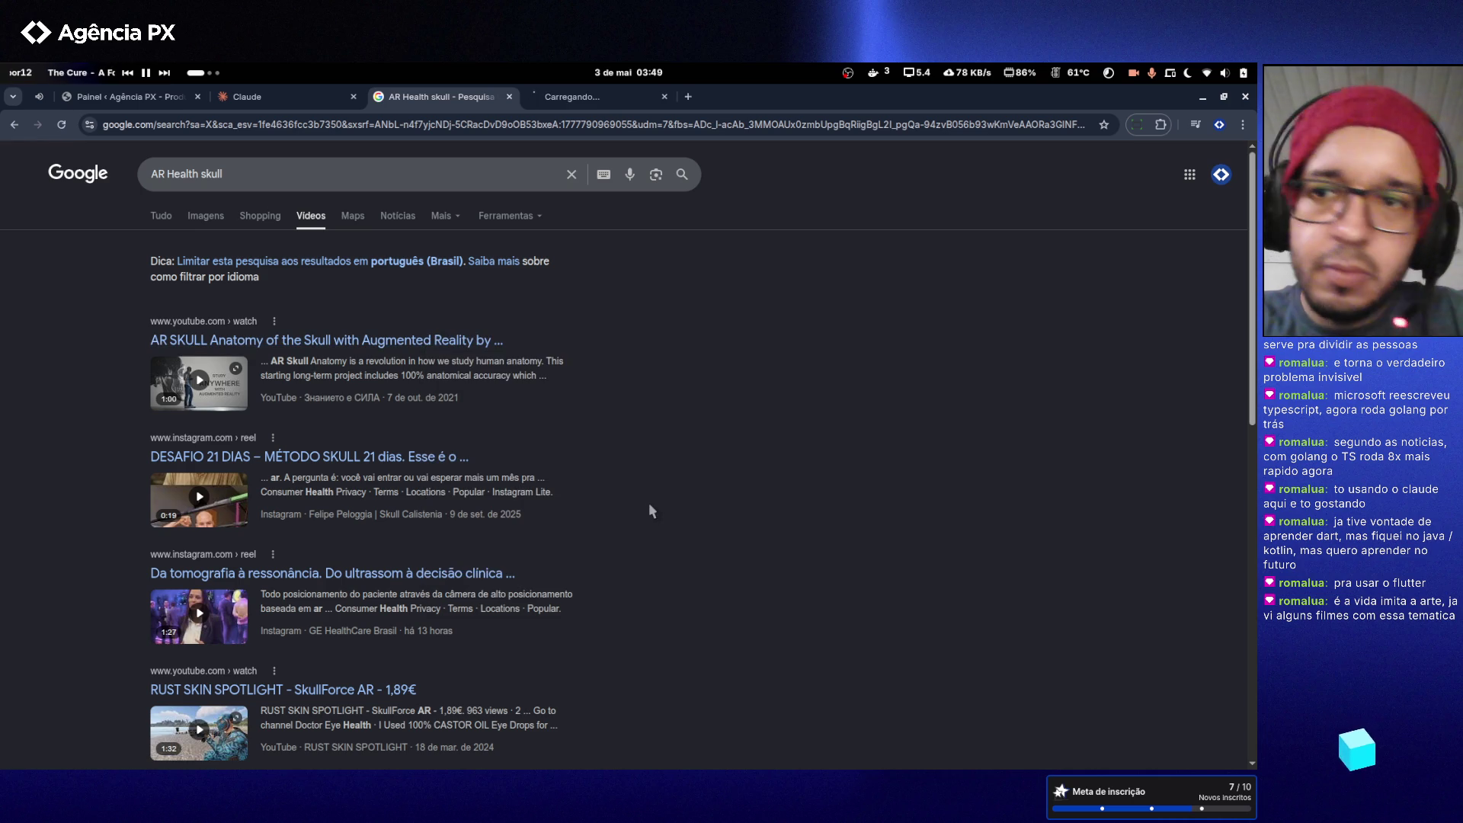
scroll(565, 518, down, 4)
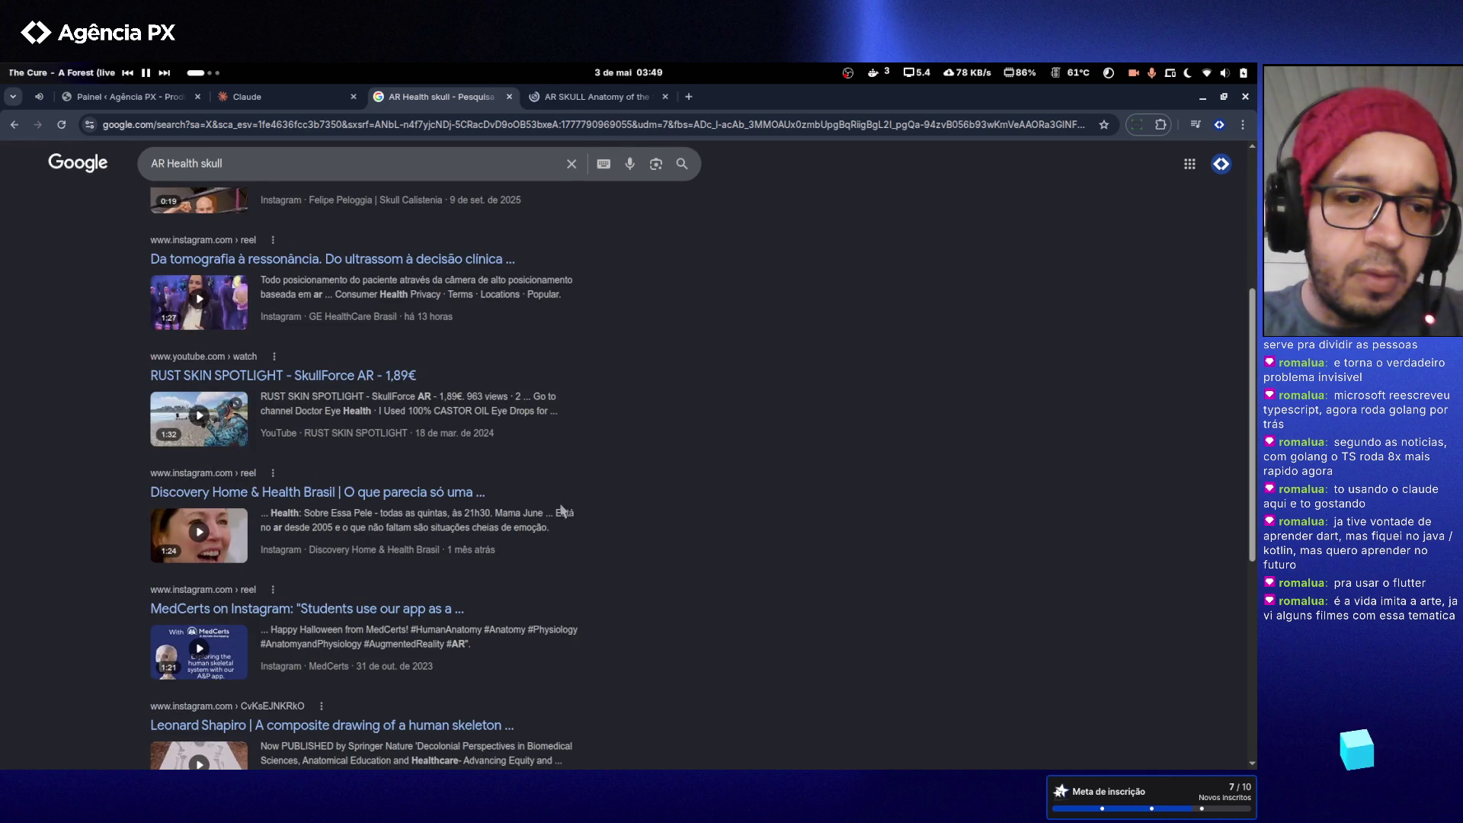
scroll(557, 491, down, 10)
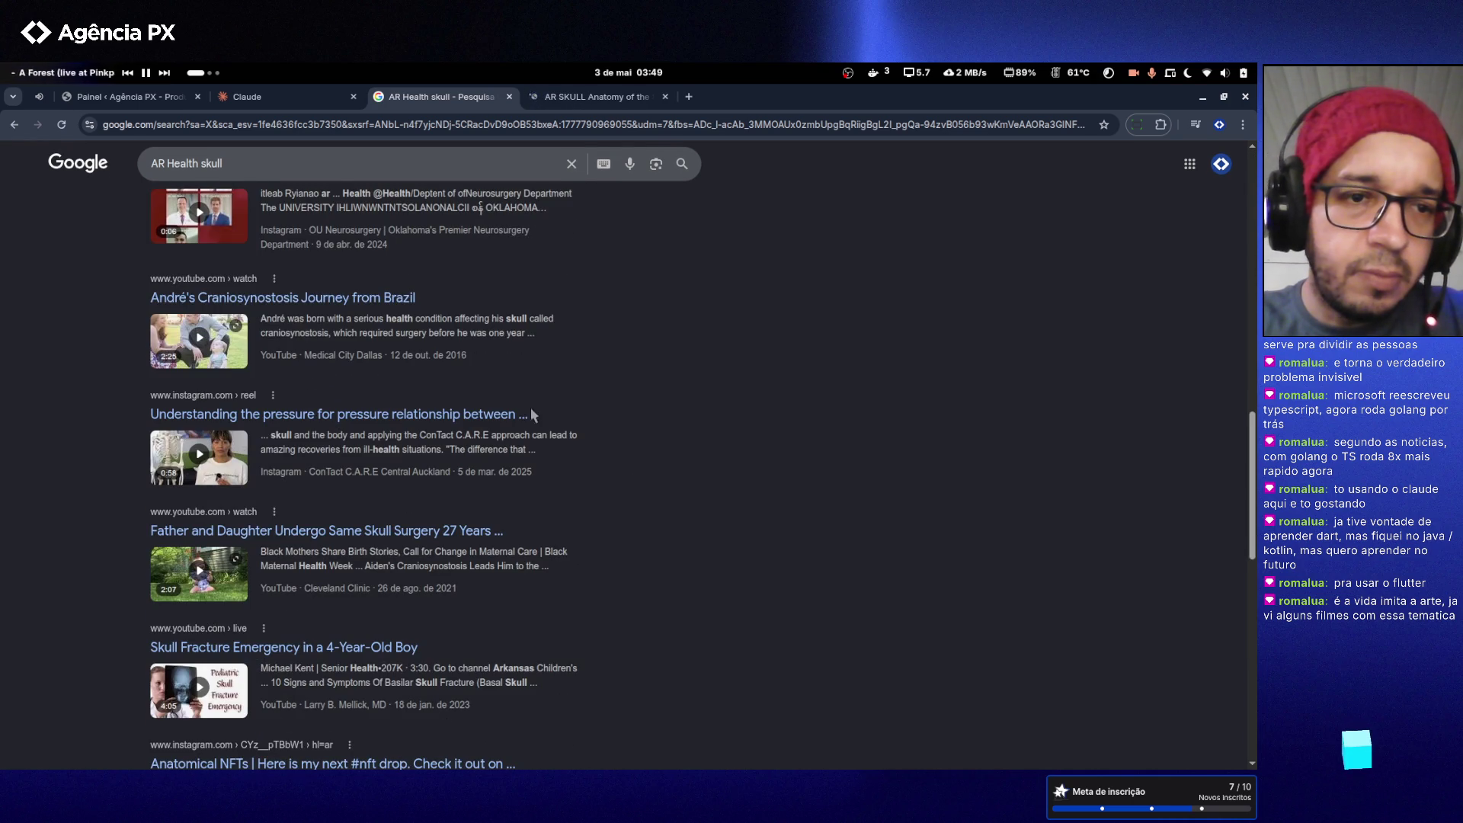
click(593, 97)
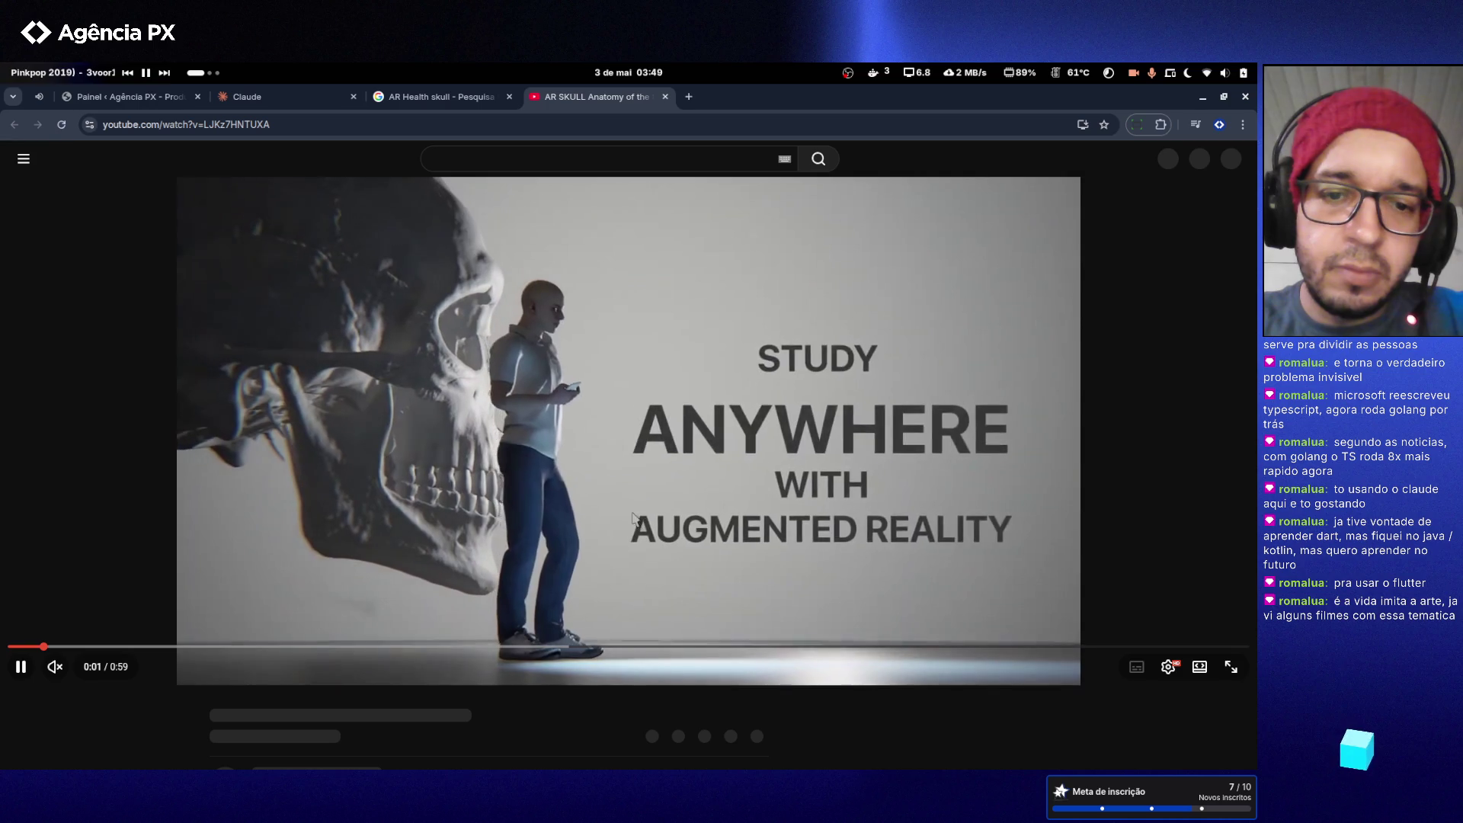
- Watch the AR SKULL anatomy video full screen to its end, then close its tab
double_click(633, 518)
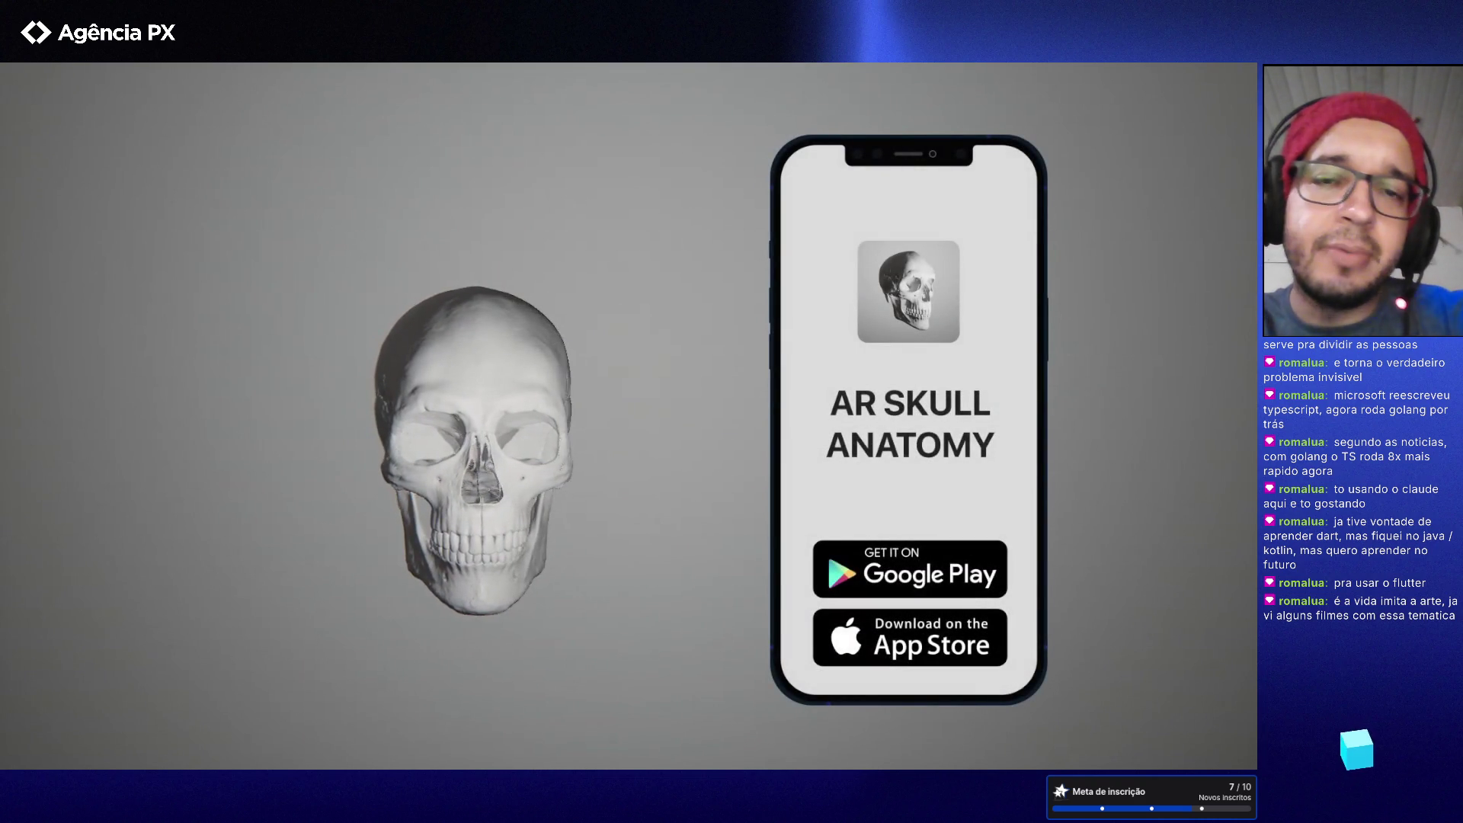
key(Escape)
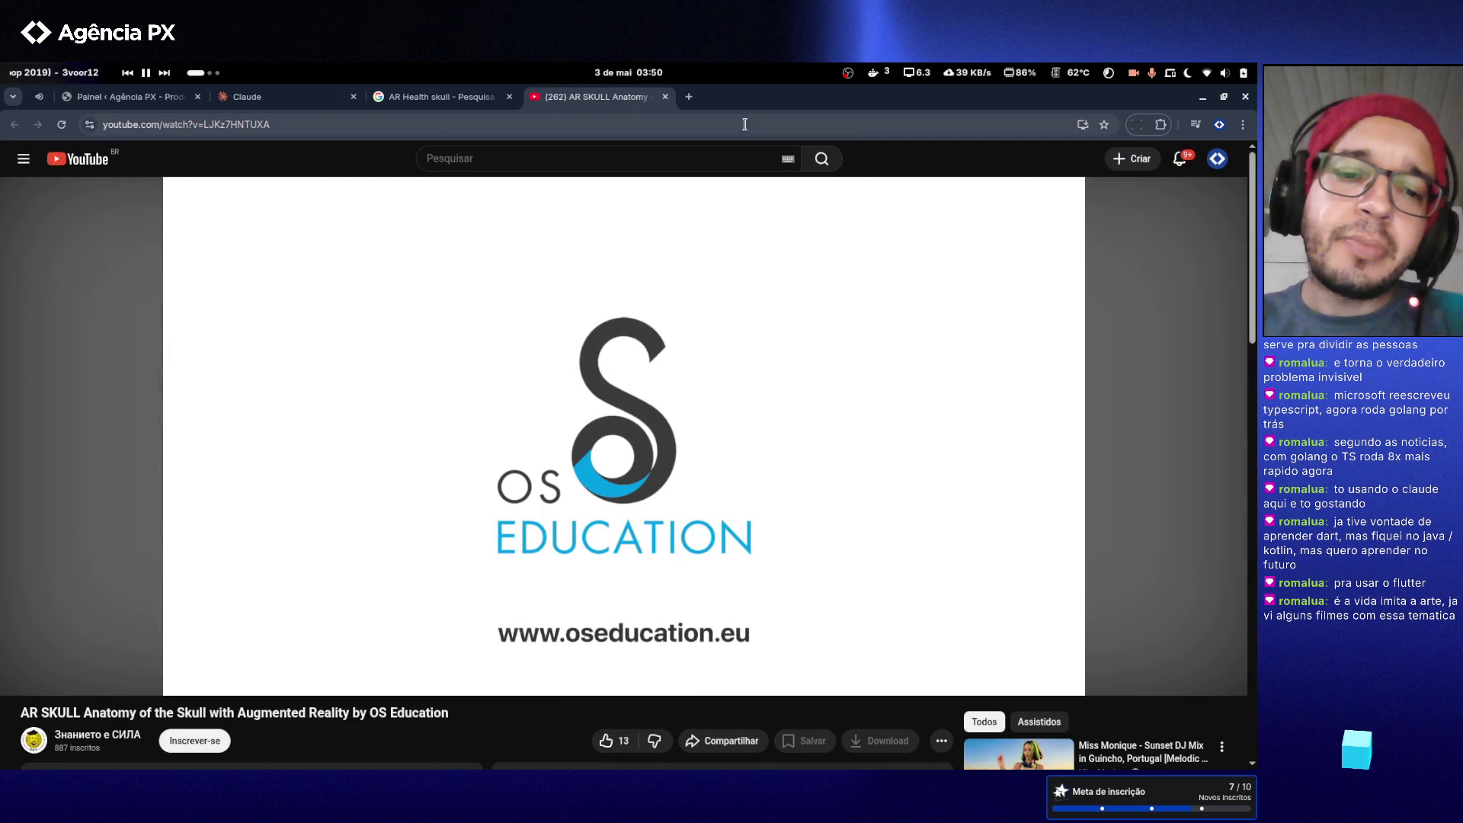
scroll(632, 397, down, 5)
scroll(625, 228, up, 5)
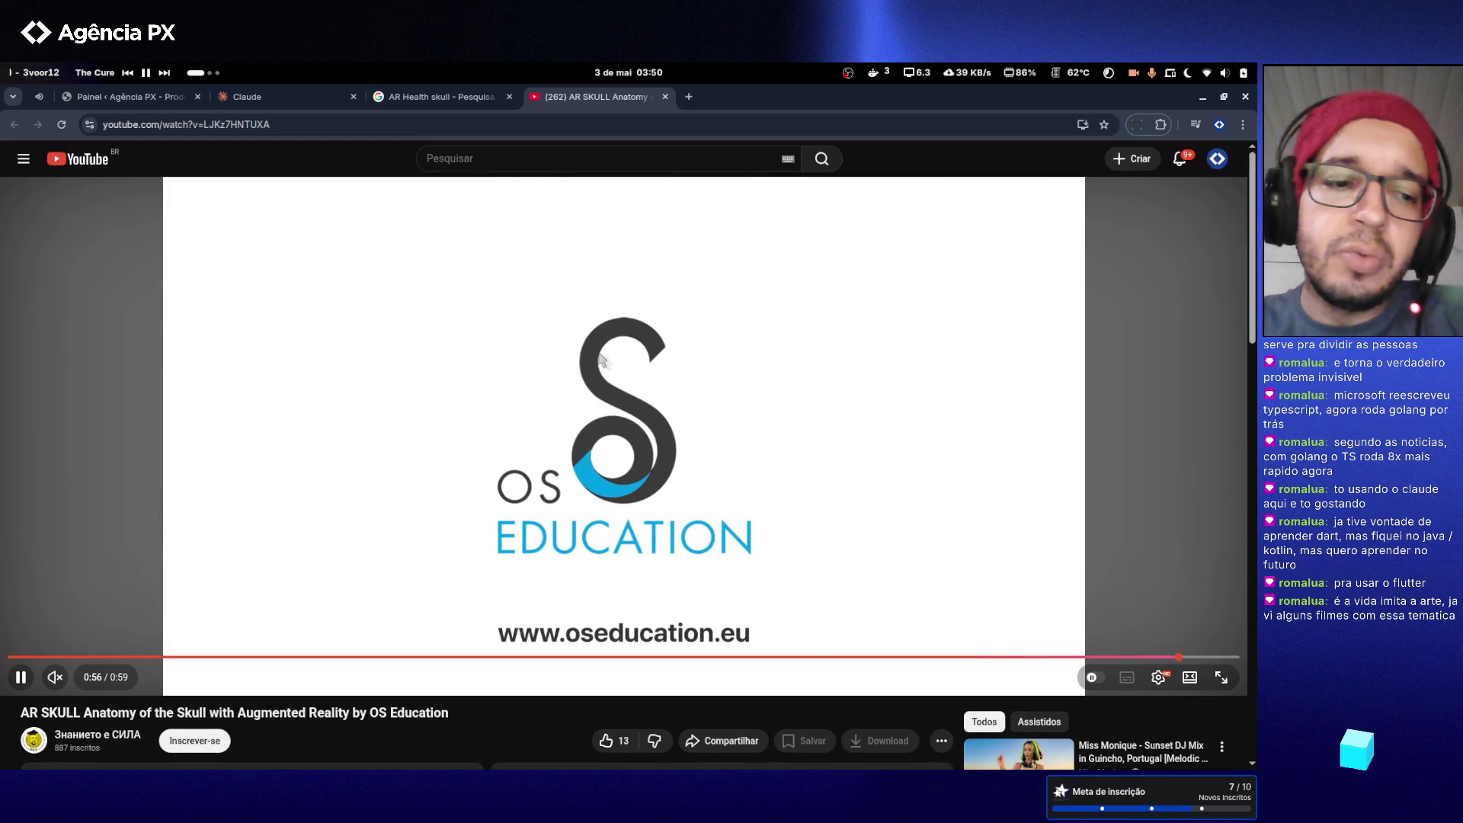
click(663, 97)
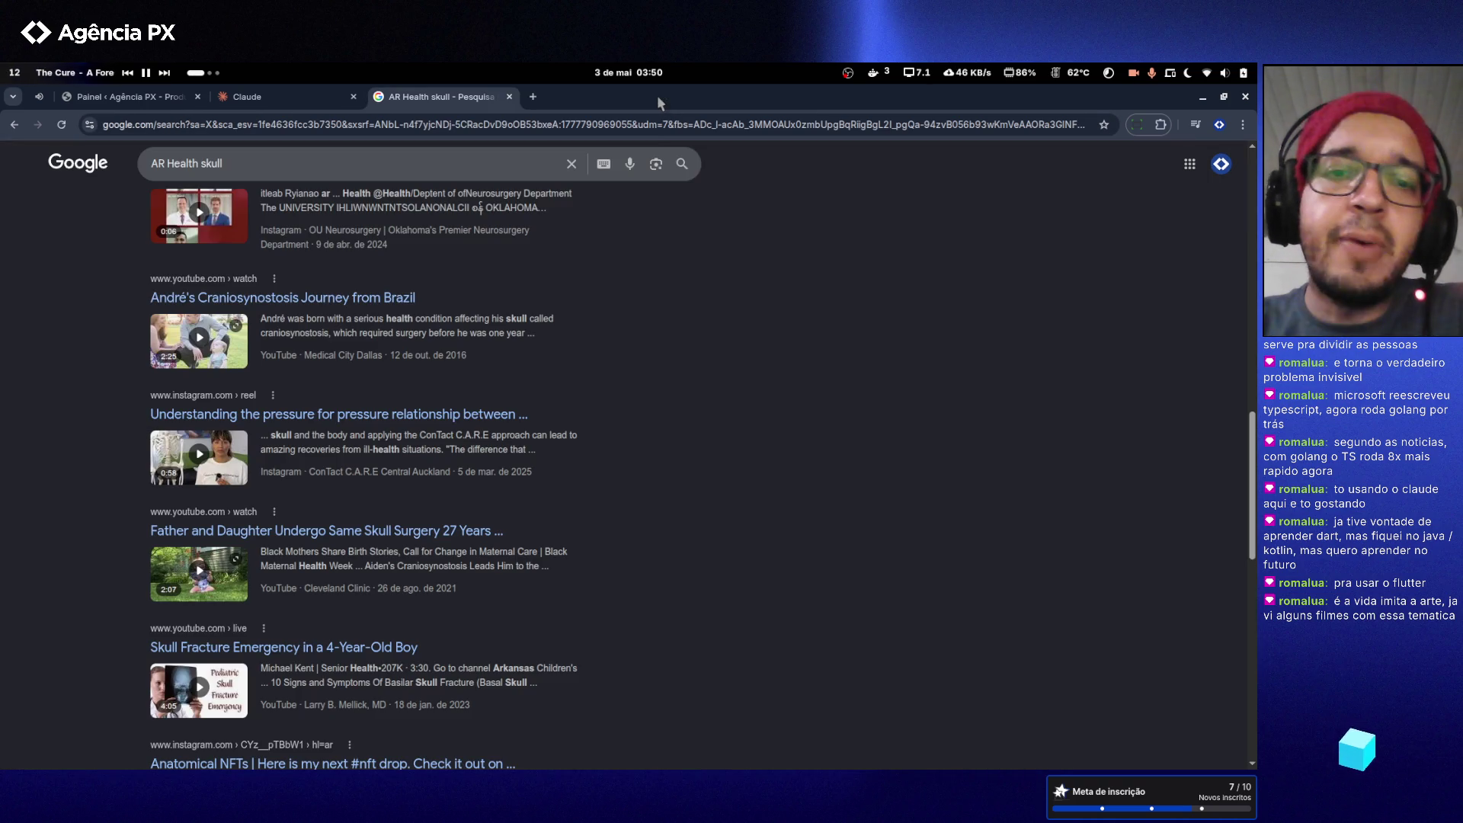
- Scroll through the skull results, then replace the query with a new 'Tensor' search
scroll(549, 271, down, 10)
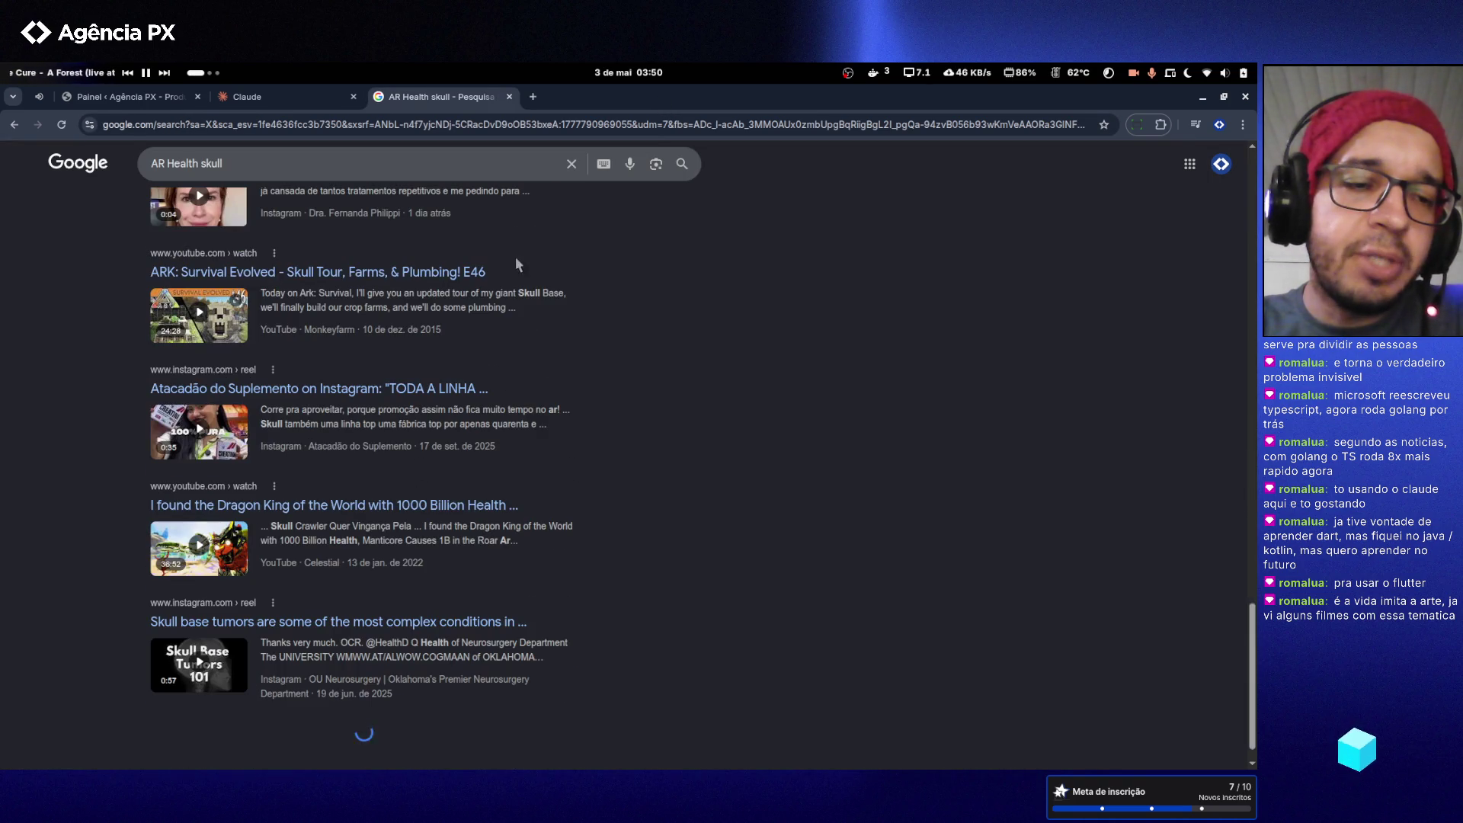
scroll(477, 269, down, 3)
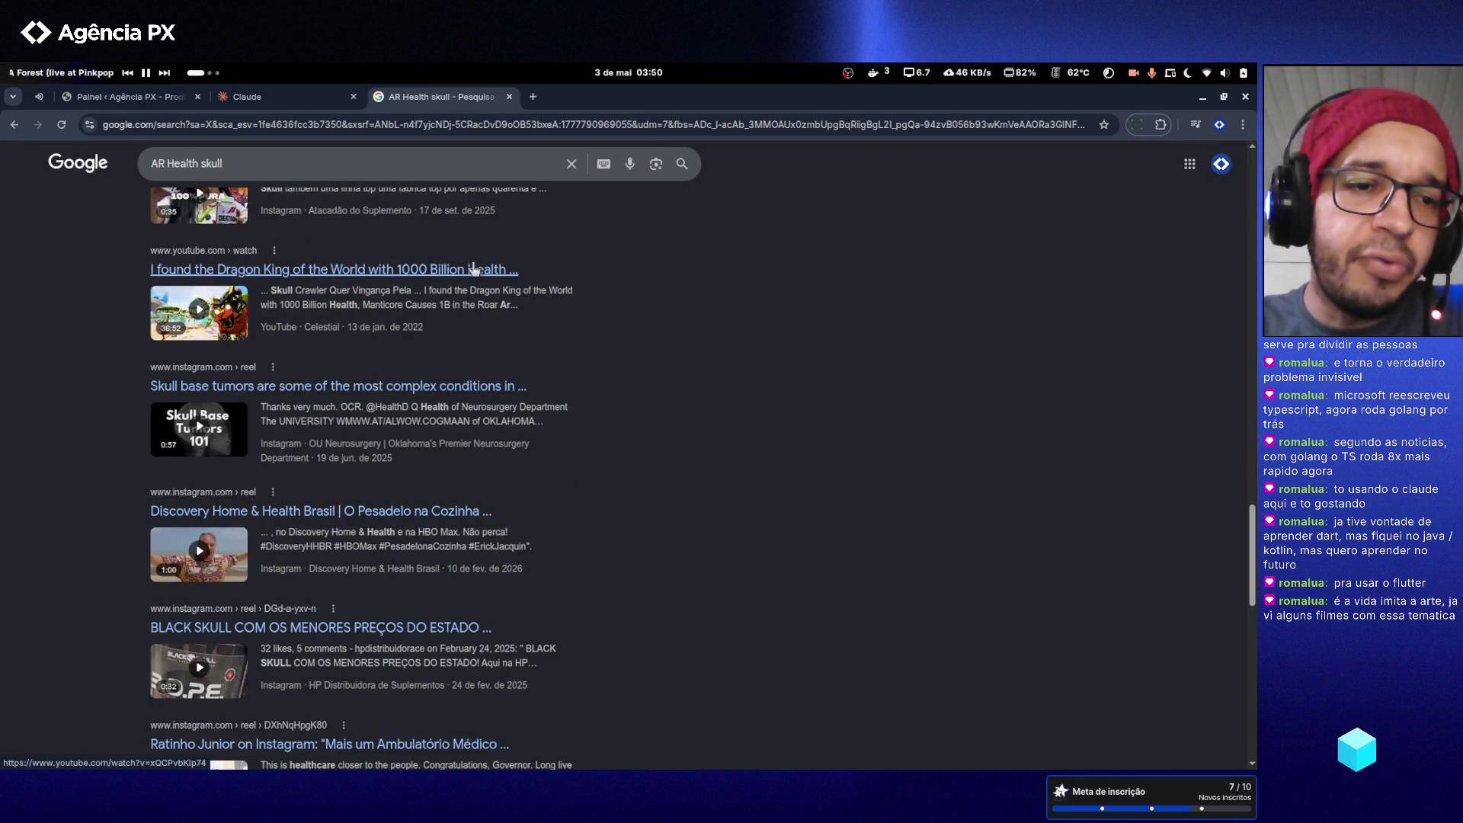
scroll(474, 268, down, 7)
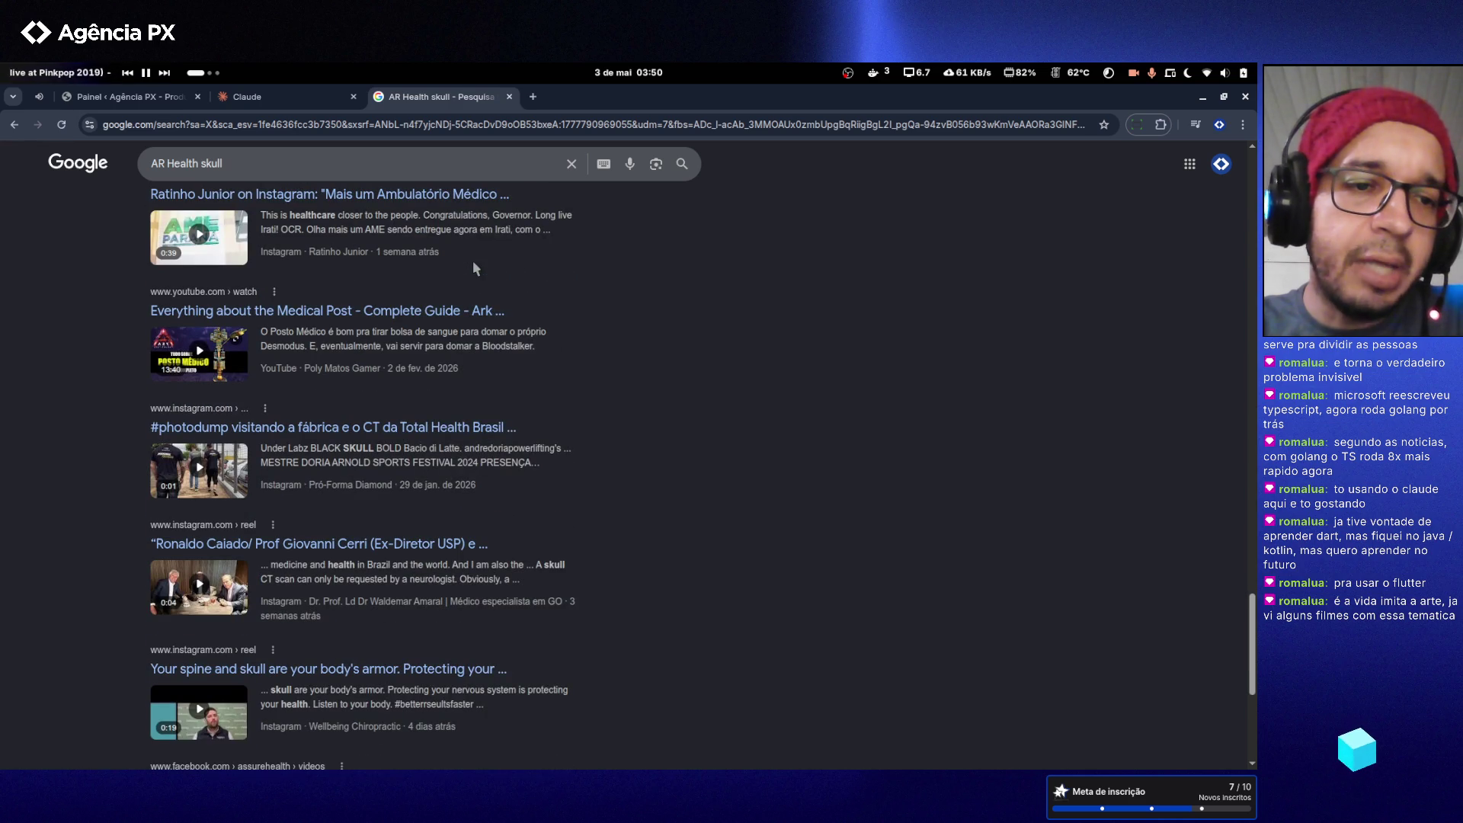
scroll(425, 286, down, 5)
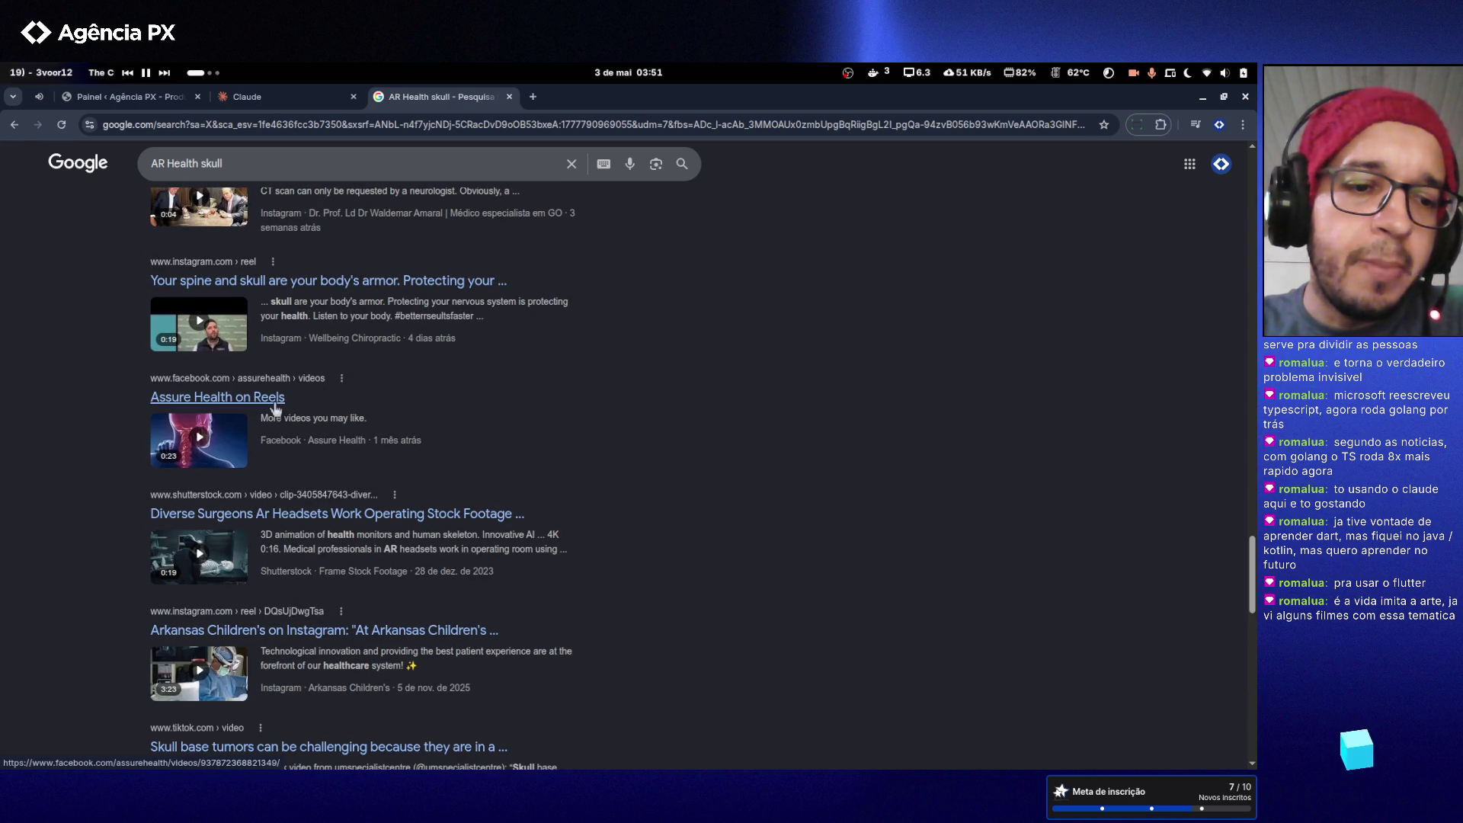
scroll(410, 230, down, 4)
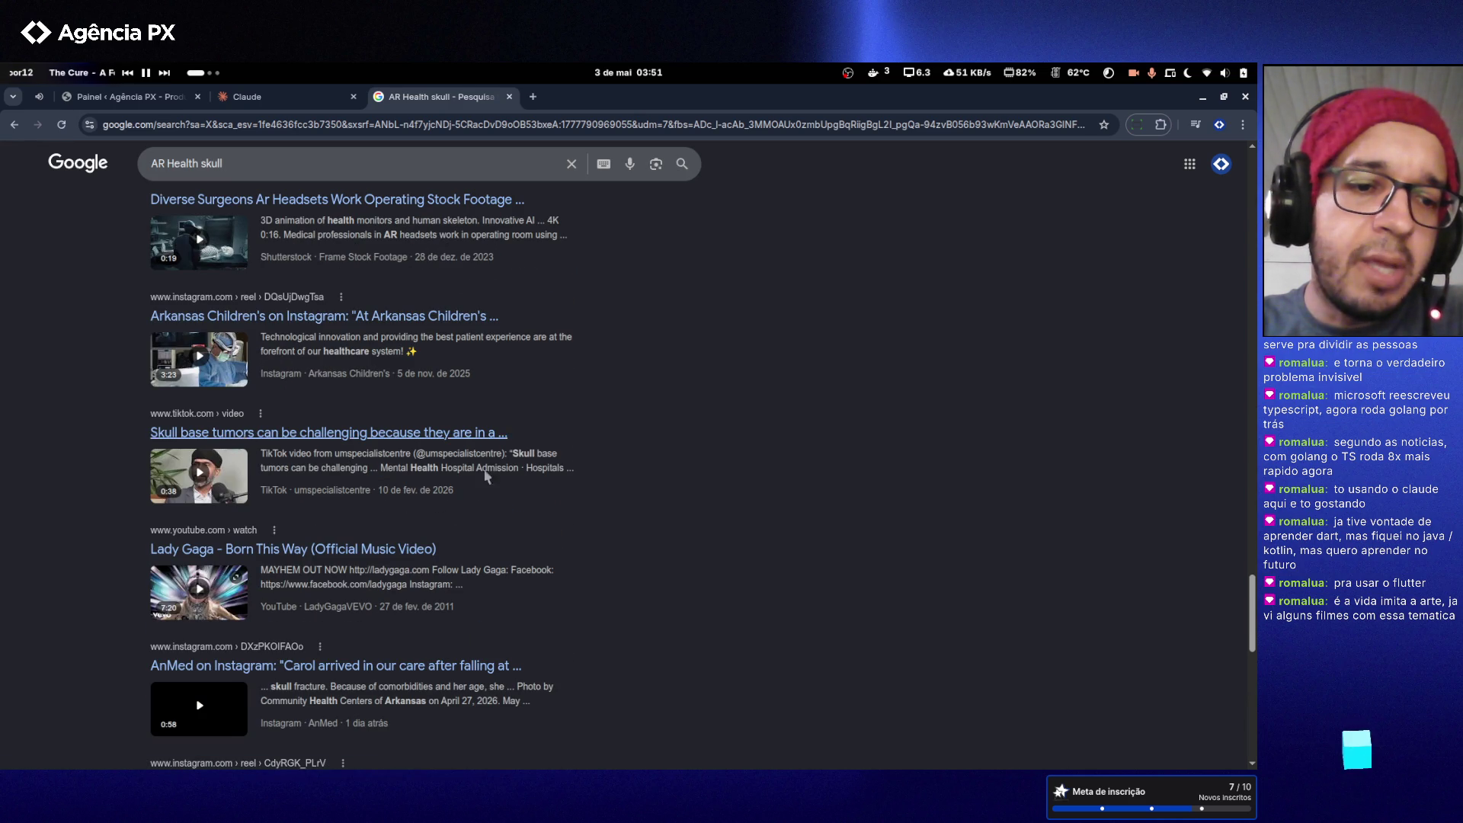
scroll(256, 220, down, 15)
scroll(255, 220, up, 15)
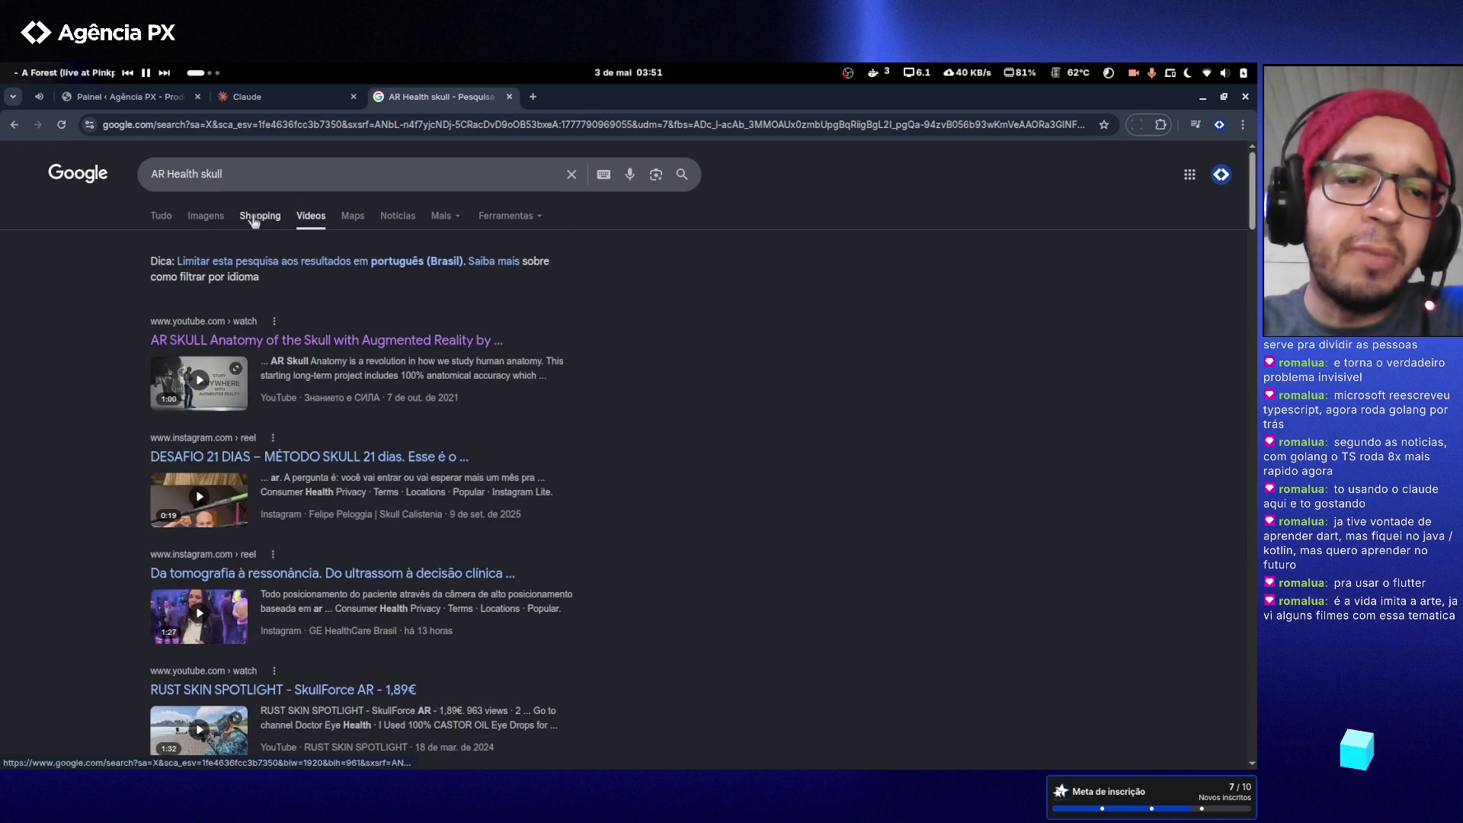
click(191, 178)
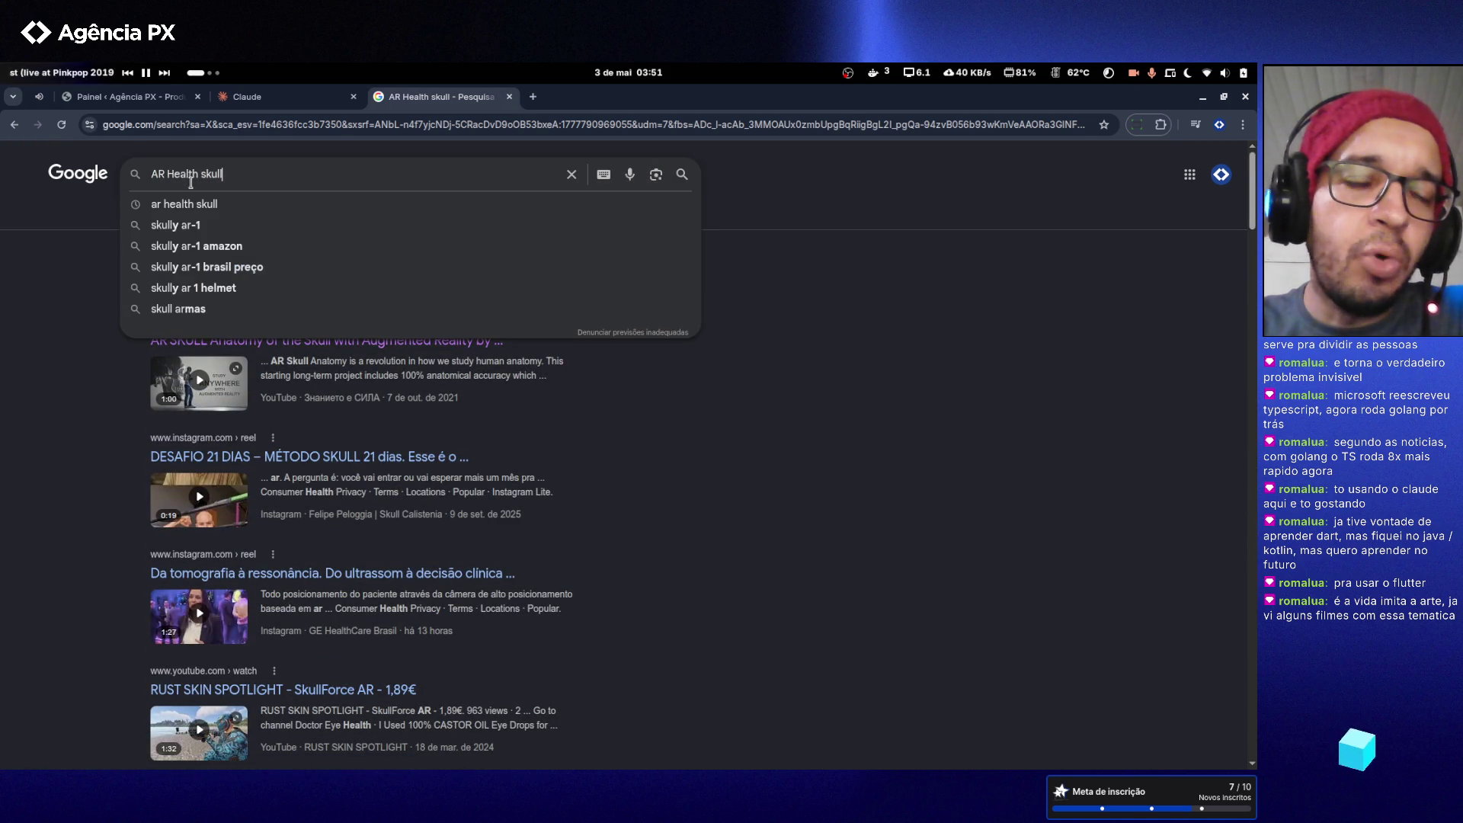
drag(227, 170, 9, 157)
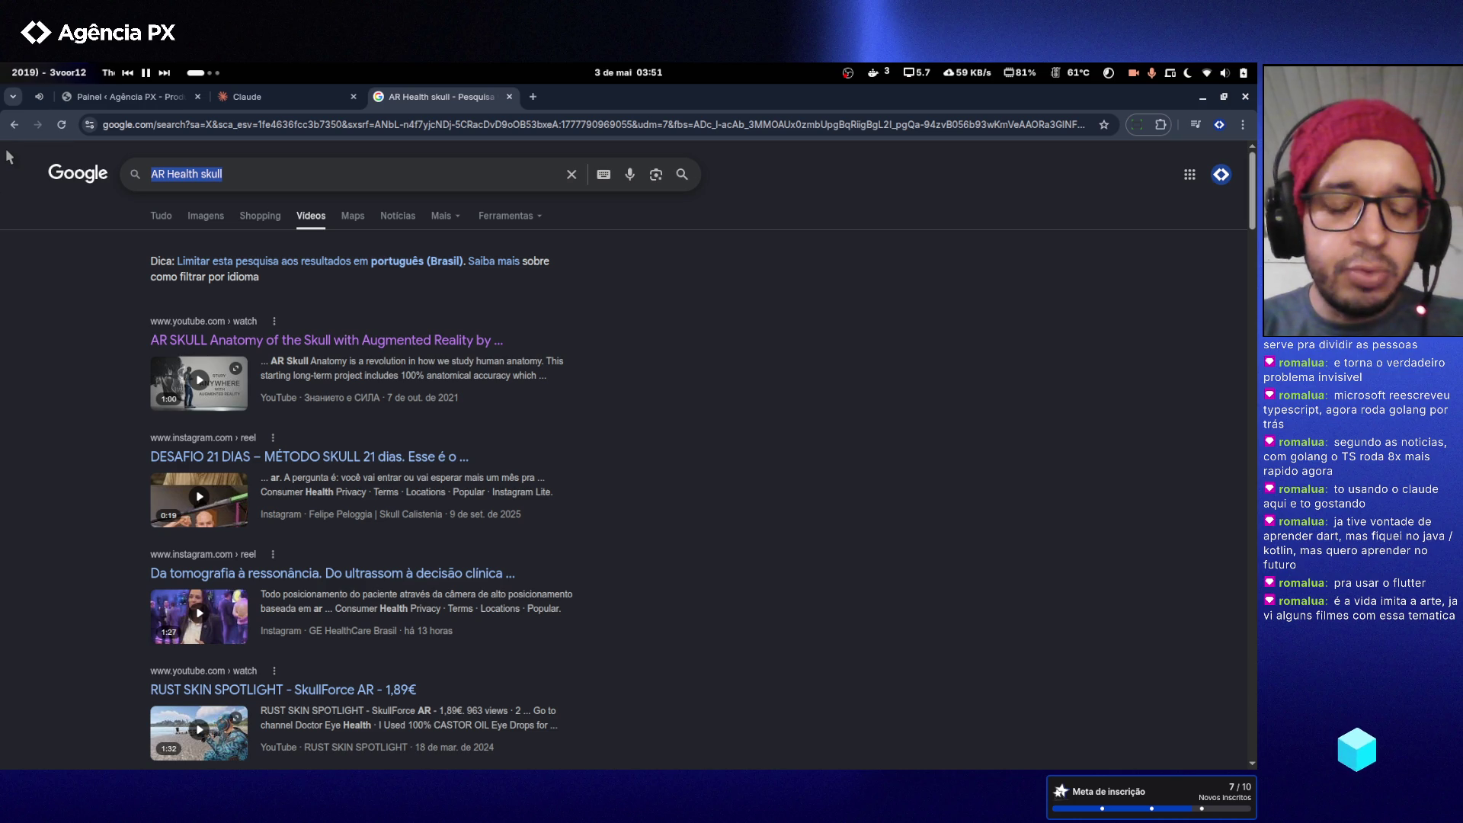
text(Tensor)
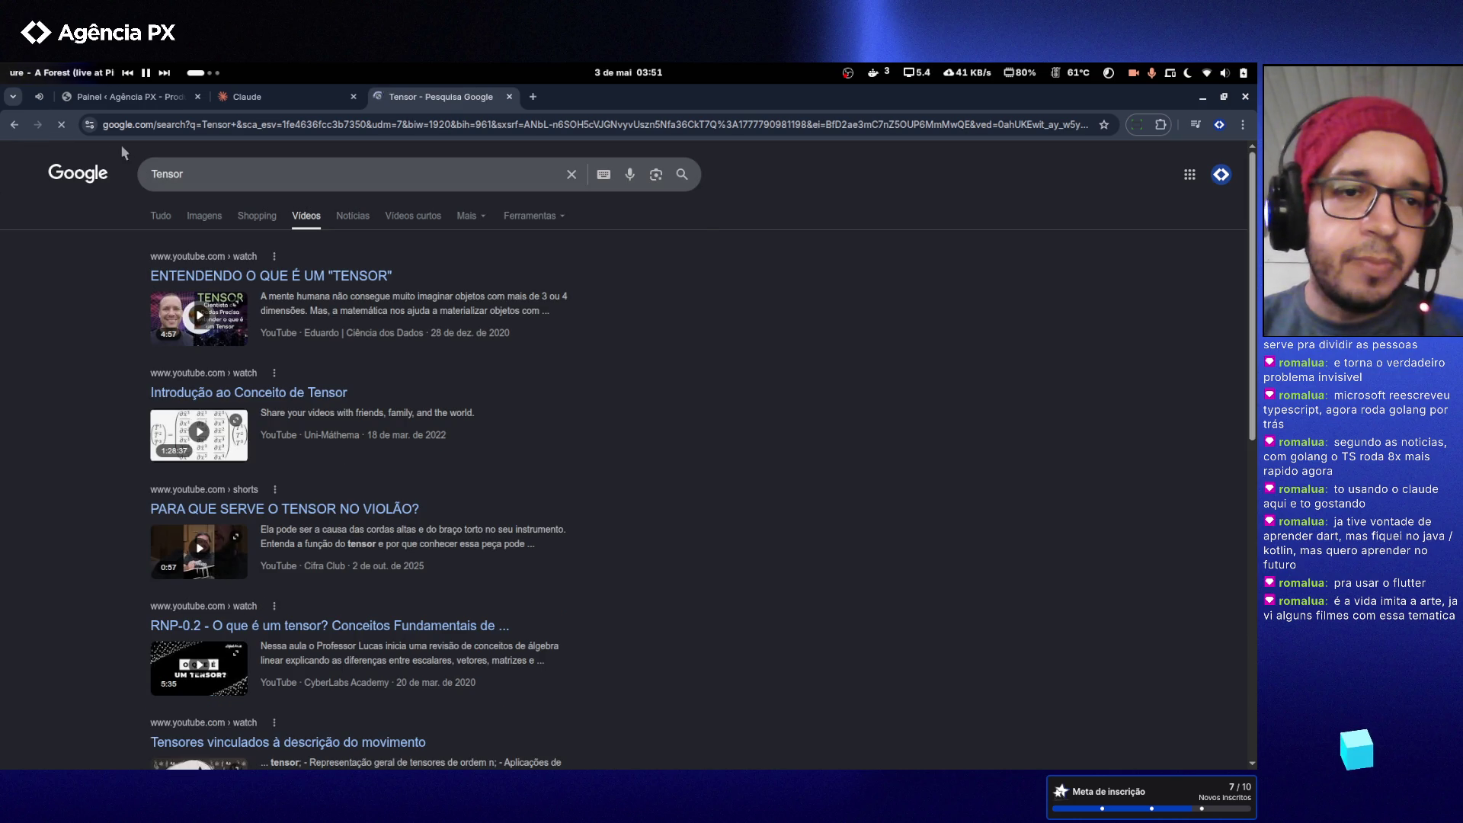
- Switch to All results and search for 'TensorMObile'
click(162, 216)
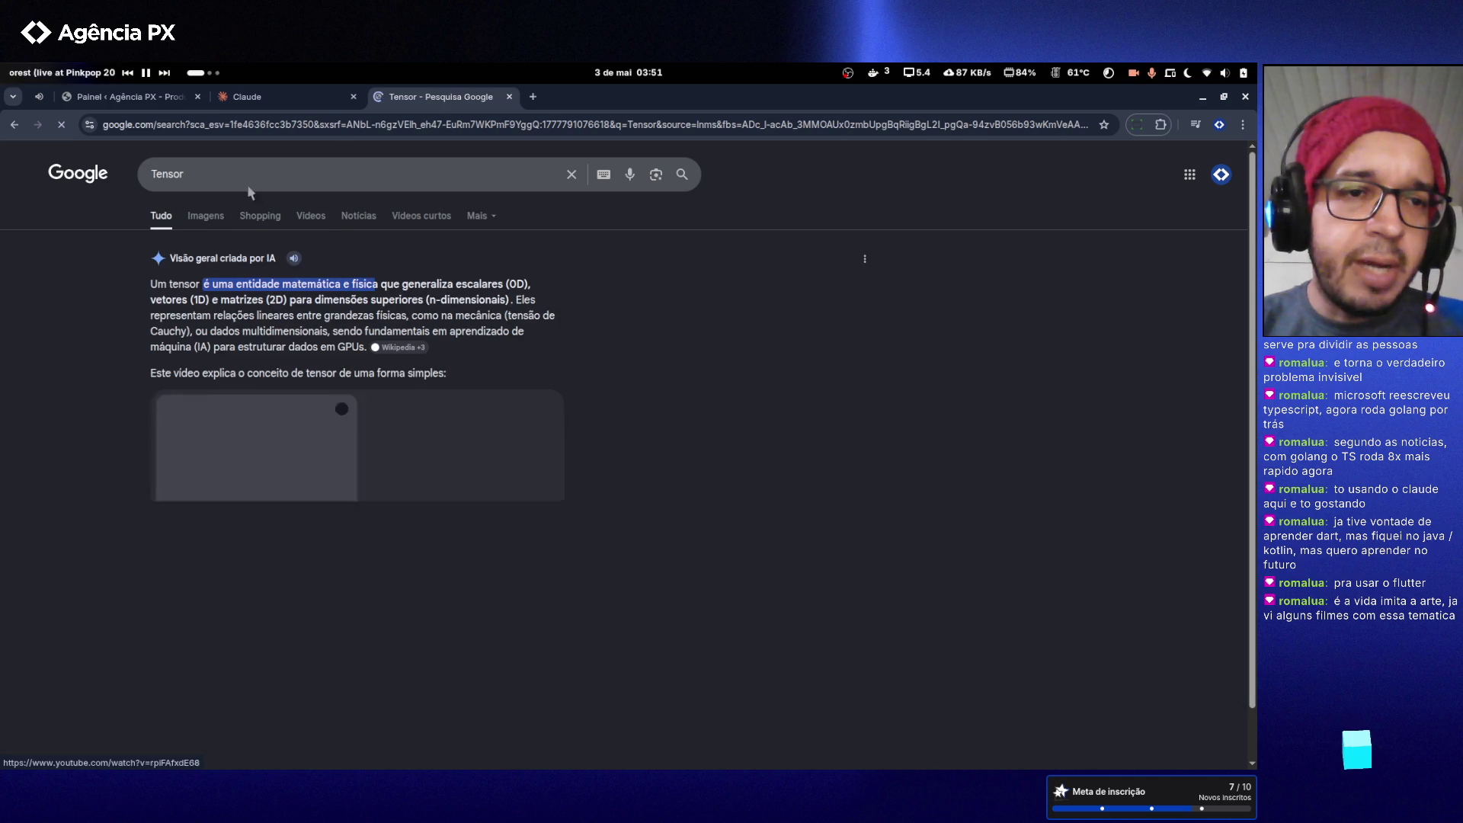
click(248, 176)
text(MObile)
key(Return)
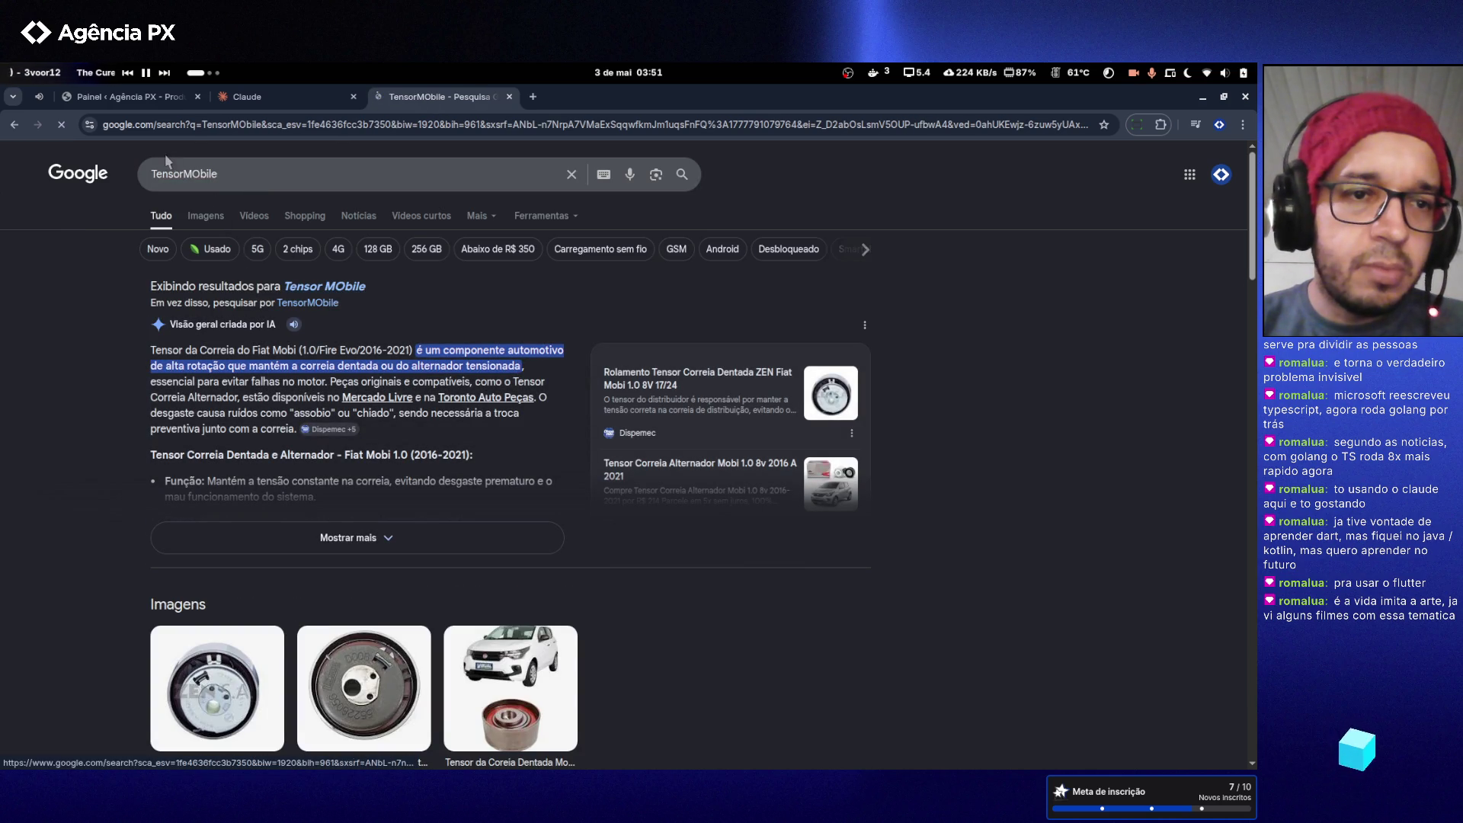
- Correct the query to 'Tensorflow Mobile' and run the search
click(184, 174)
text(flow)
key(BackSpace)
text(o)
key(Return)
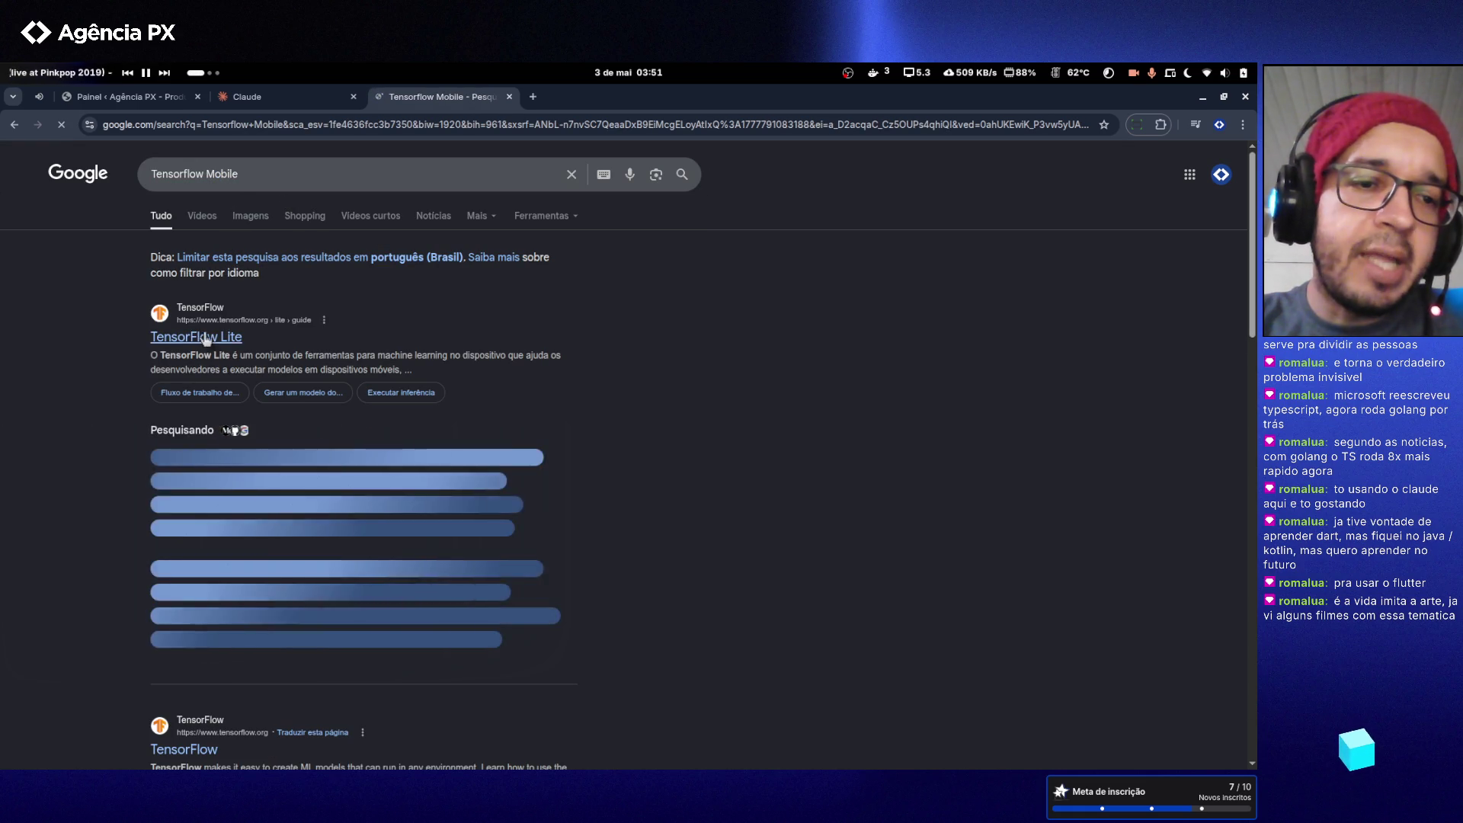
- Show Tensorflow Mobile image results and preview the inovex, FlutterMobilenet and banana-camera images
click(251, 217)
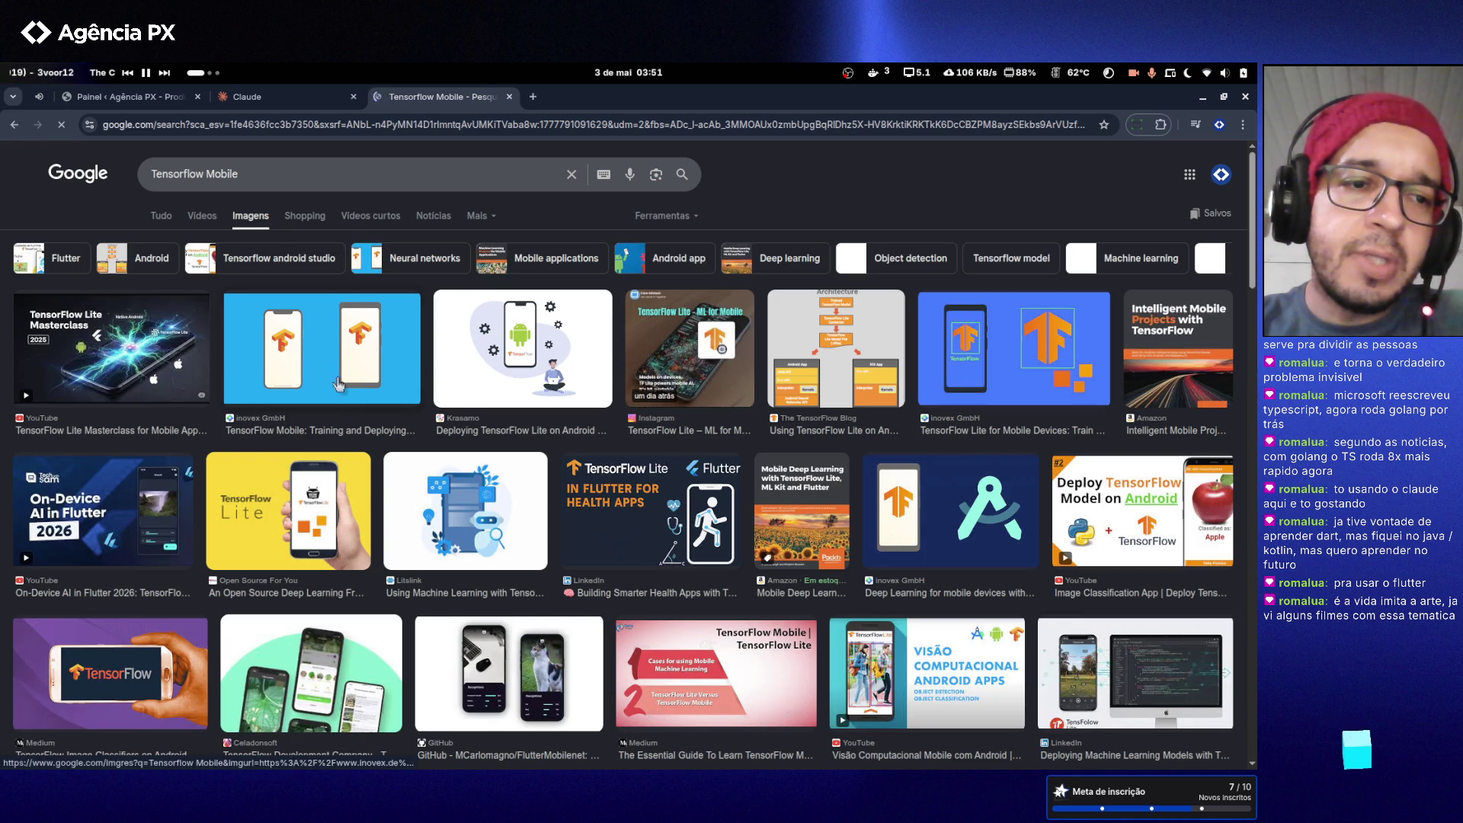
click(297, 363)
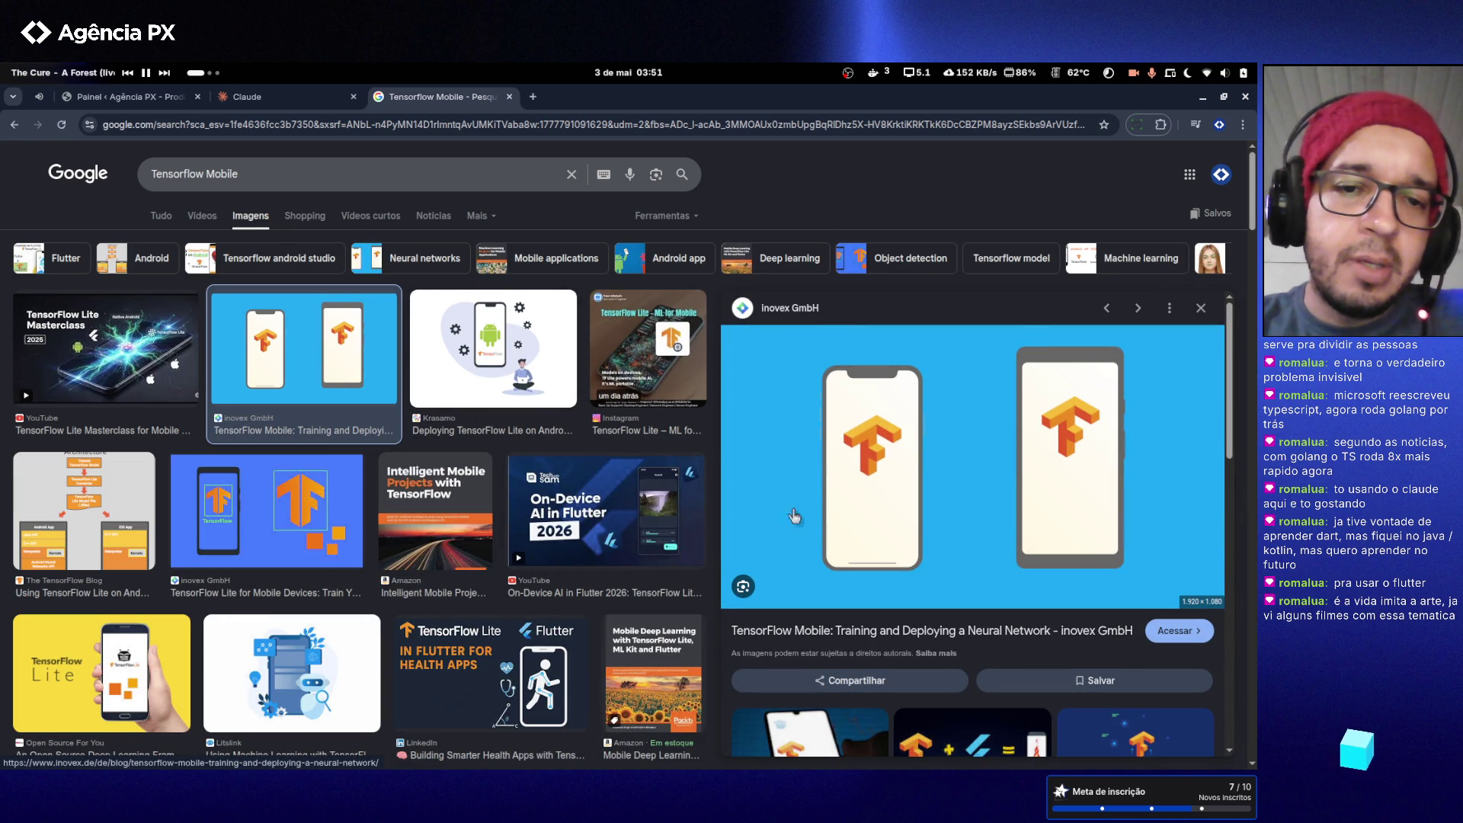
scroll(595, 412, down, 6)
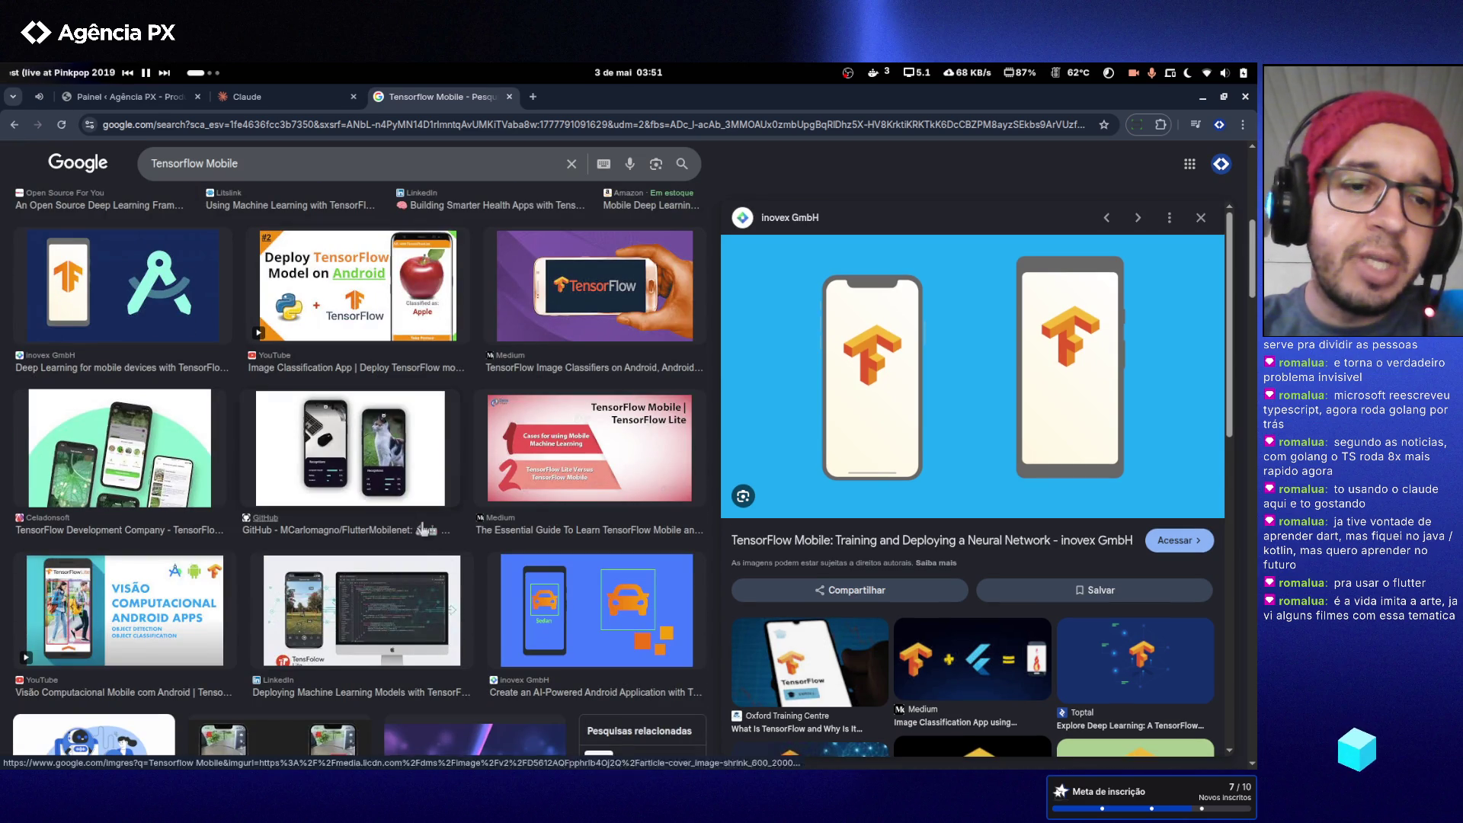
click(387, 466)
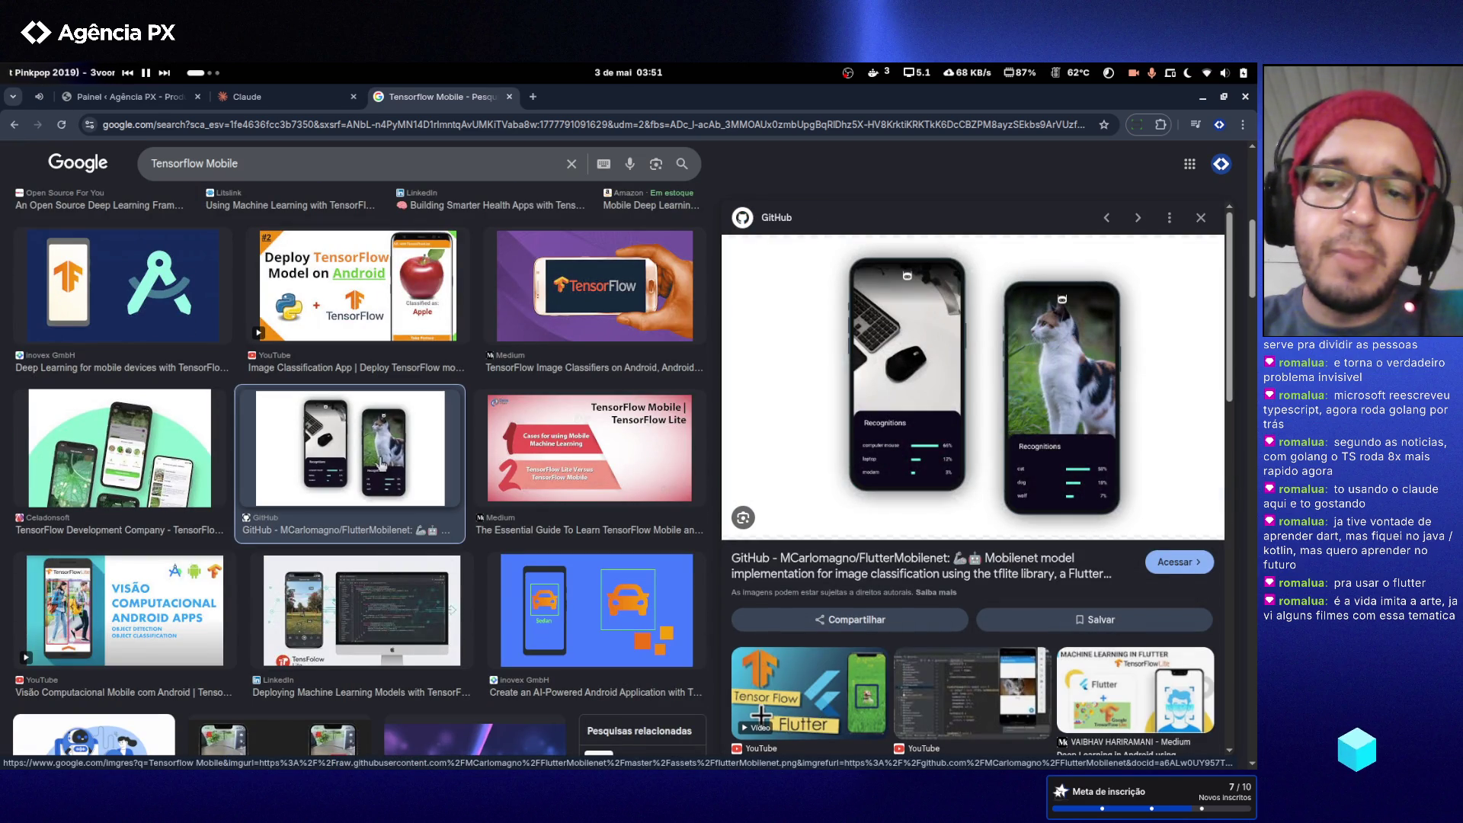
scroll(379, 464, down, 4)
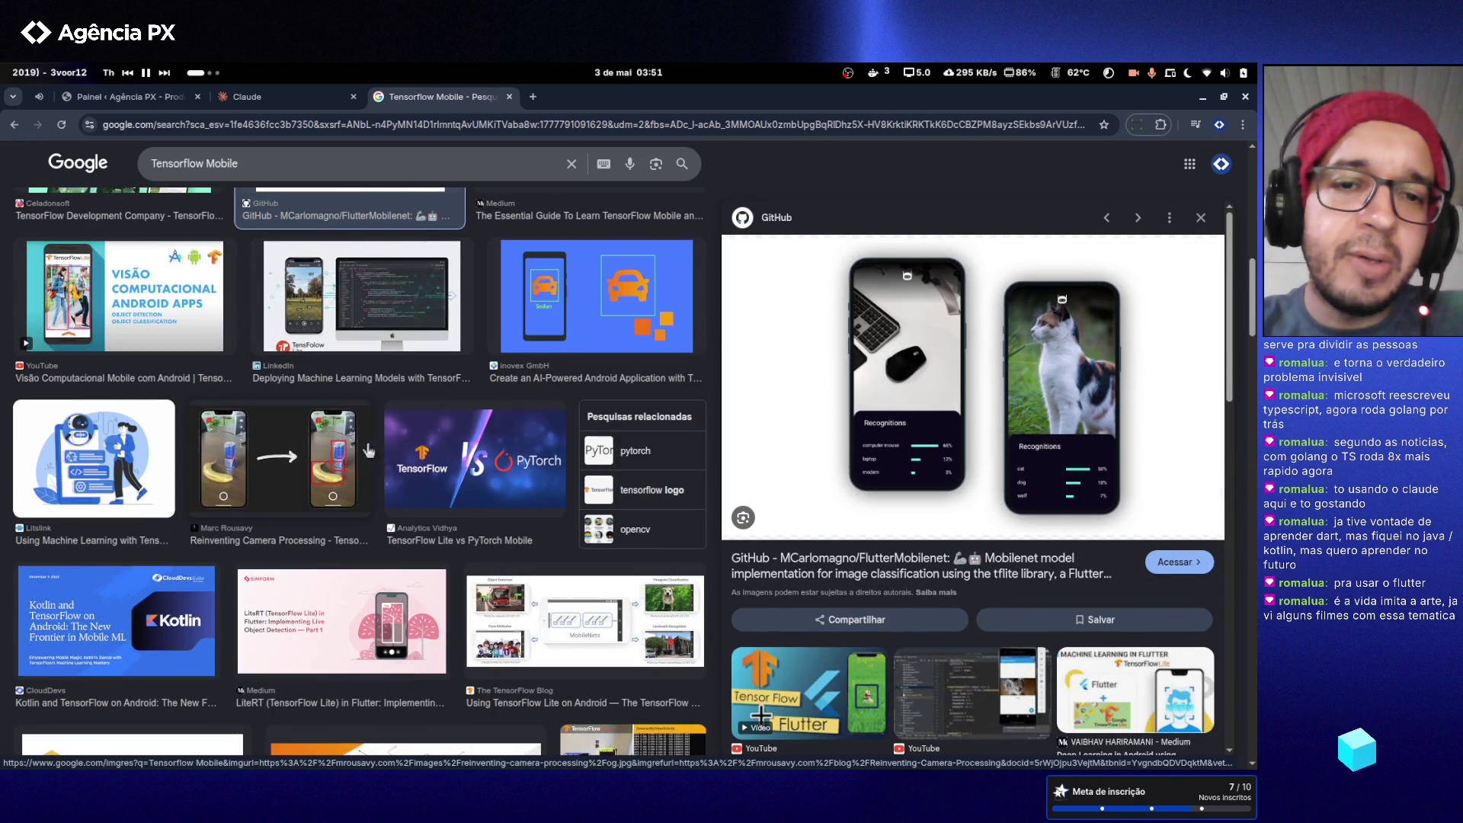
click(330, 466)
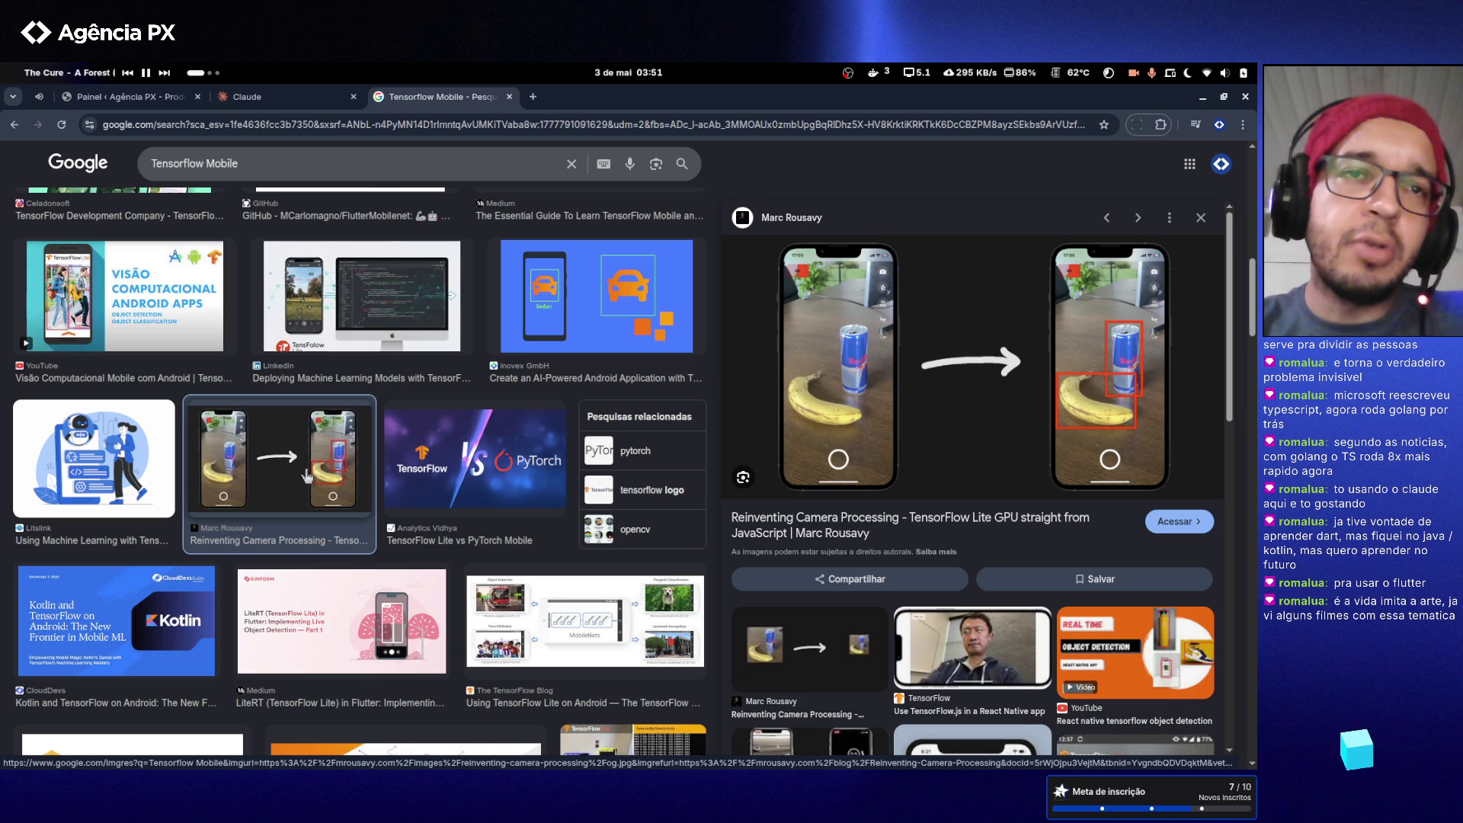
scroll(306, 475, down, 5)
scroll(296, 472, down, 3)
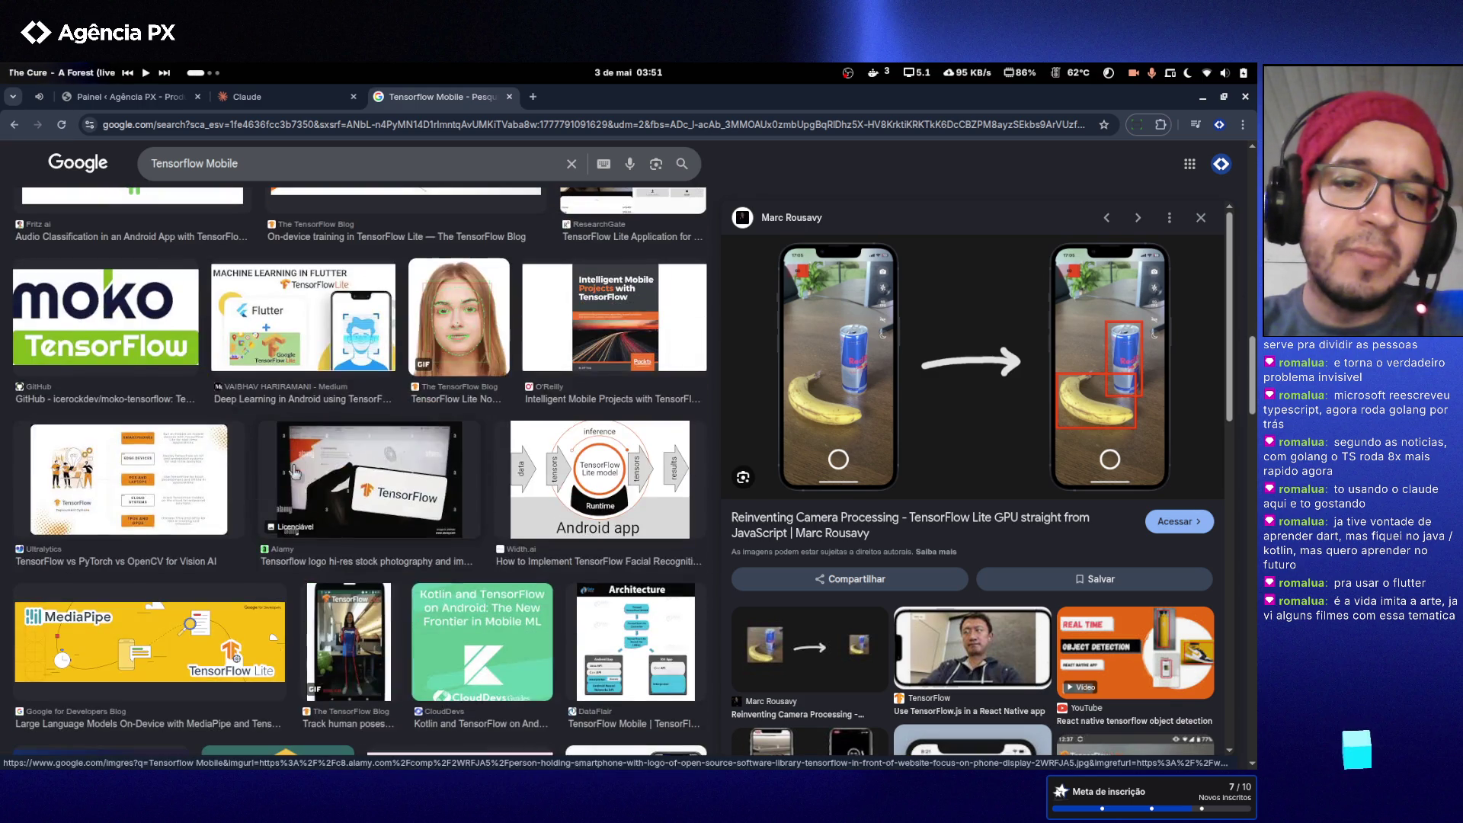
- Preview the face-landmarks, MoldStud and Affine TensorFlow Lite images, then close the search tab
click(426, 336)
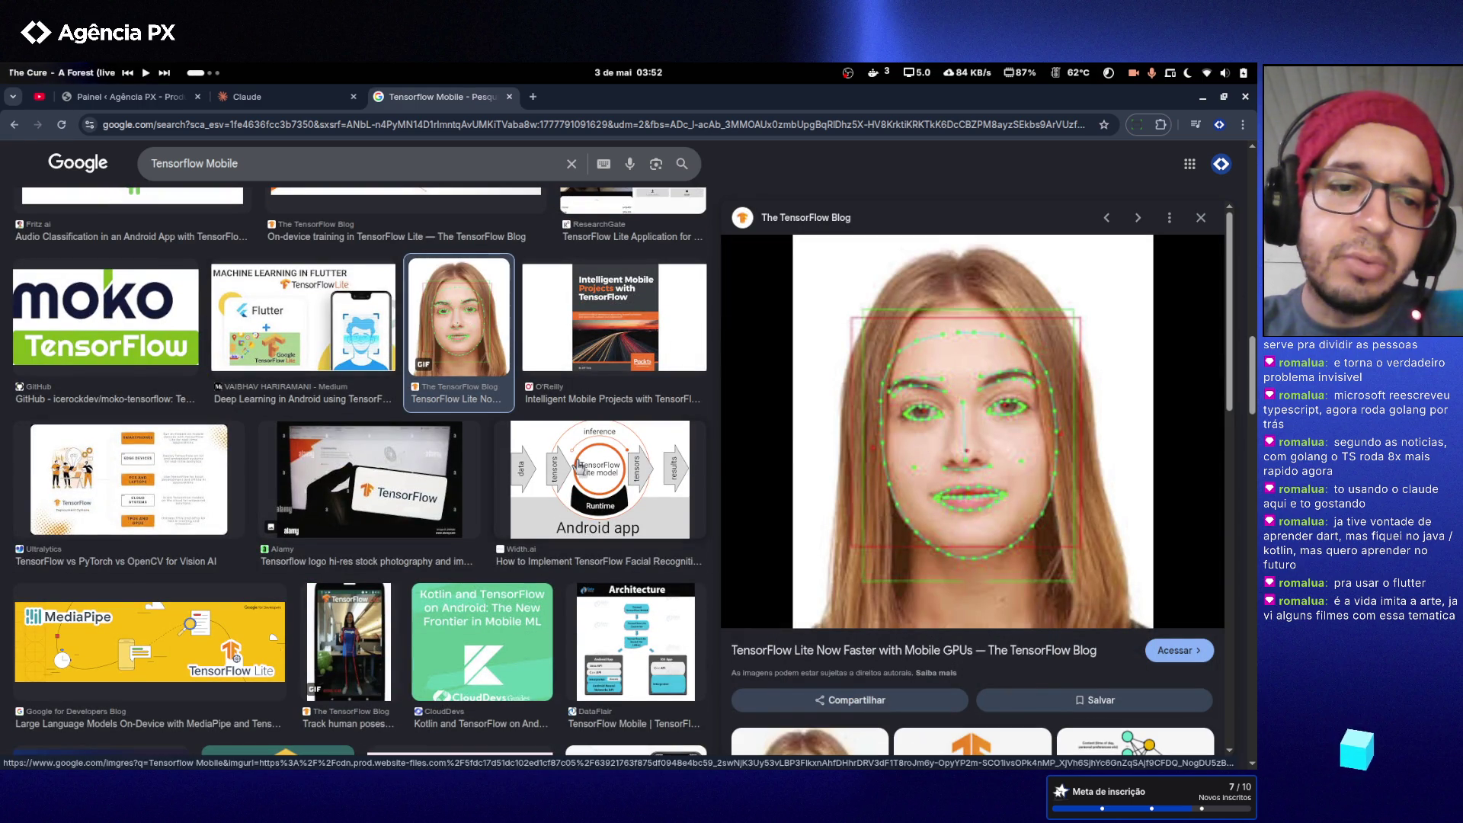
scroll(433, 450, down, 4)
scroll(432, 450, down, 2)
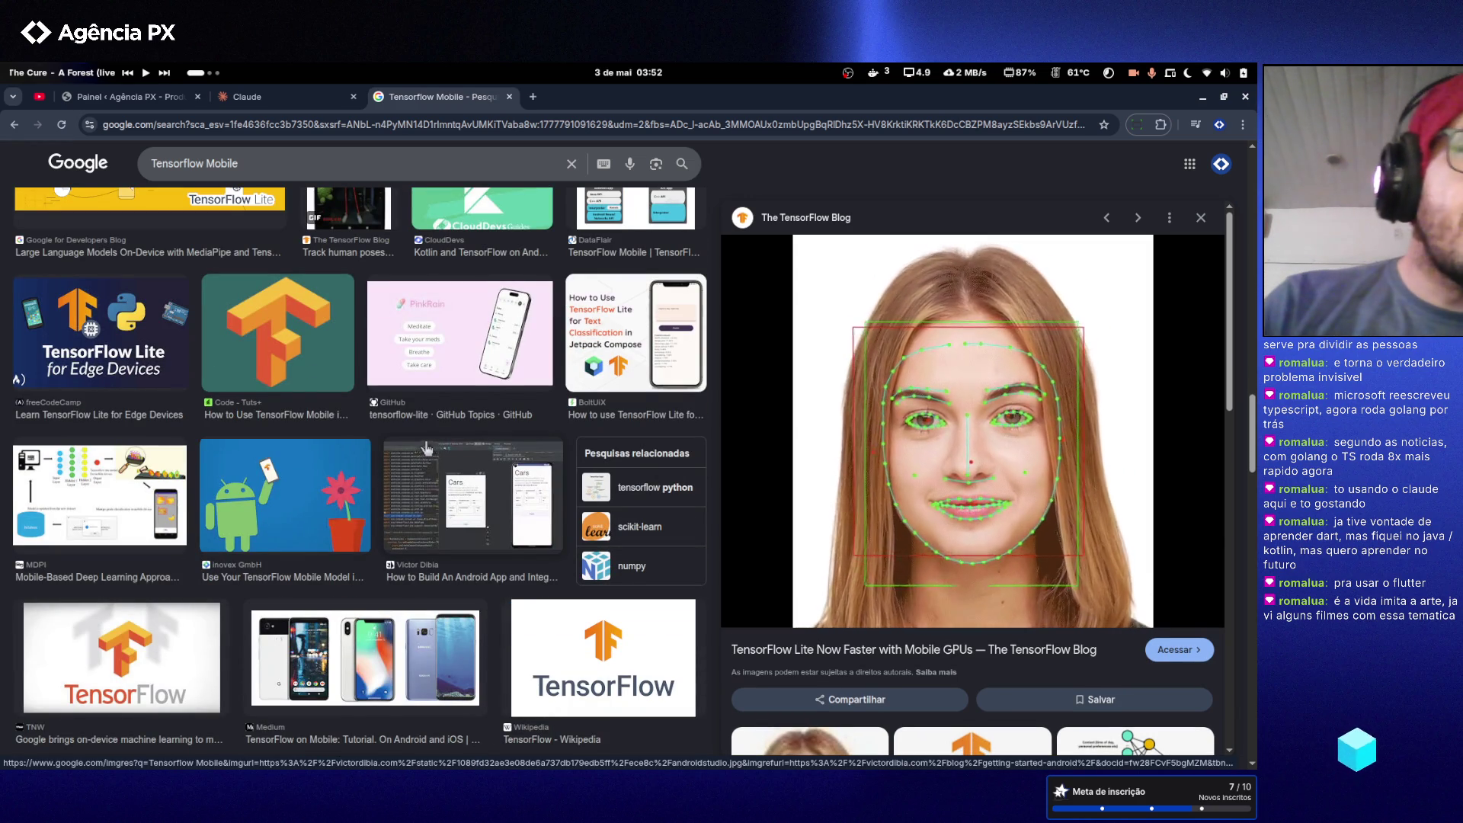
scroll(427, 449, down, 1)
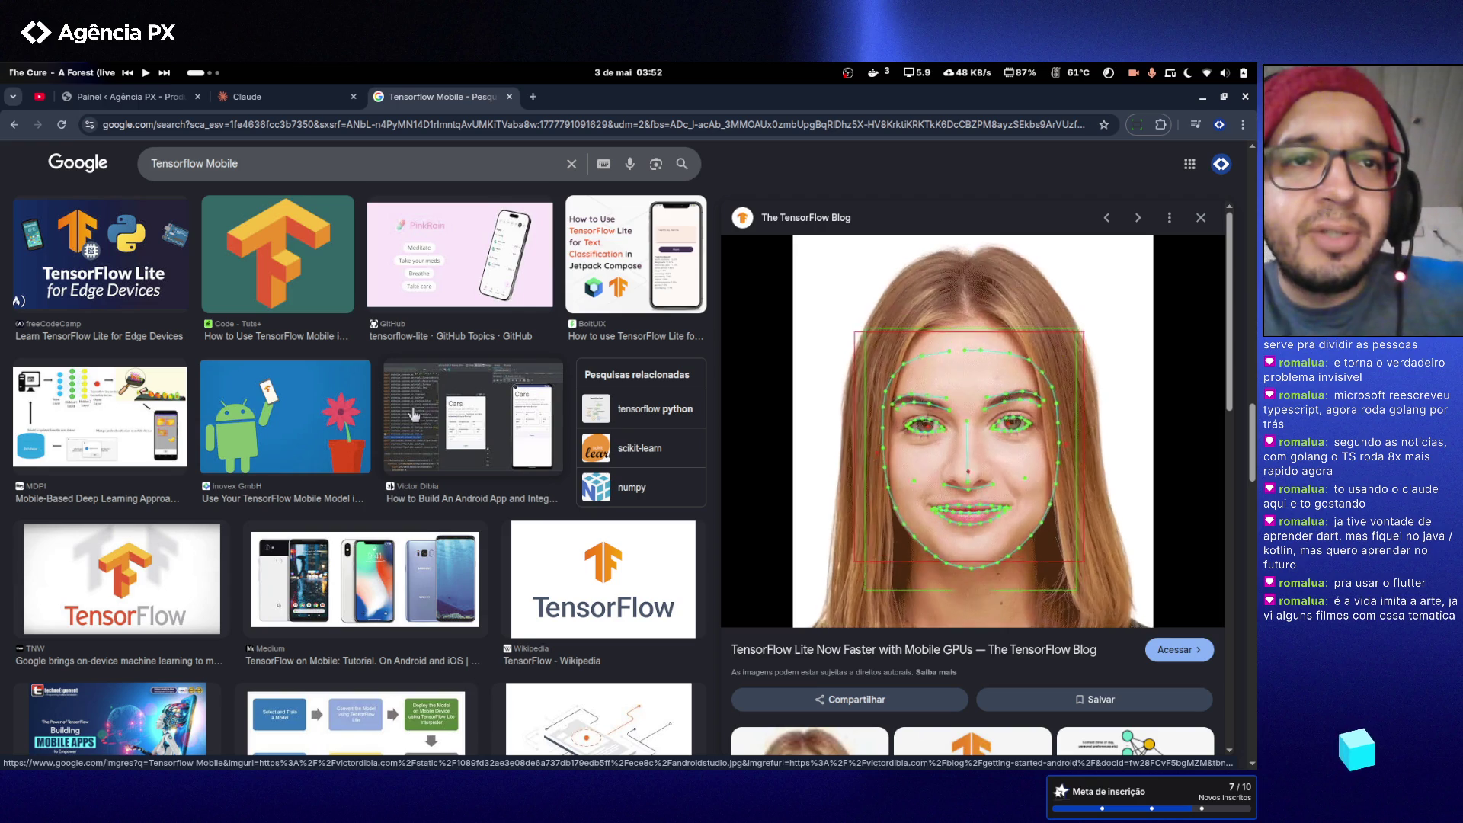
scroll(412, 416, down, 2)
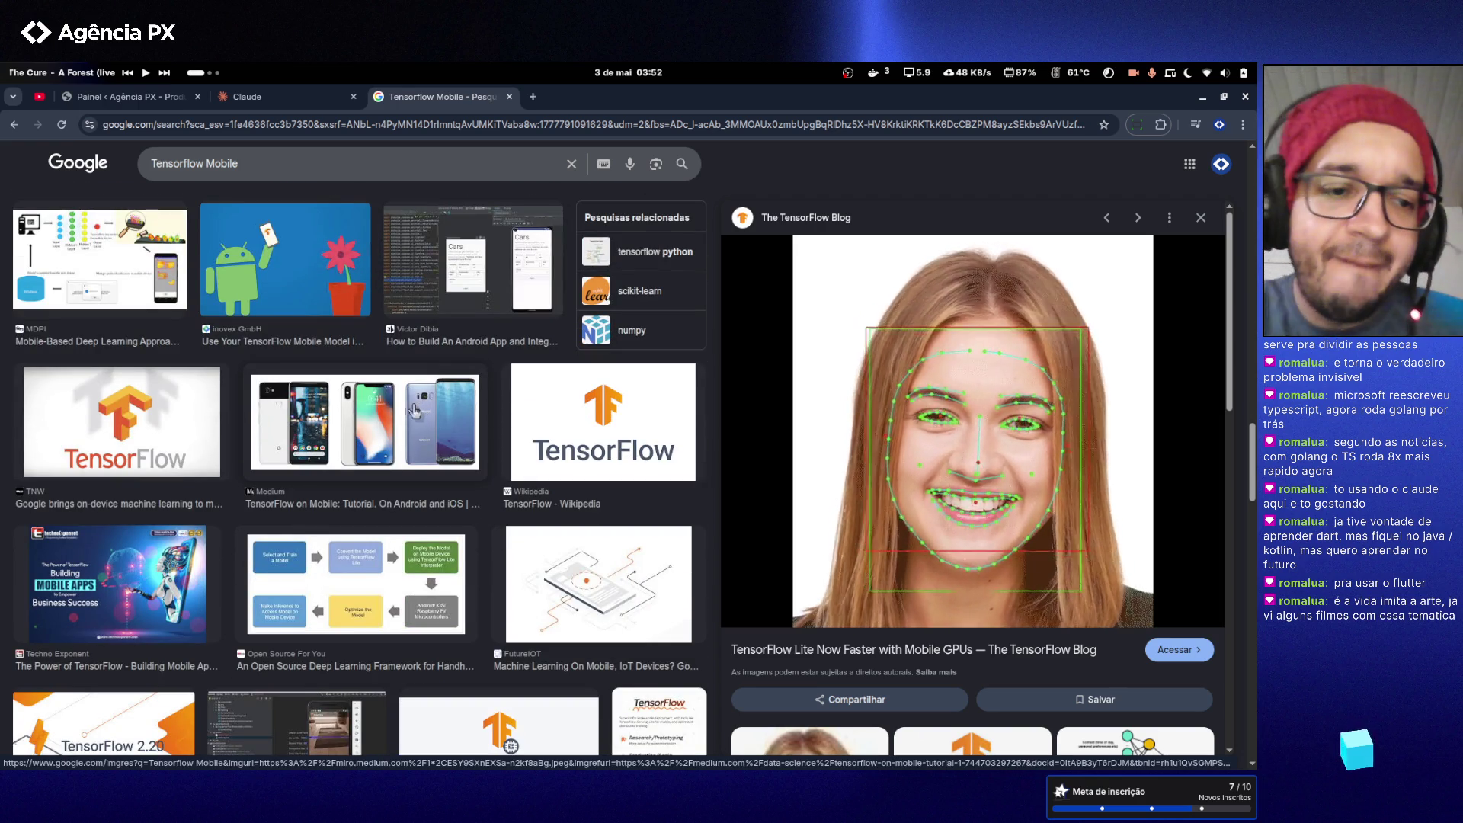
scroll(409, 394, down, 7)
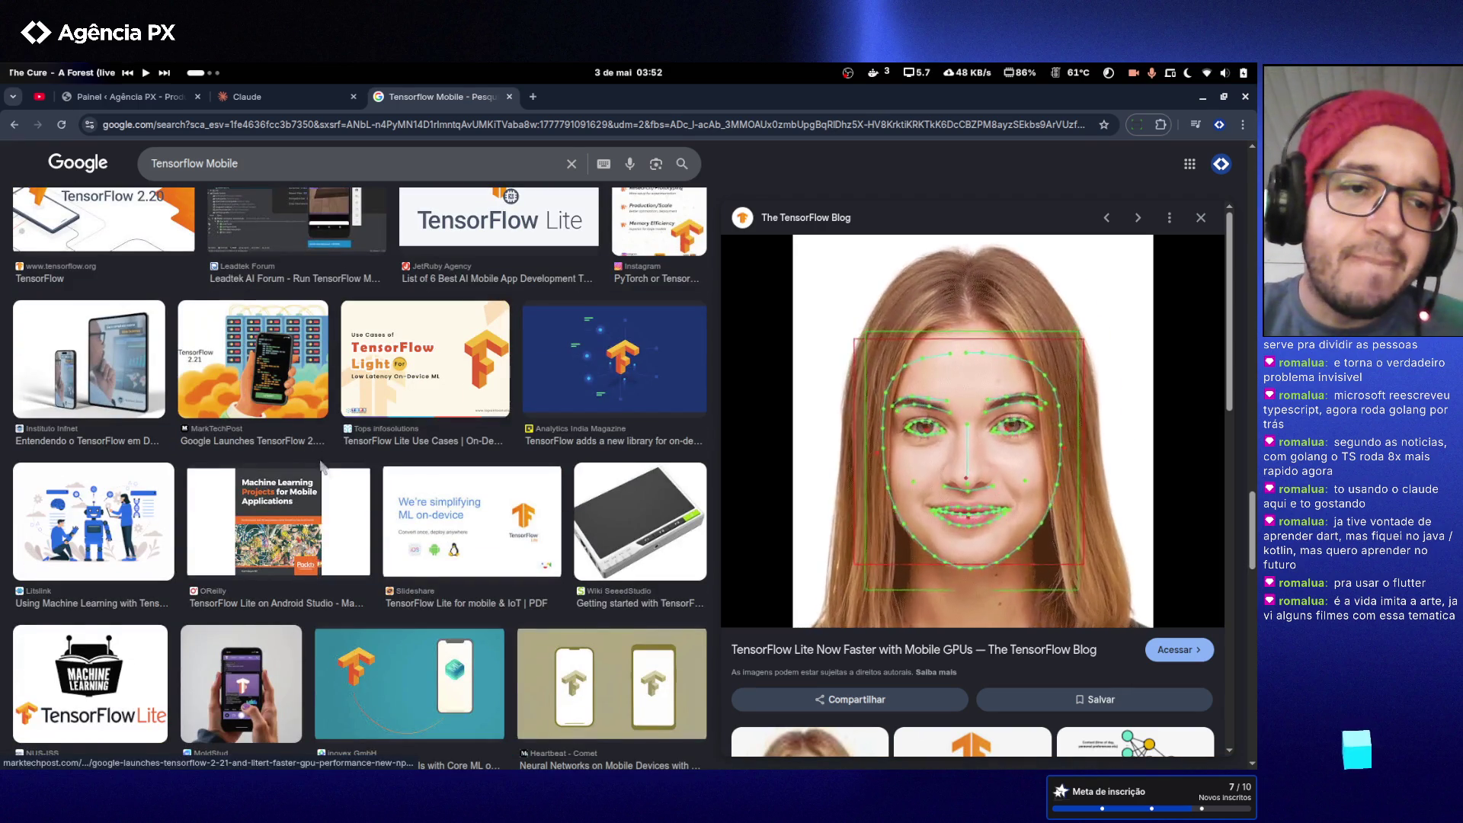
scroll(307, 482, up, 1)
scroll(301, 480, down, 4)
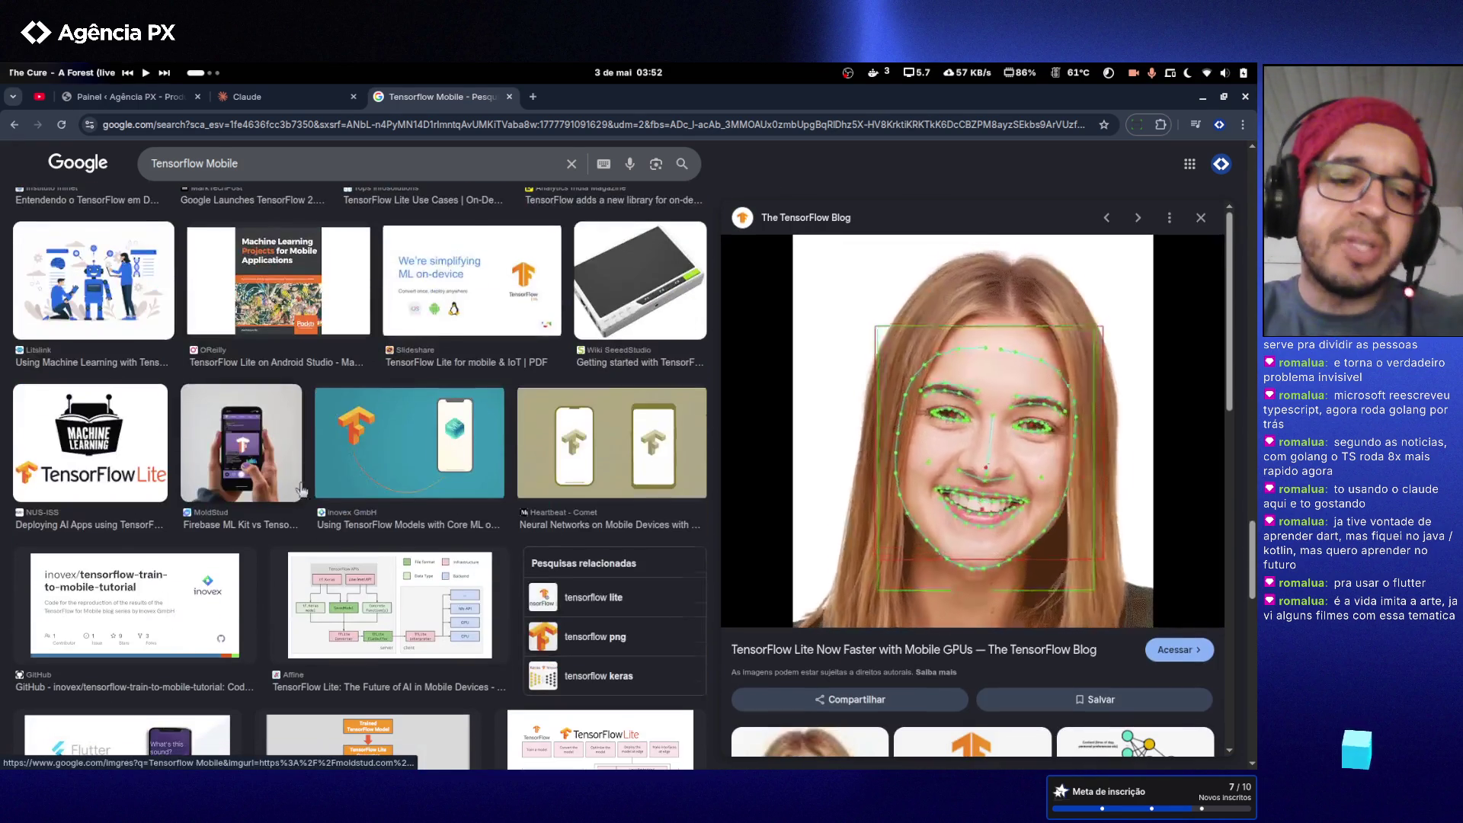
click(247, 445)
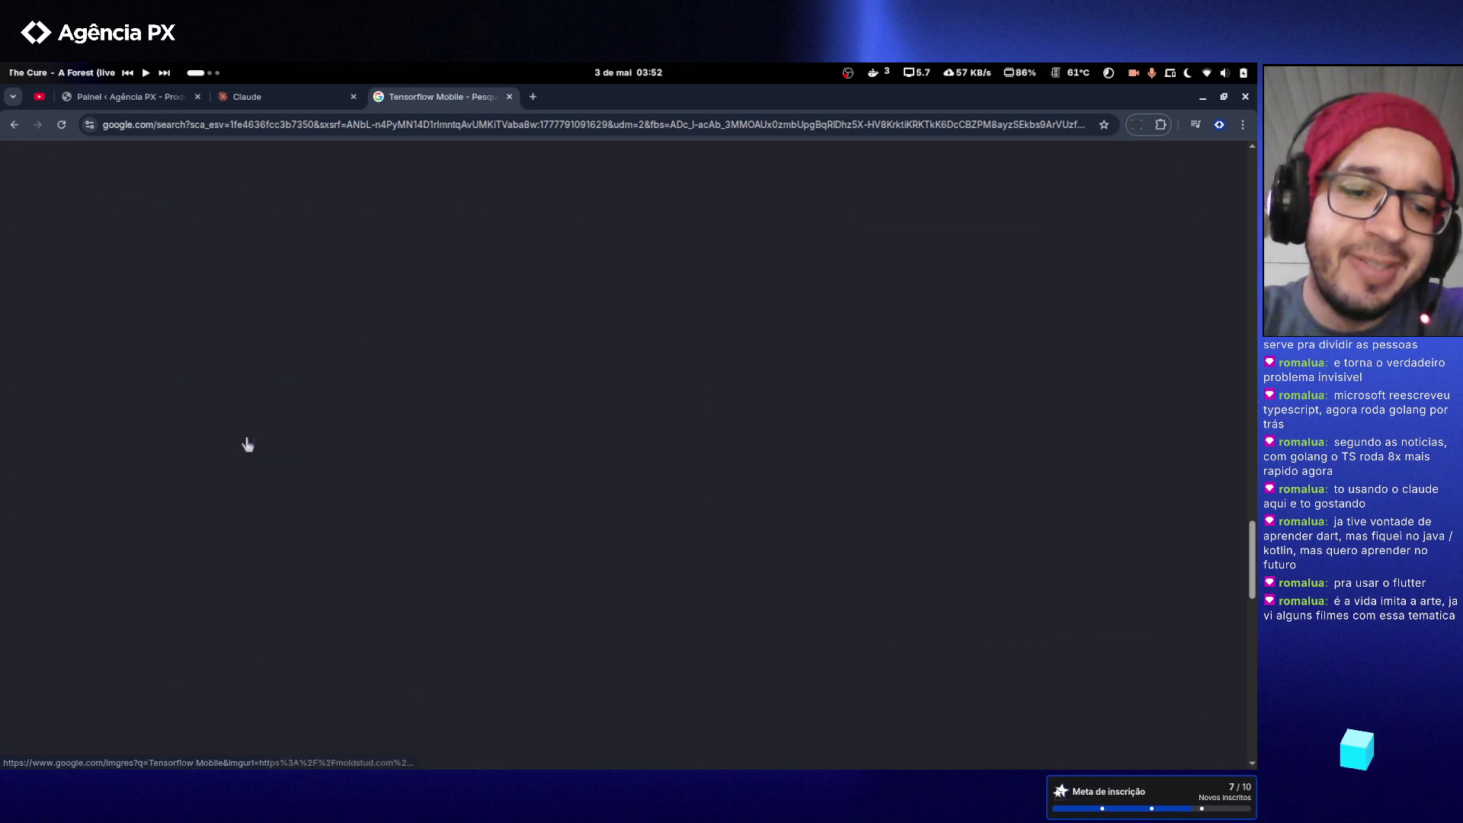
click(351, 614)
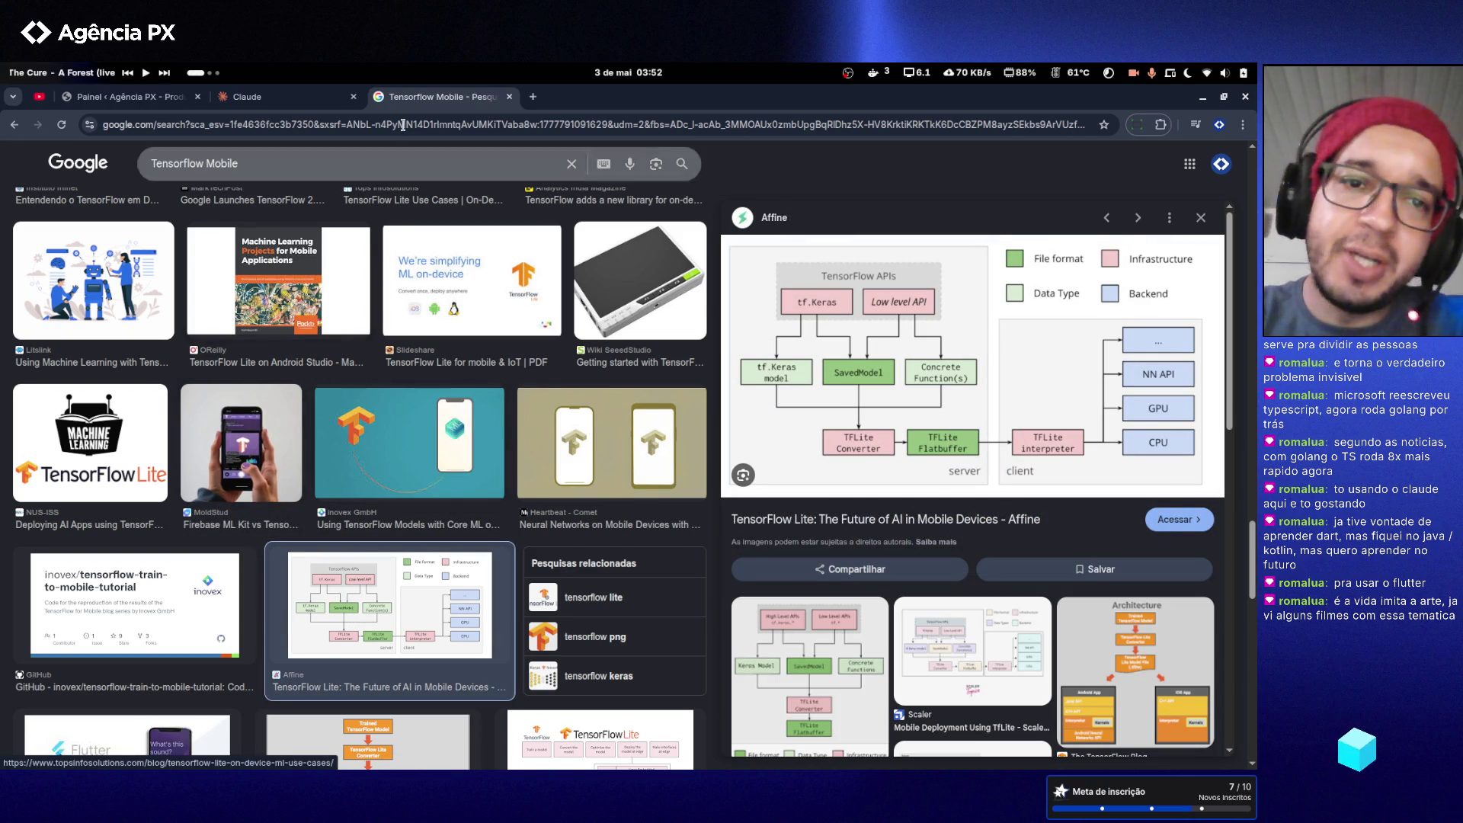
click(510, 97)
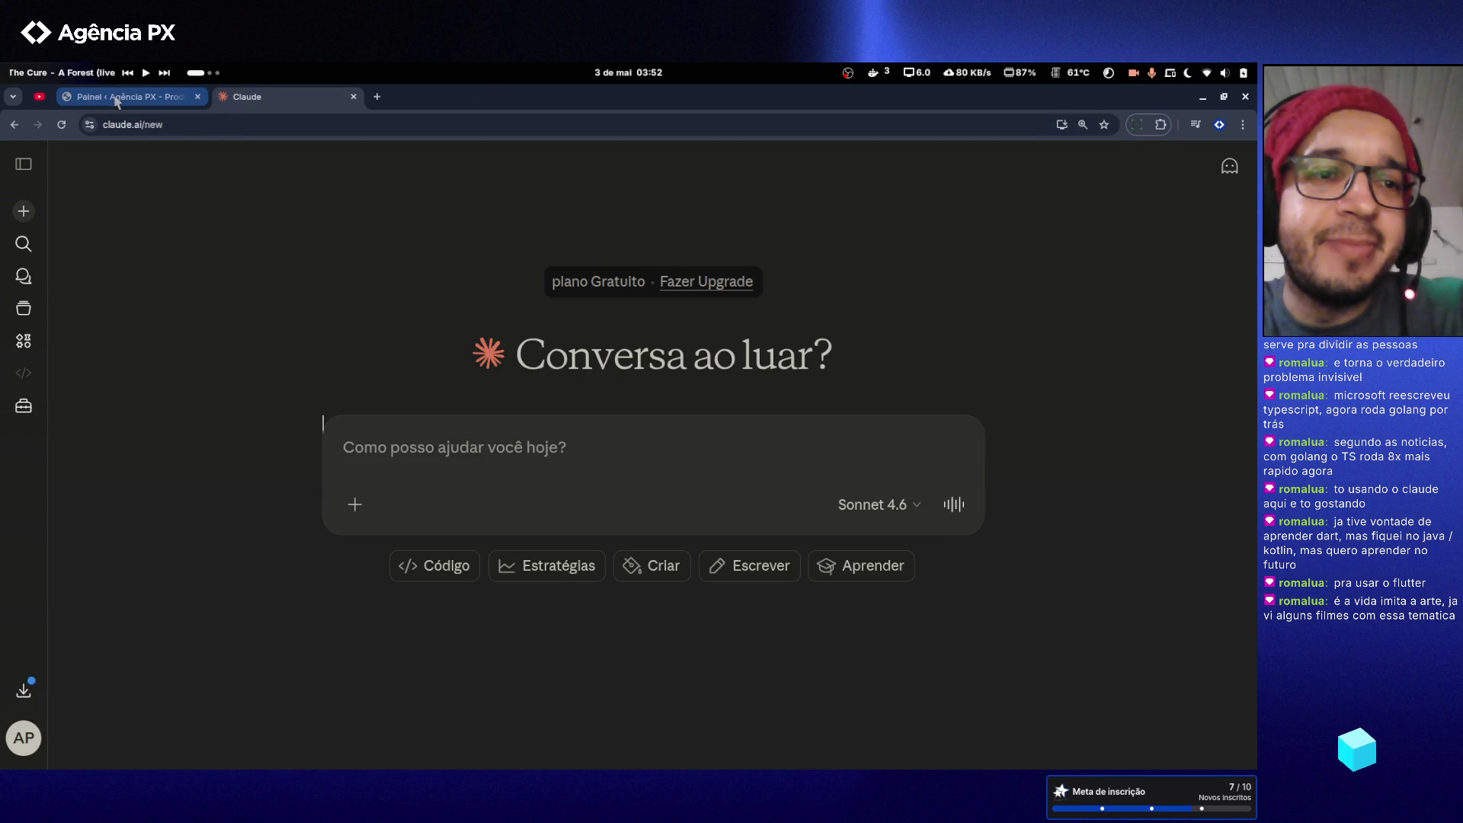
- Reopen the 'WordPress functions undefined in Neovim' chat from Claude's sidebar
click(24, 164)
click(100, 486)
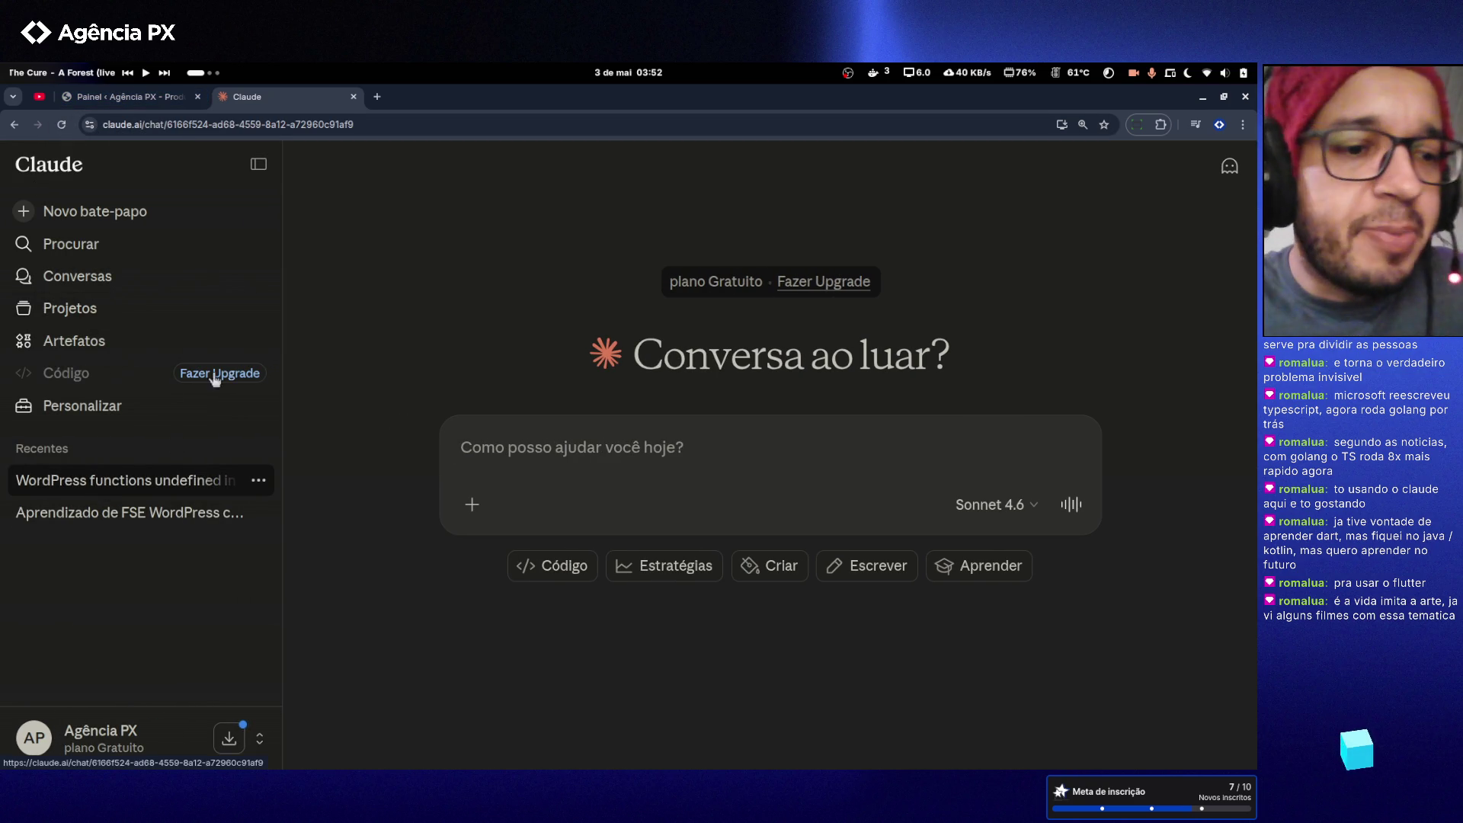
click(256, 165)
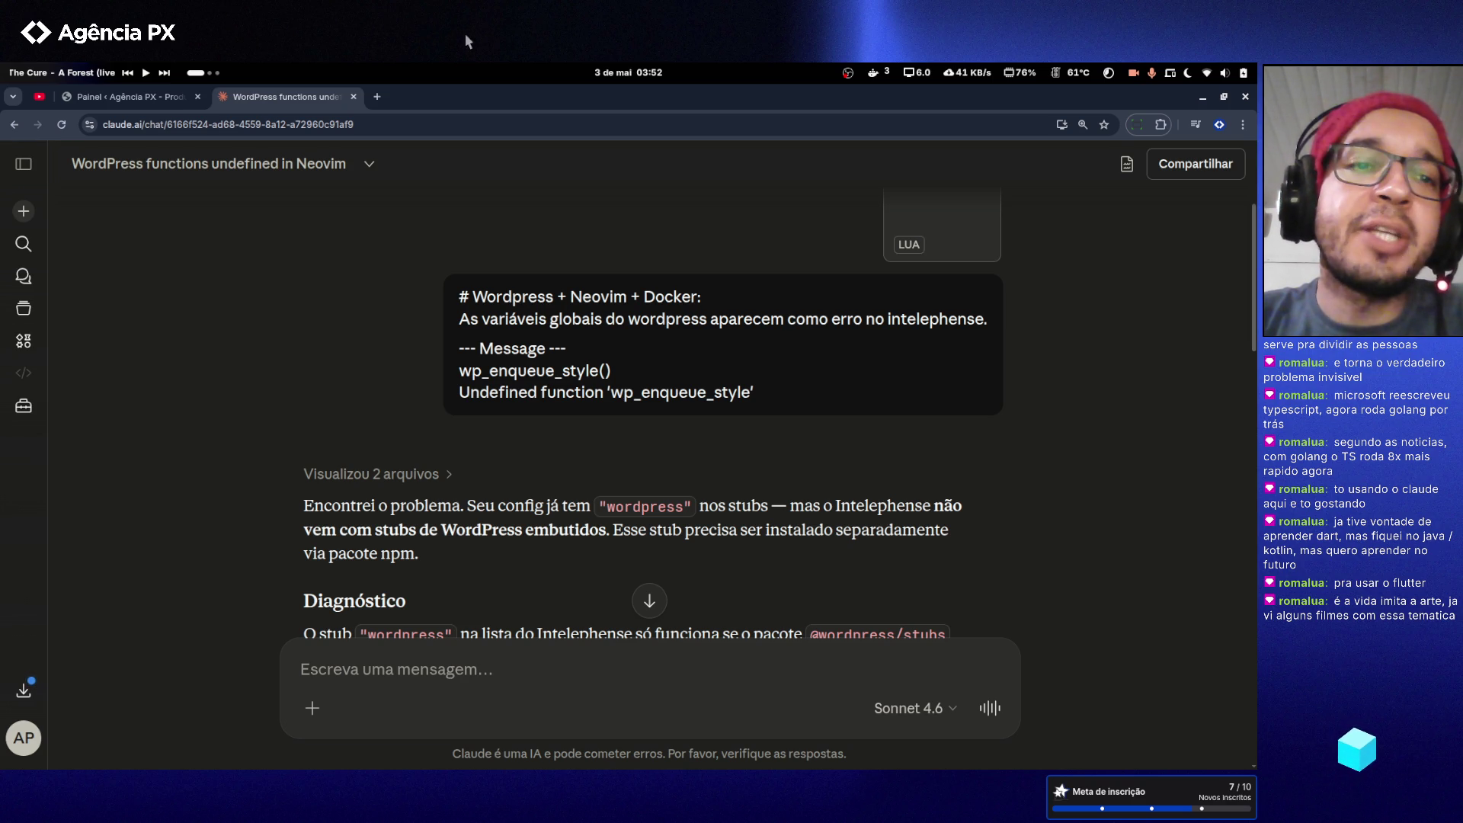
- Open and close a blank tab, then launch the file manager on the home folder
click(377, 97)
click(509, 97)
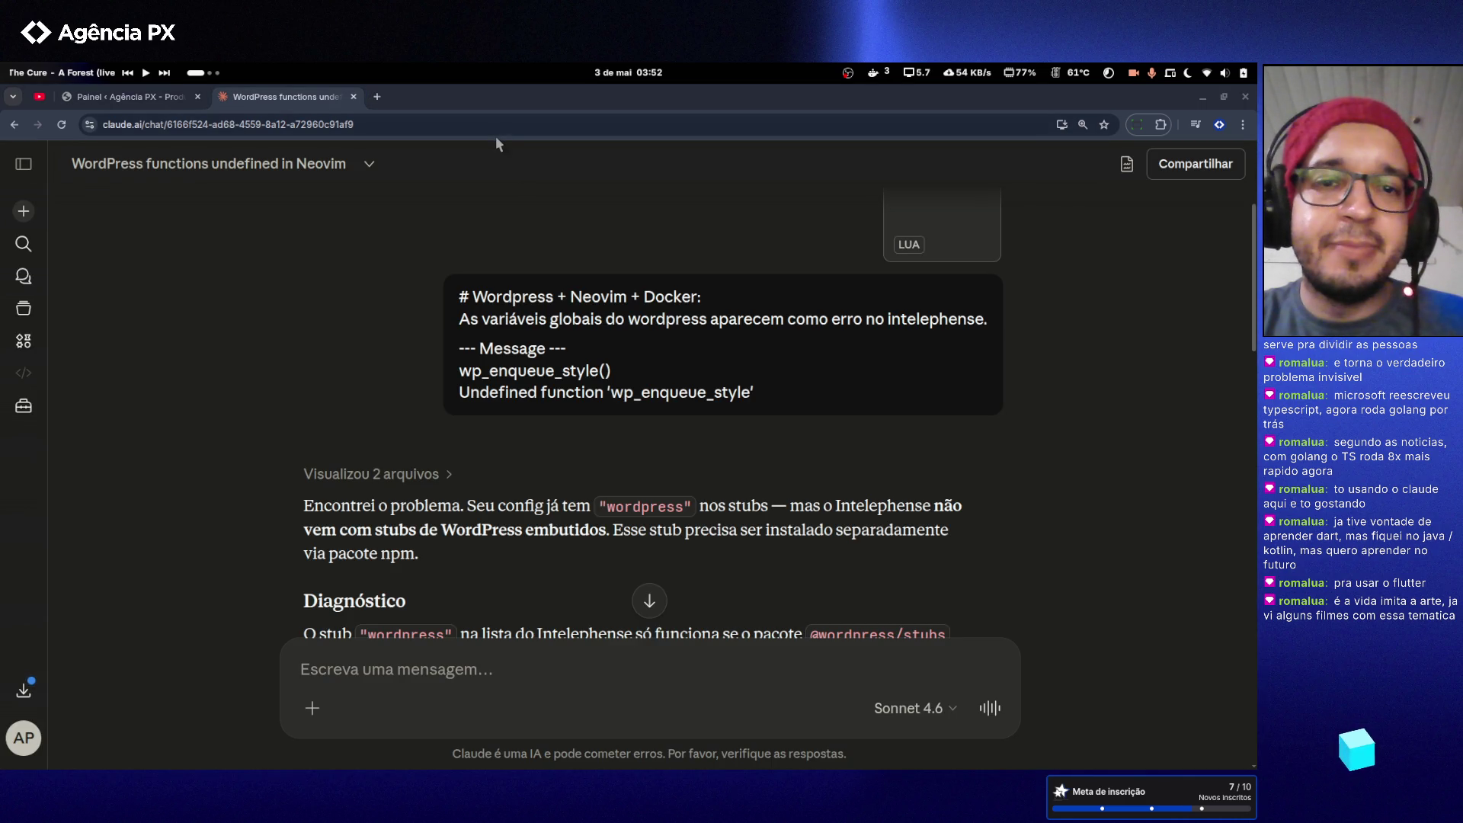
key(super+e)
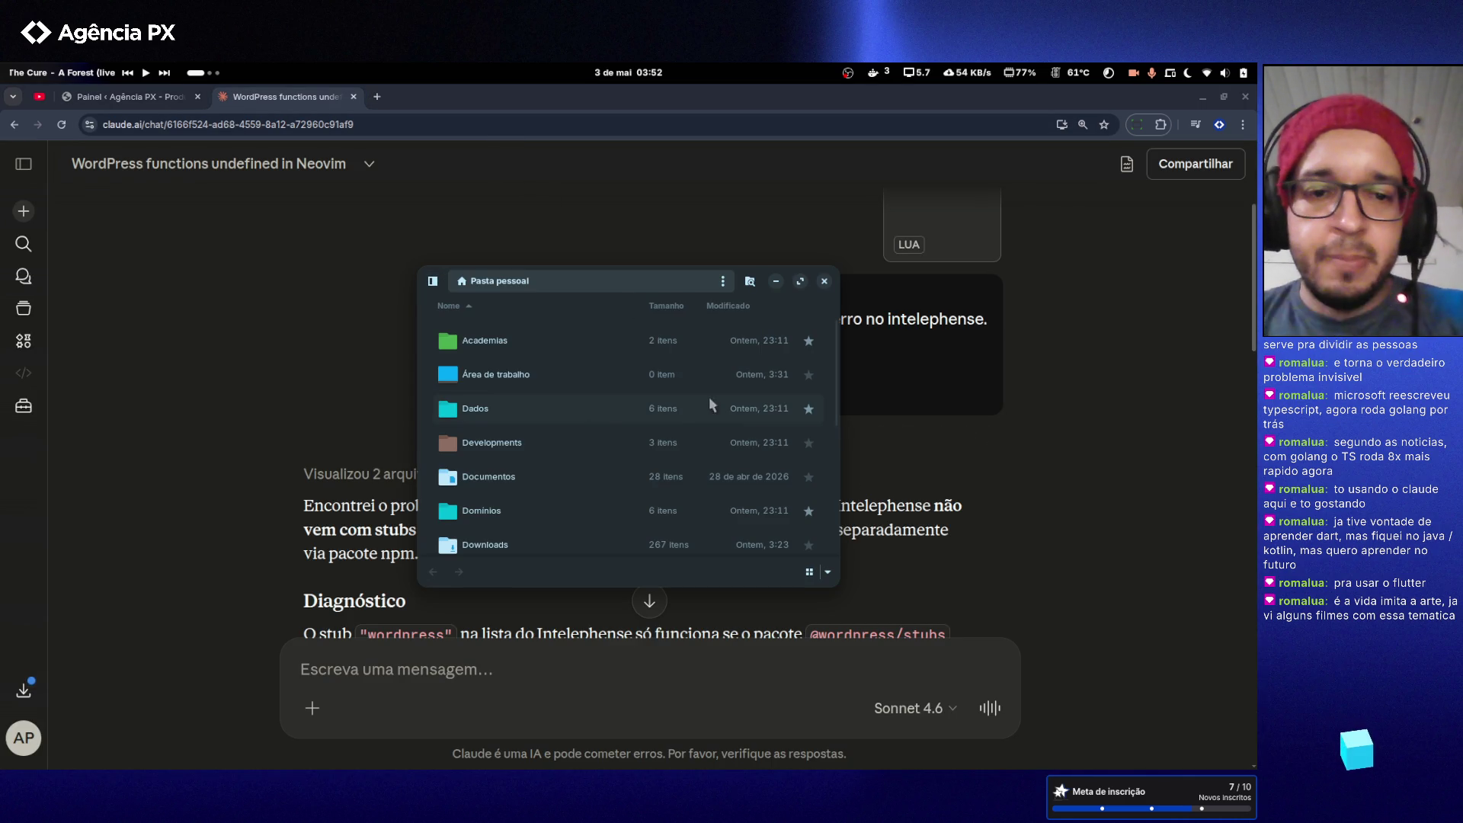
- Look into the Documentos and Vídeos folders, returning to the home folder each time
double_click(508, 478)
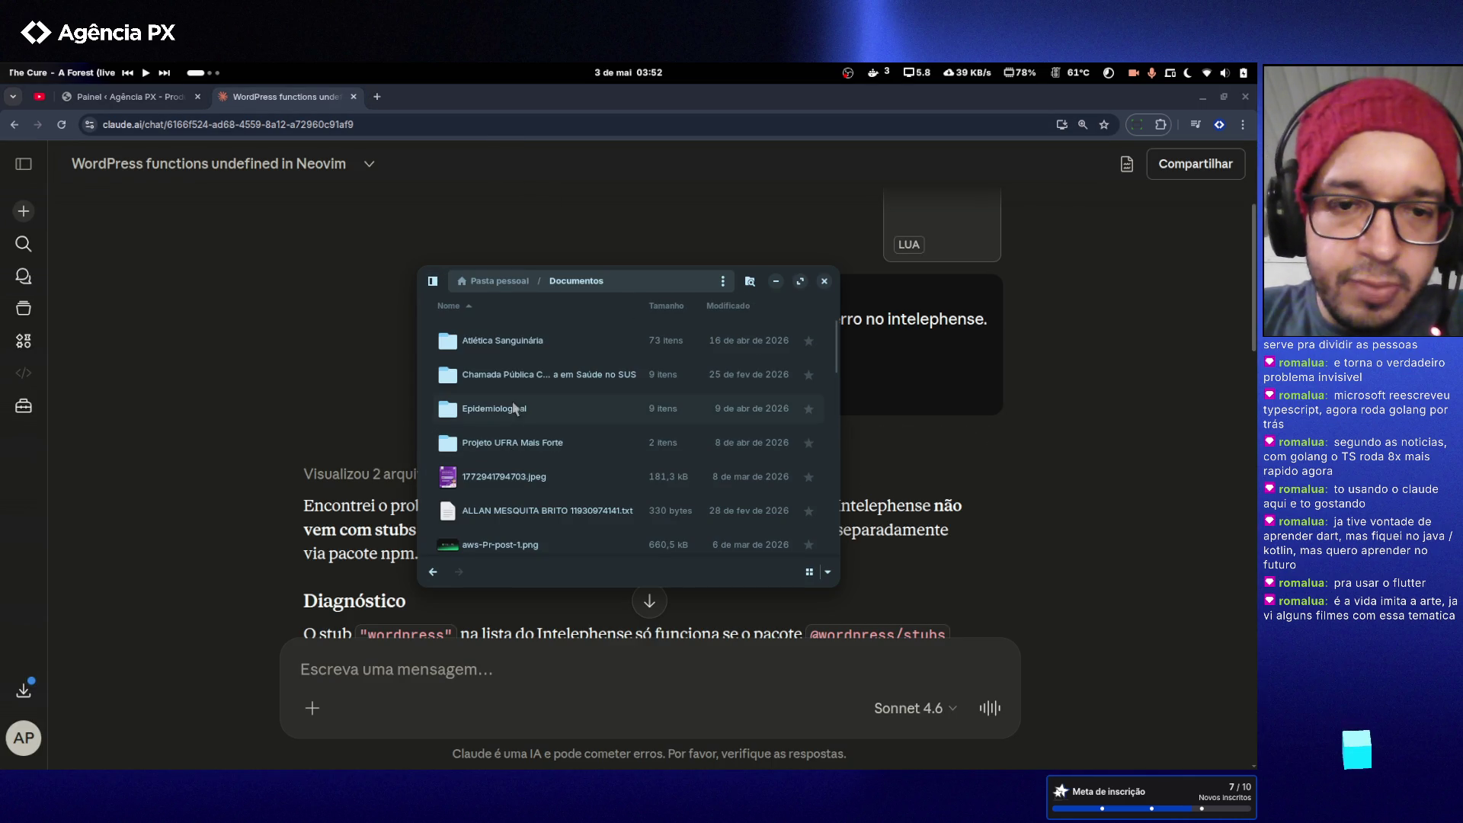
click(499, 281)
scroll(518, 434, down, 2)
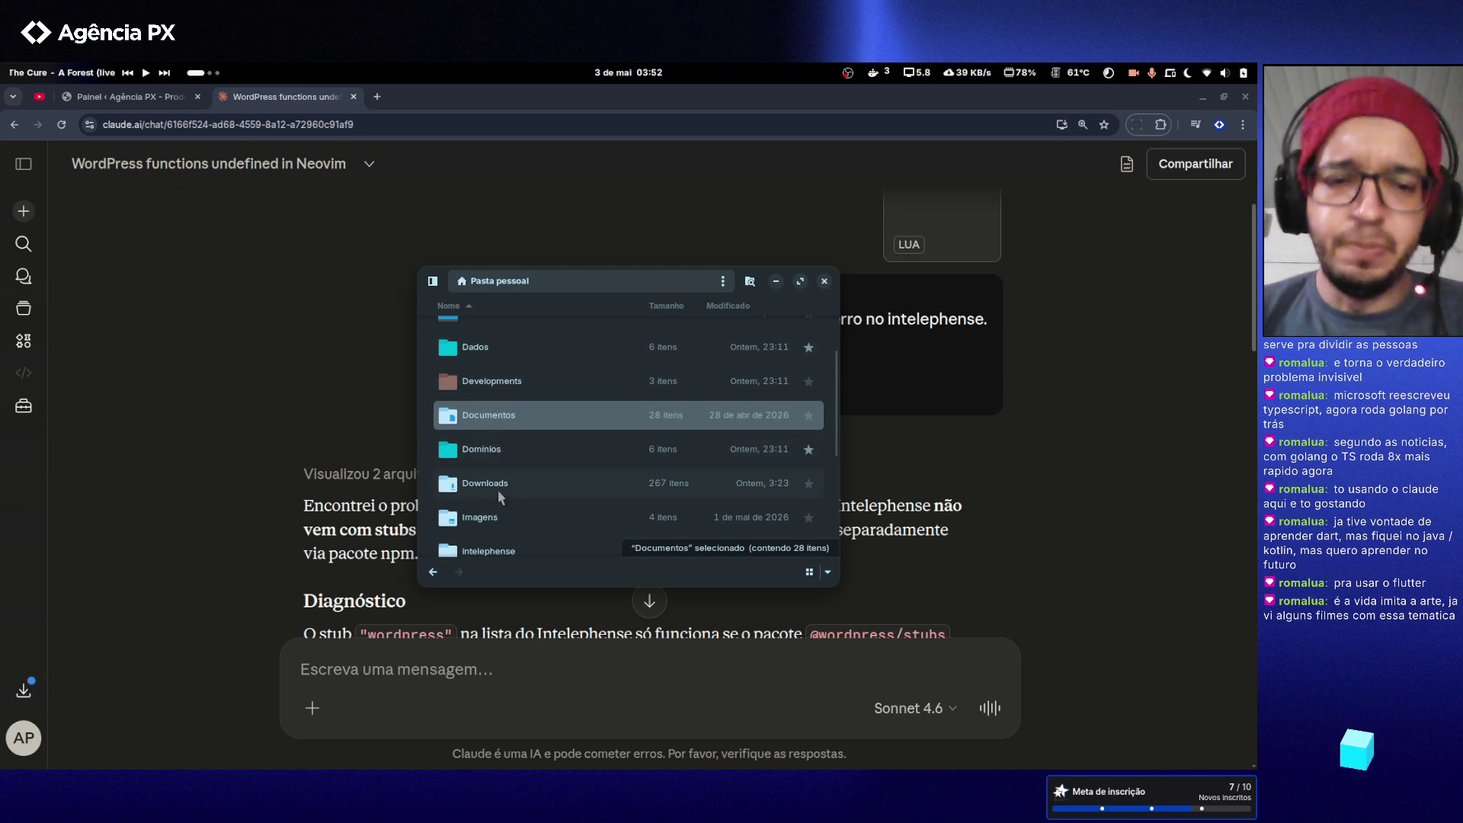
scroll(525, 509, down, 5)
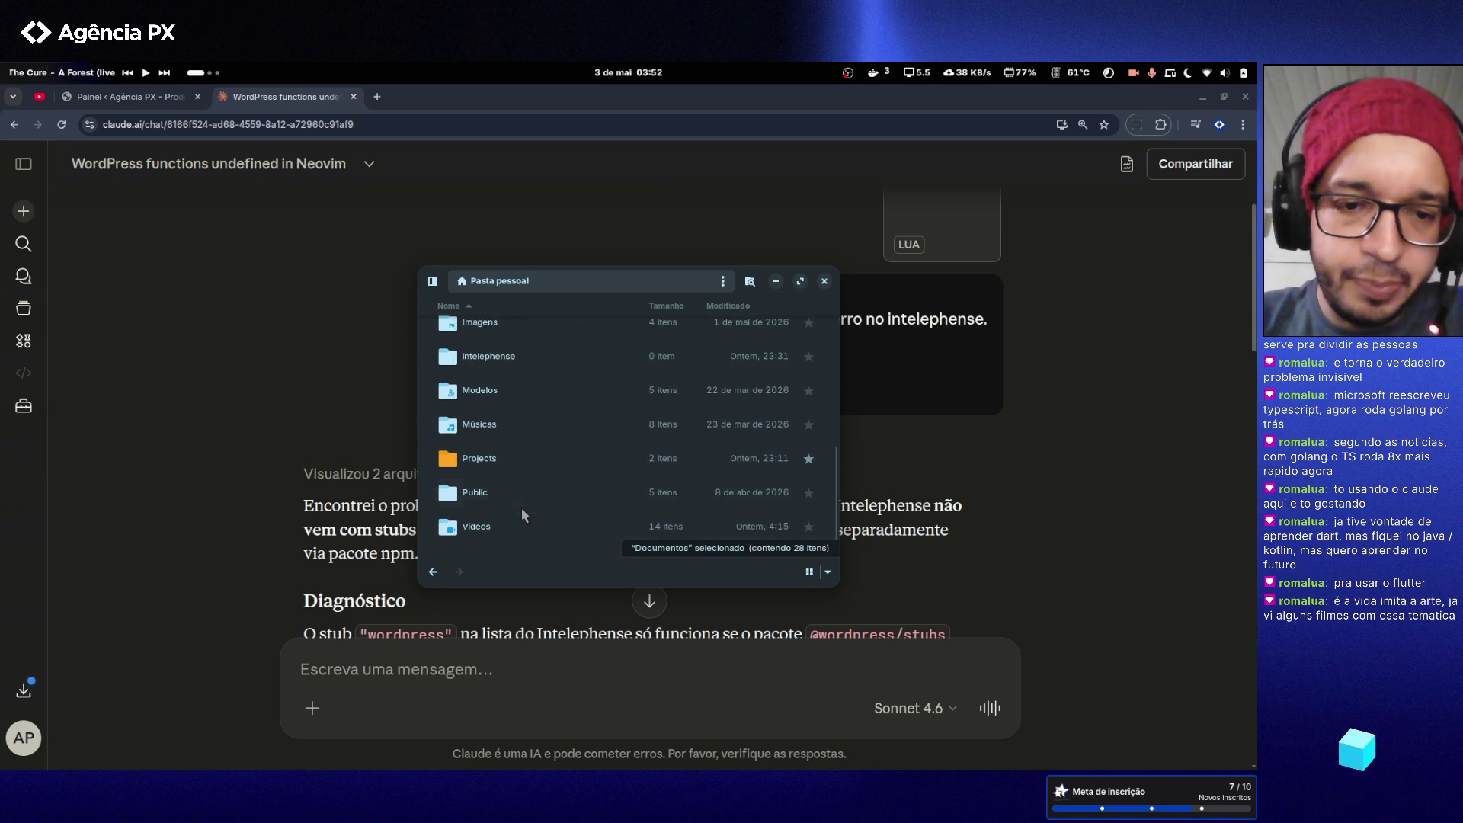
double_click(501, 522)
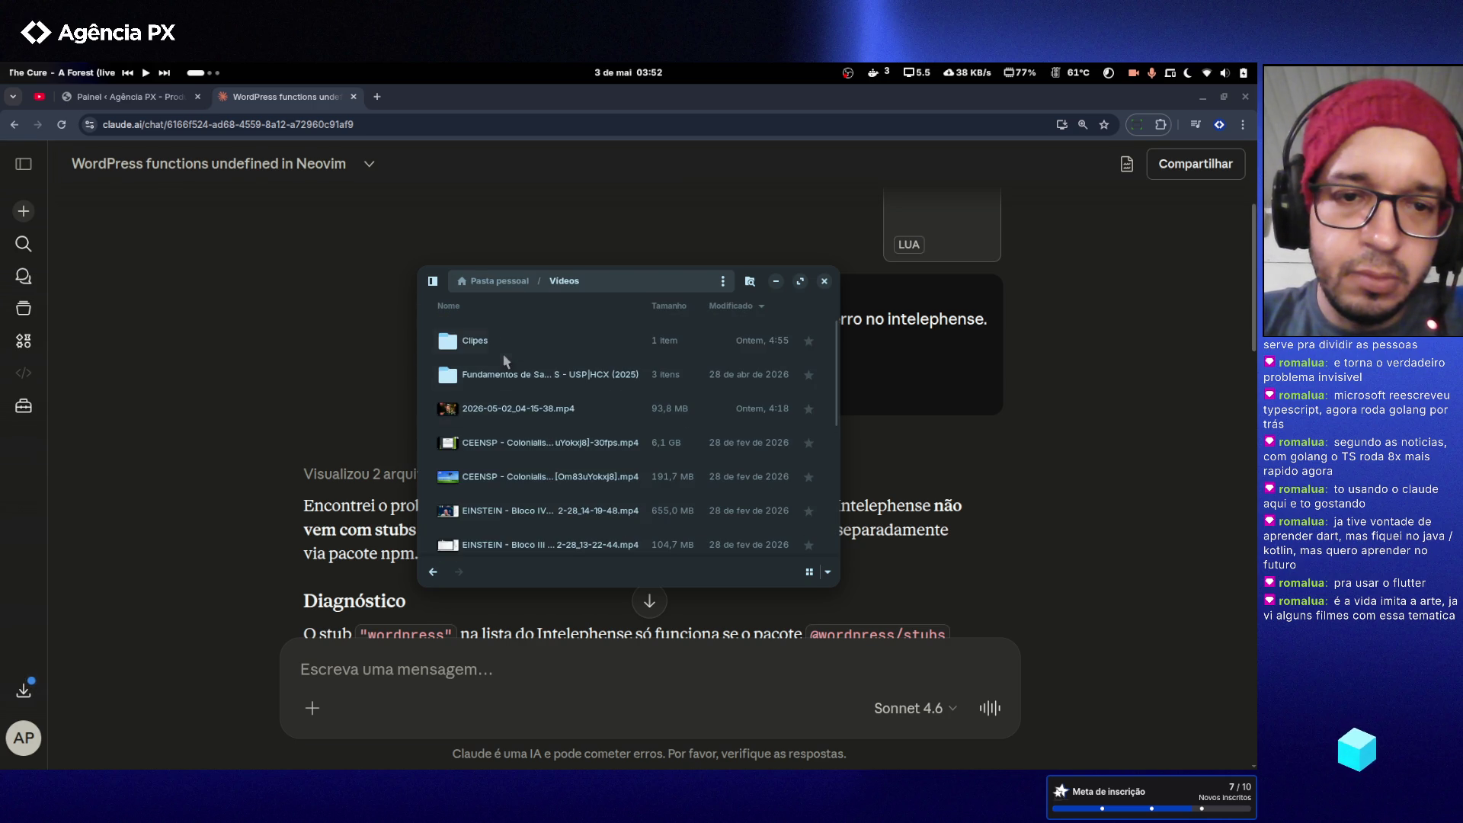
key(alt+Left)
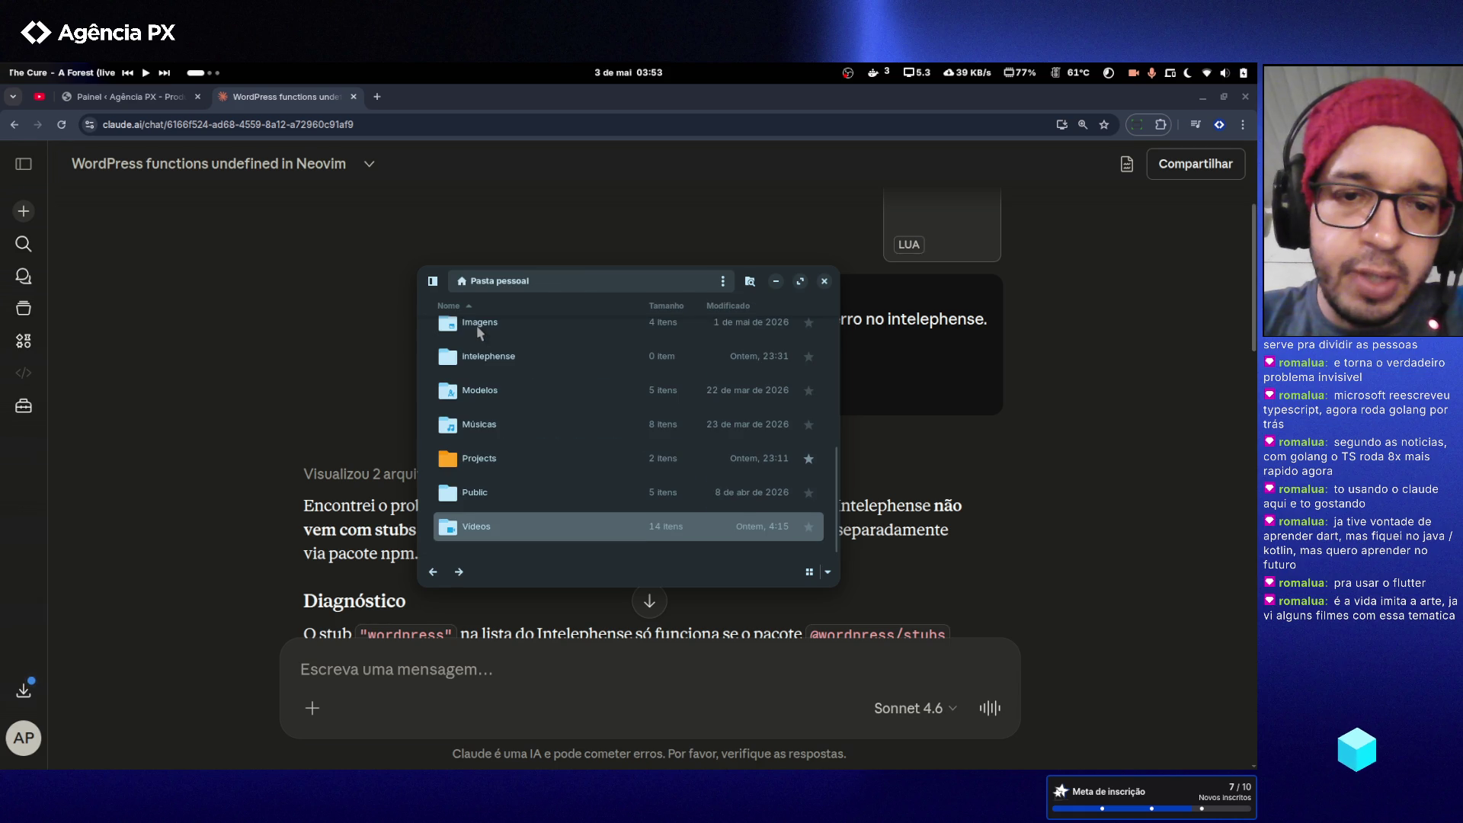
scroll(493, 377, up, 2)
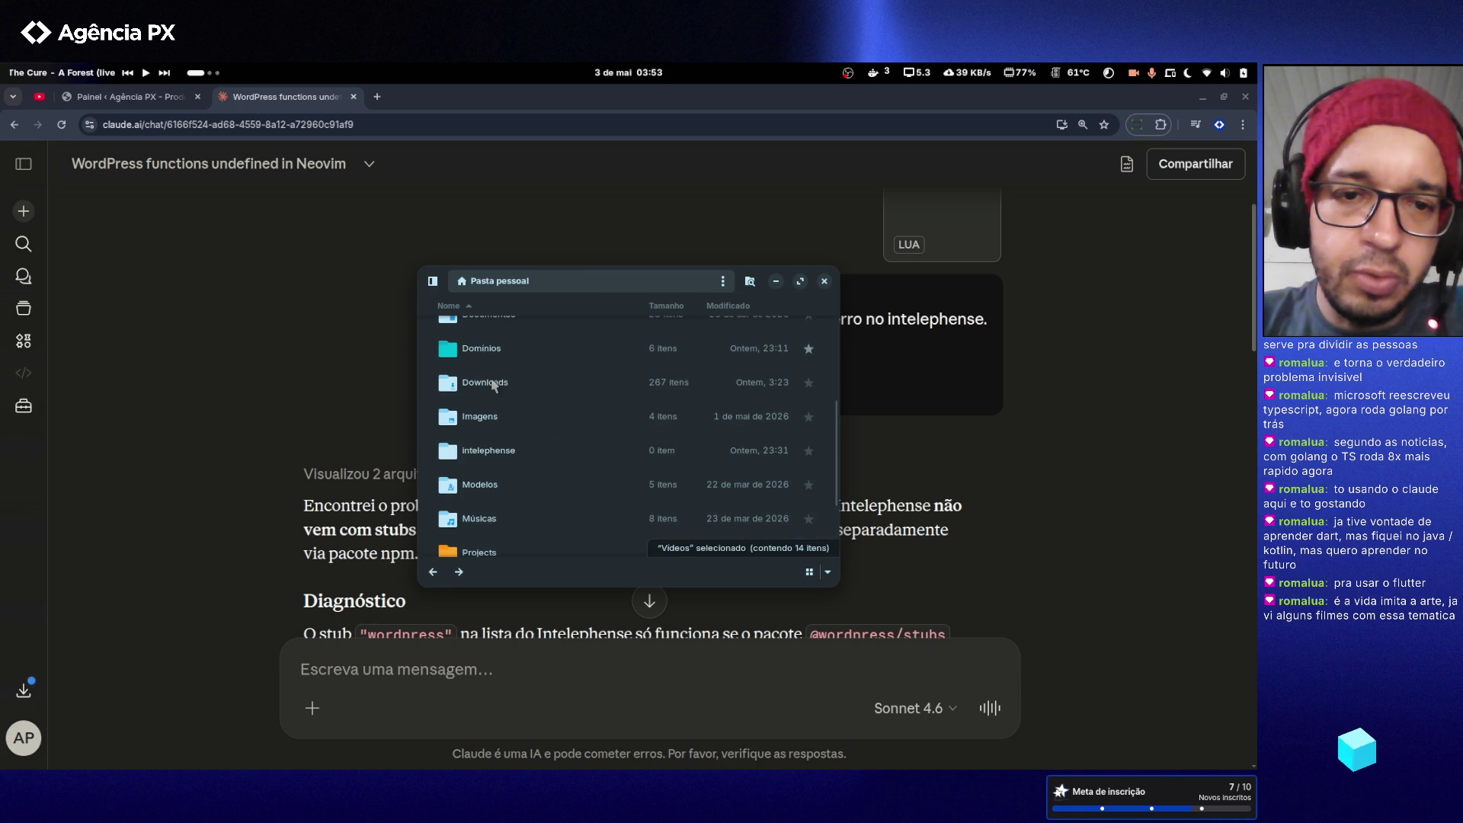
- Open Downloads > Gattaca and play the Gattaca .mkv video file
double_click(491, 391)
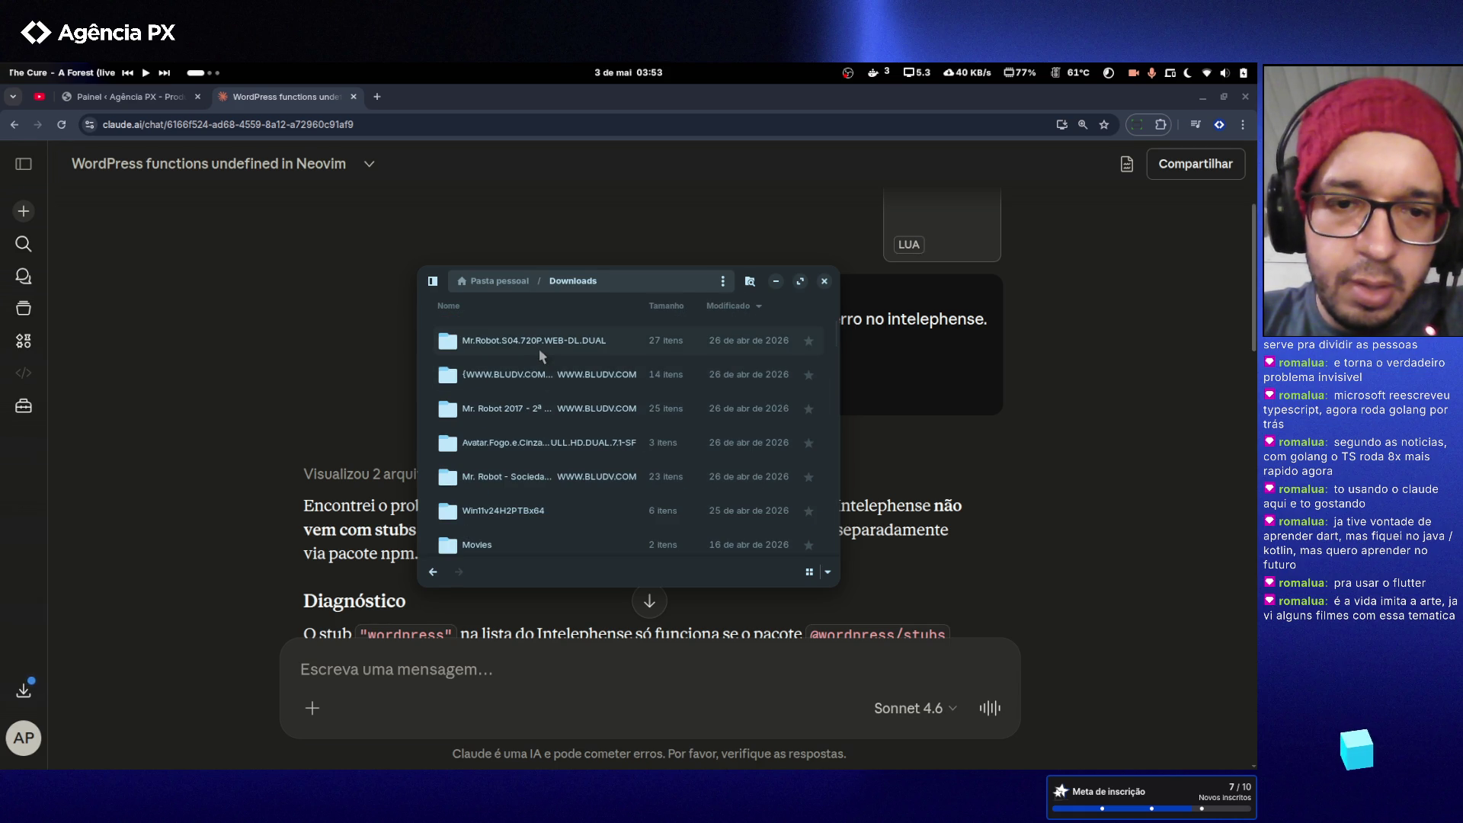
scroll(541, 371, down, 1)
scroll(532, 358, down, 2)
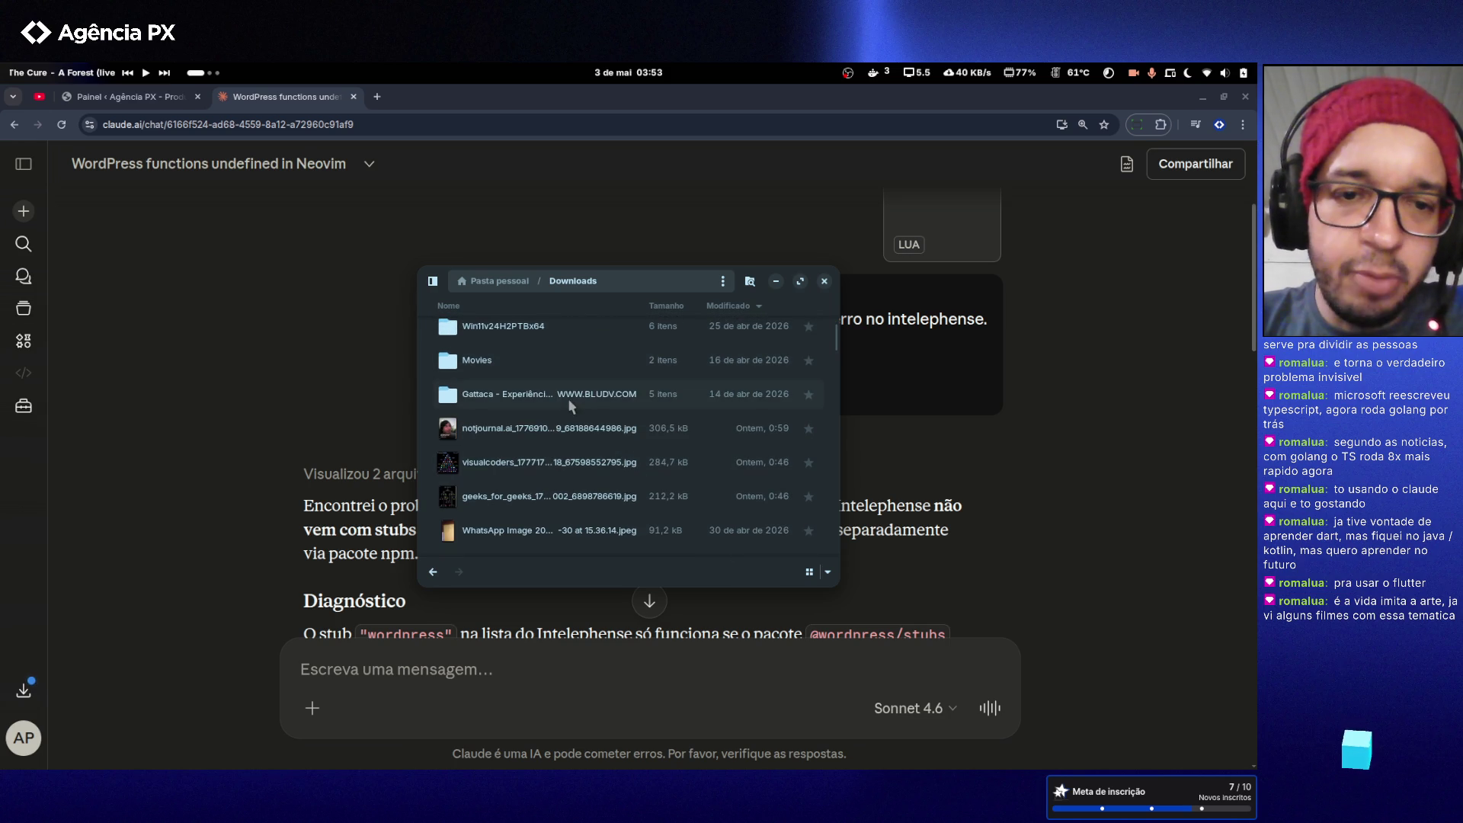
double_click(568, 398)
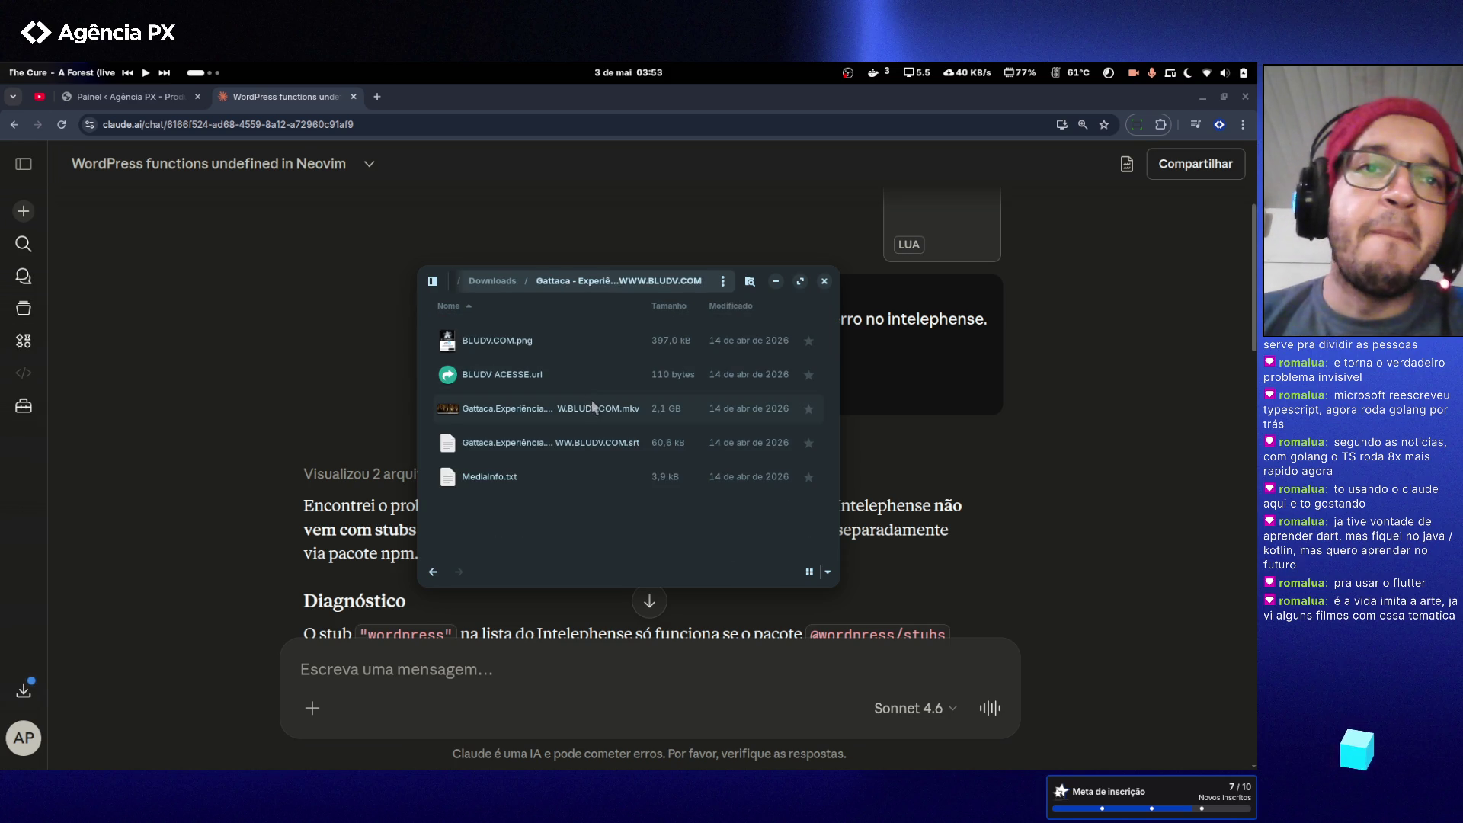
click(513, 414)
double_click(514, 414)
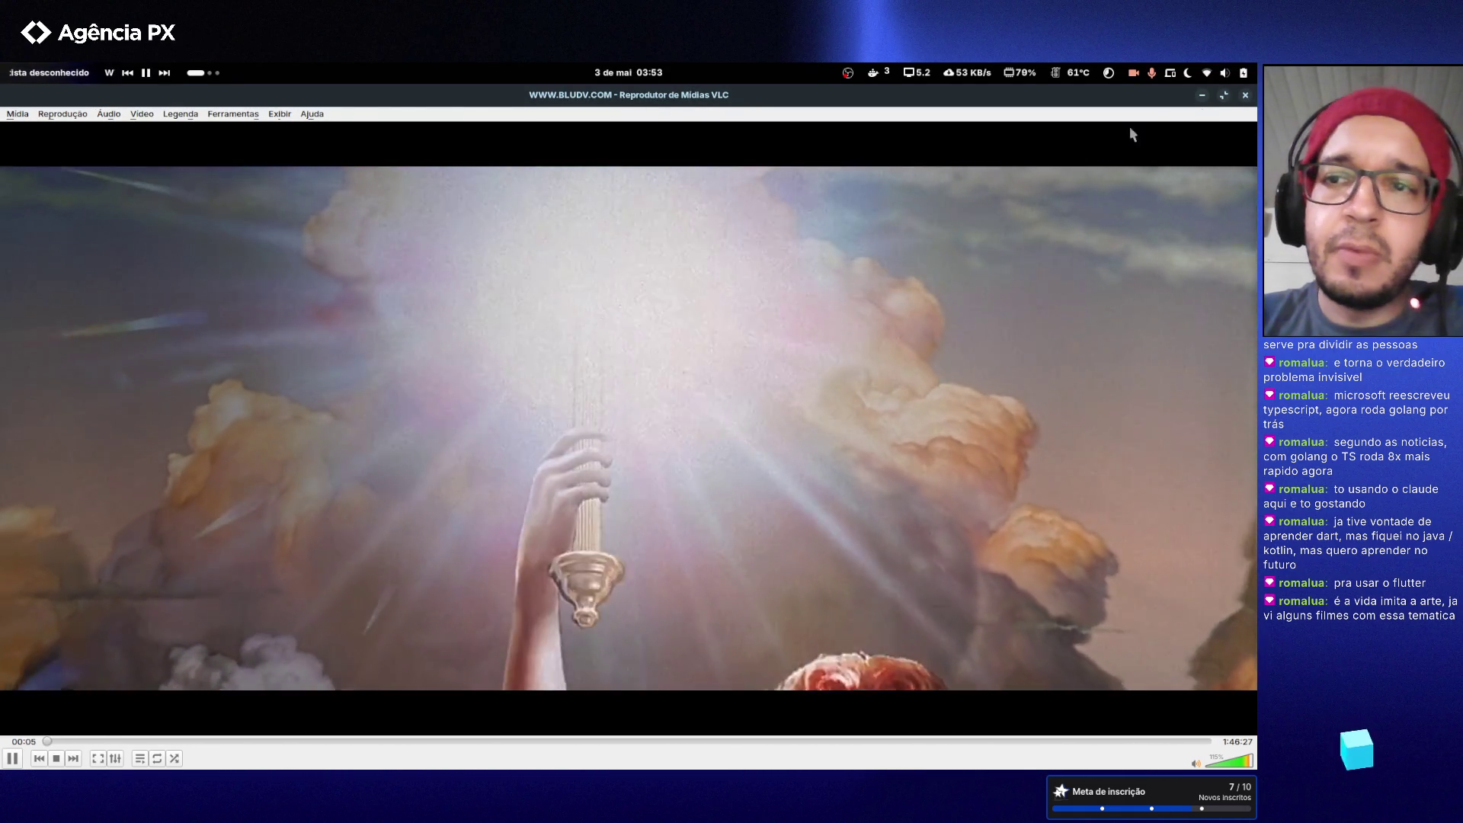
- Jump along VLC's seek bar to about 11:35, then rewind 30 seconds with Left arrow
click(69, 741)
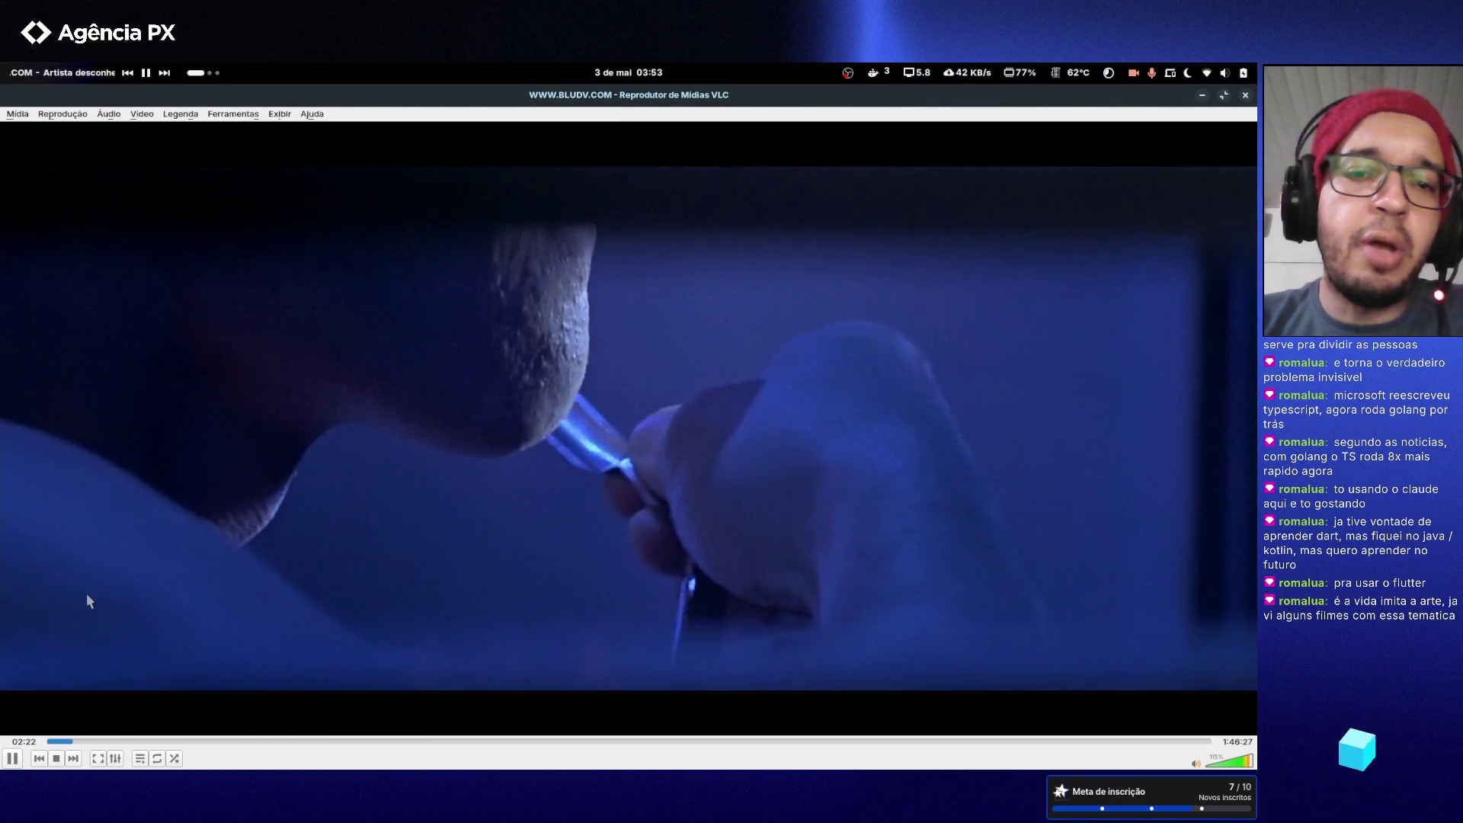
click(96, 741)
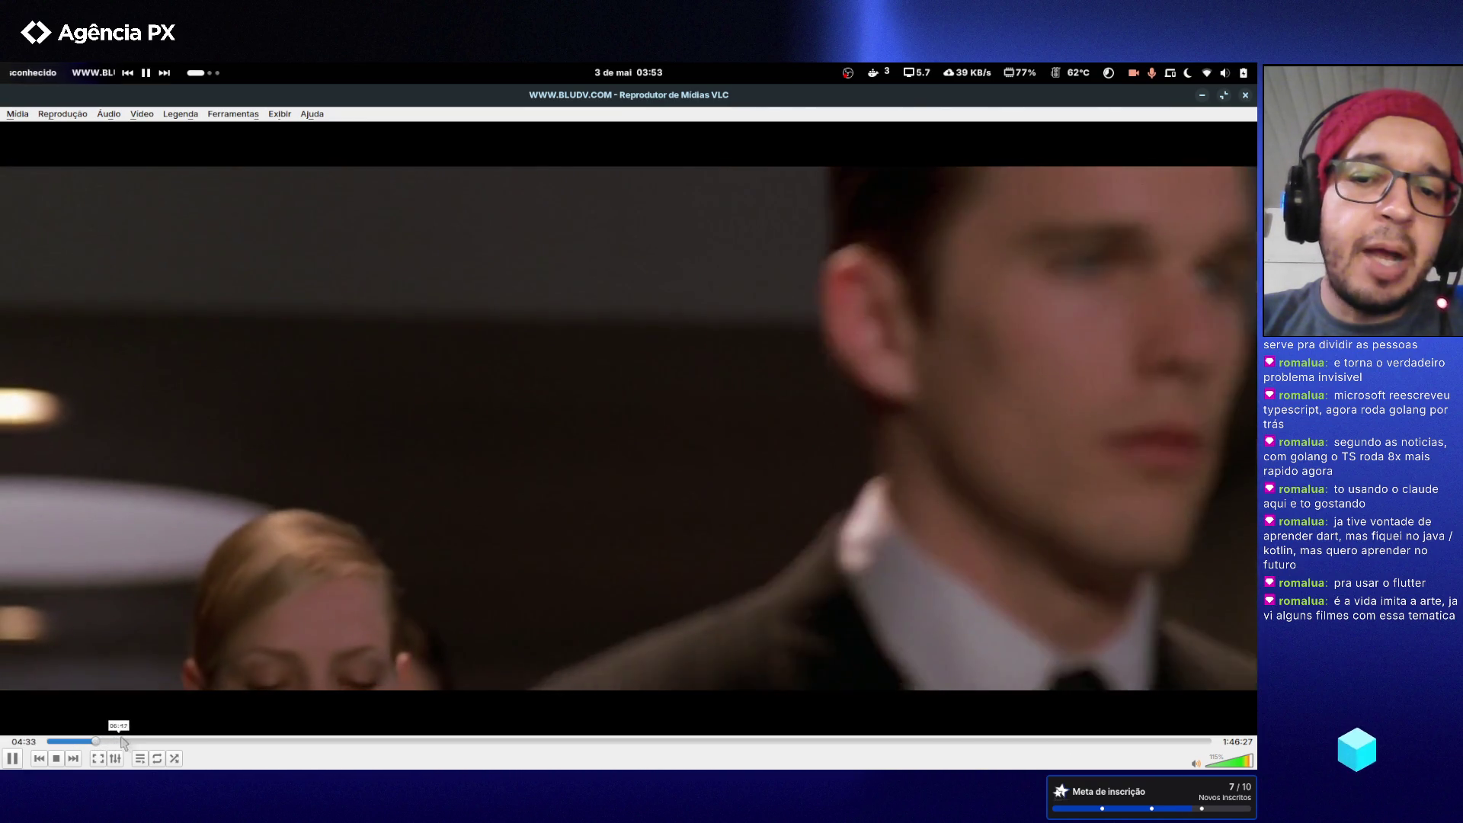
click(132, 741)
click(156, 740)
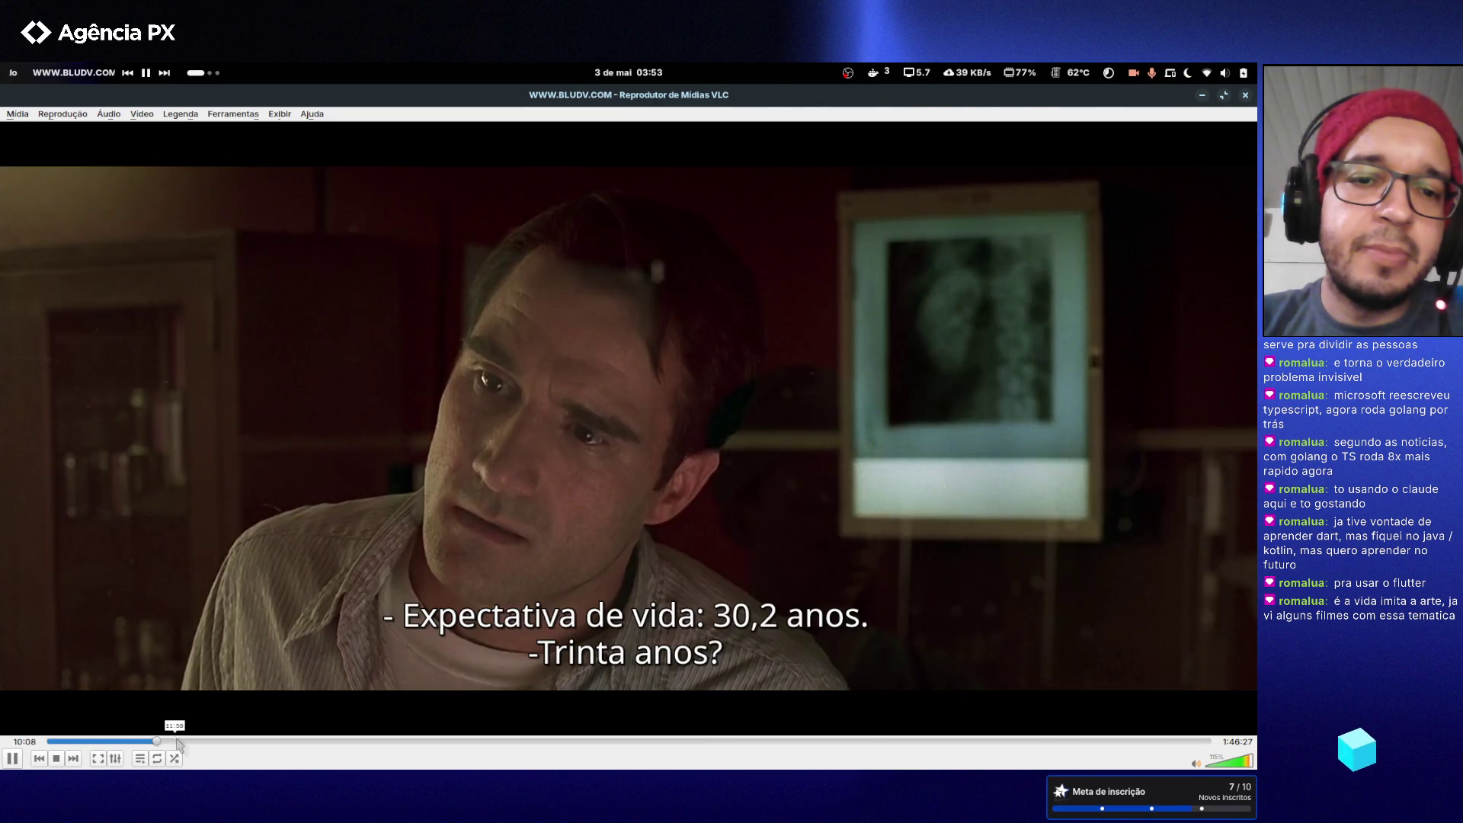
click(177, 741)
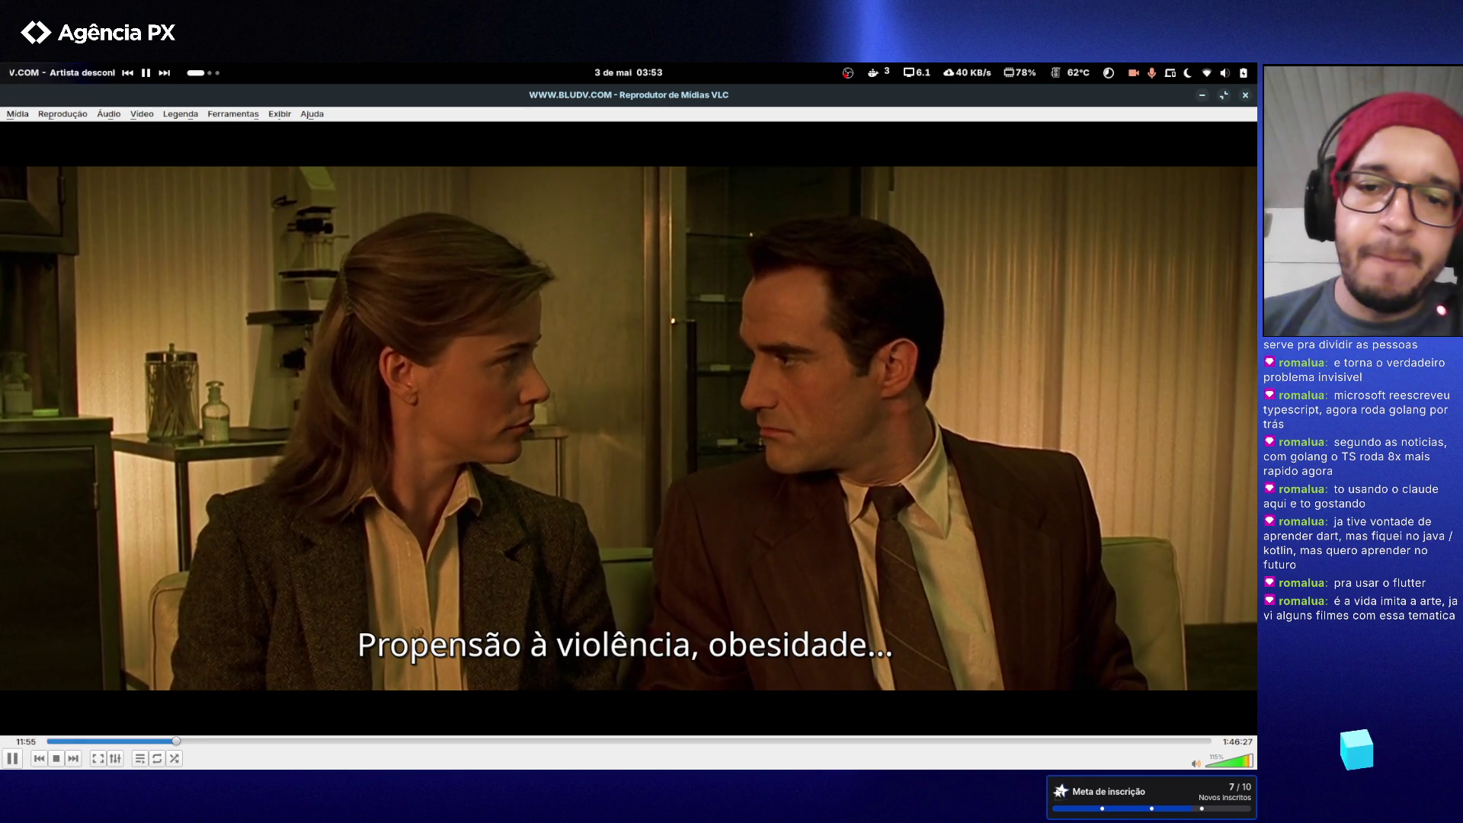
click(174, 741)
key(Left)
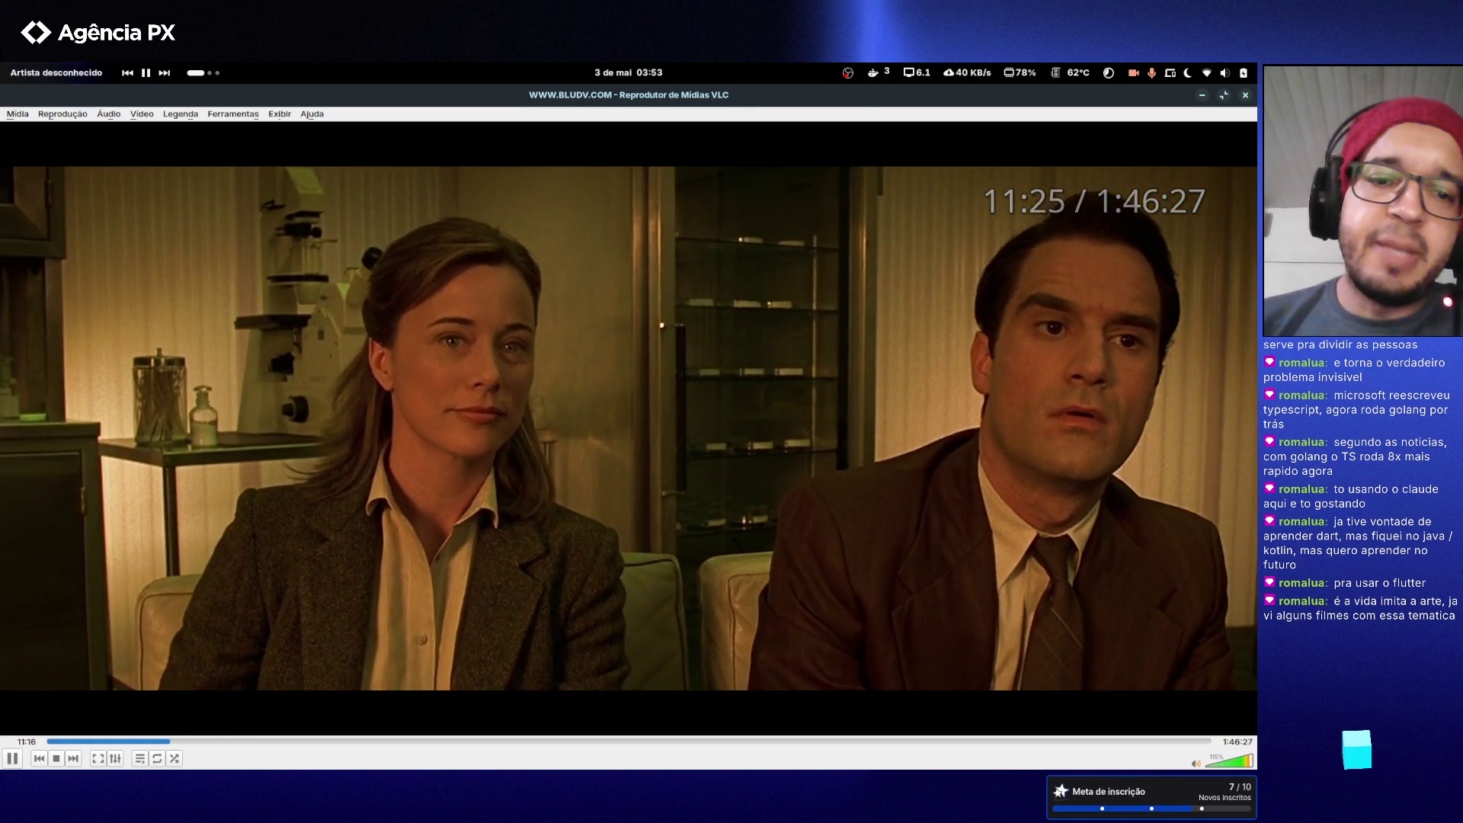
key(Left)
key(Left)
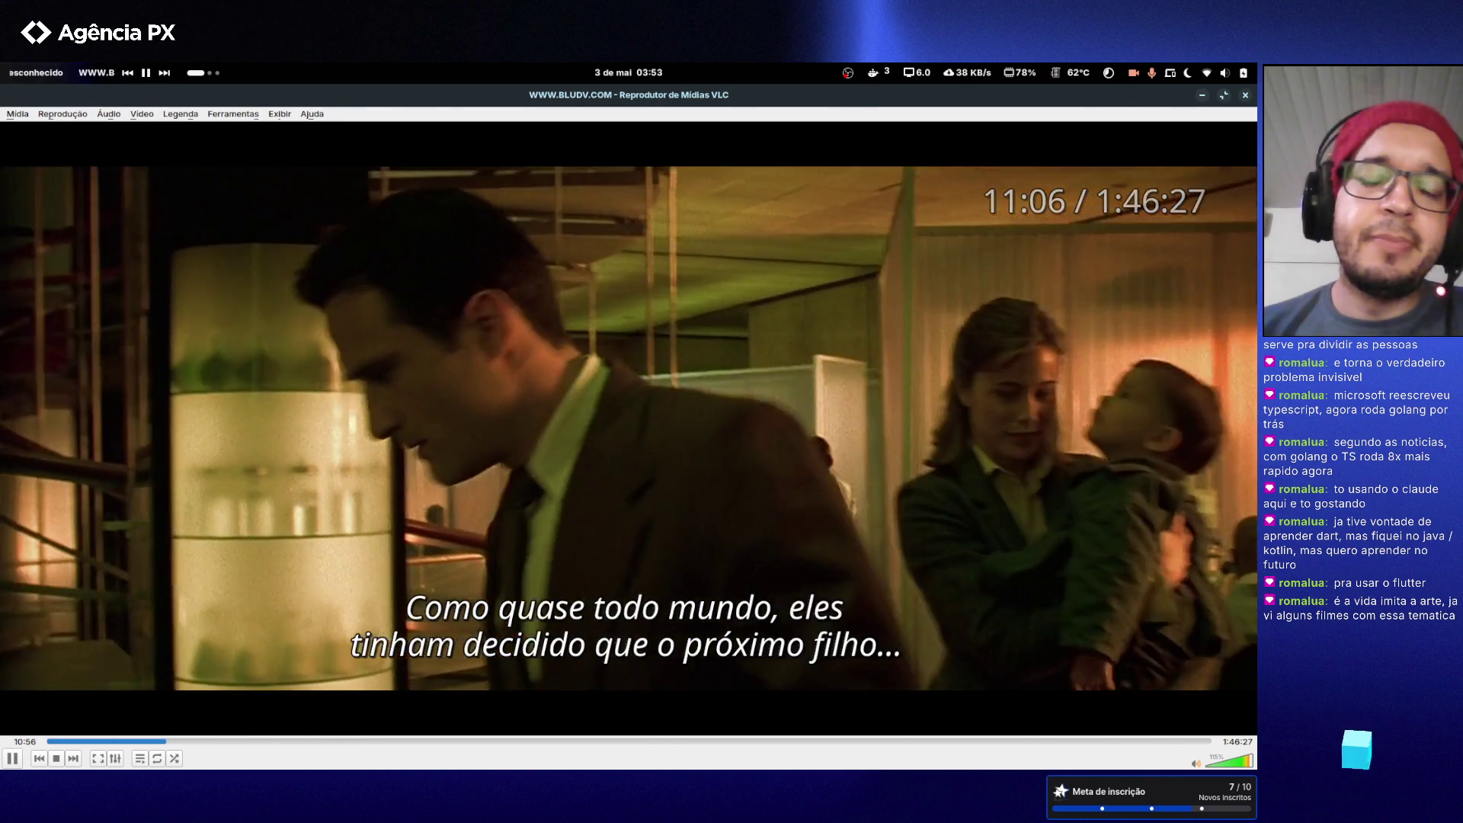
key(Left)
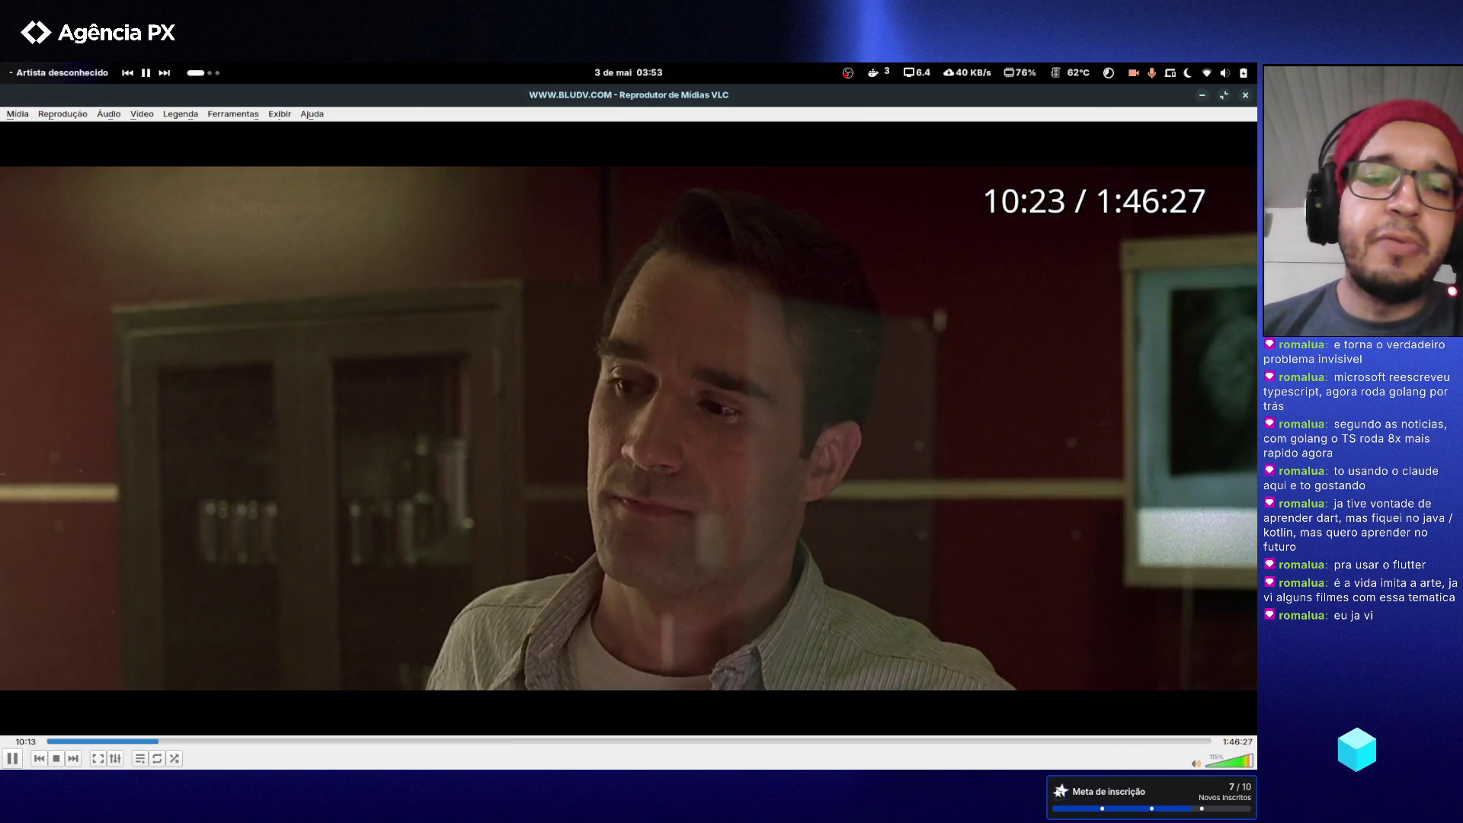
- Rewind Gattaca in 10-second steps to about 9:30, fine-tune the position, and pause
key(Left)
key(Left)
key(Left)
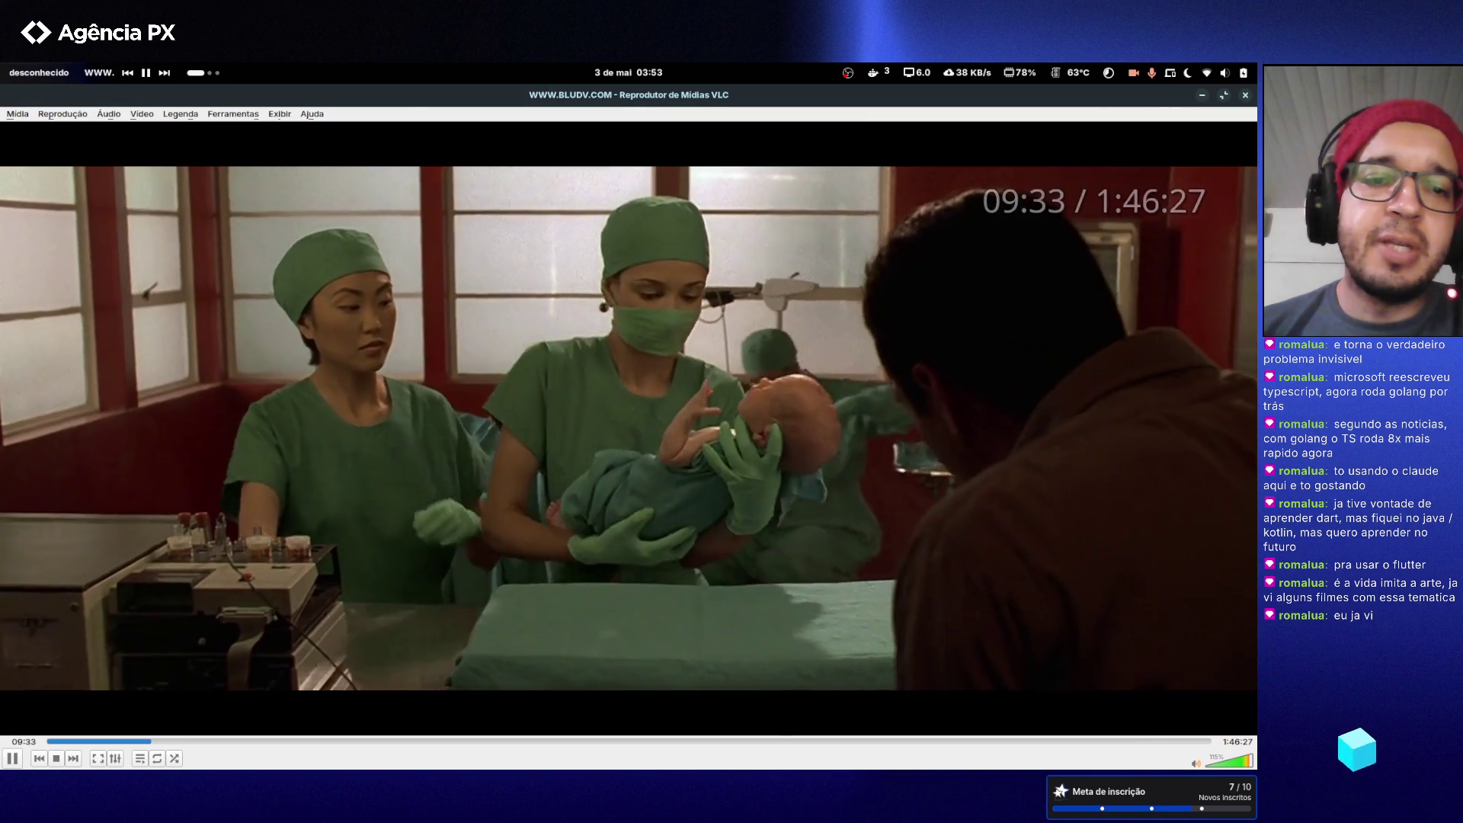
key(Left)
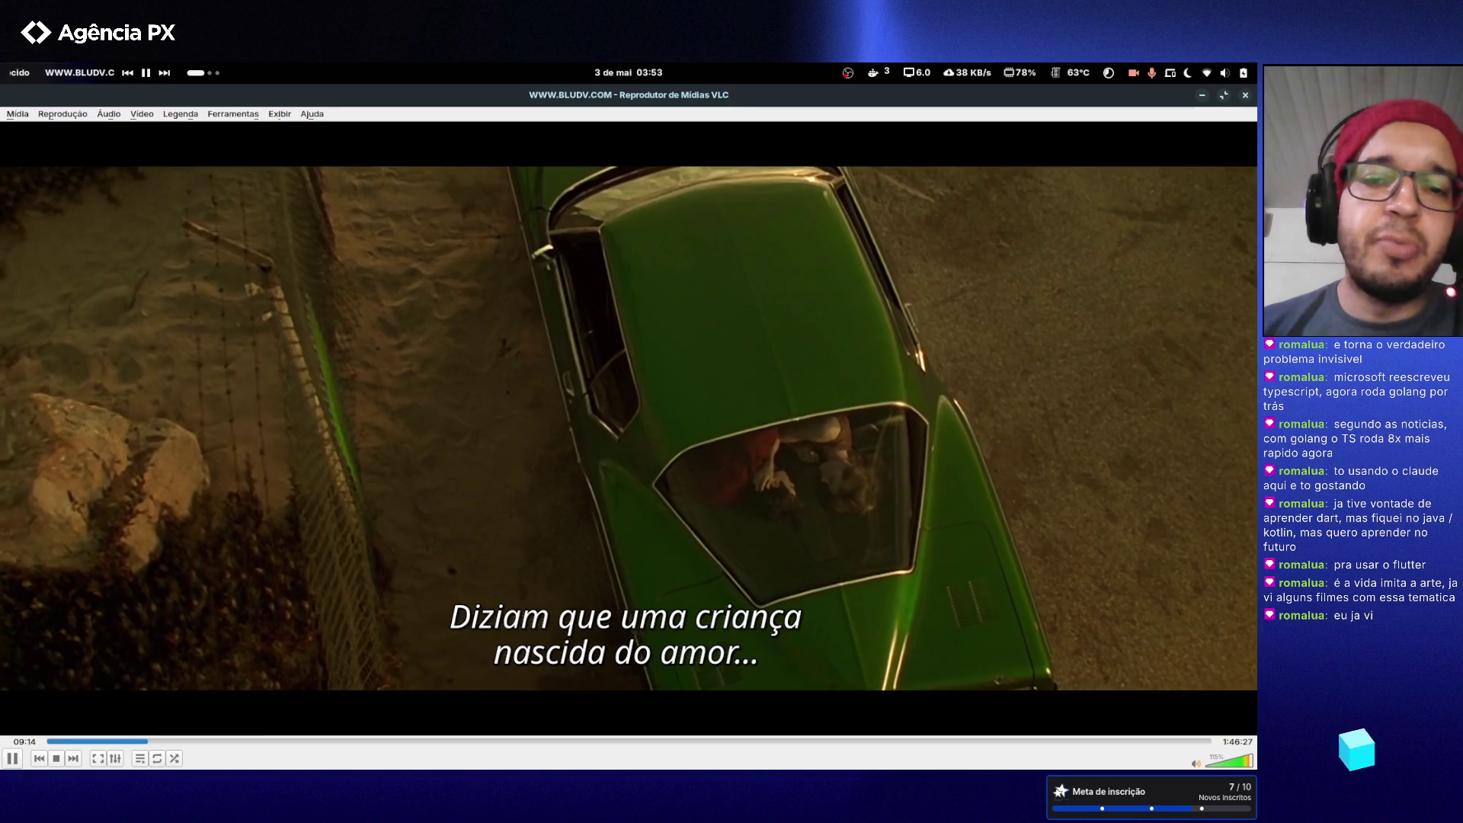
key(Left)
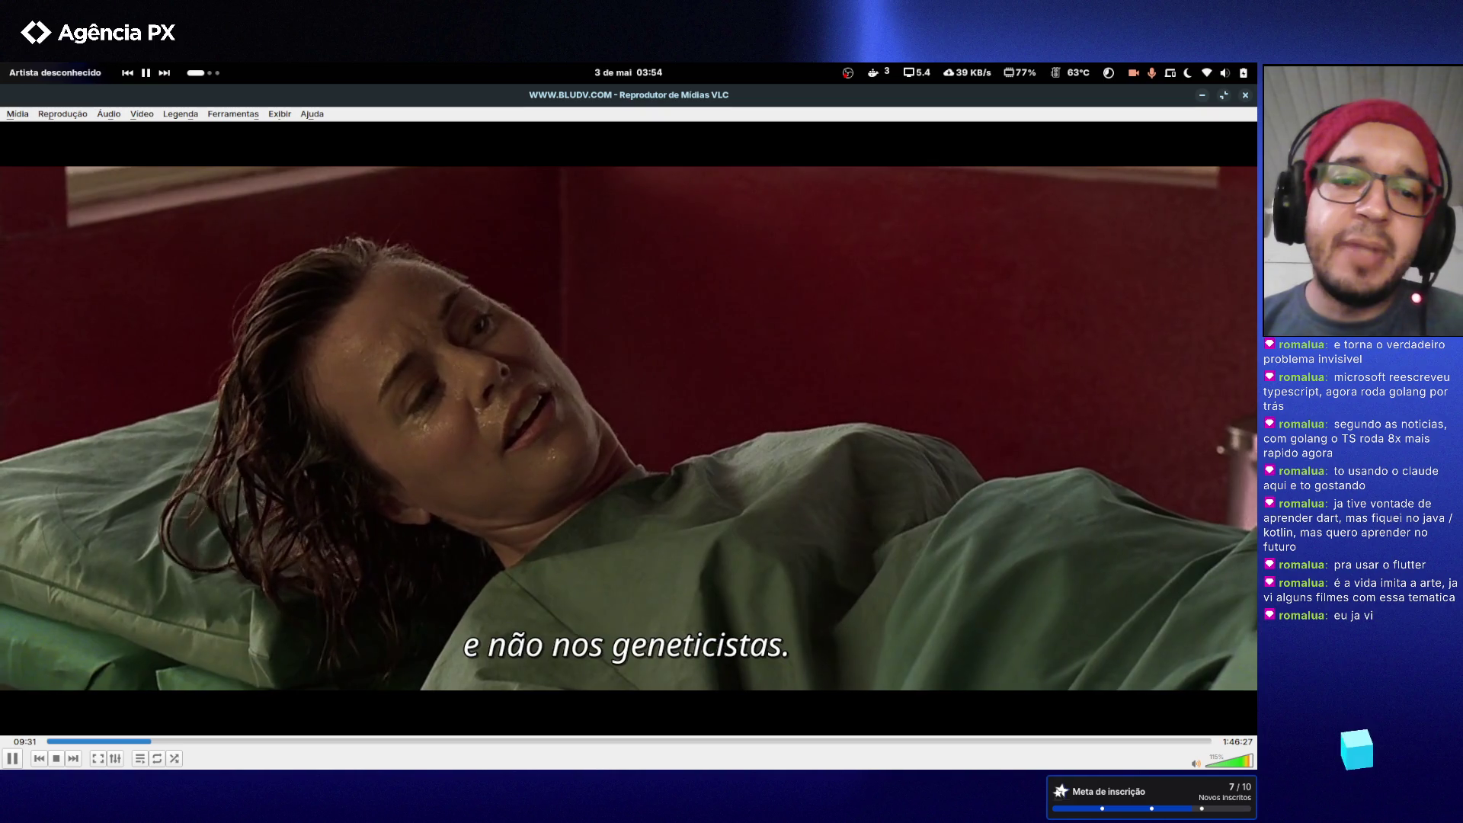
key(Right)
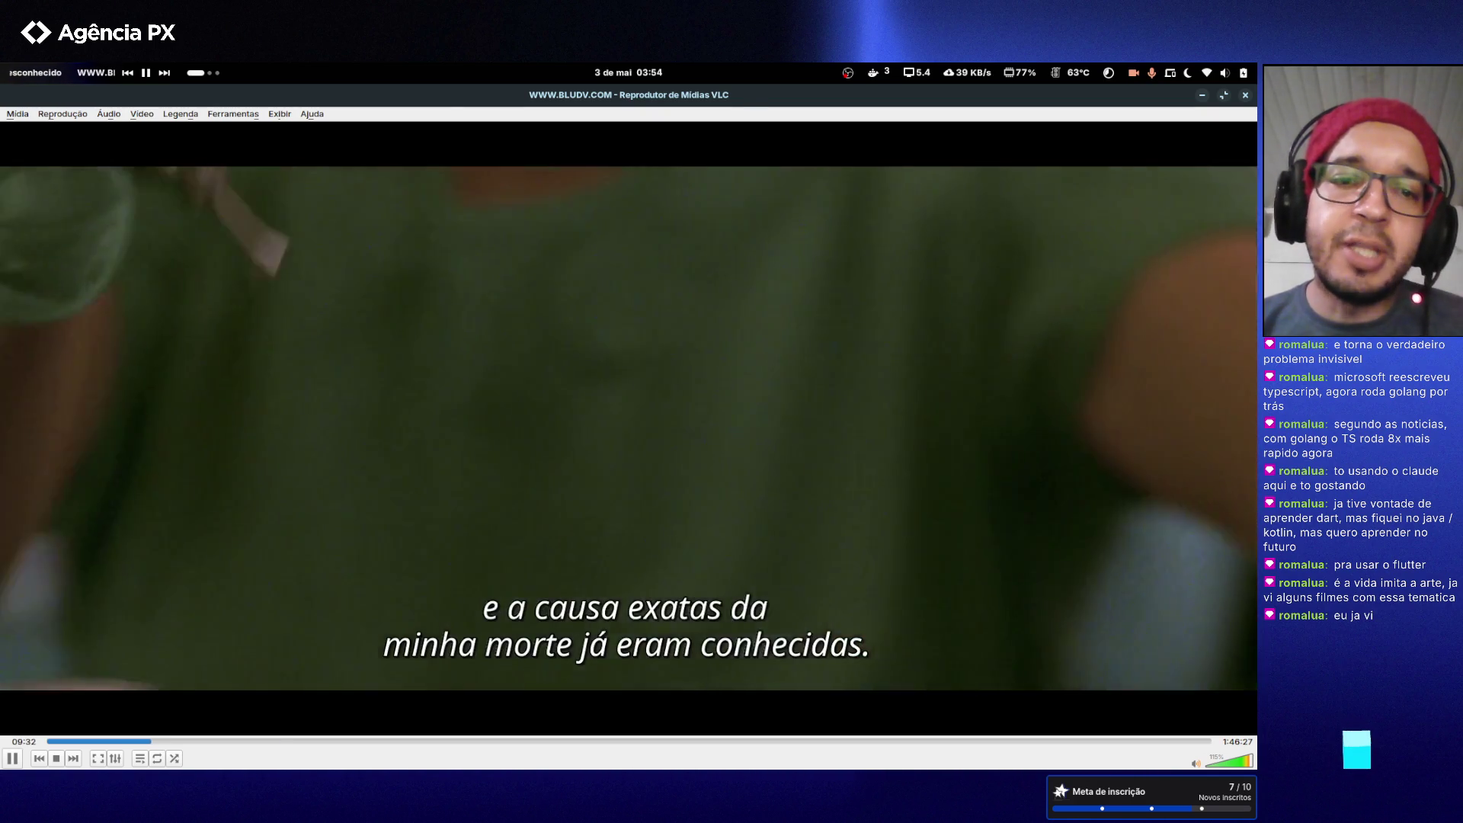
key(t)
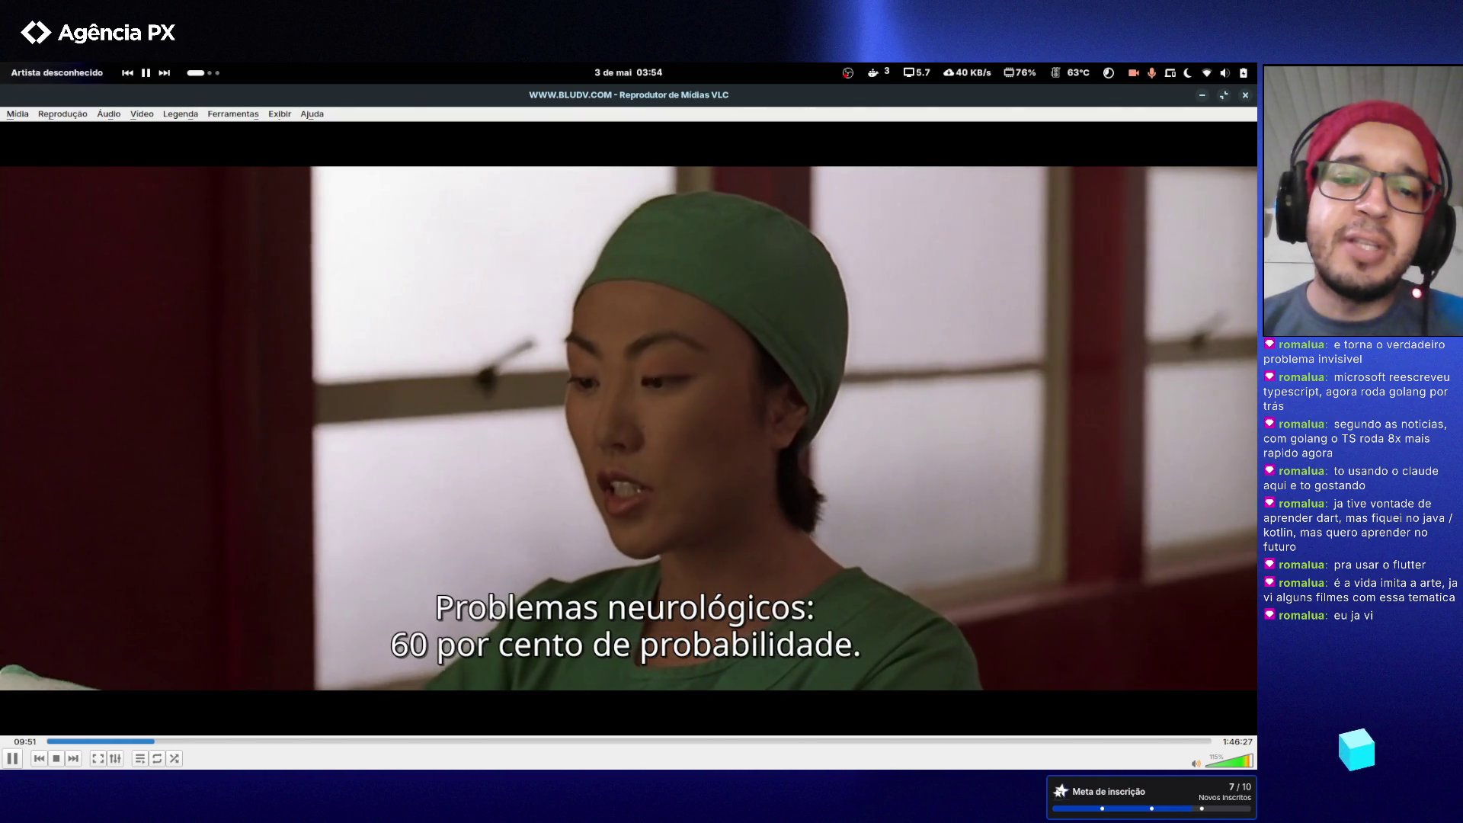
key(space)
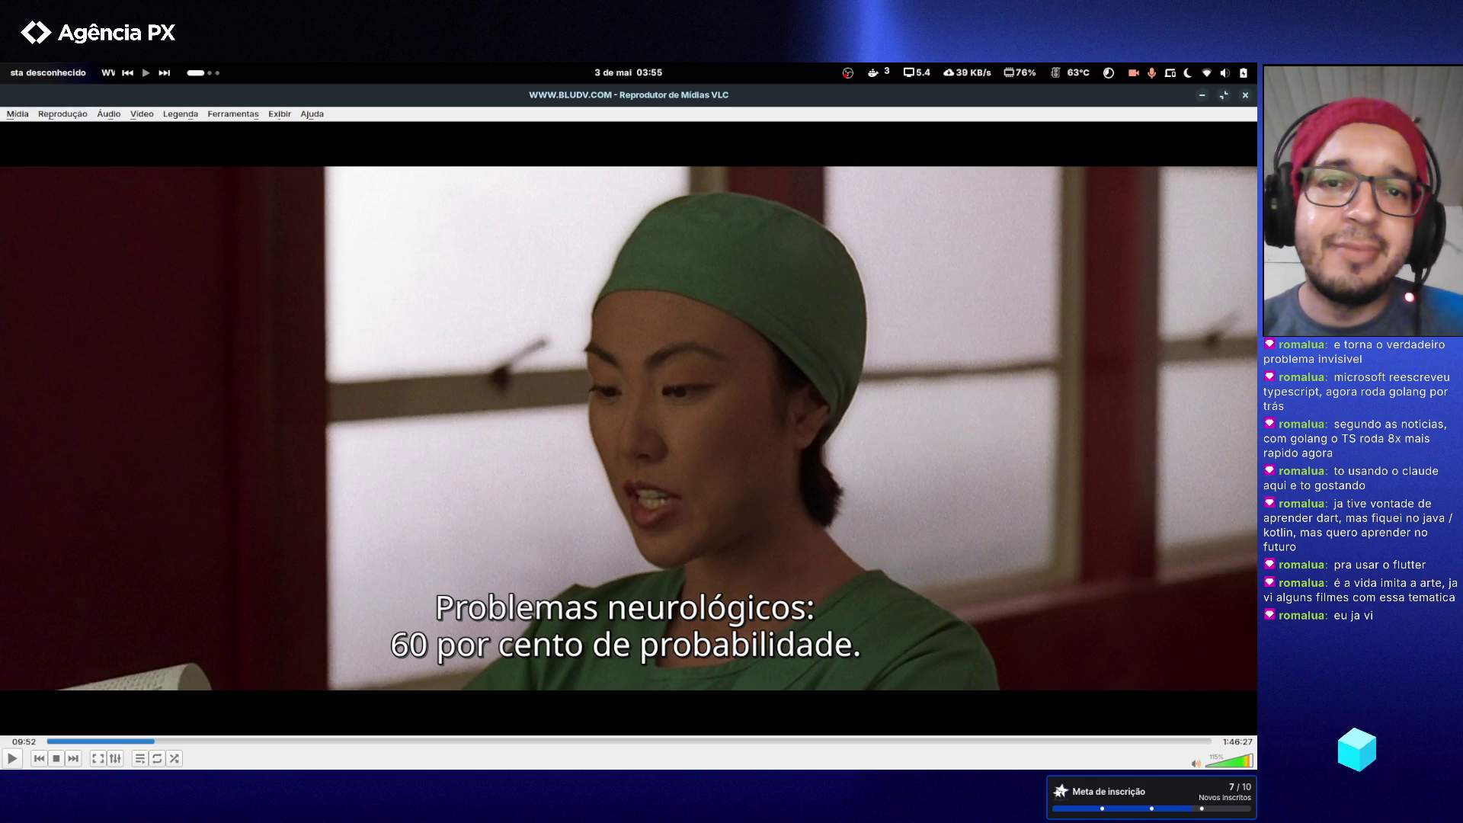
- Resume the film, rewind to 9:45, and toggle pause repeatedly to watch in short bursts
key(space)
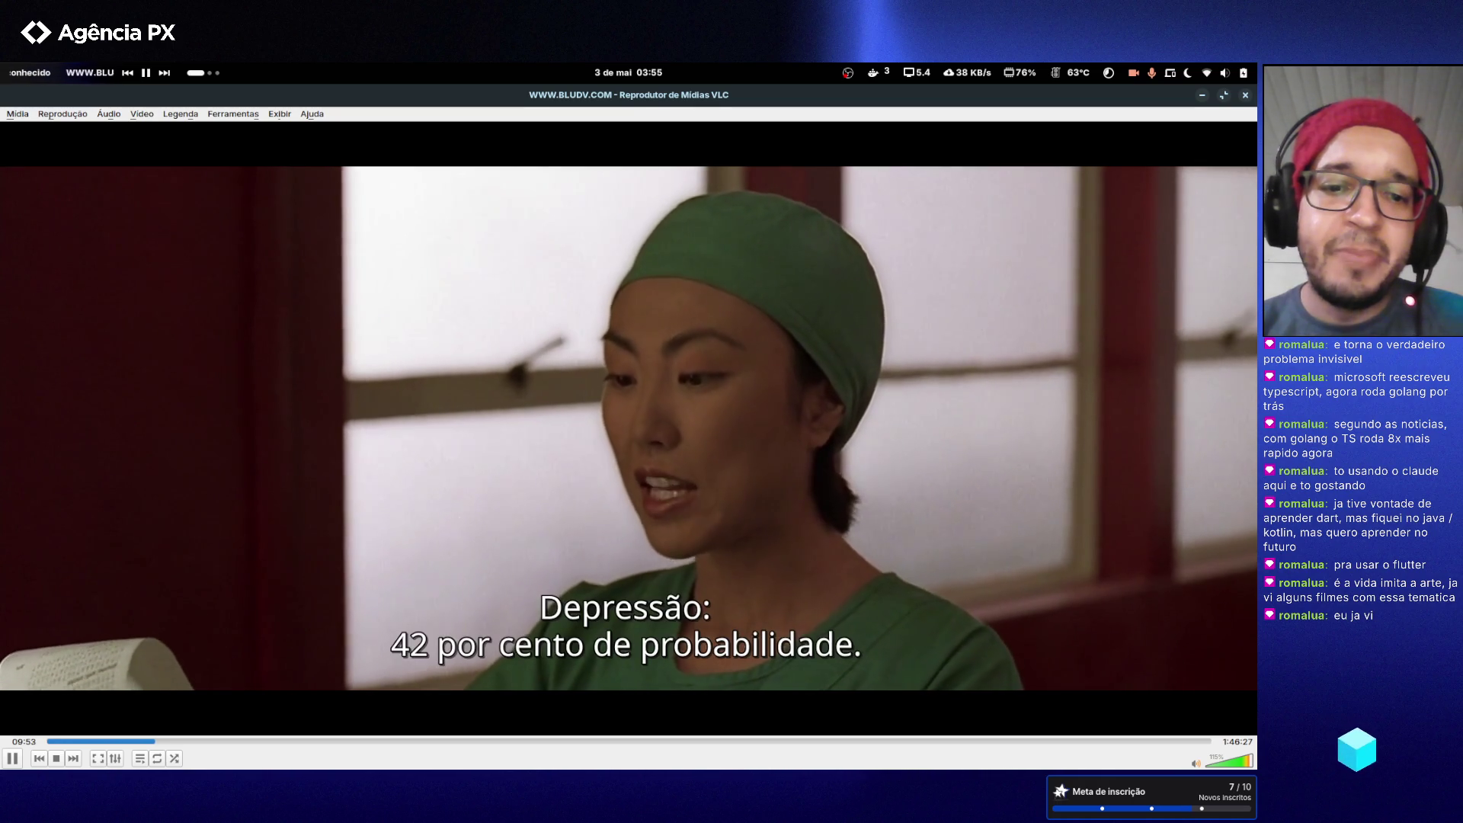
key(Left)
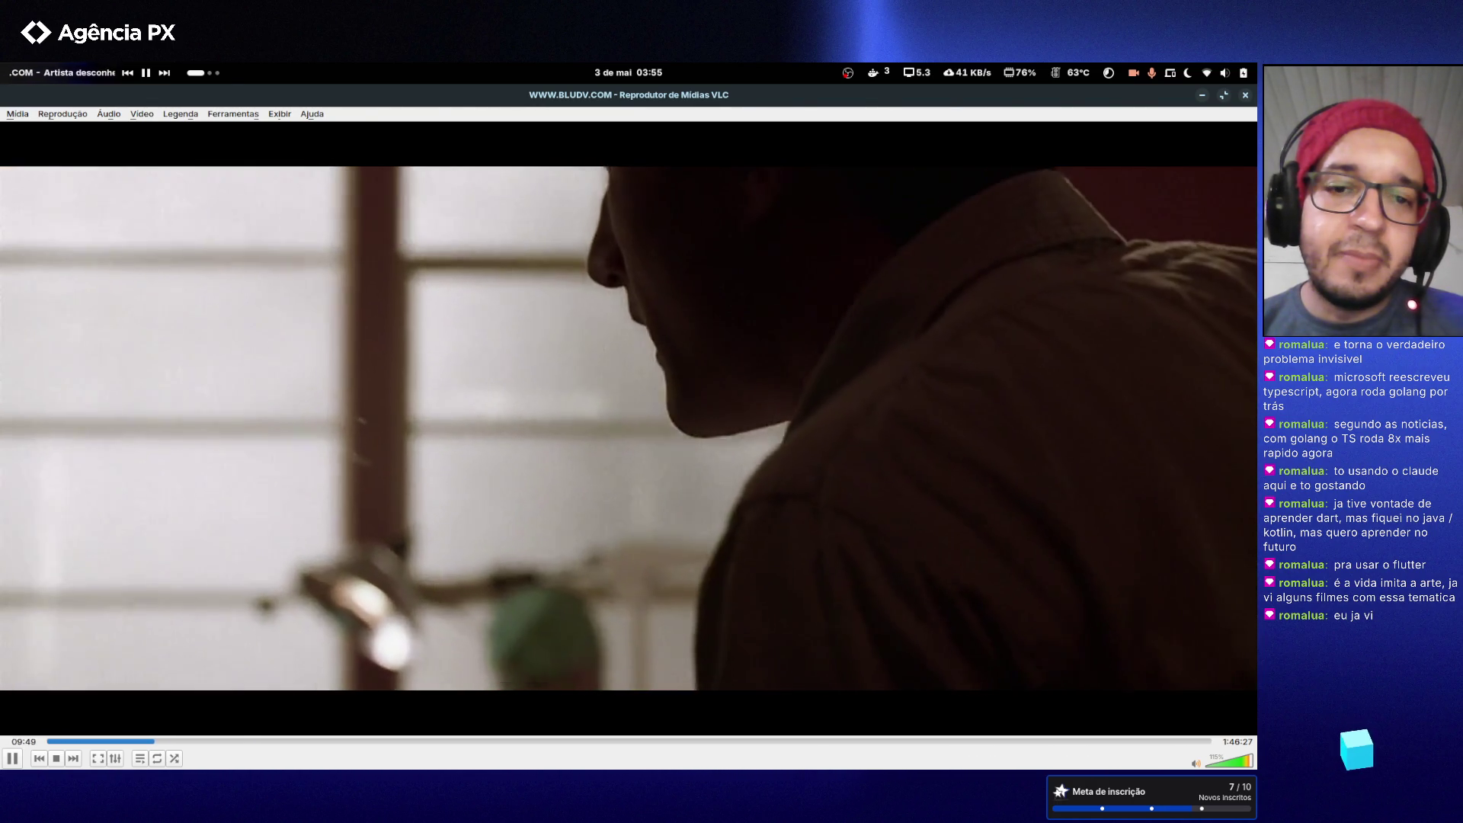
key(space)
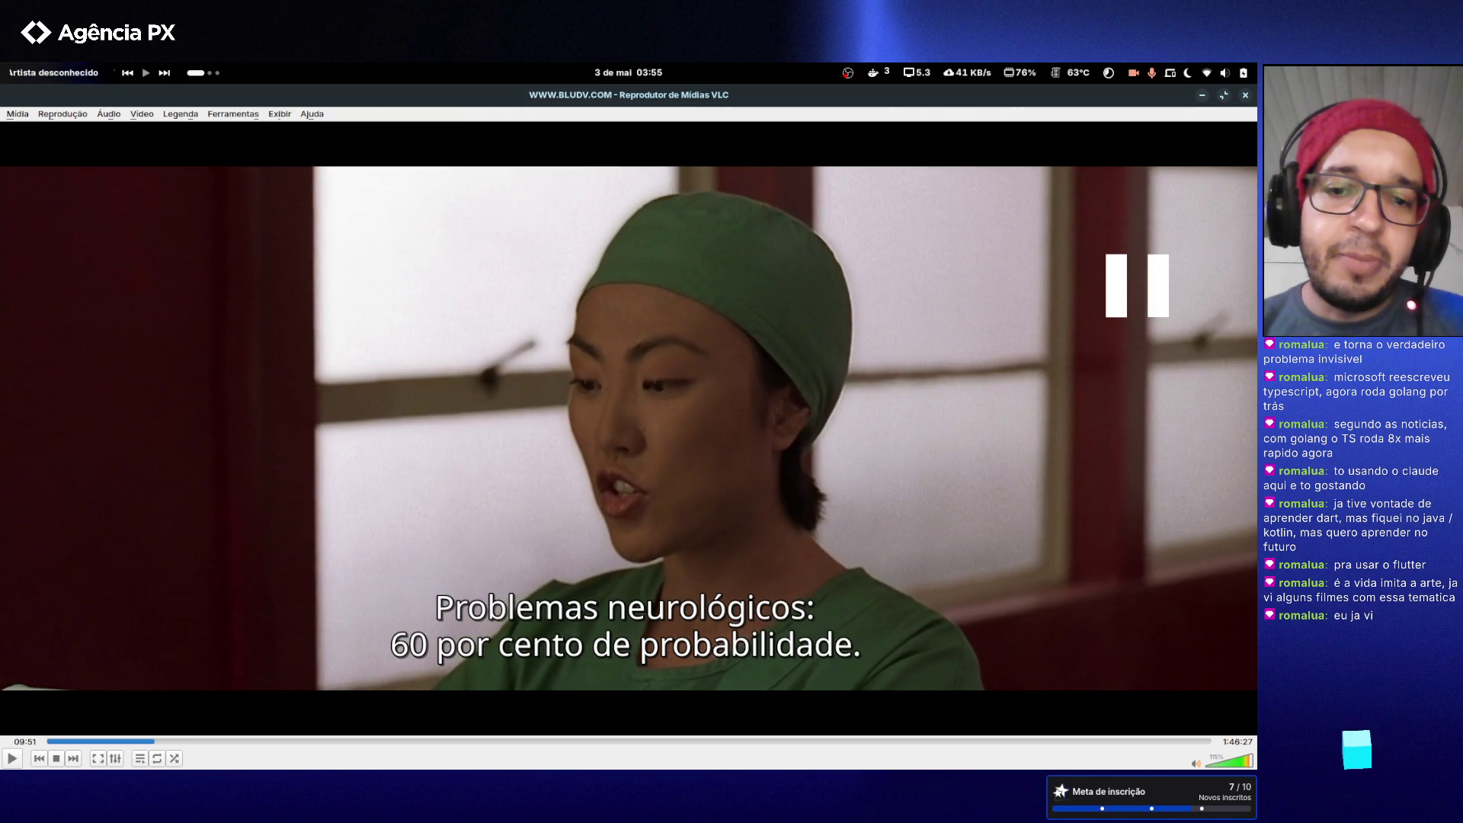
key(space)
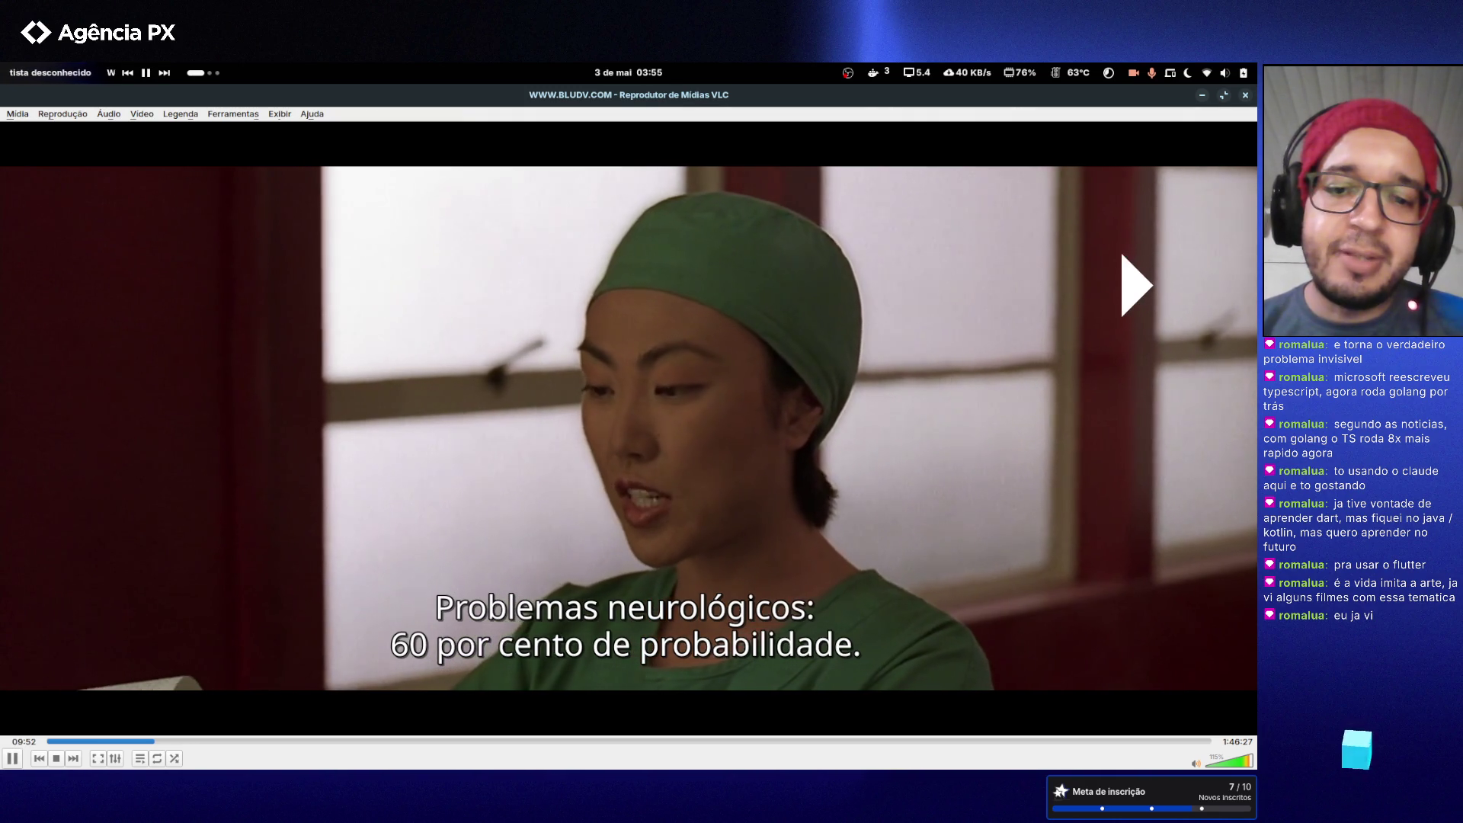
key(space)
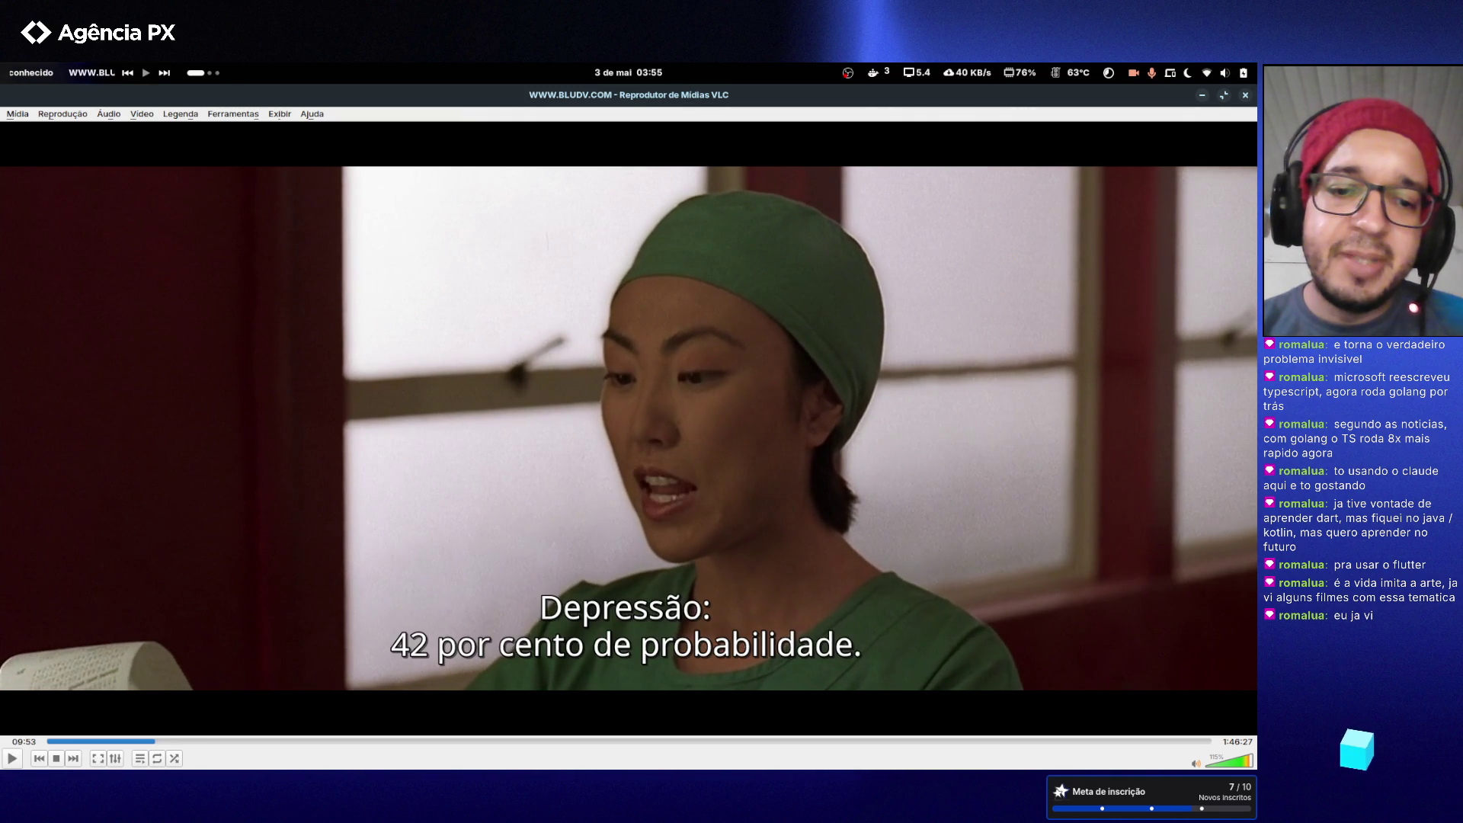
key(space)
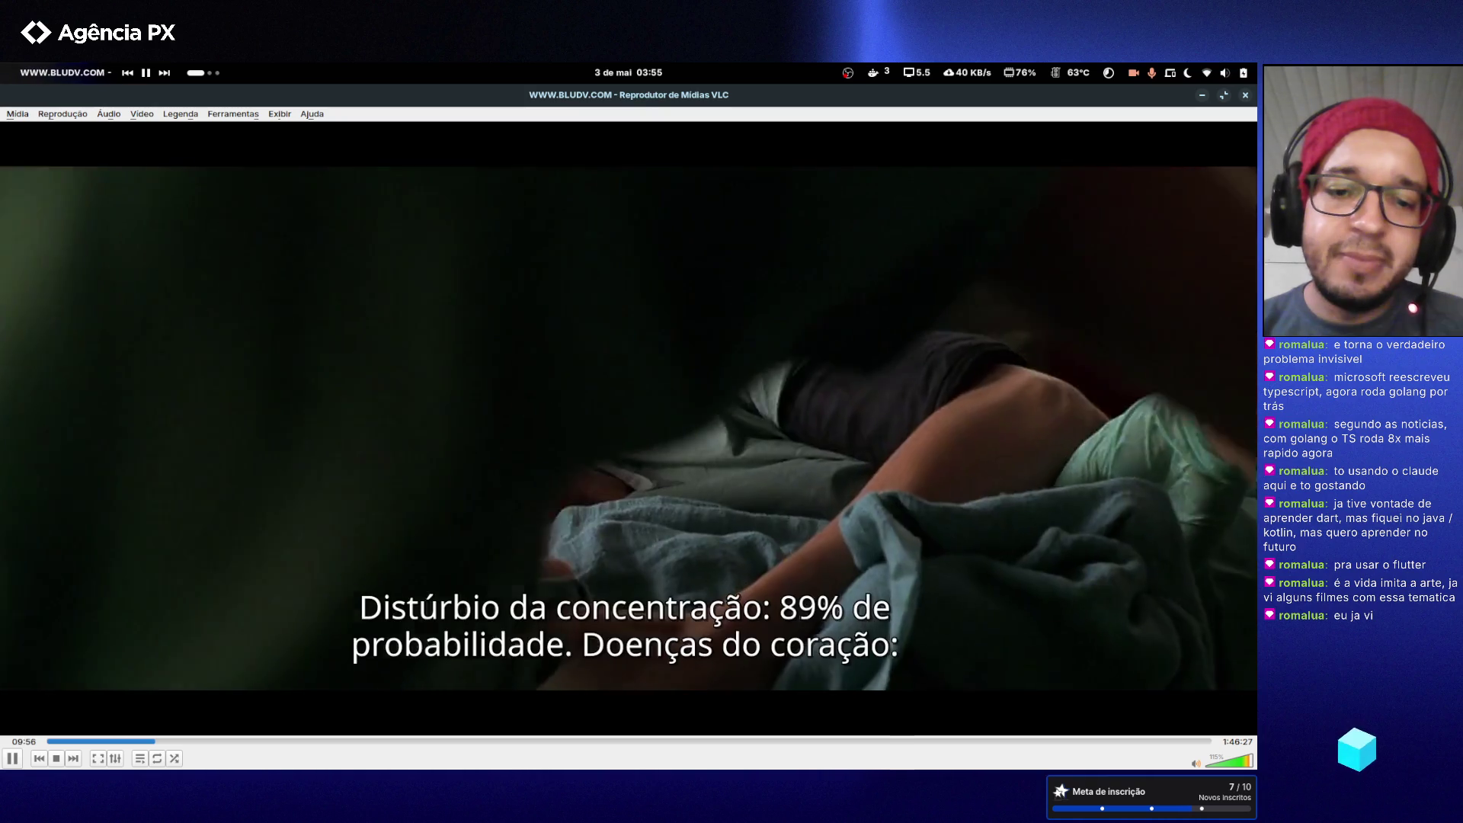
key(space)
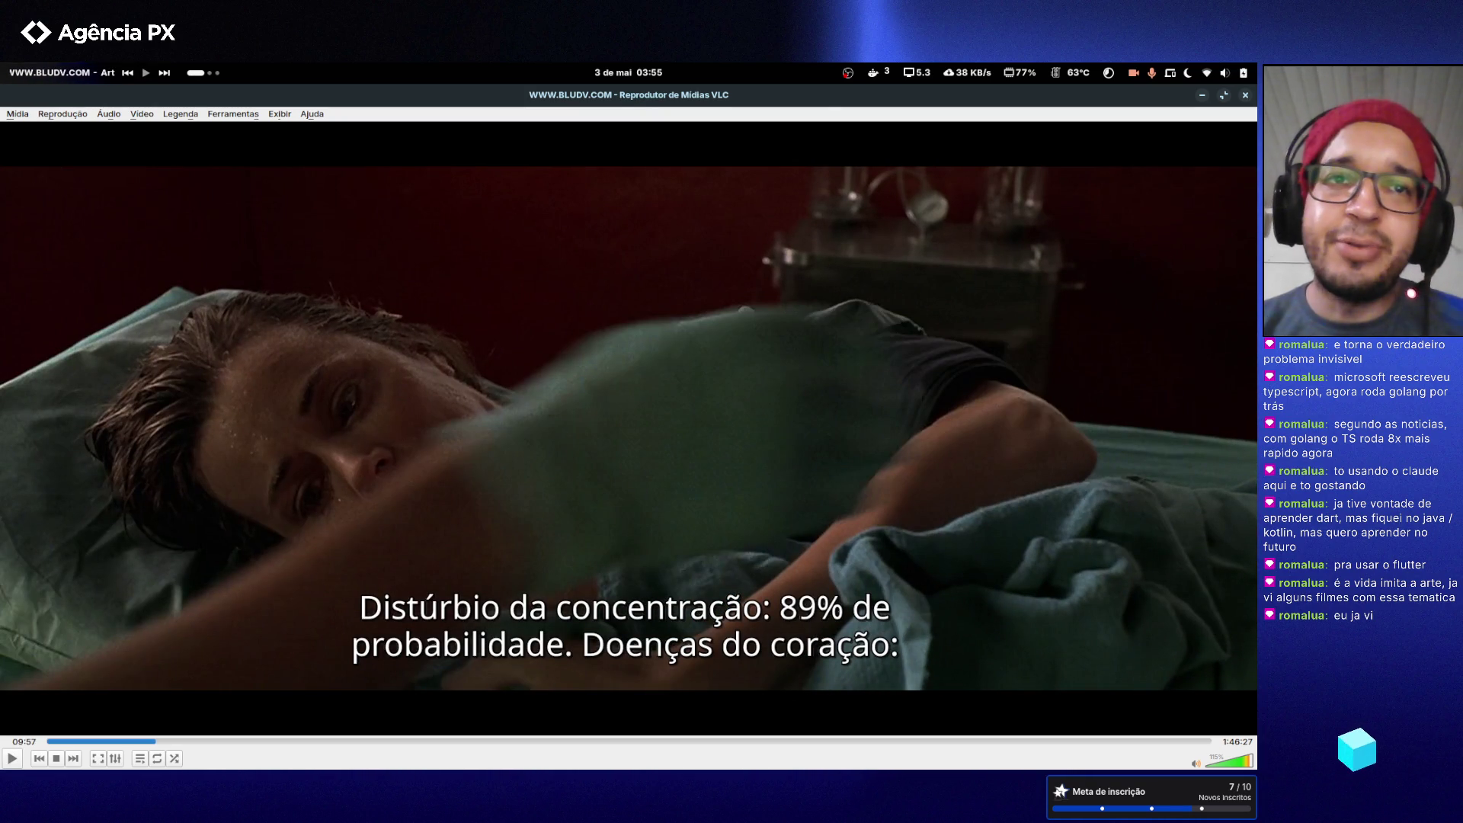
- Nudge playback with brief resumes to pause at 10:07, then skip ahead to 10:47
key(space)
key(space)
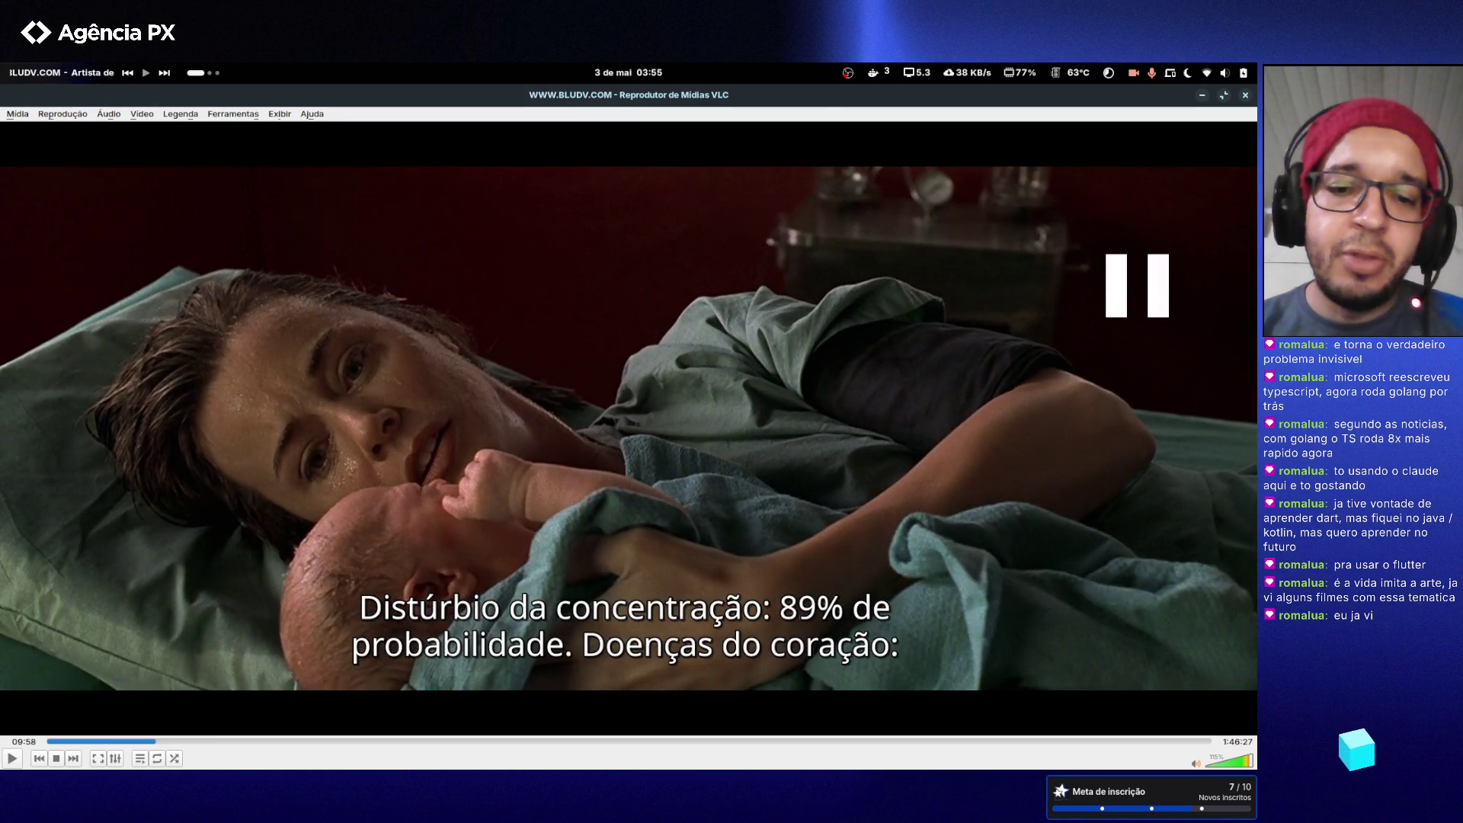
key(space)
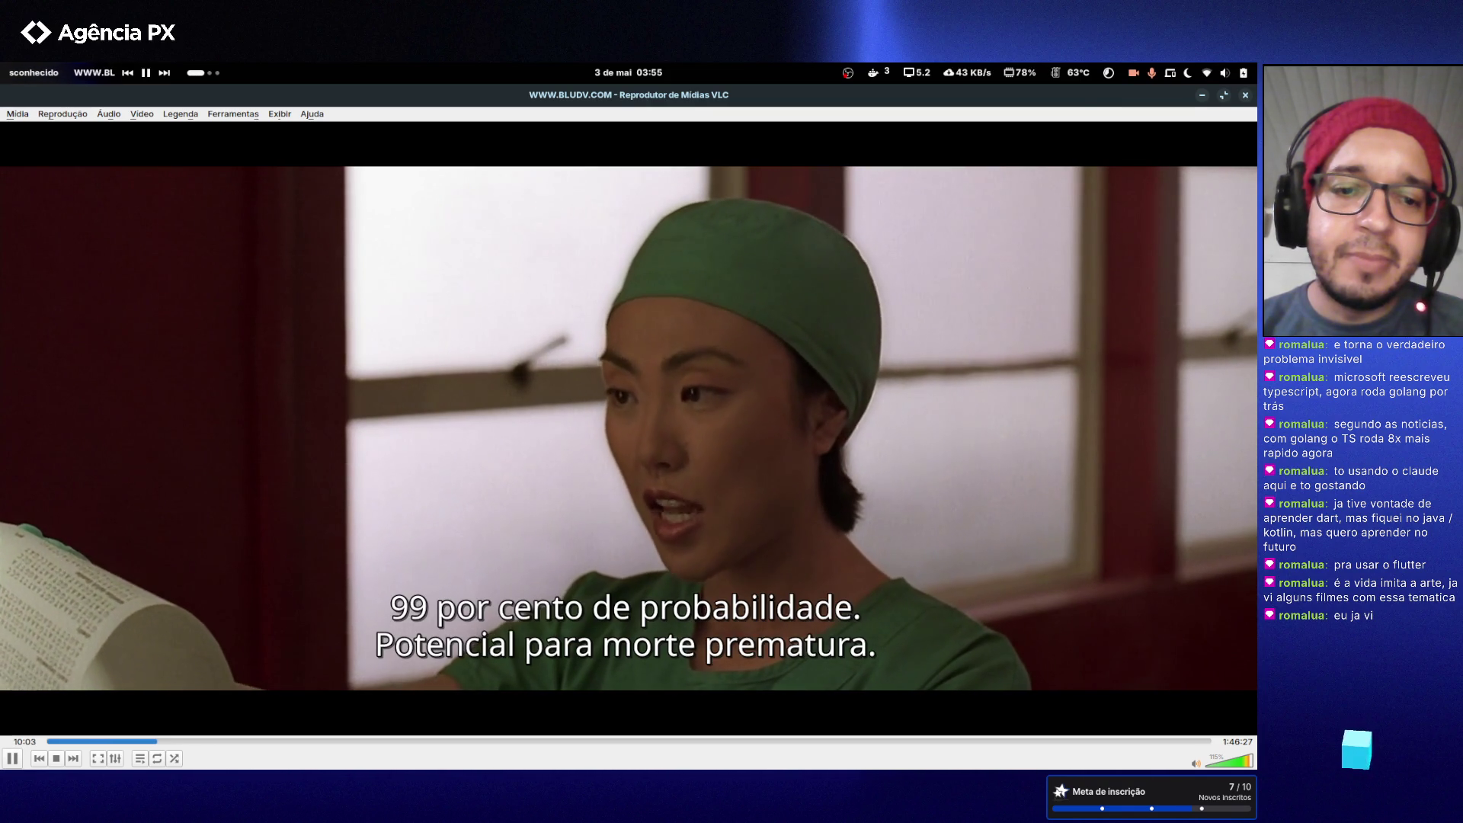
key(space)
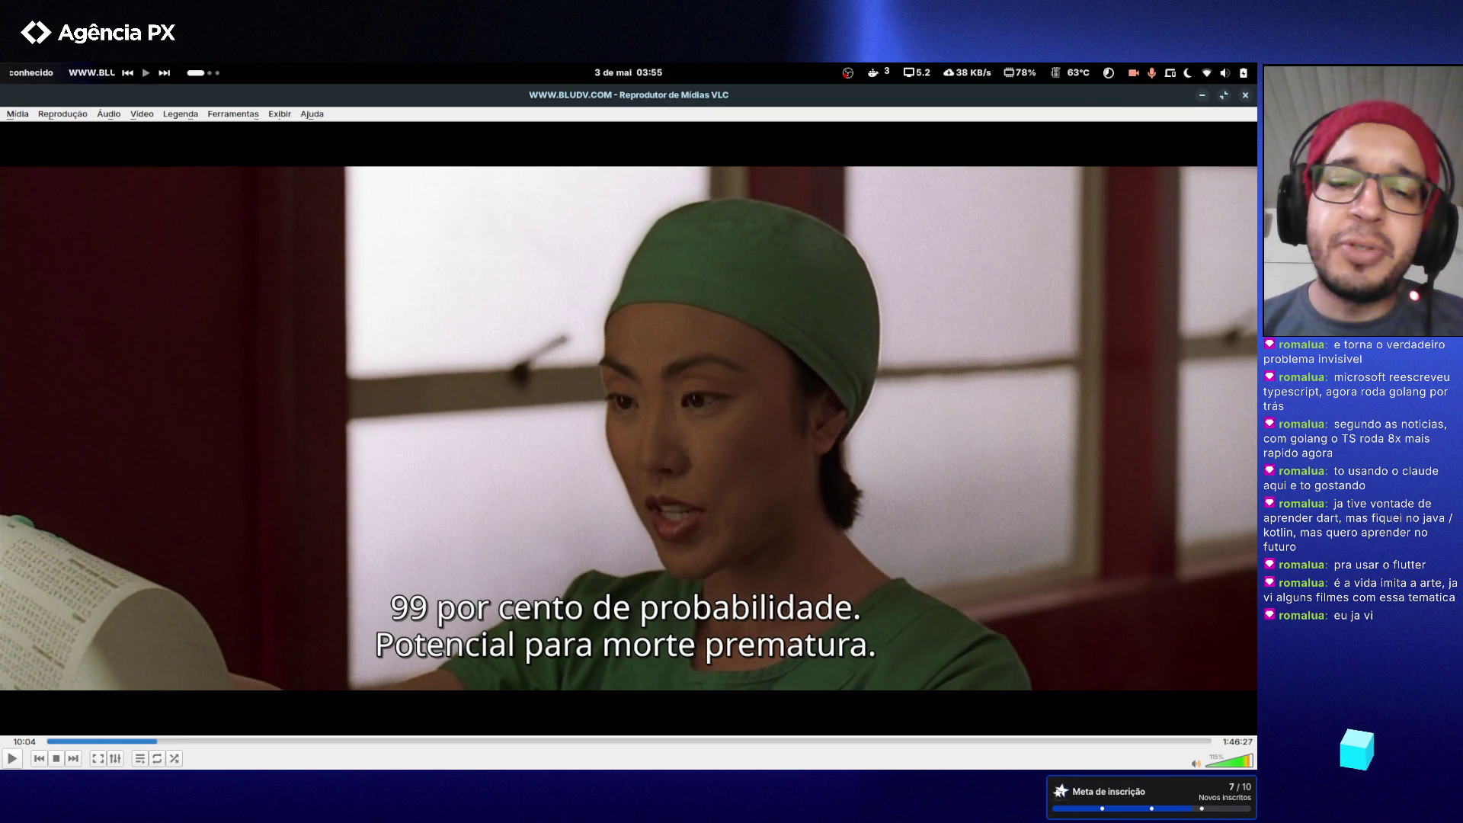
key(space)
key(space)
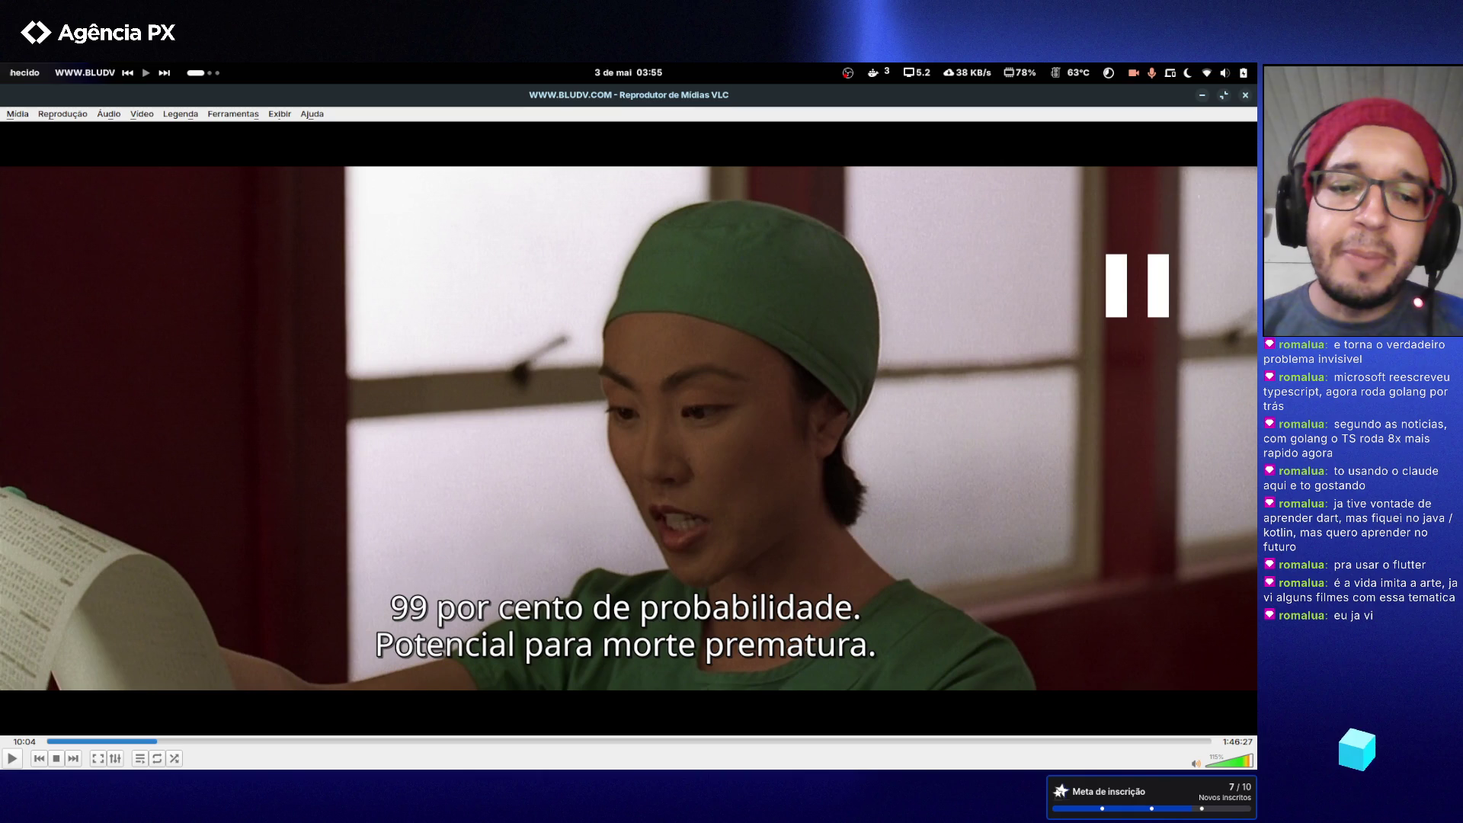
key(space)
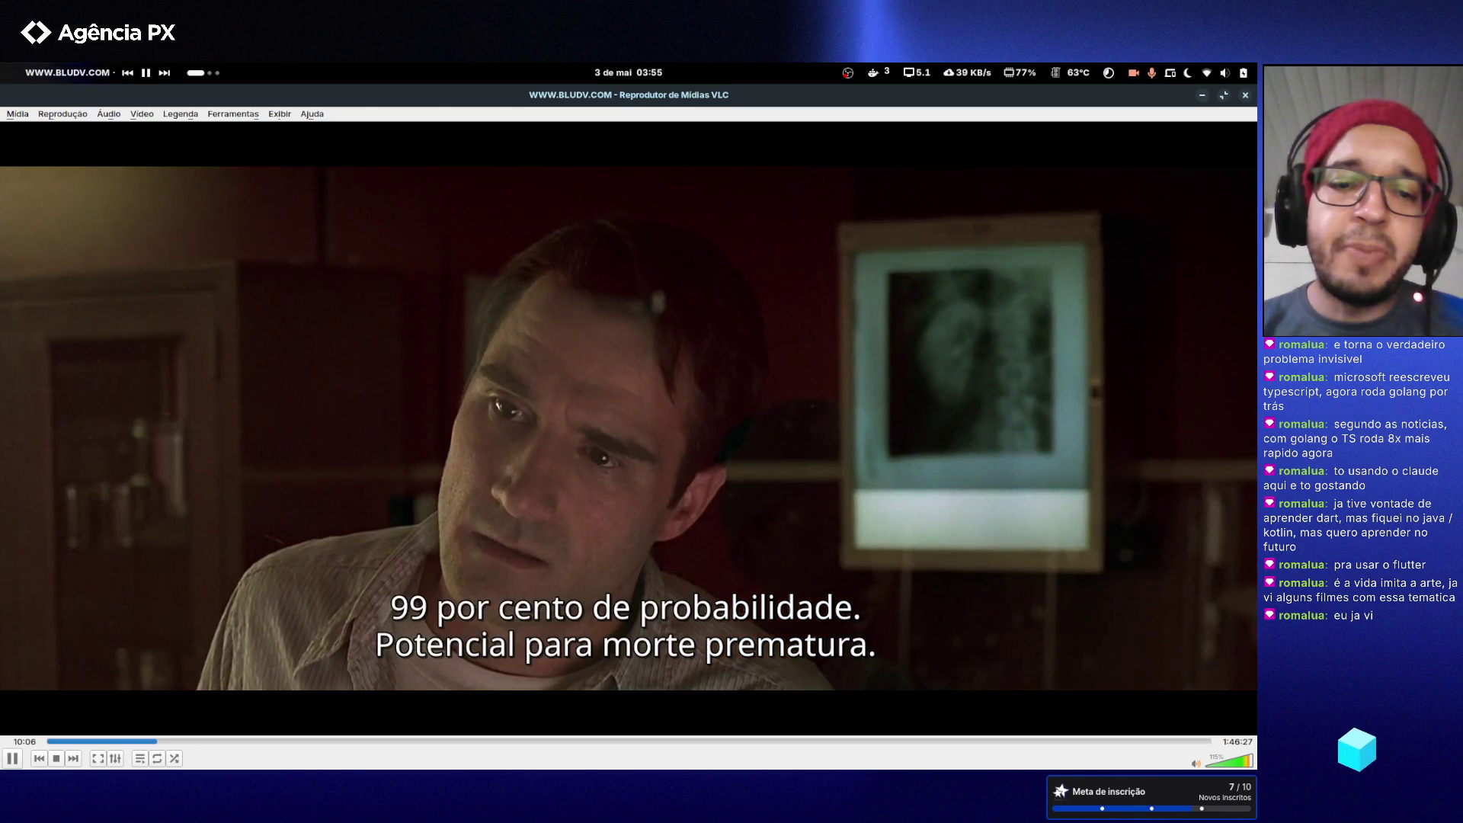
key(space)
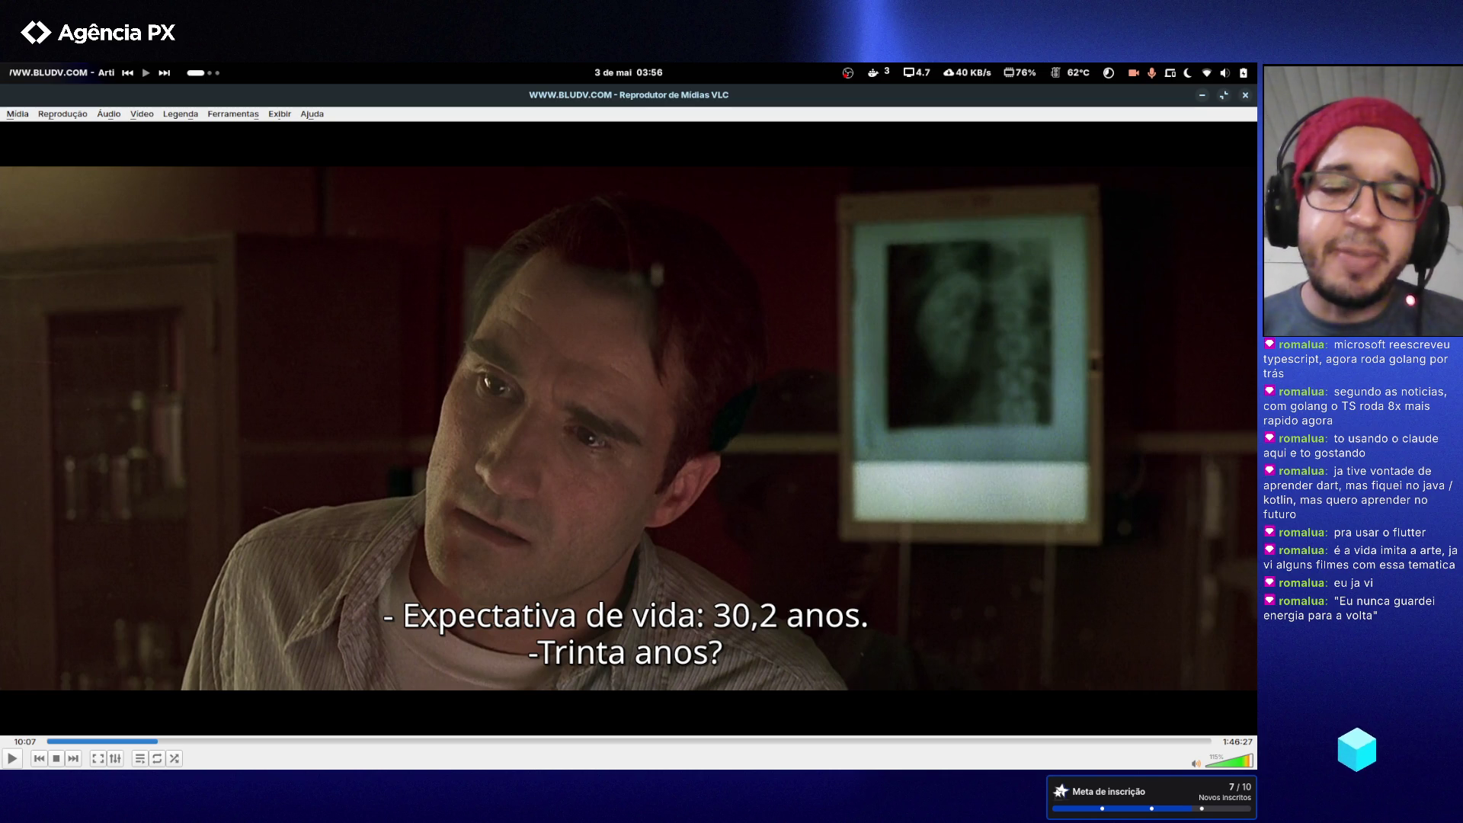
key(Right)
key(Right)
key(Right)
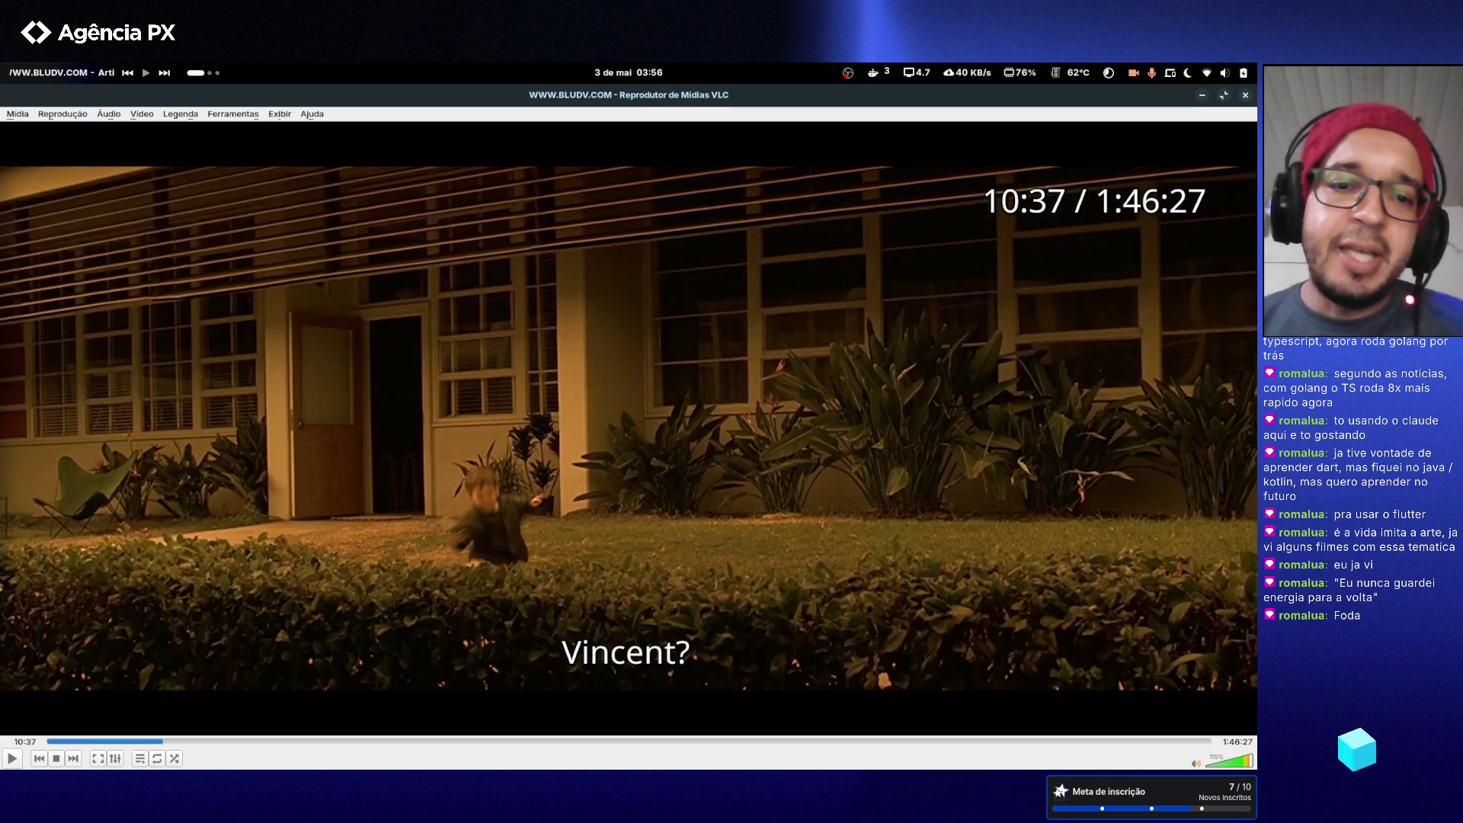
- Skip Gattaca forward in 10-second steps to 12:57, then close VLC
key(Right)
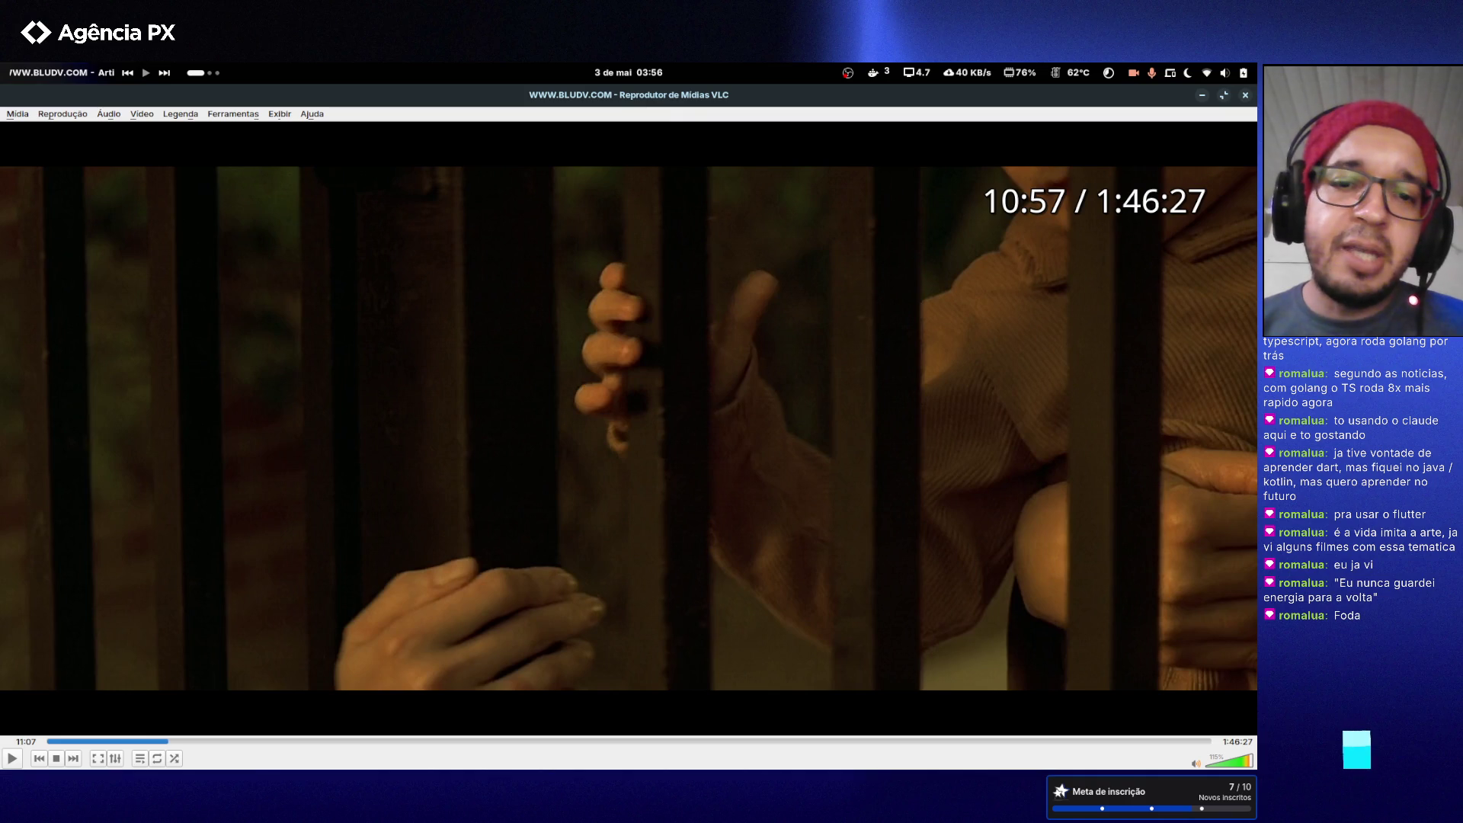
key(Right)
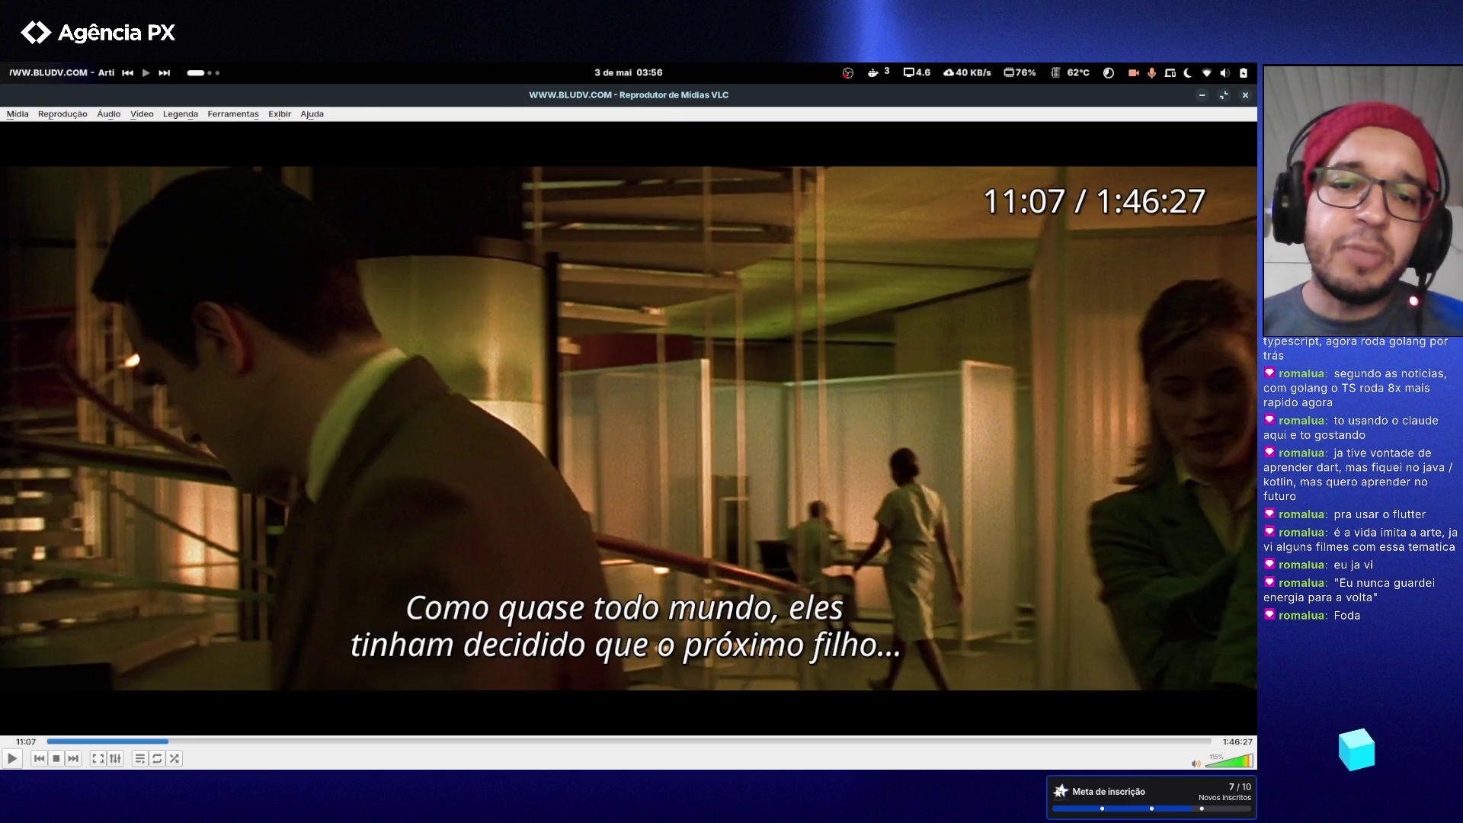
key(Right)
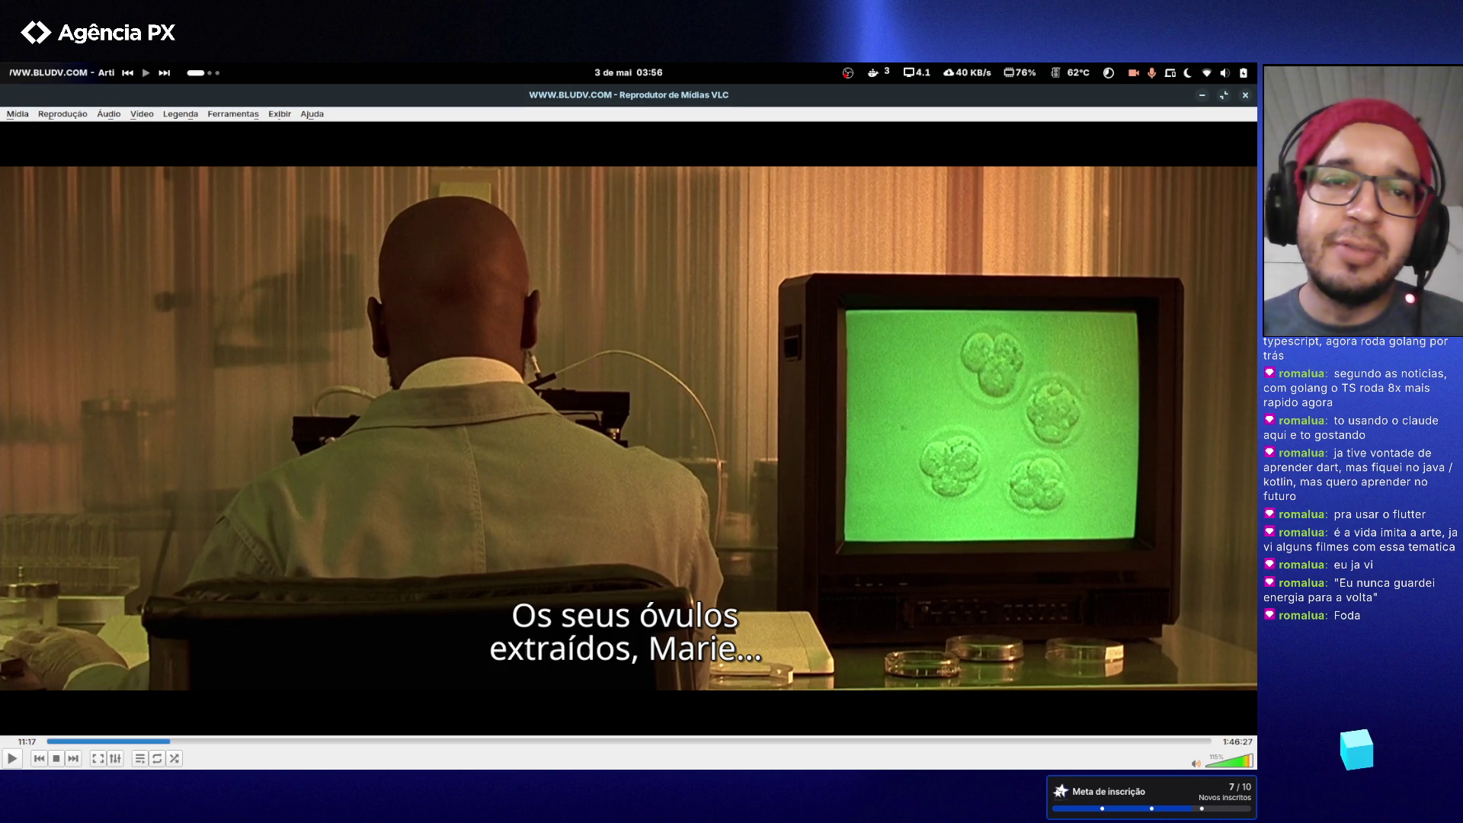
key(Right)
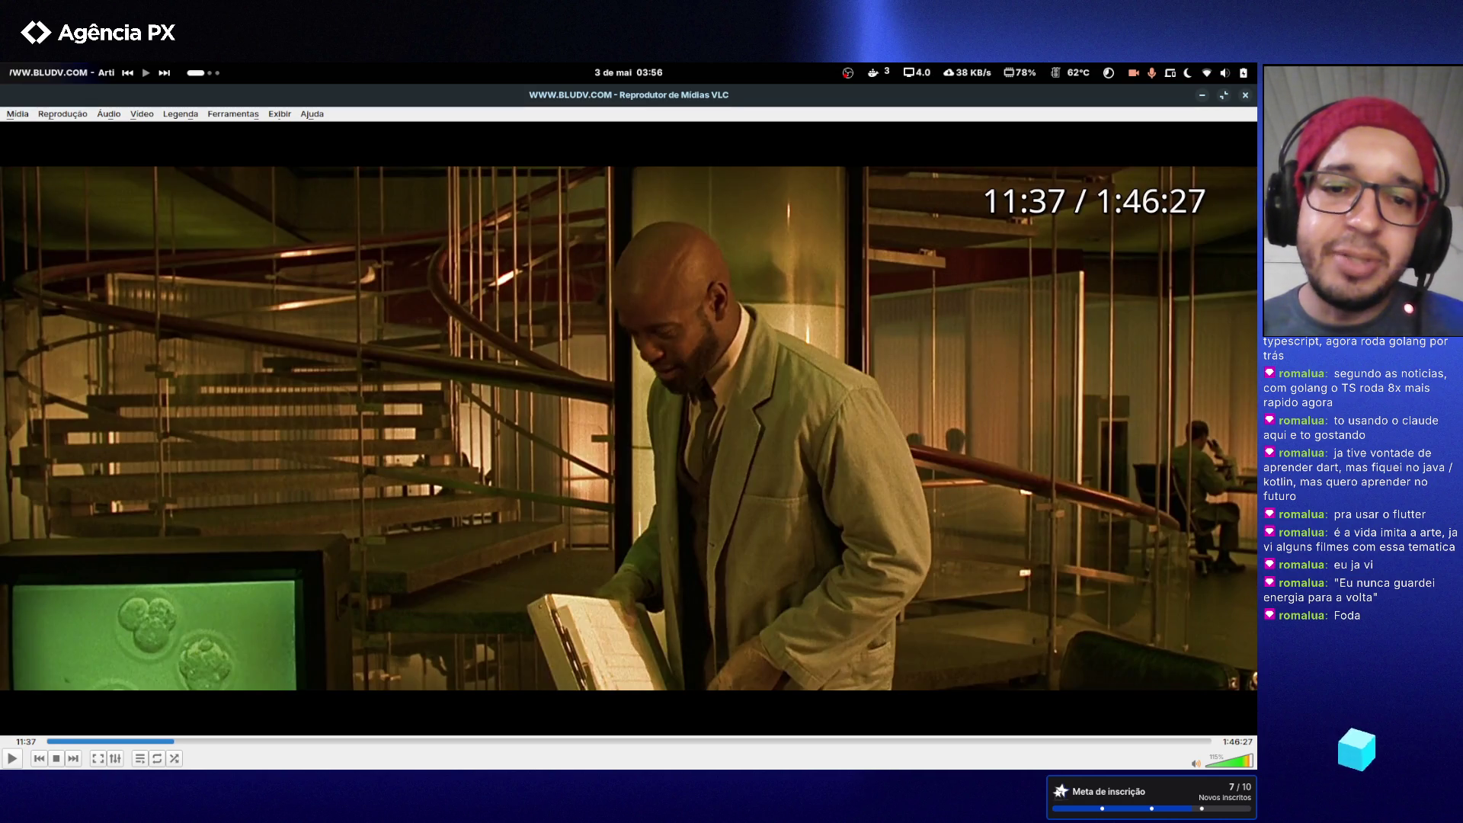
key(Right)
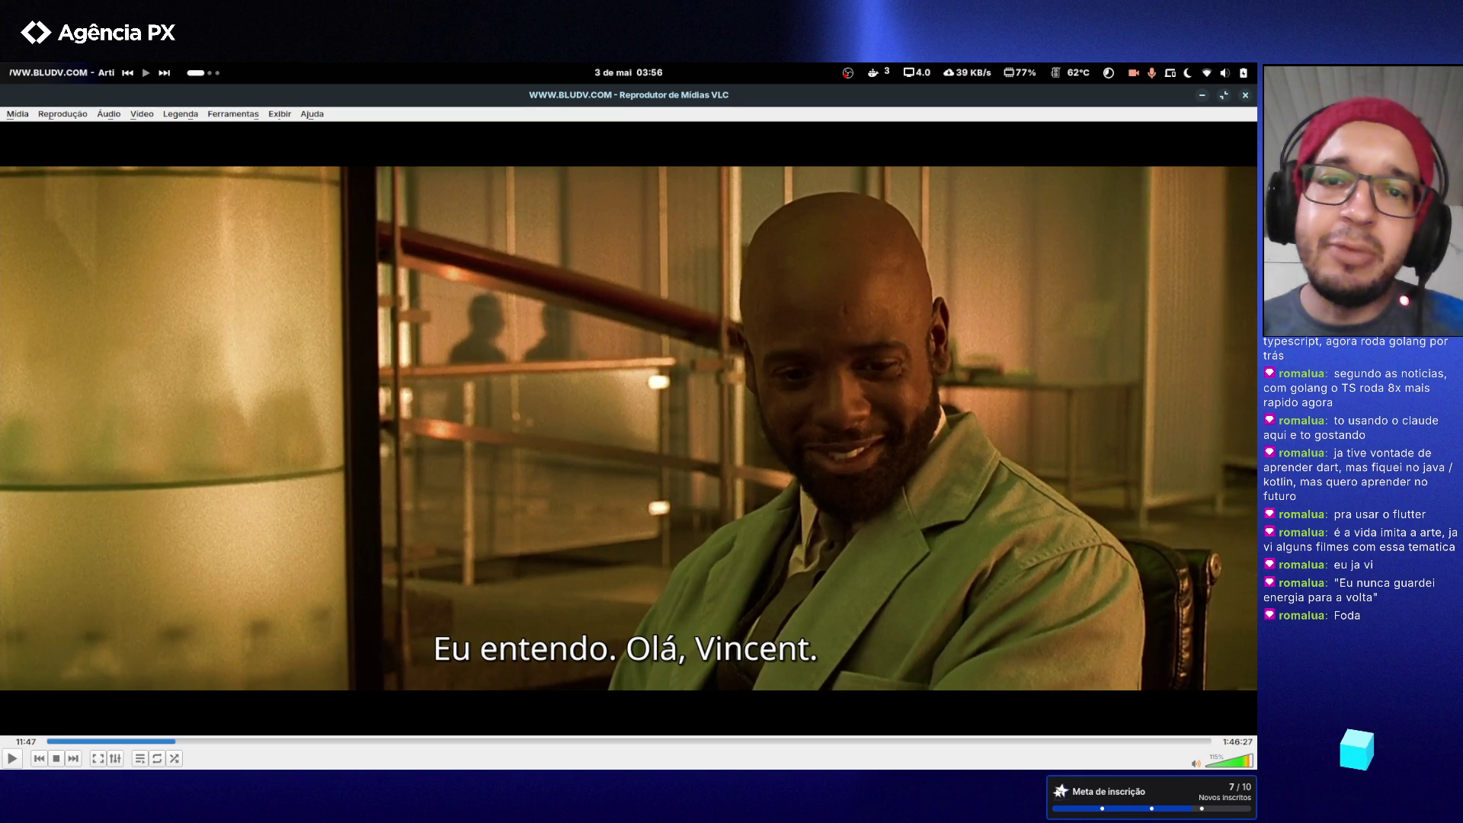
key(Right)
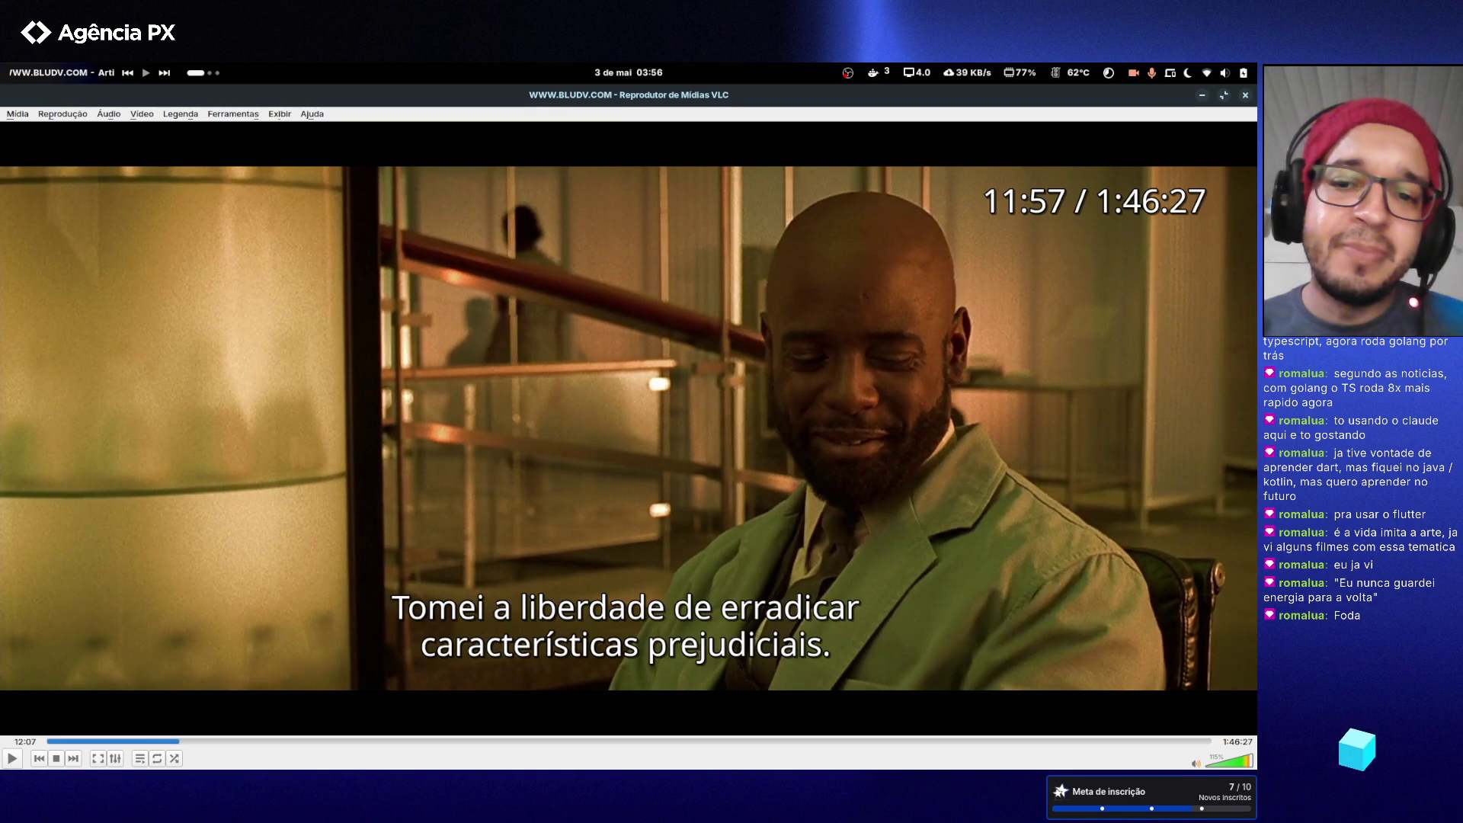
key(Right)
key(Right)
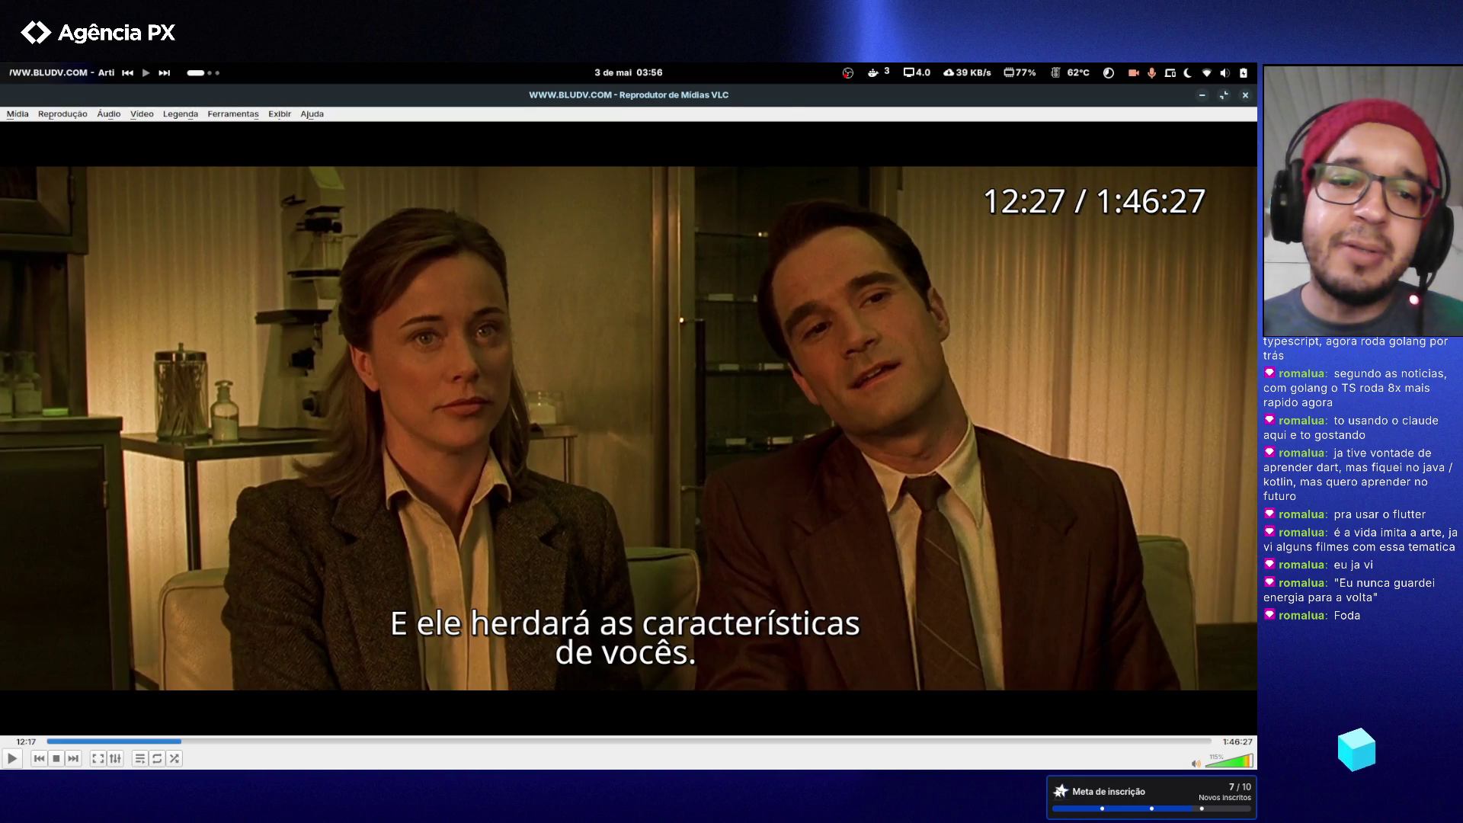
key(Left)
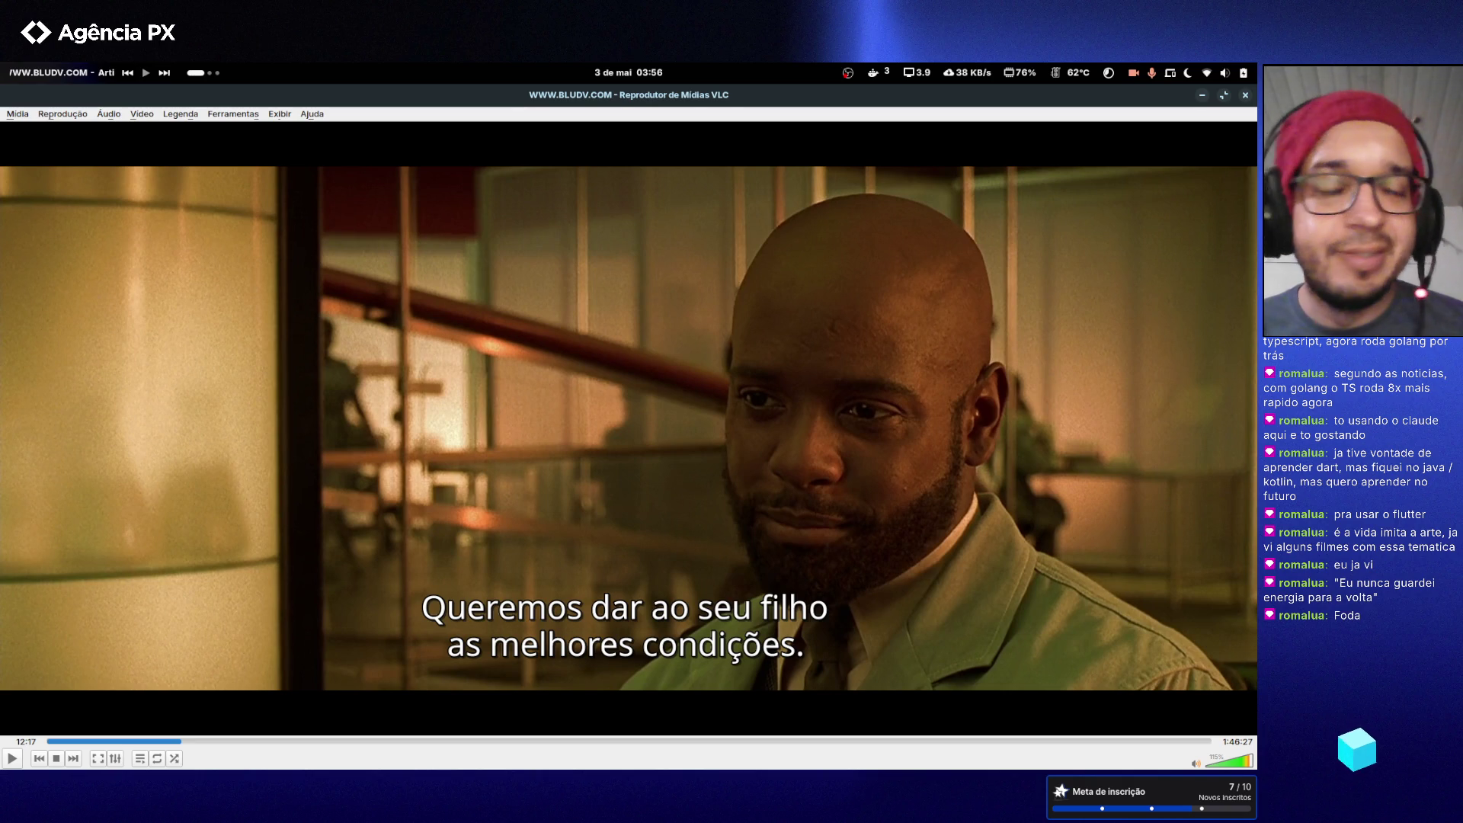
key(Right)
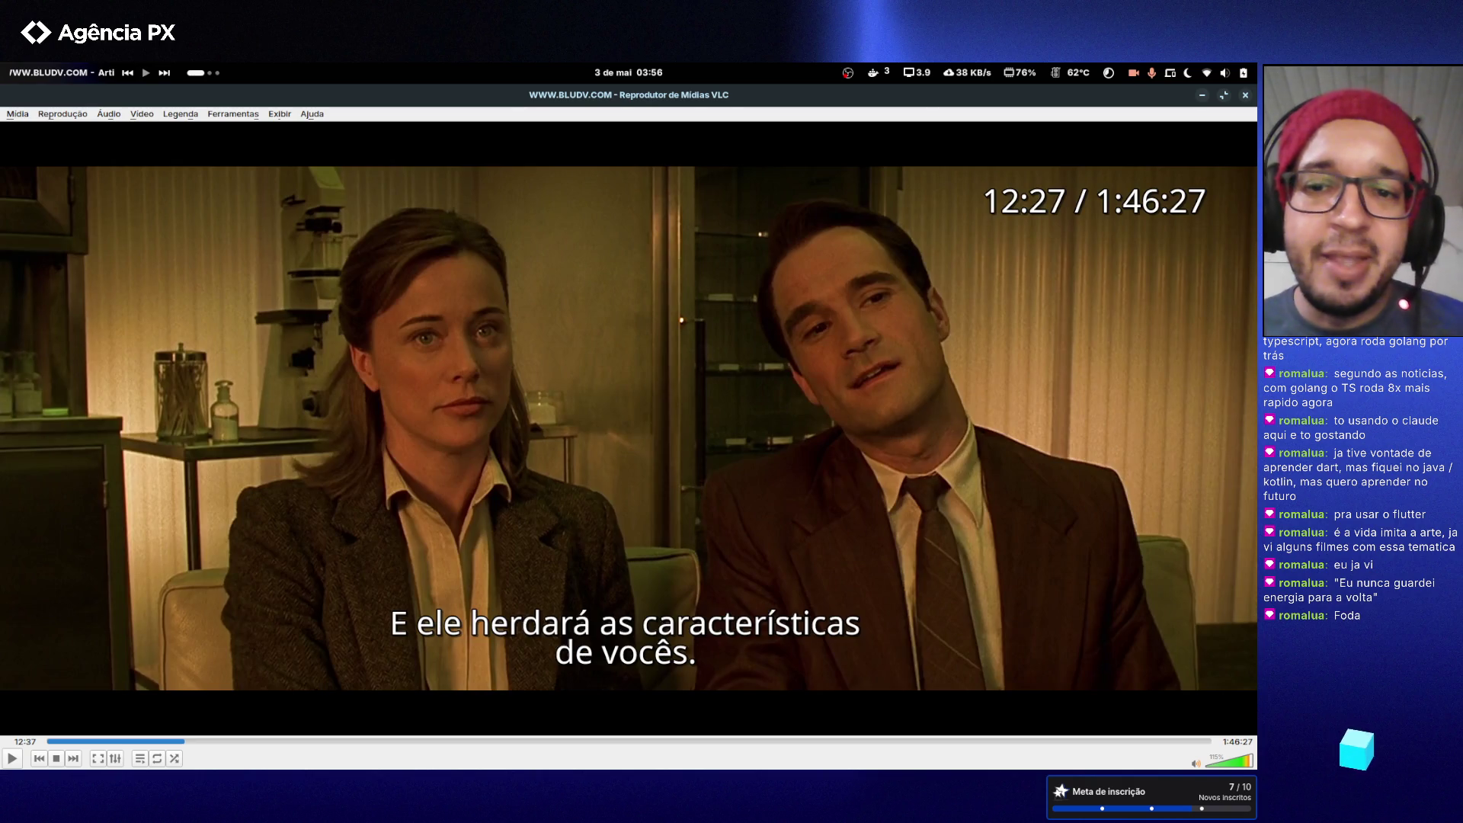
key(Right)
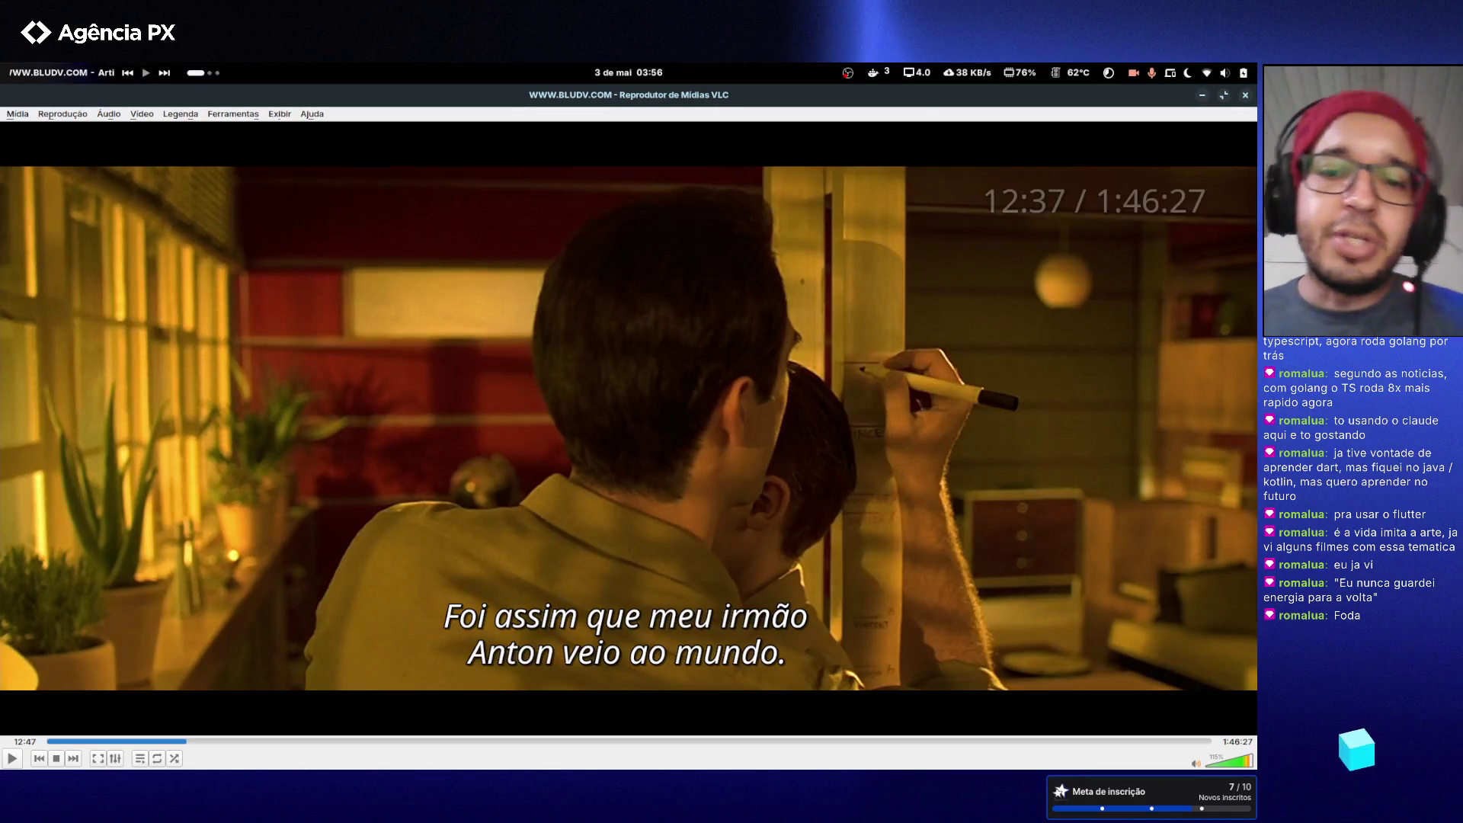
key(Right)
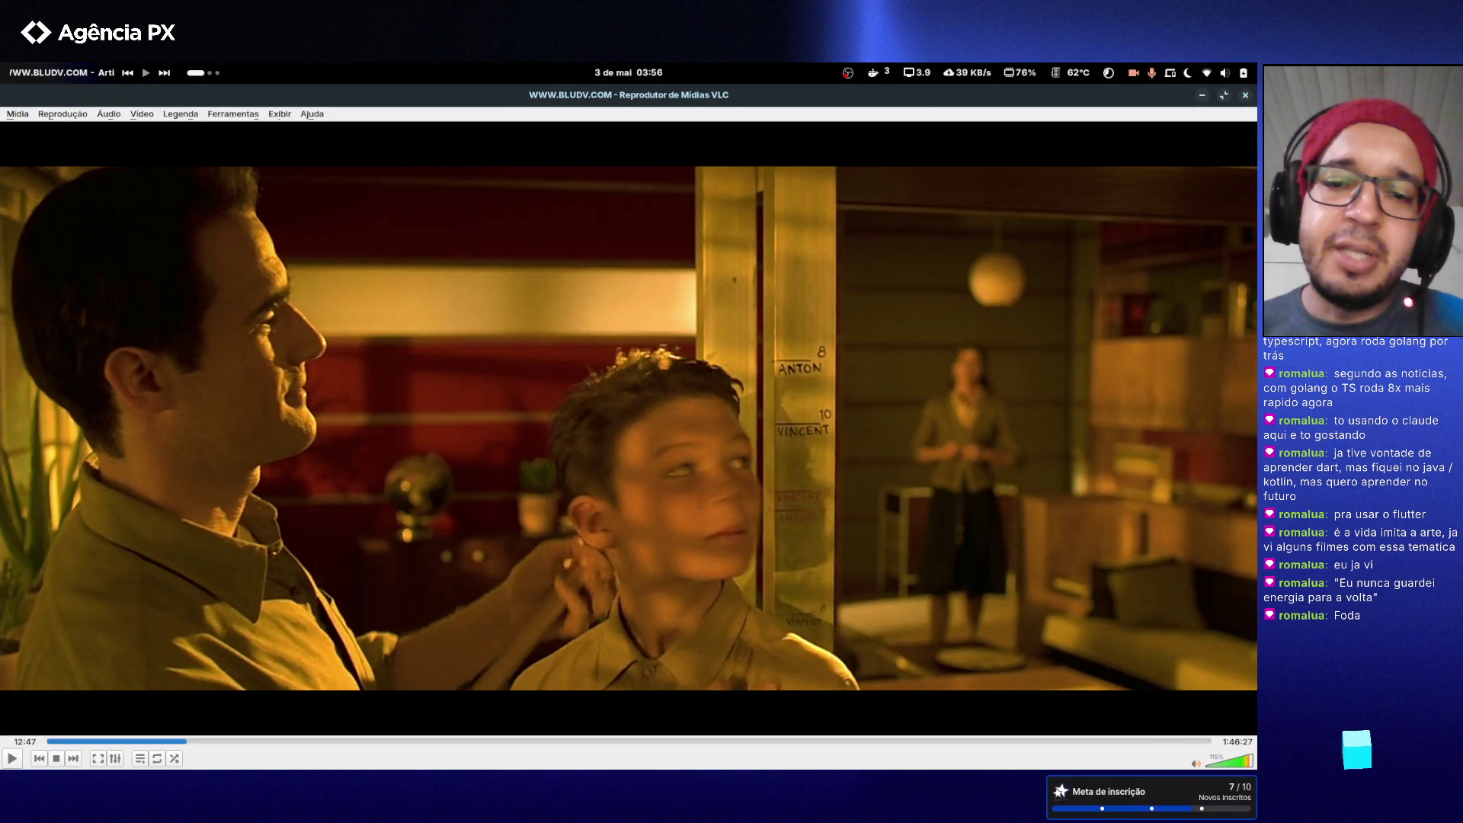
key(Right)
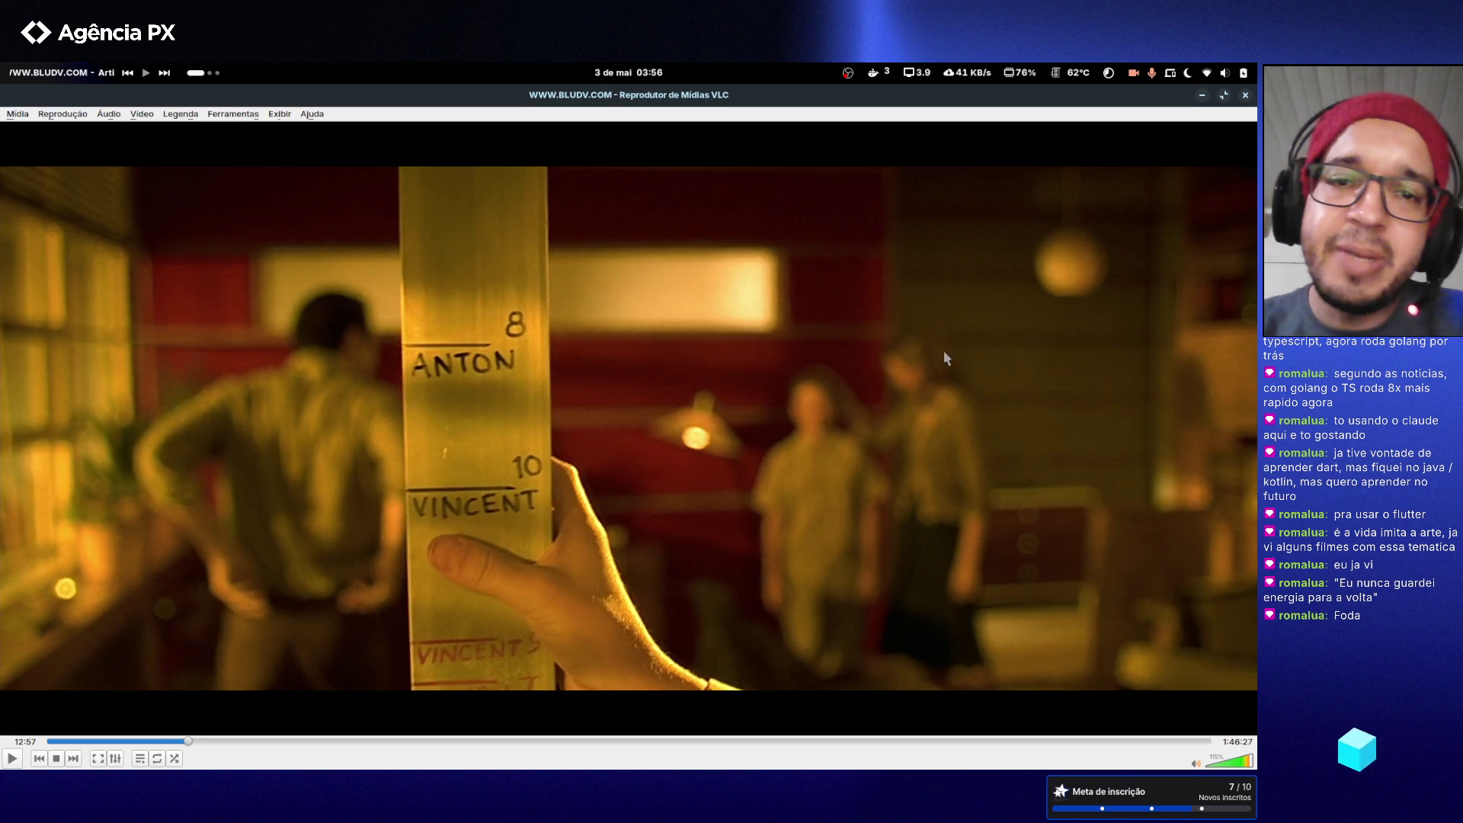
click(1246, 96)
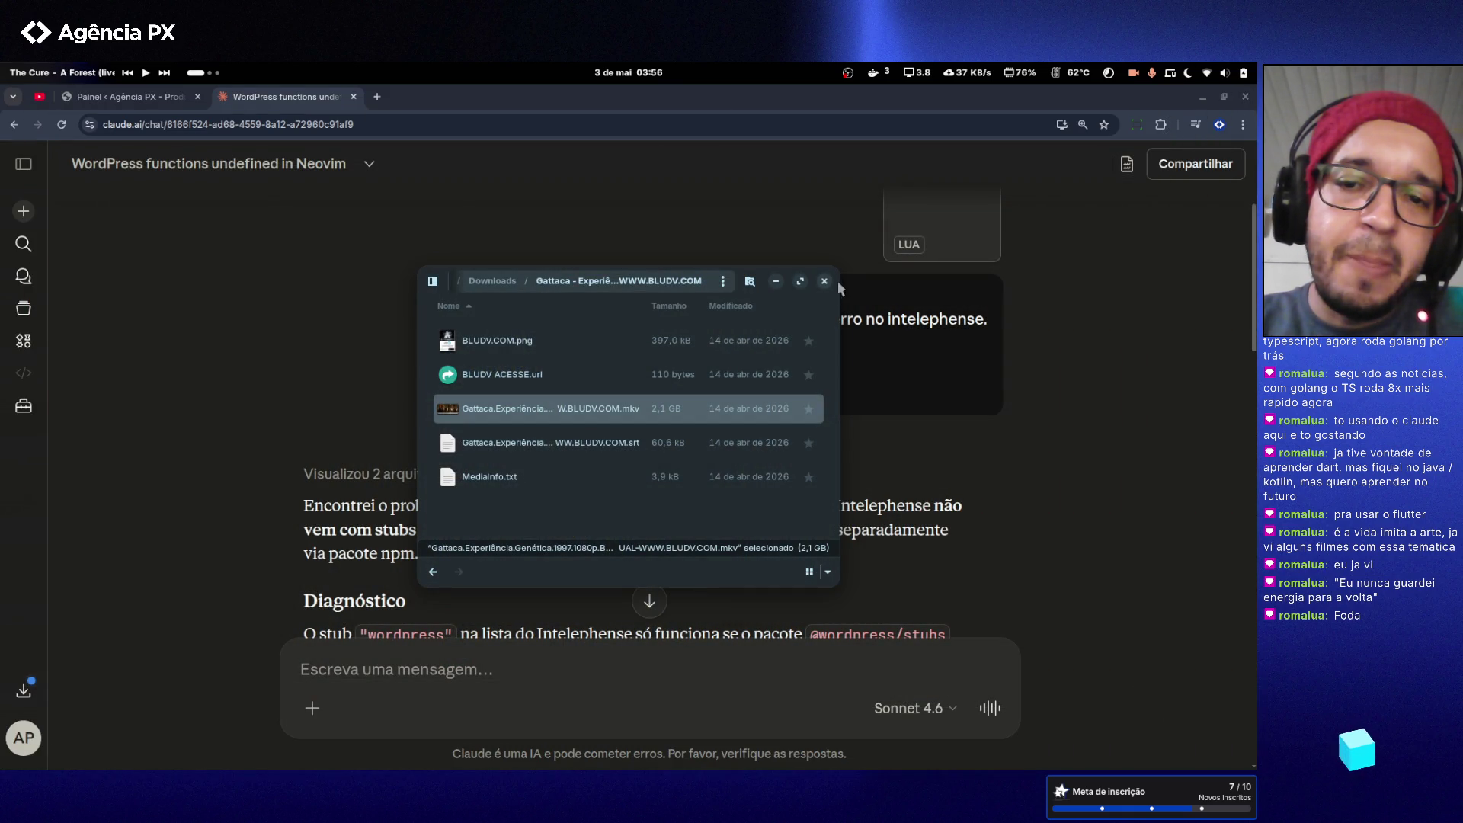
- Close the Files window showing the Downloads > Gattaca folder
click(825, 282)
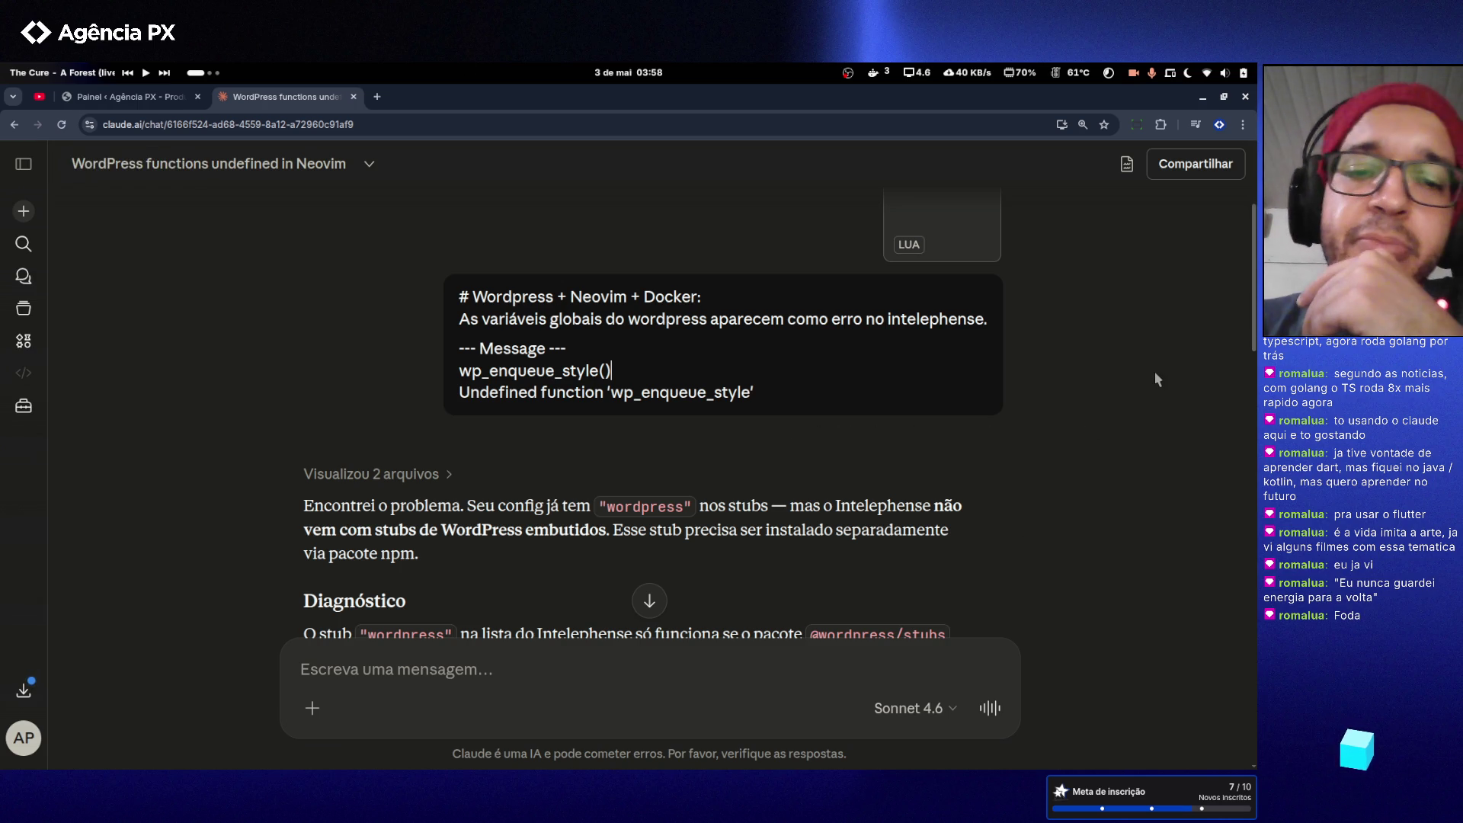
- Continue the Pinkpop concert video on YouTube, then return focus to the Claude WordPress chat
scroll(1155, 372, down, 2)
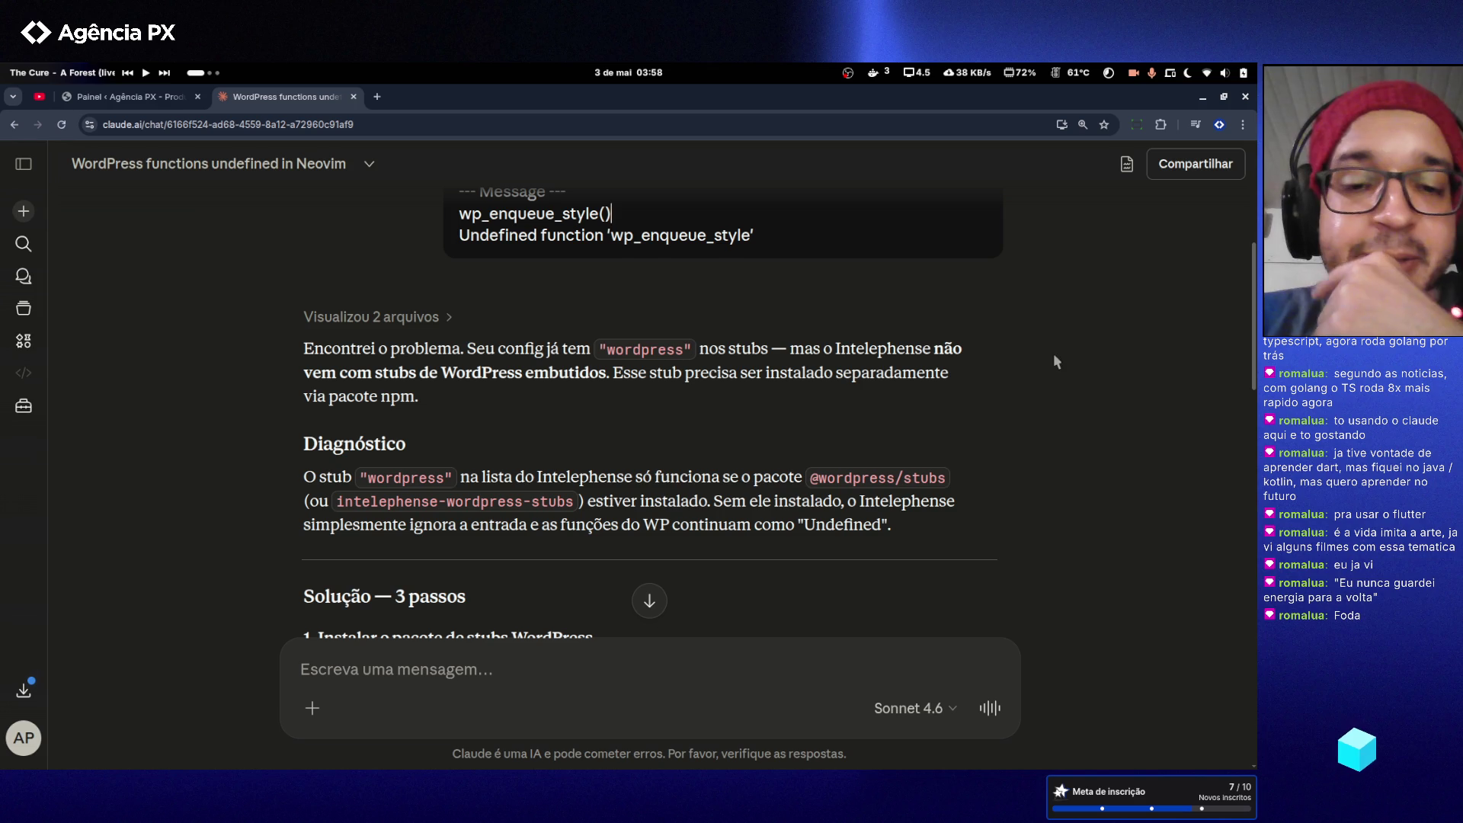
click(39, 96)
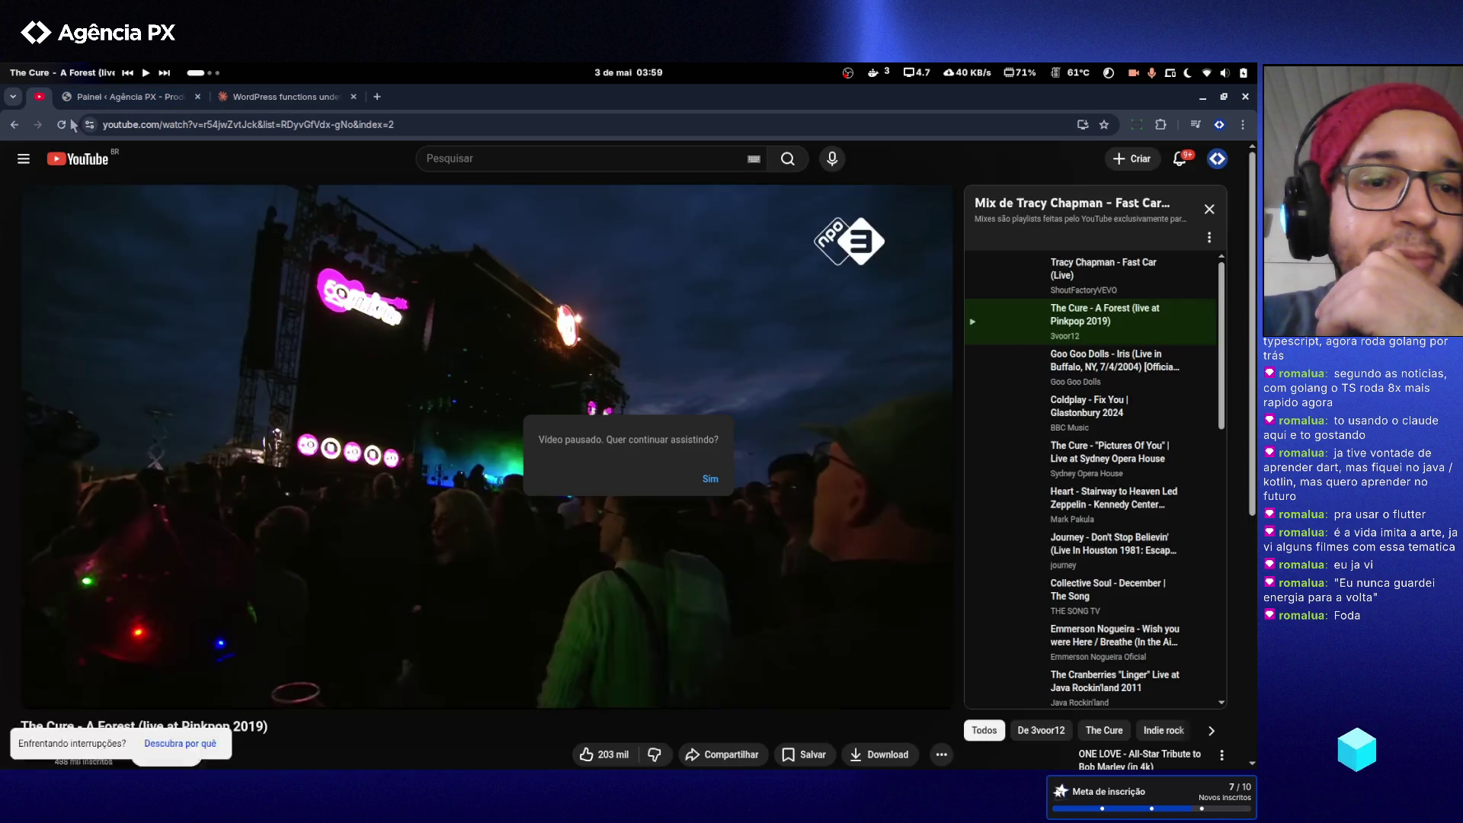
click(711, 480)
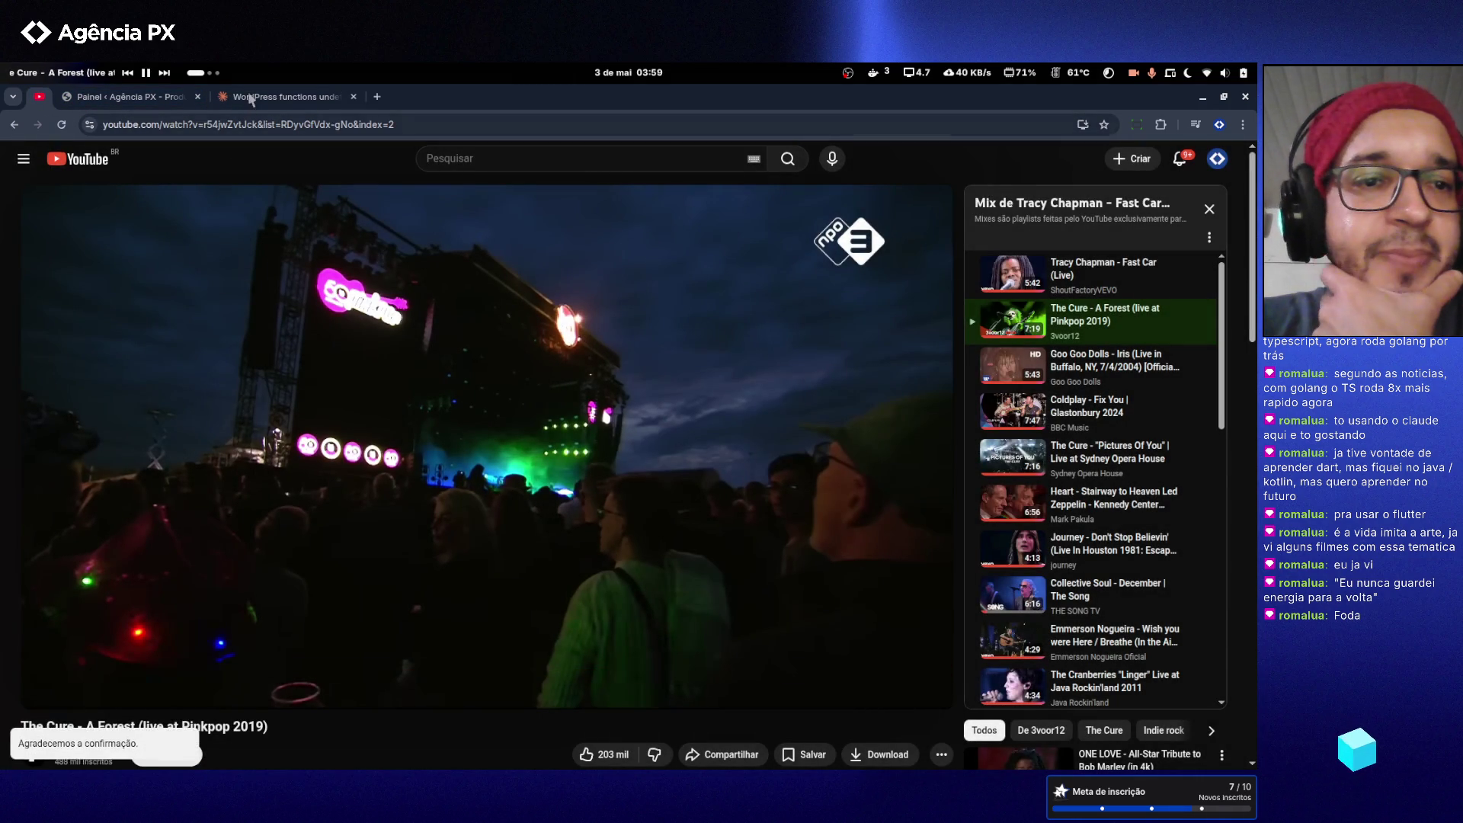
click(252, 96)
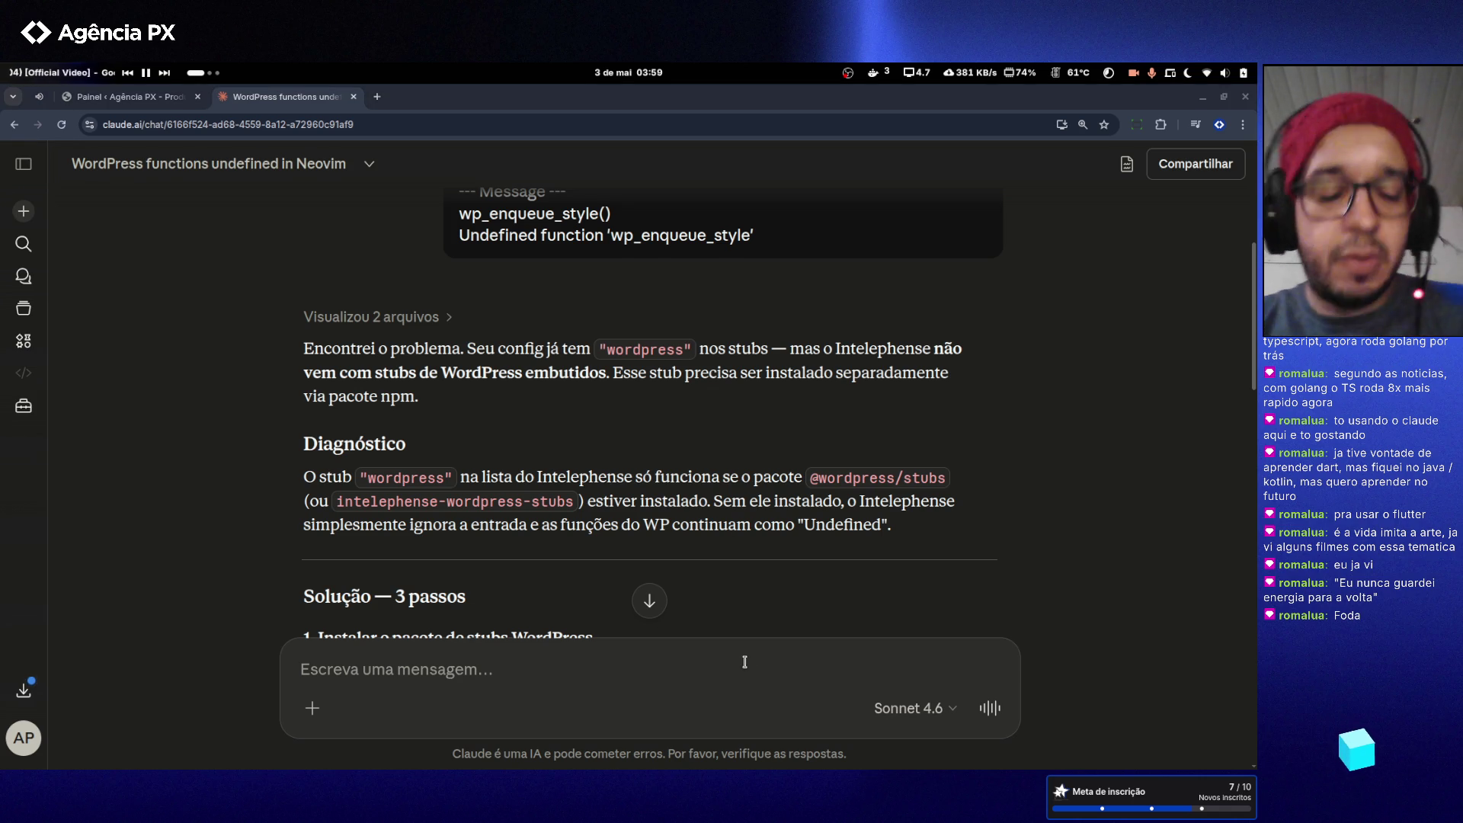
click(1134, 532)
- Open the file manager, peek into Documentos, then go back and open Downloads
key(alt+Tab)
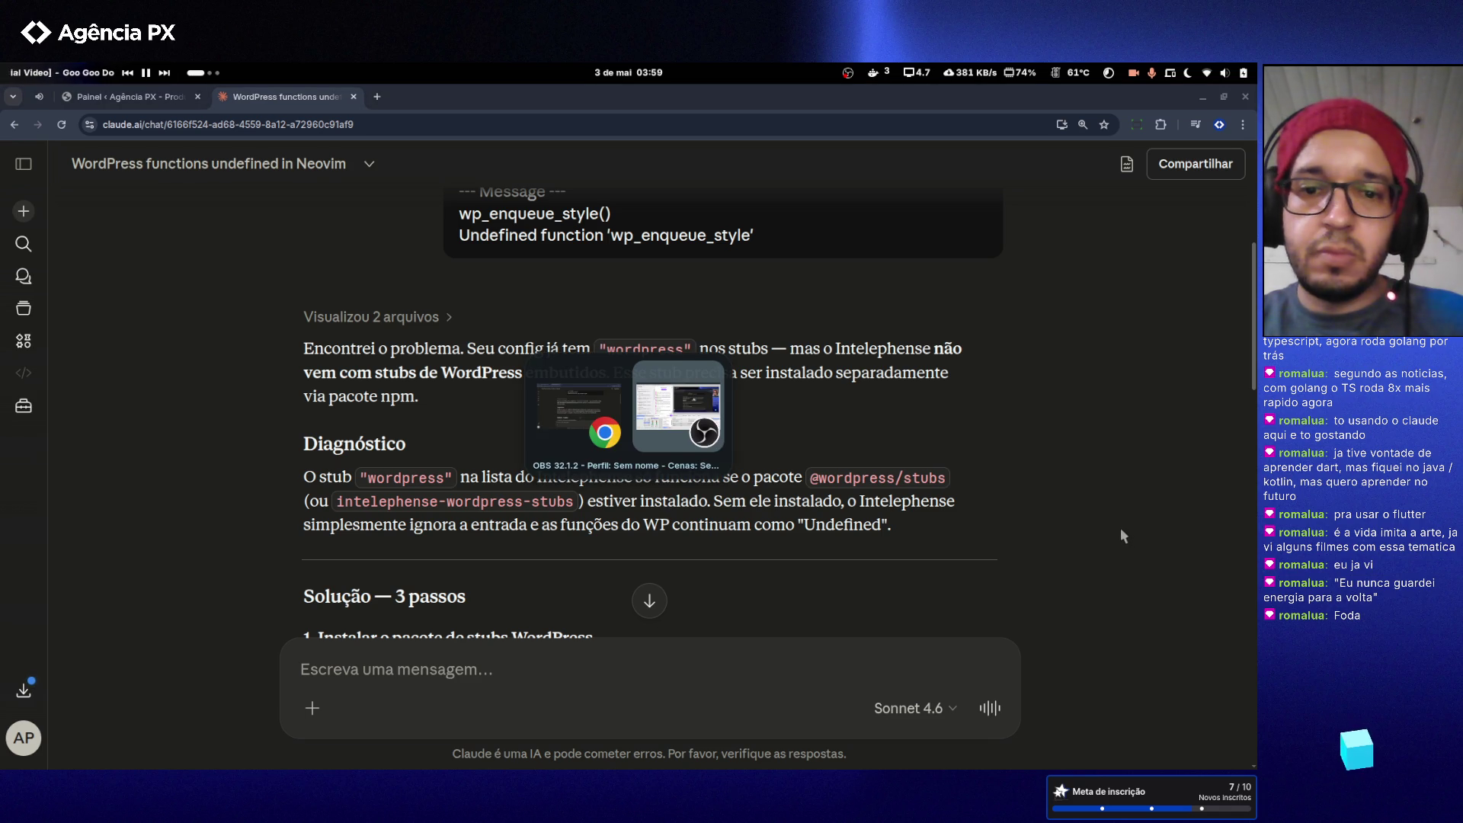
key(super)
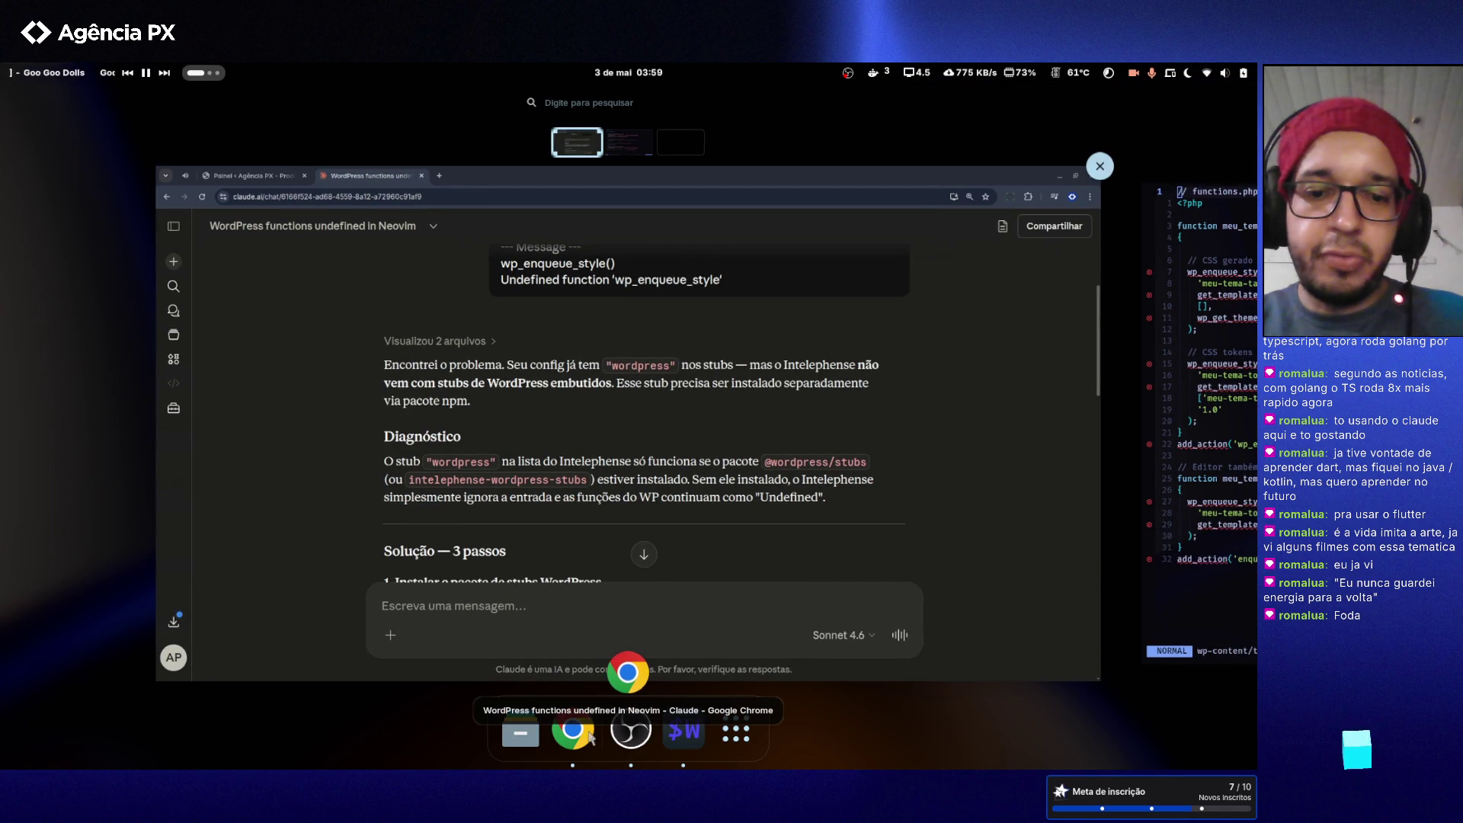
click(520, 733)
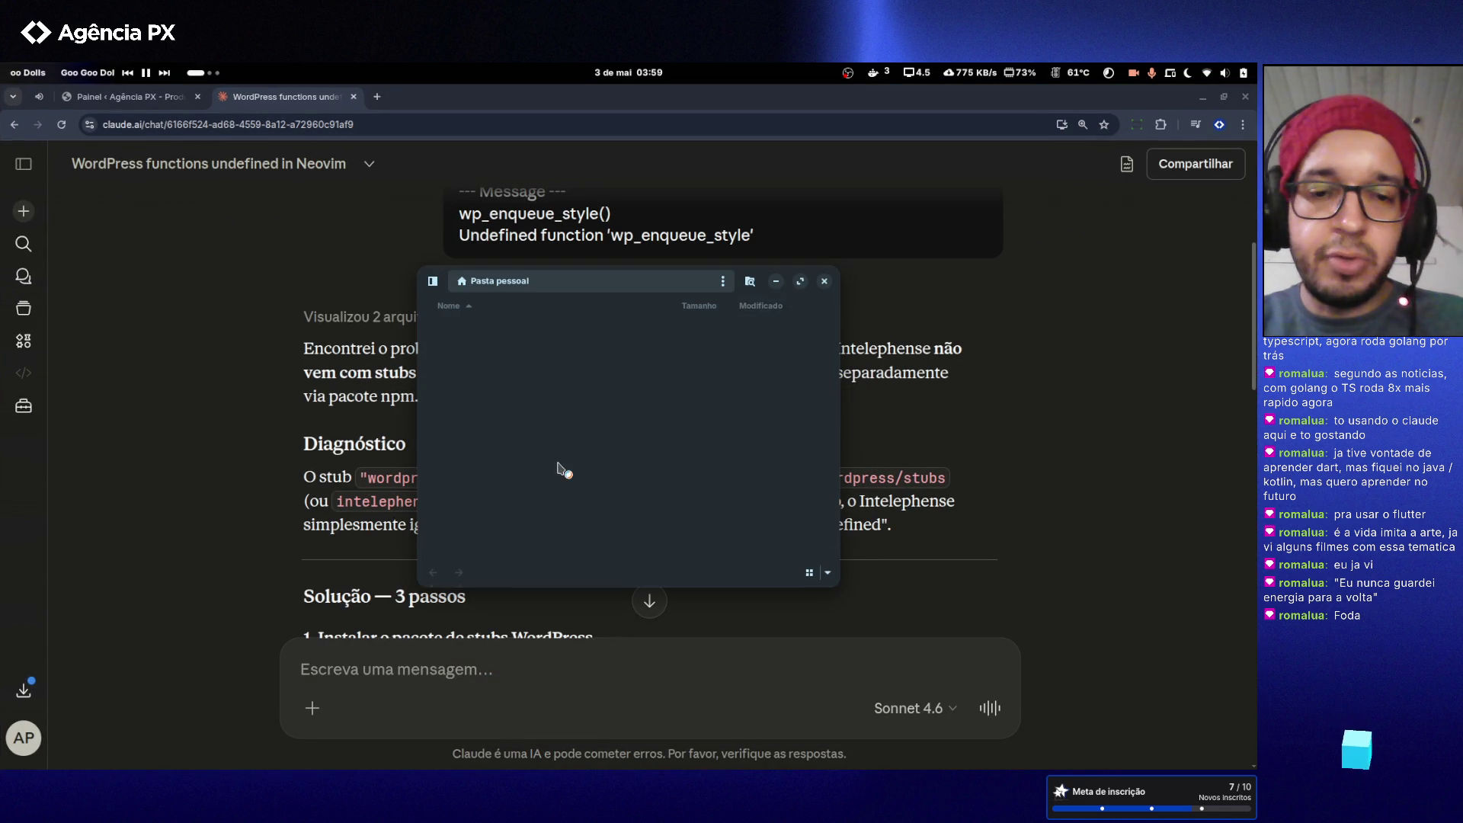
scroll(551, 453, down, 2)
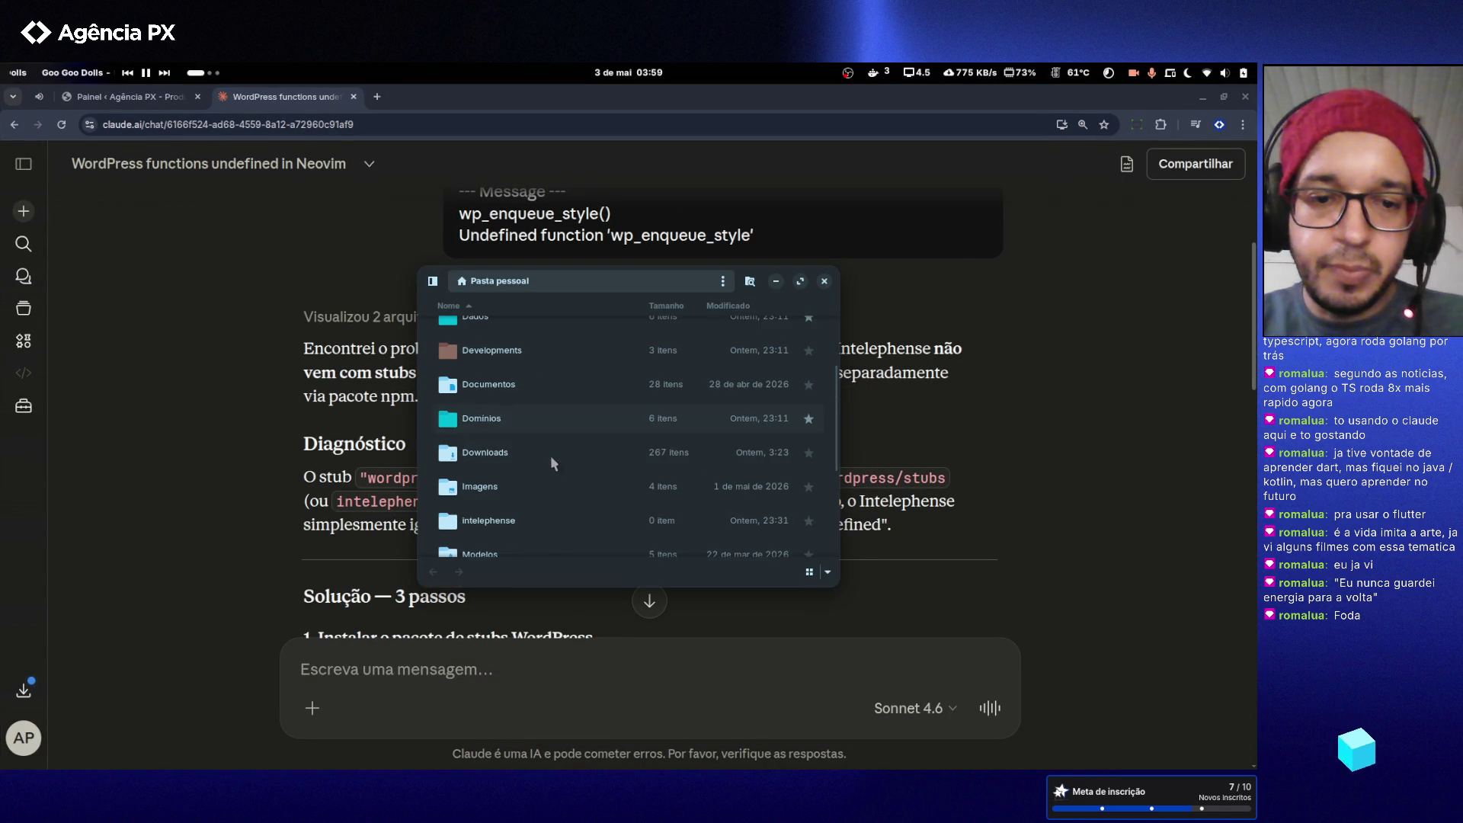
double_click(509, 387)
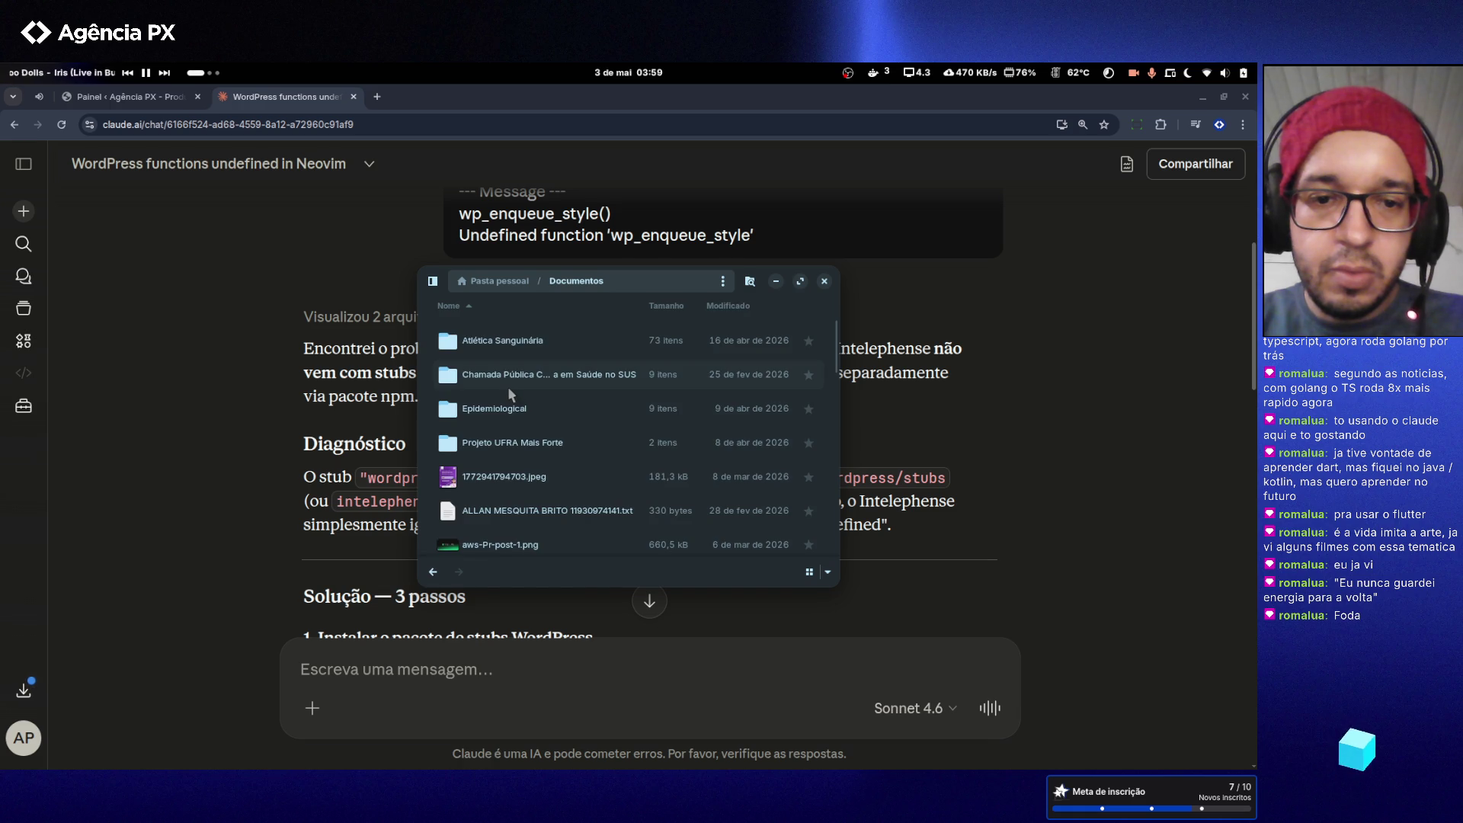
key(alt+Left)
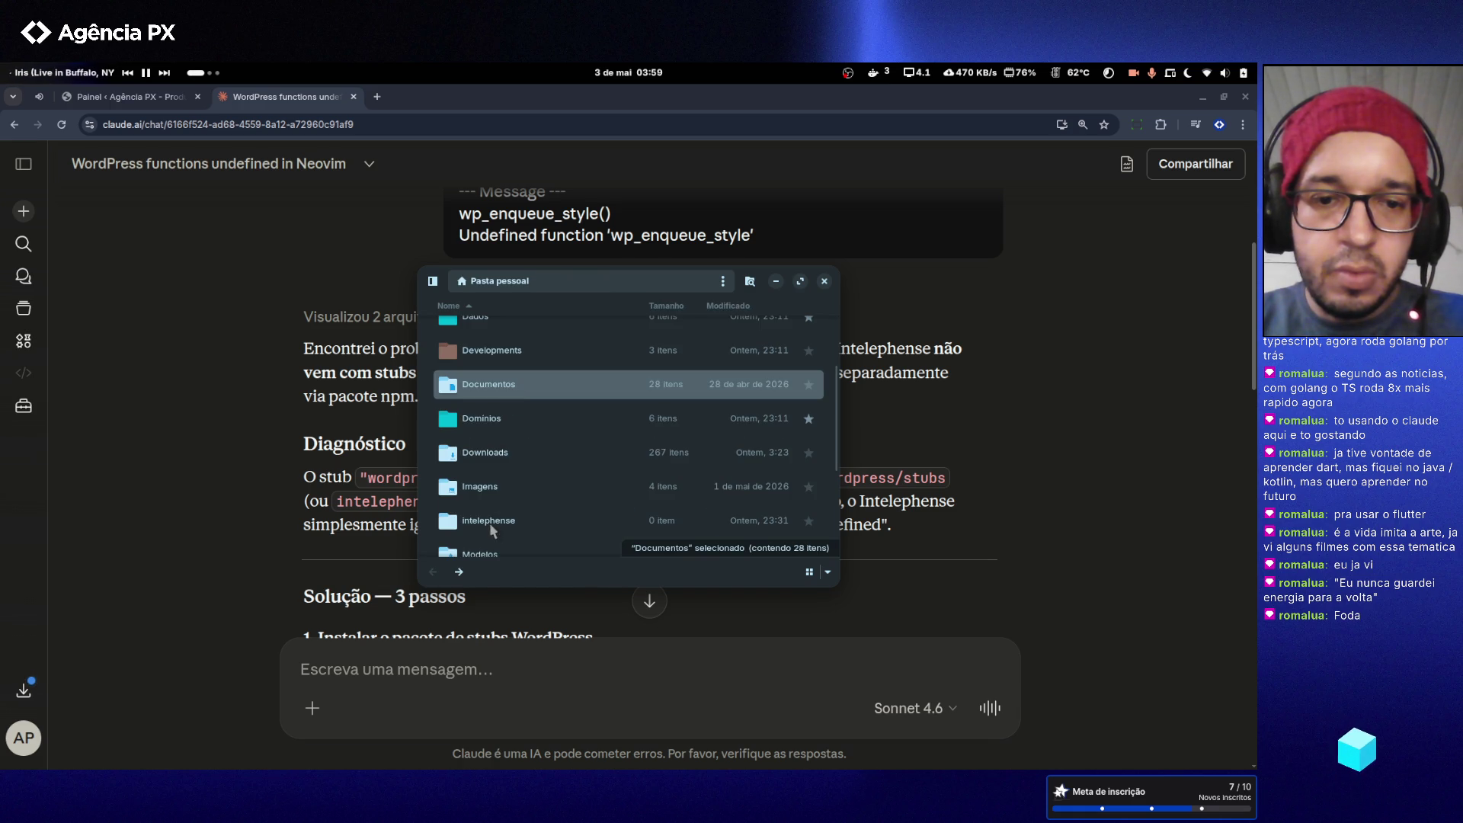
click(492, 459)
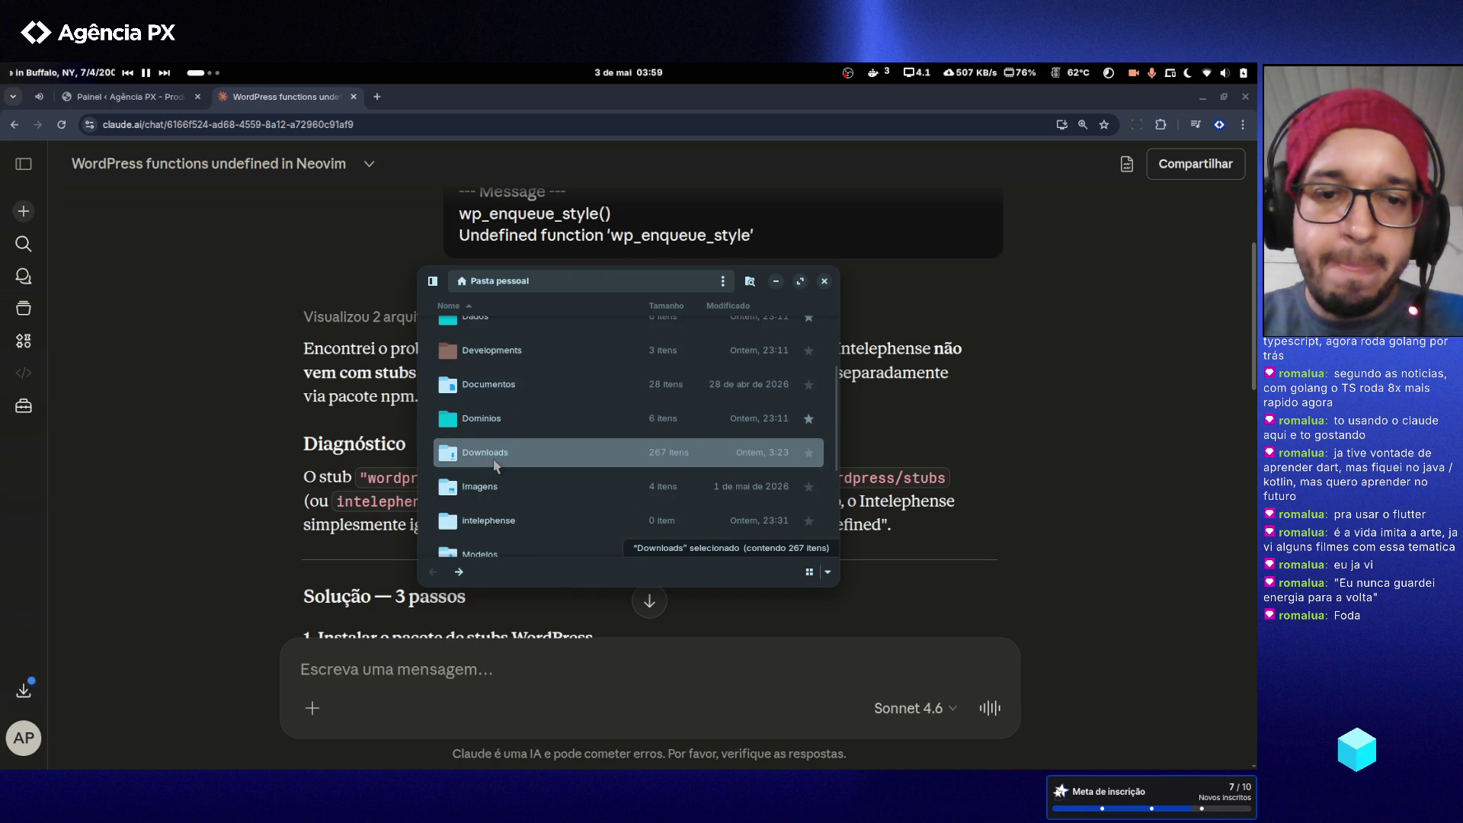
double_click(494, 461)
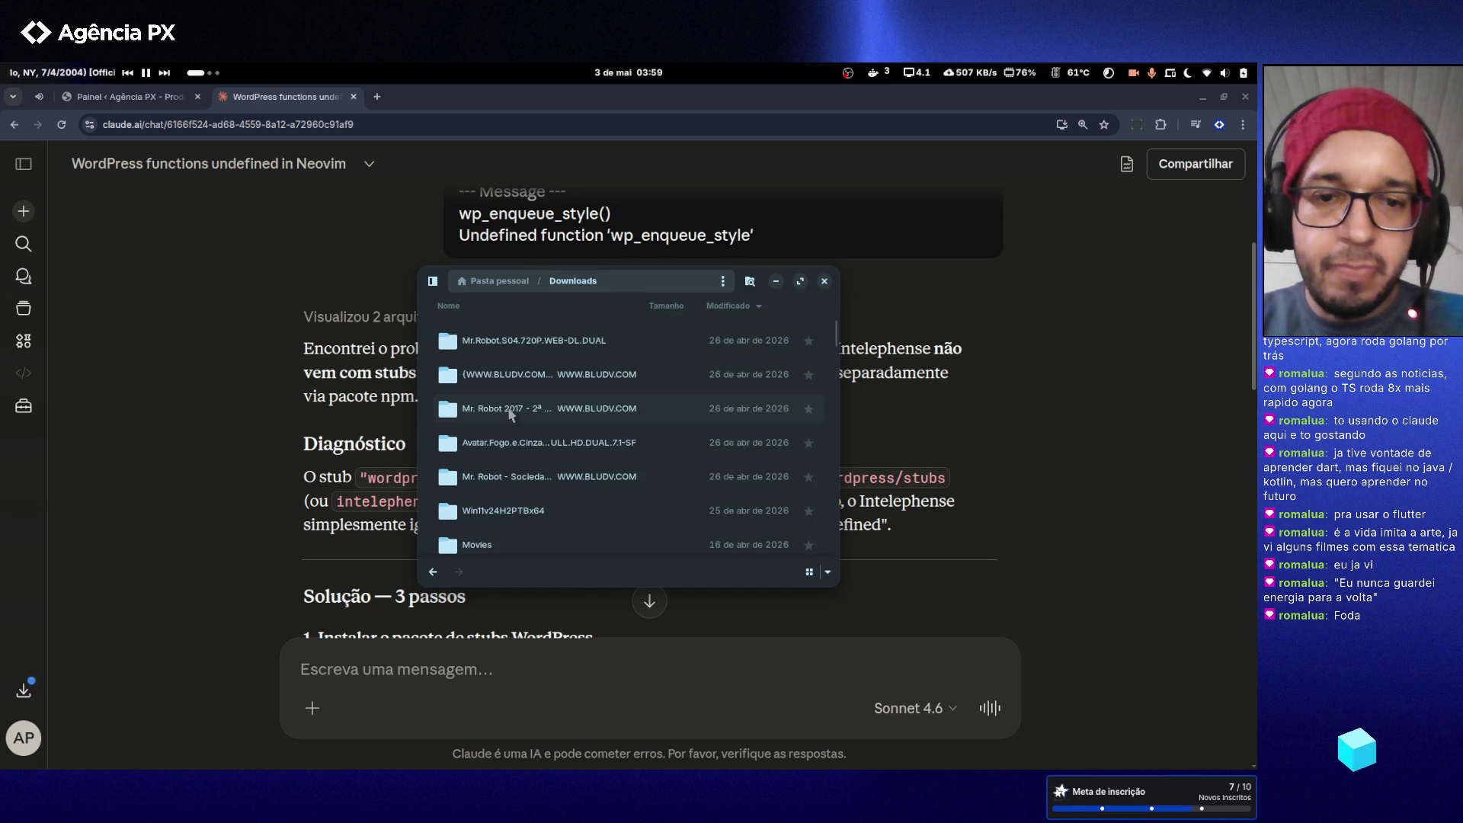
- Select the Gattaca folder, start and cancel a rename, then close the file manager
scroll(508, 407, down, 10)
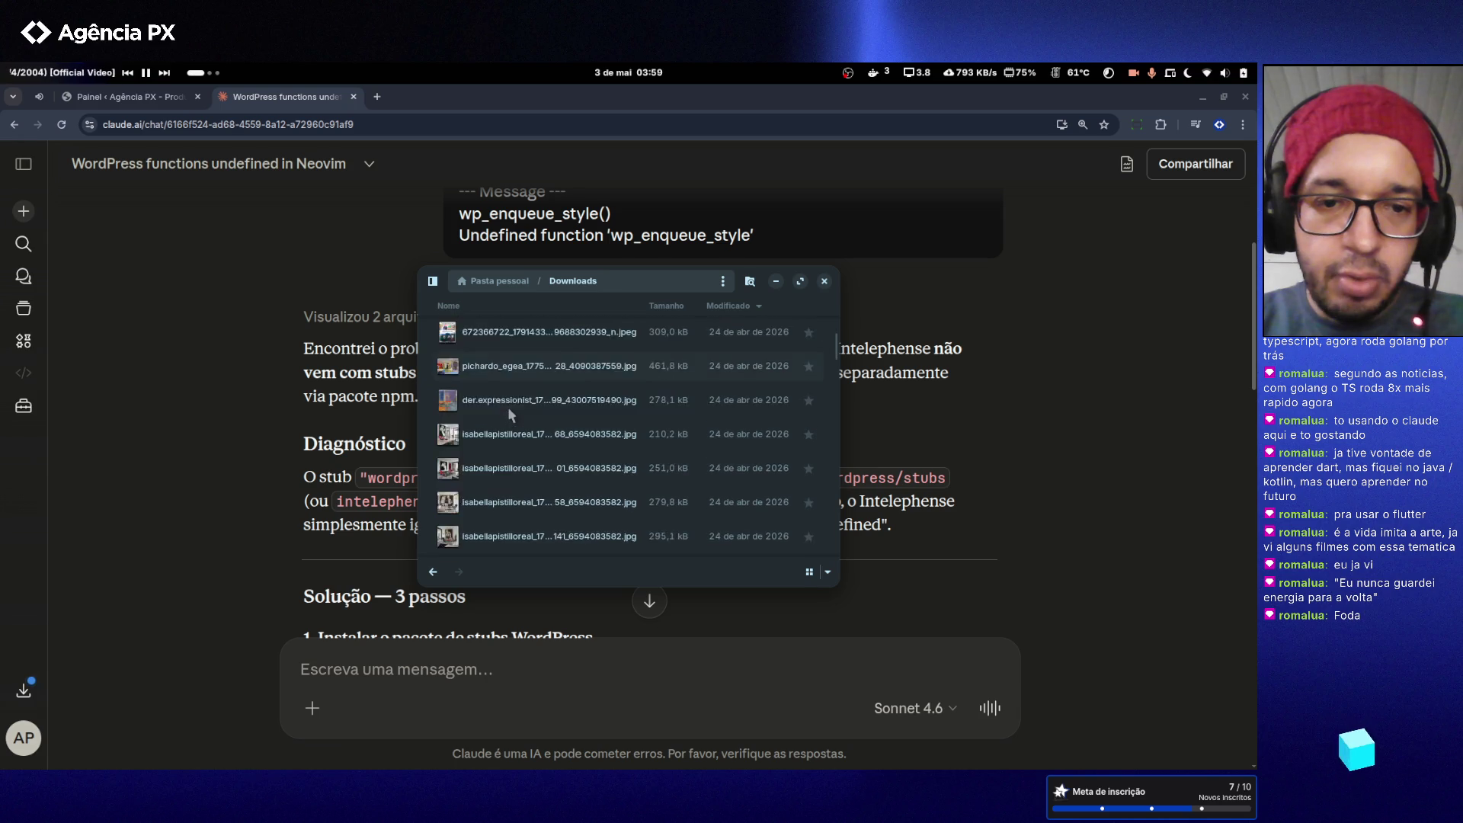
scroll(509, 410, up, 5)
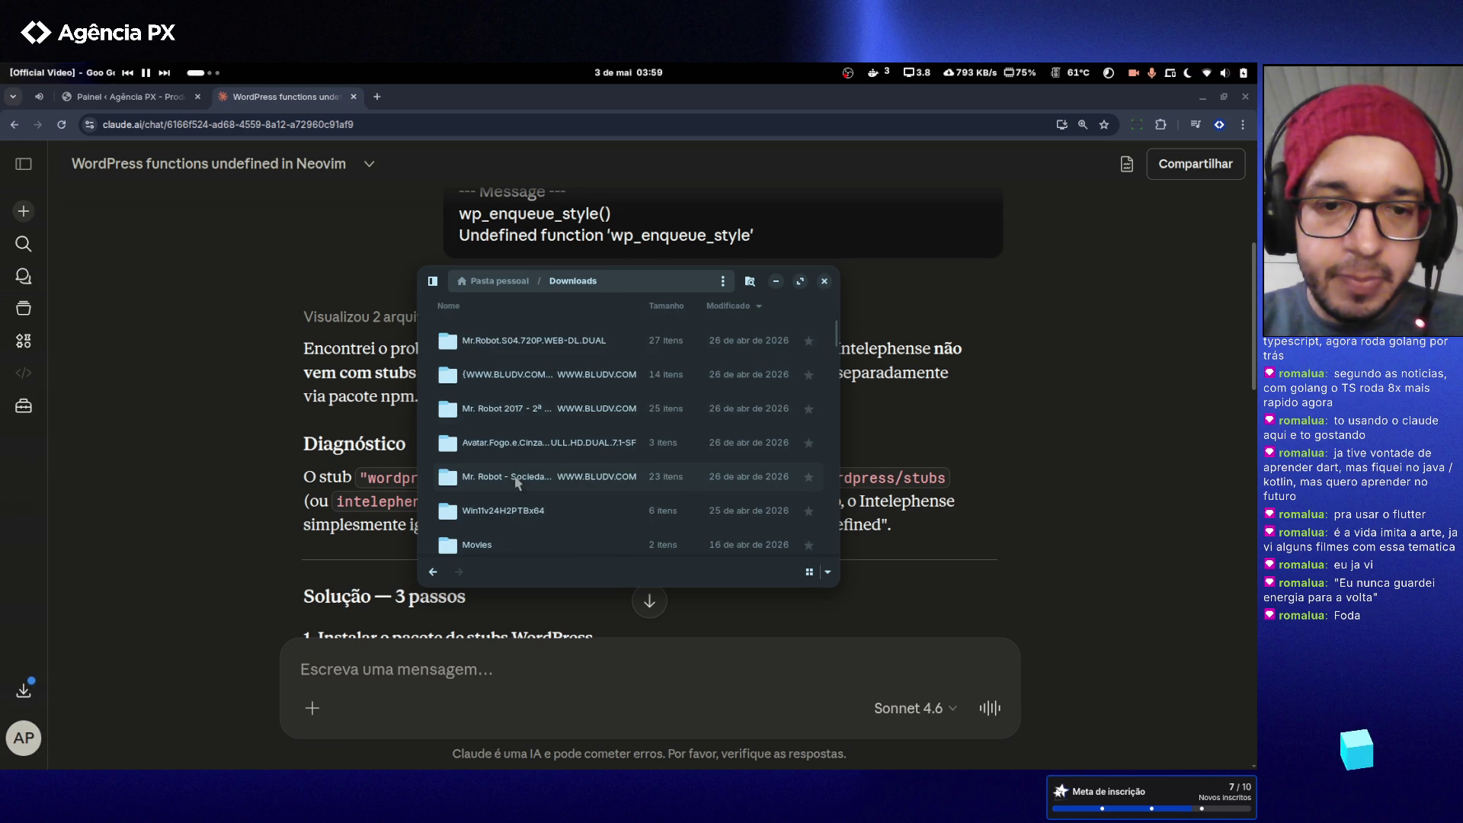
scroll(515, 481, down, 2)
click(522, 460)
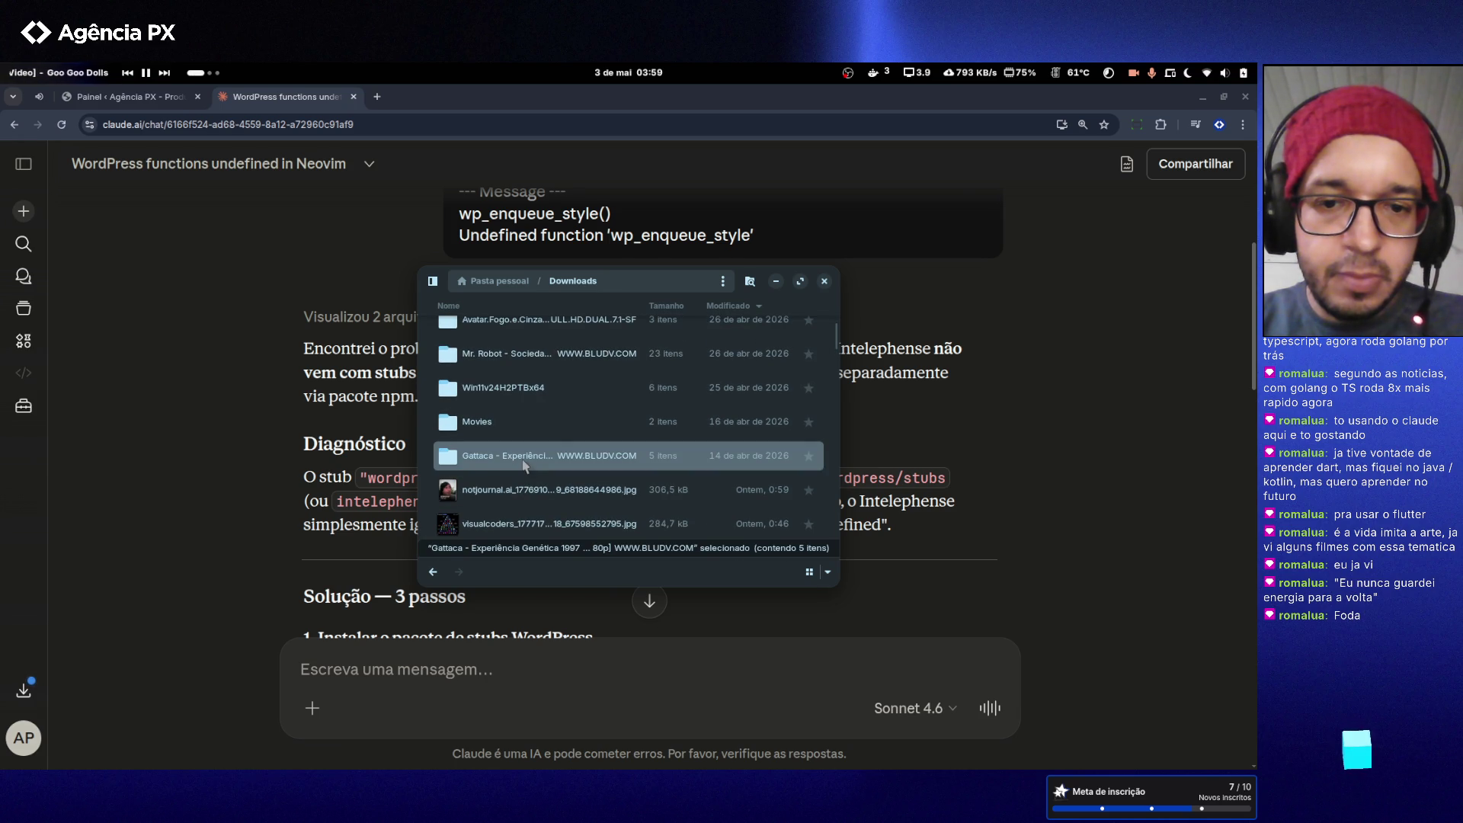
key(F2)
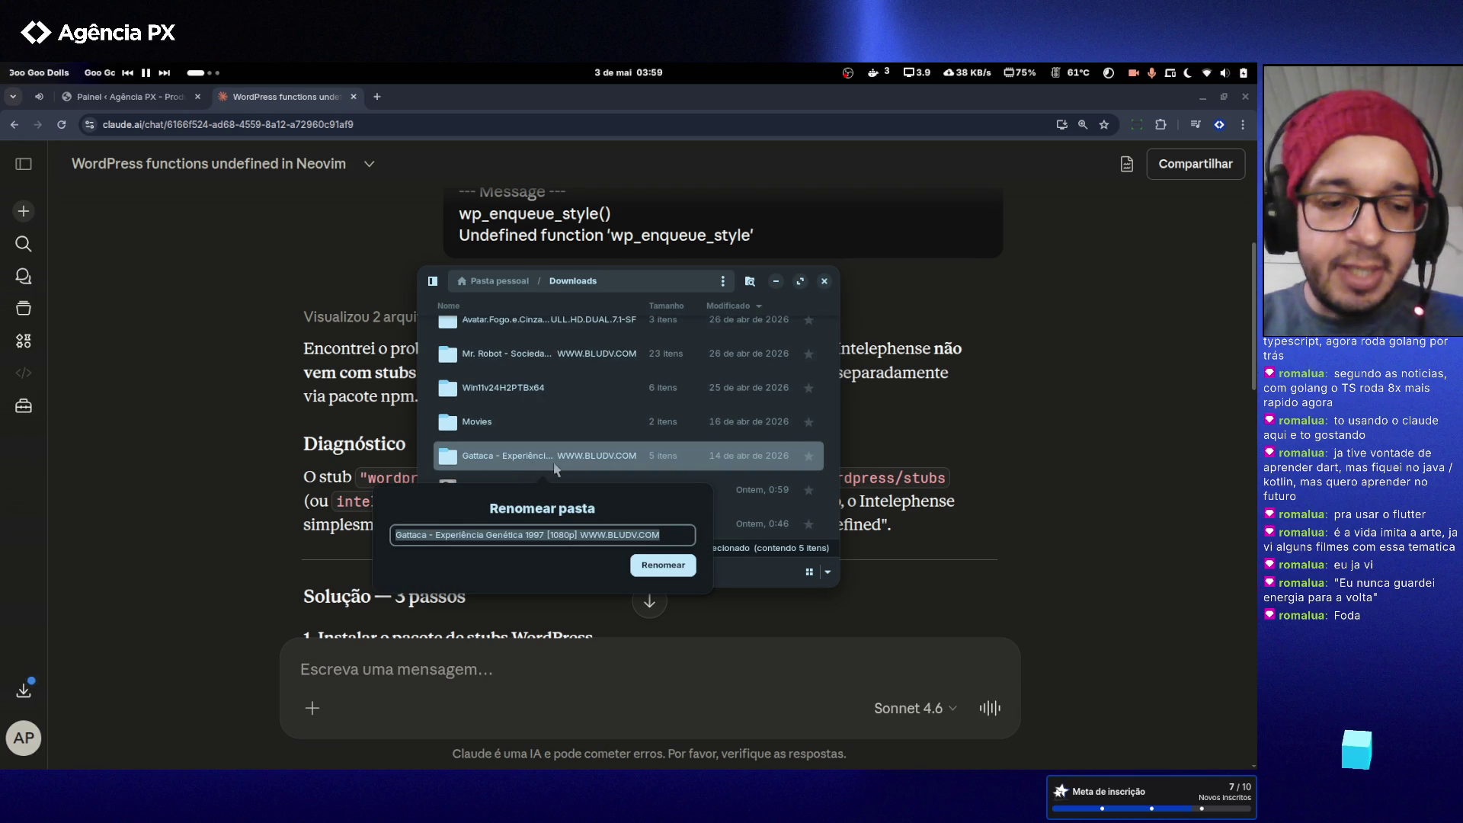
key(Escape)
click(824, 281)
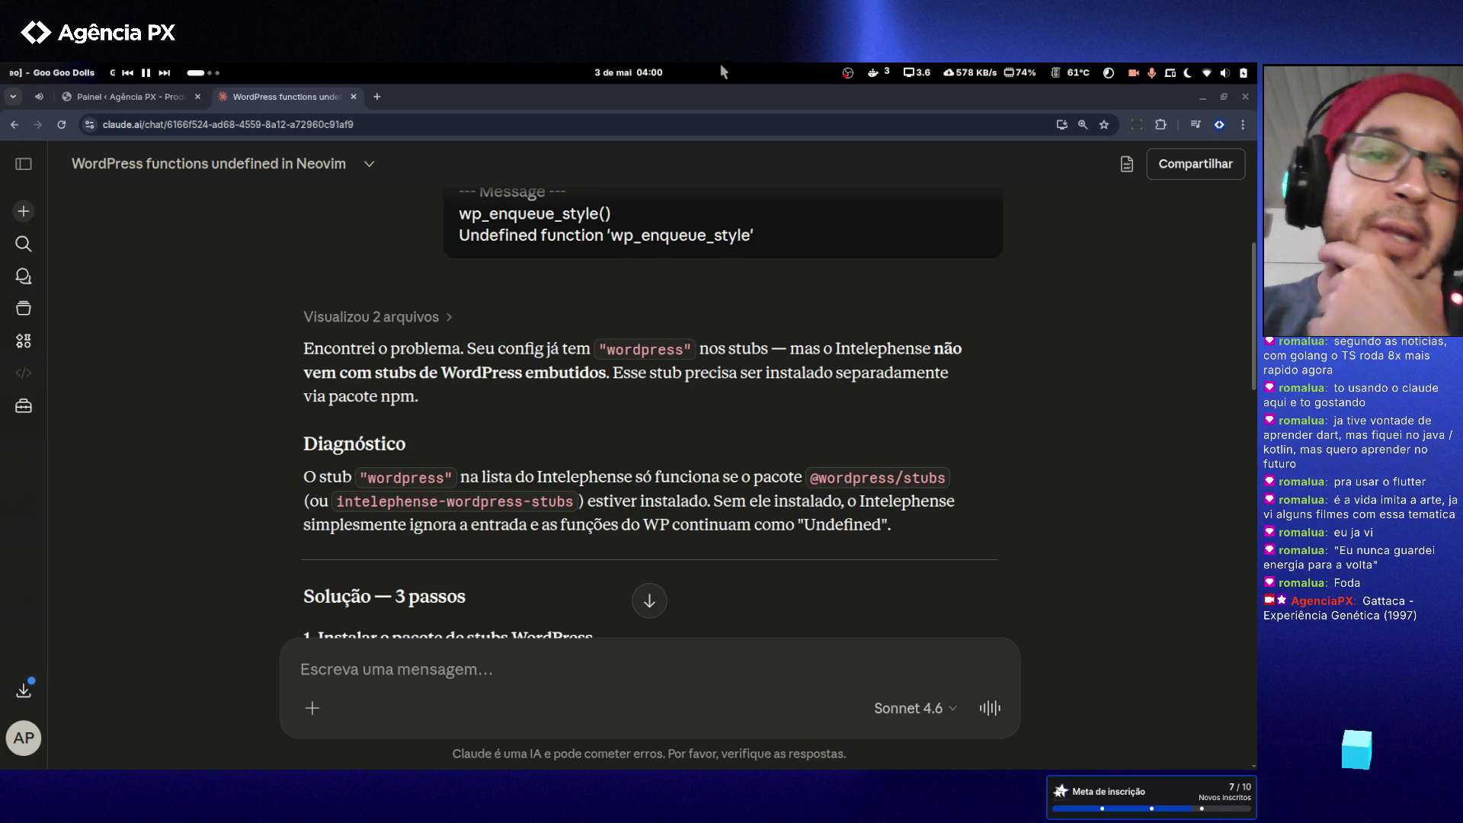
- Copy the npm install command from Claude's 'Solução — 3 passos' block and open a terminal
click(1037, 531)
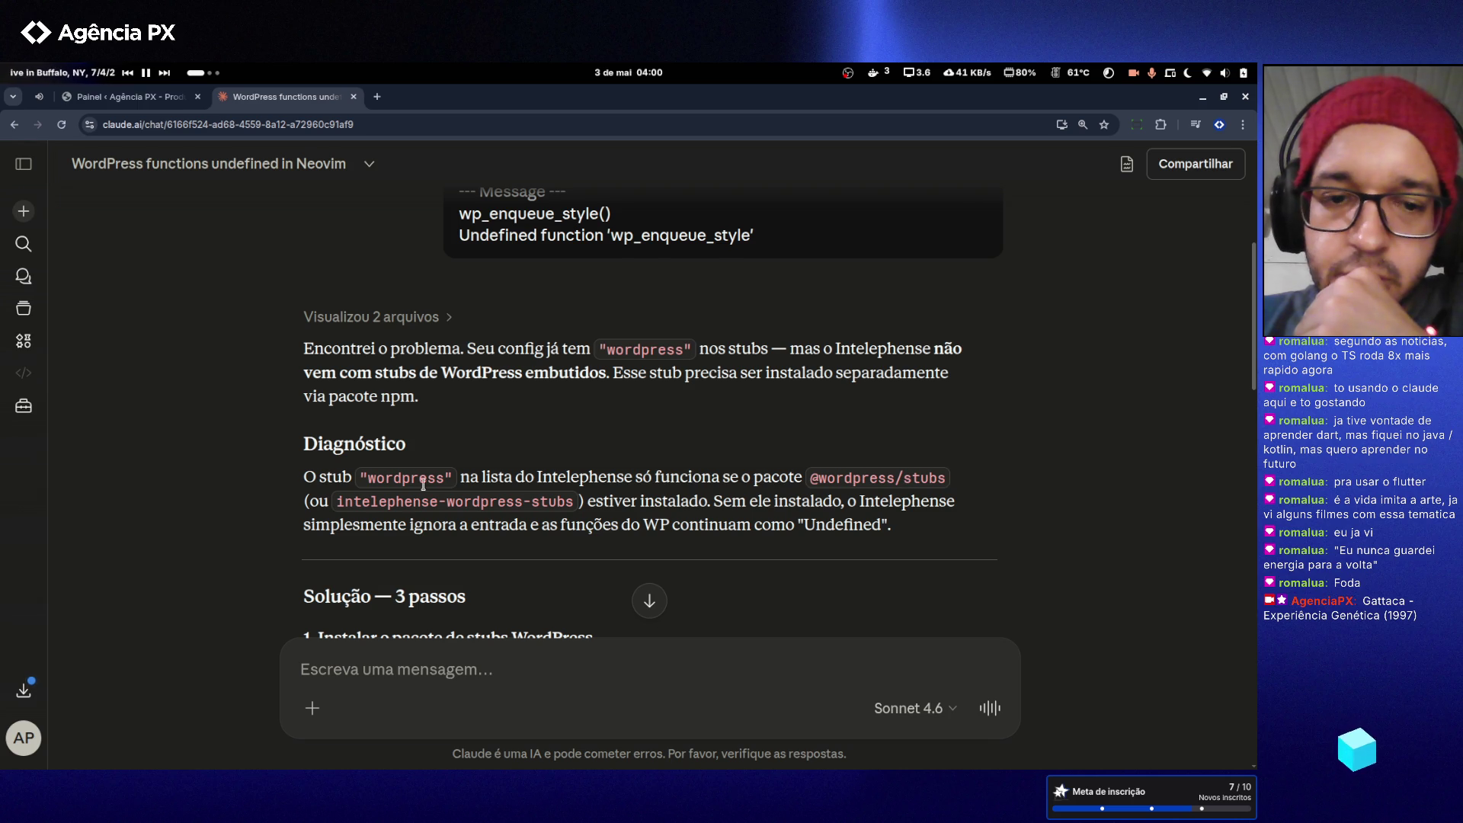
scroll(797, 520, down, 1)
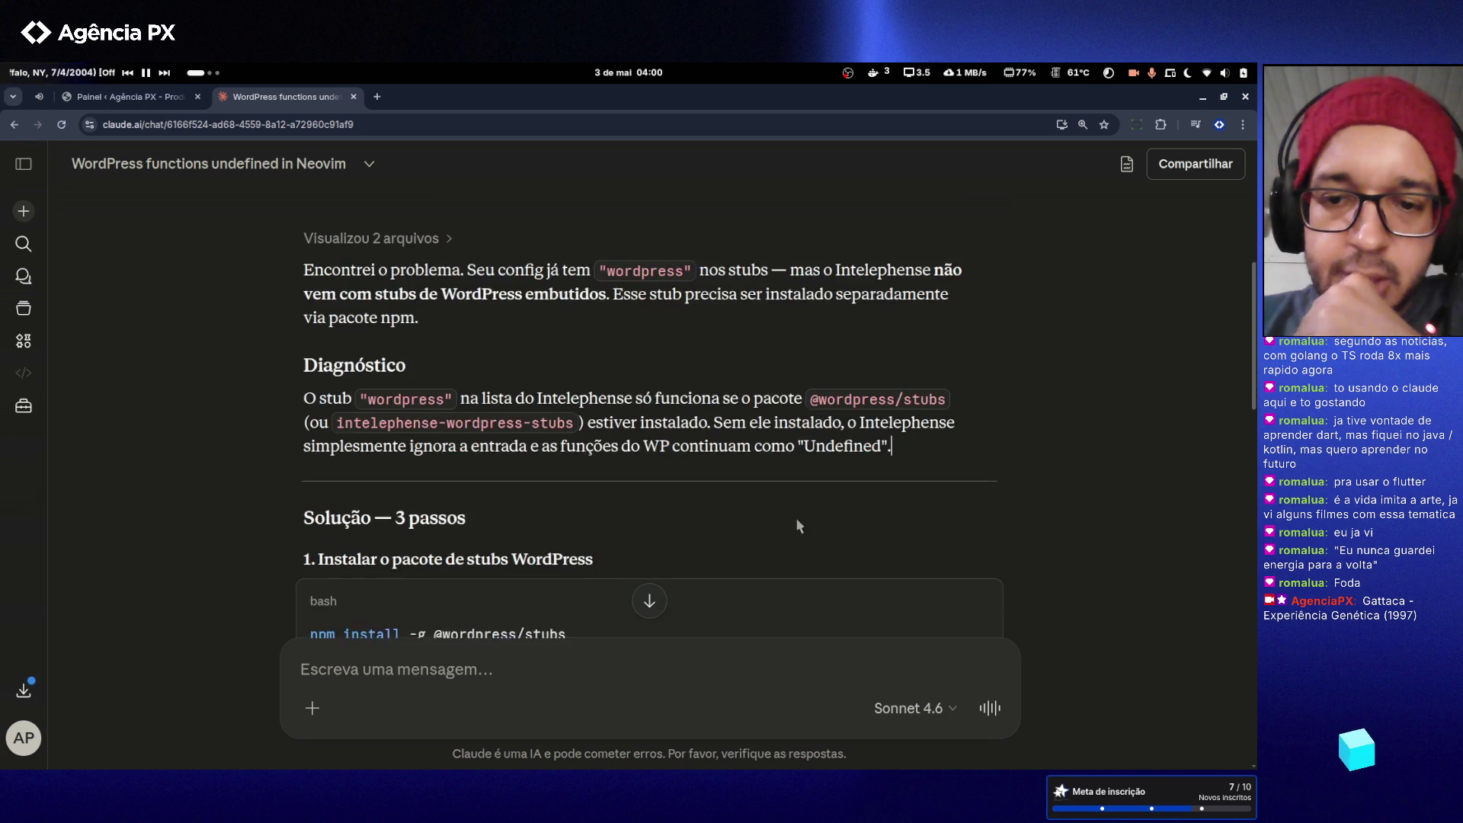
scroll(798, 525, down, 2)
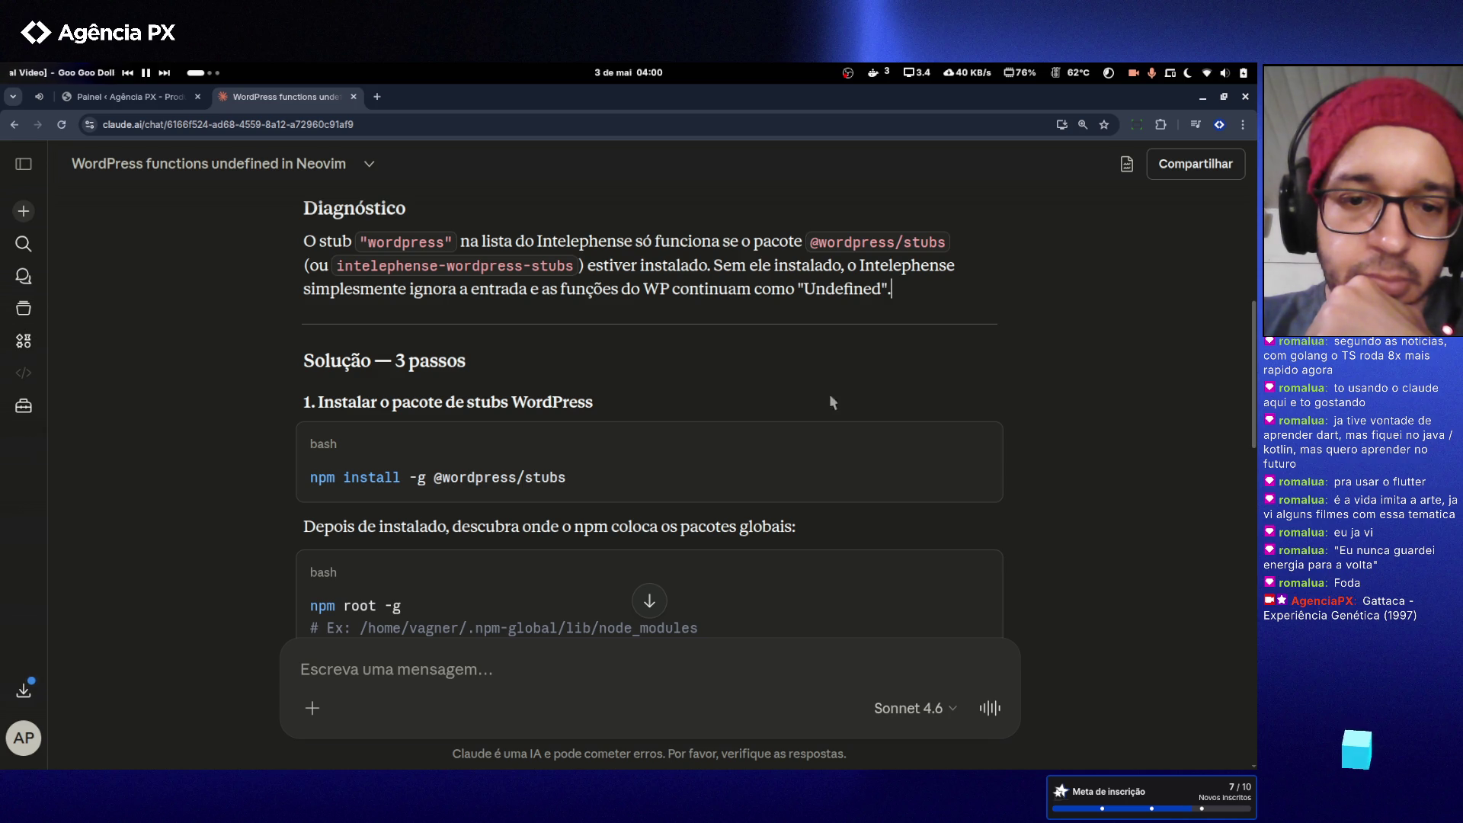
click(978, 445)
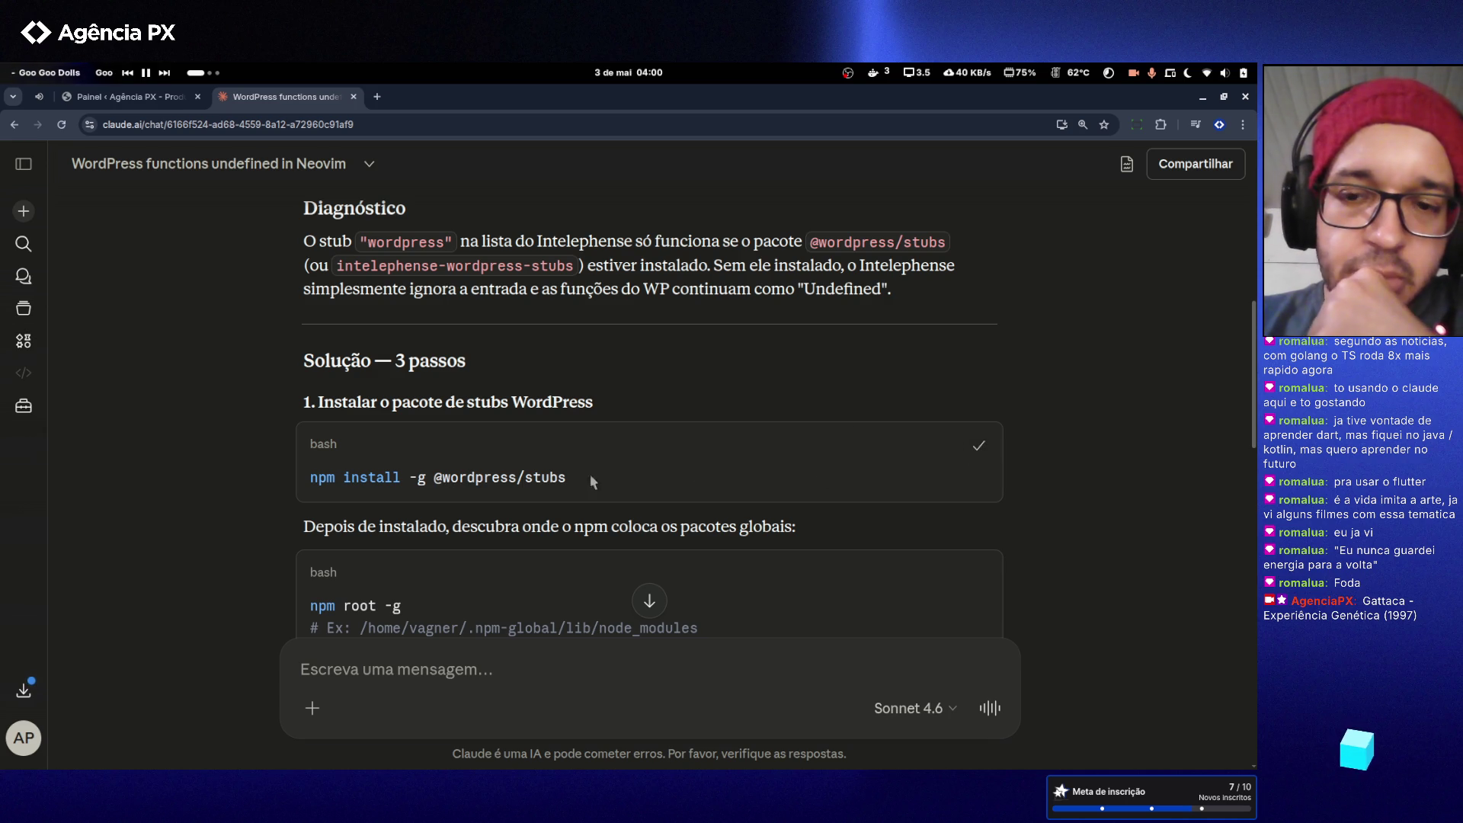
scroll(330, 493, down, 2)
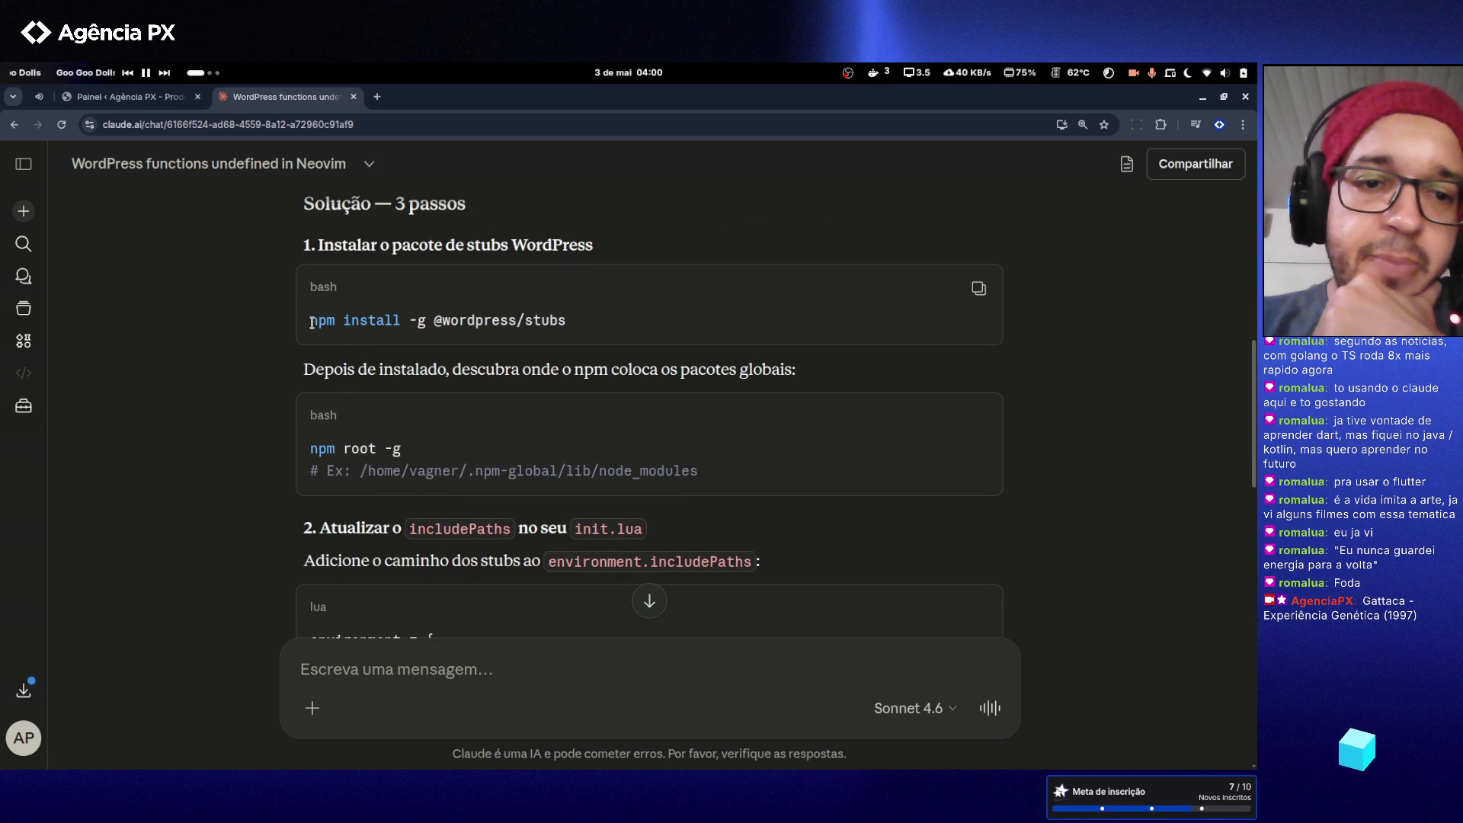
drag(312, 323, 381, 323)
click(502, 315)
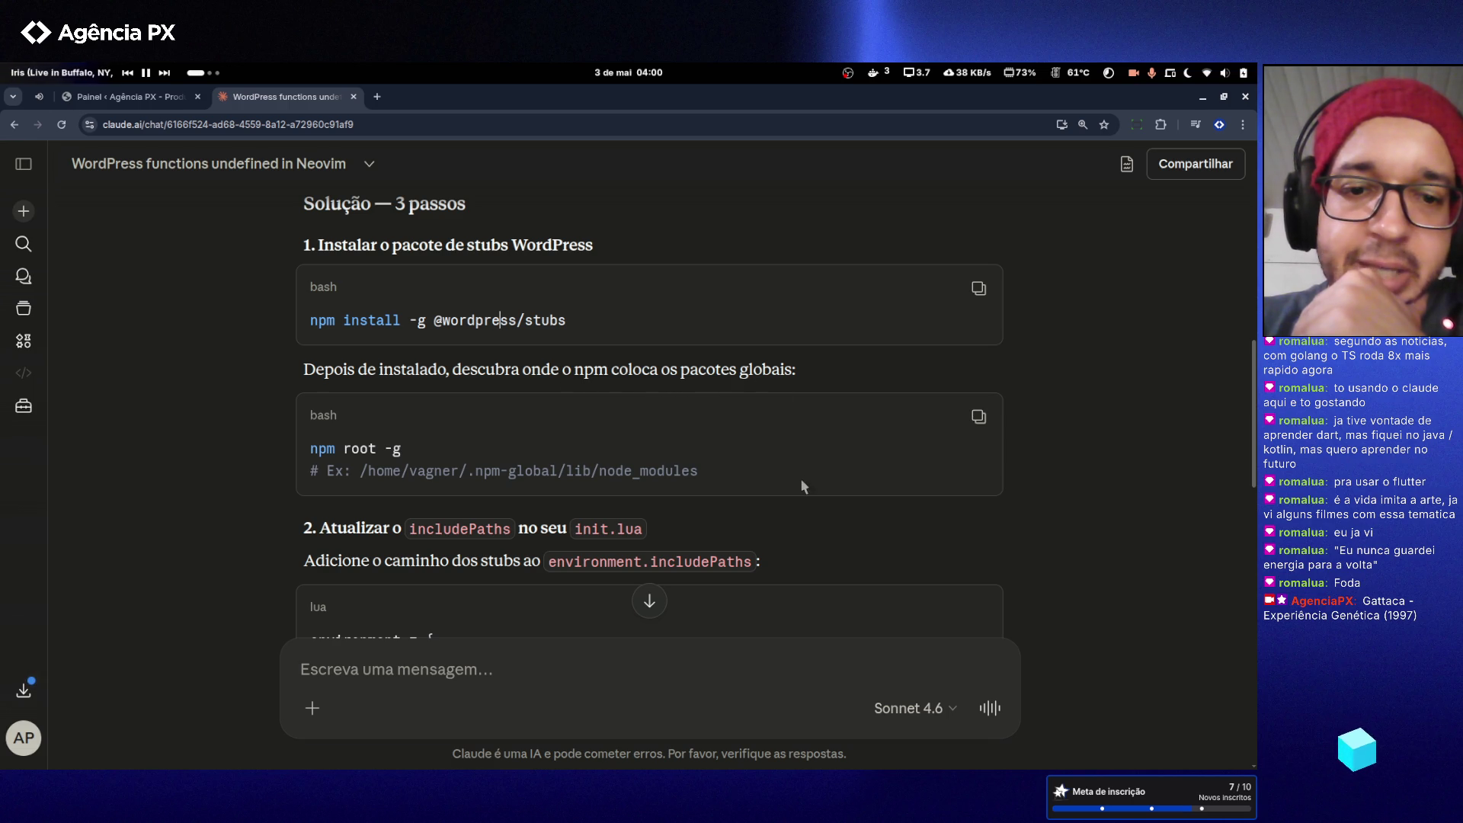
scroll(1113, 389, up, 1)
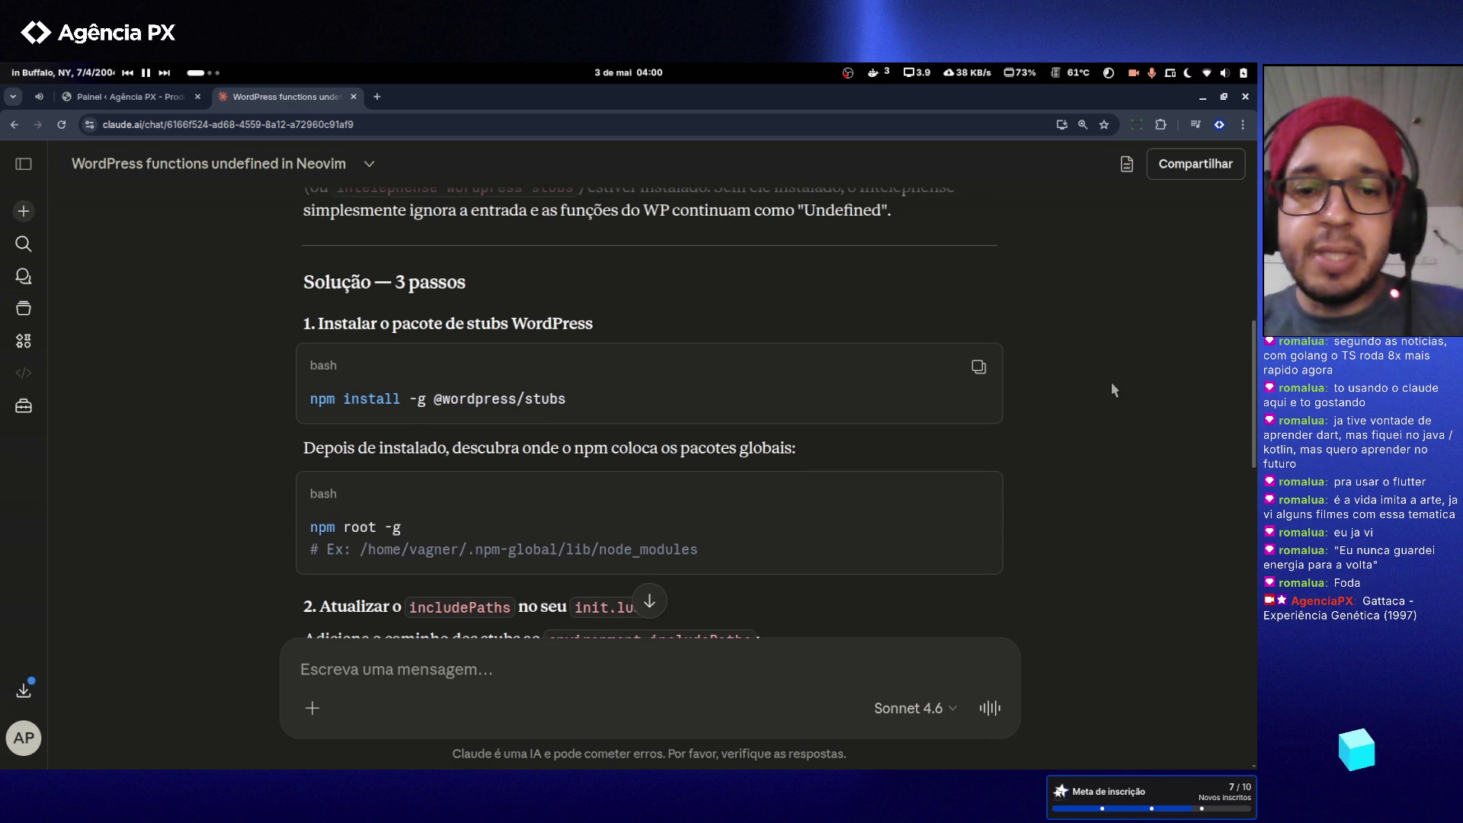
key(ctrl+alt+t)
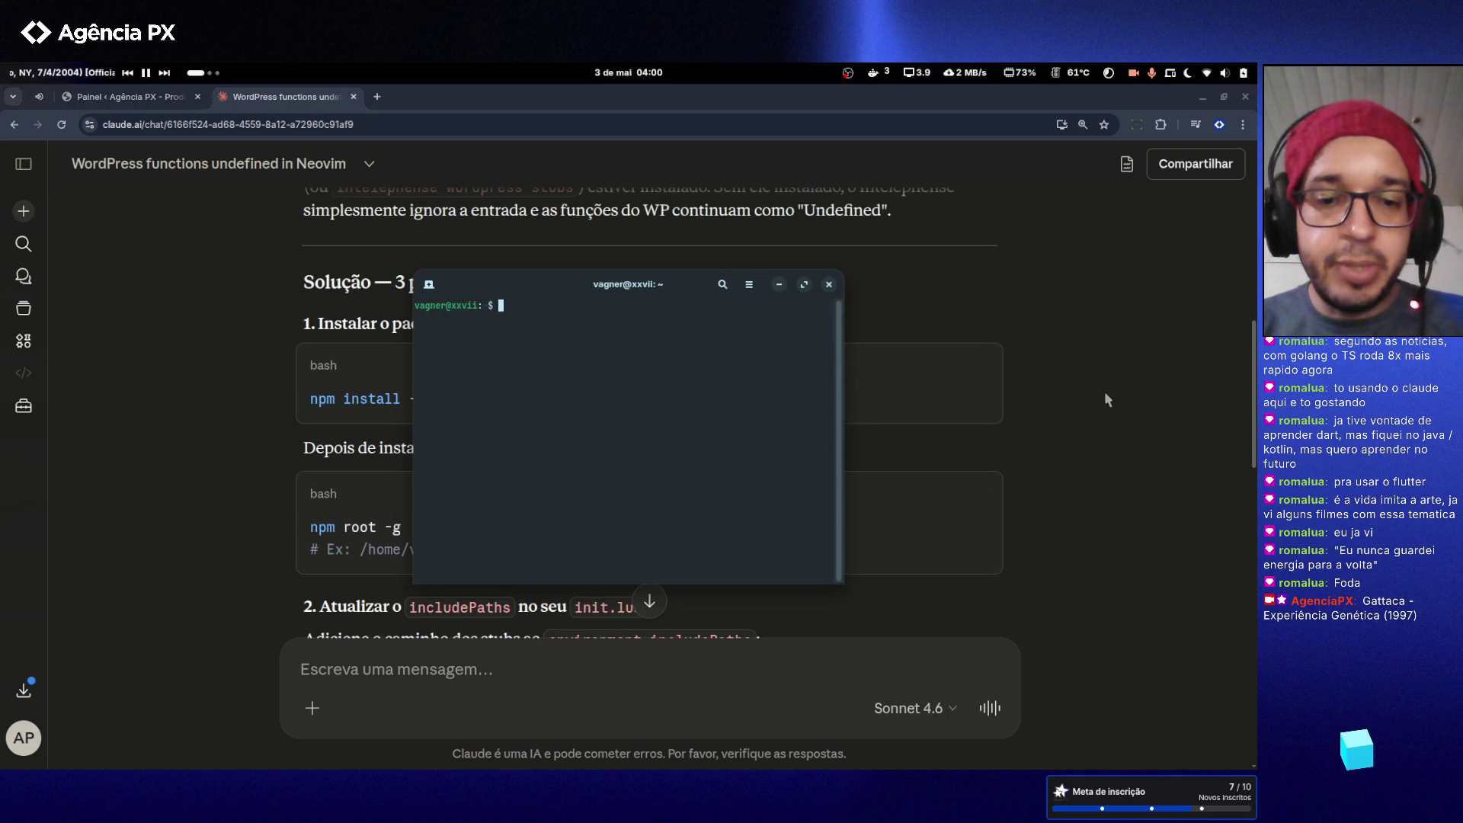
key(ctrl+shift+v)
key(Return)
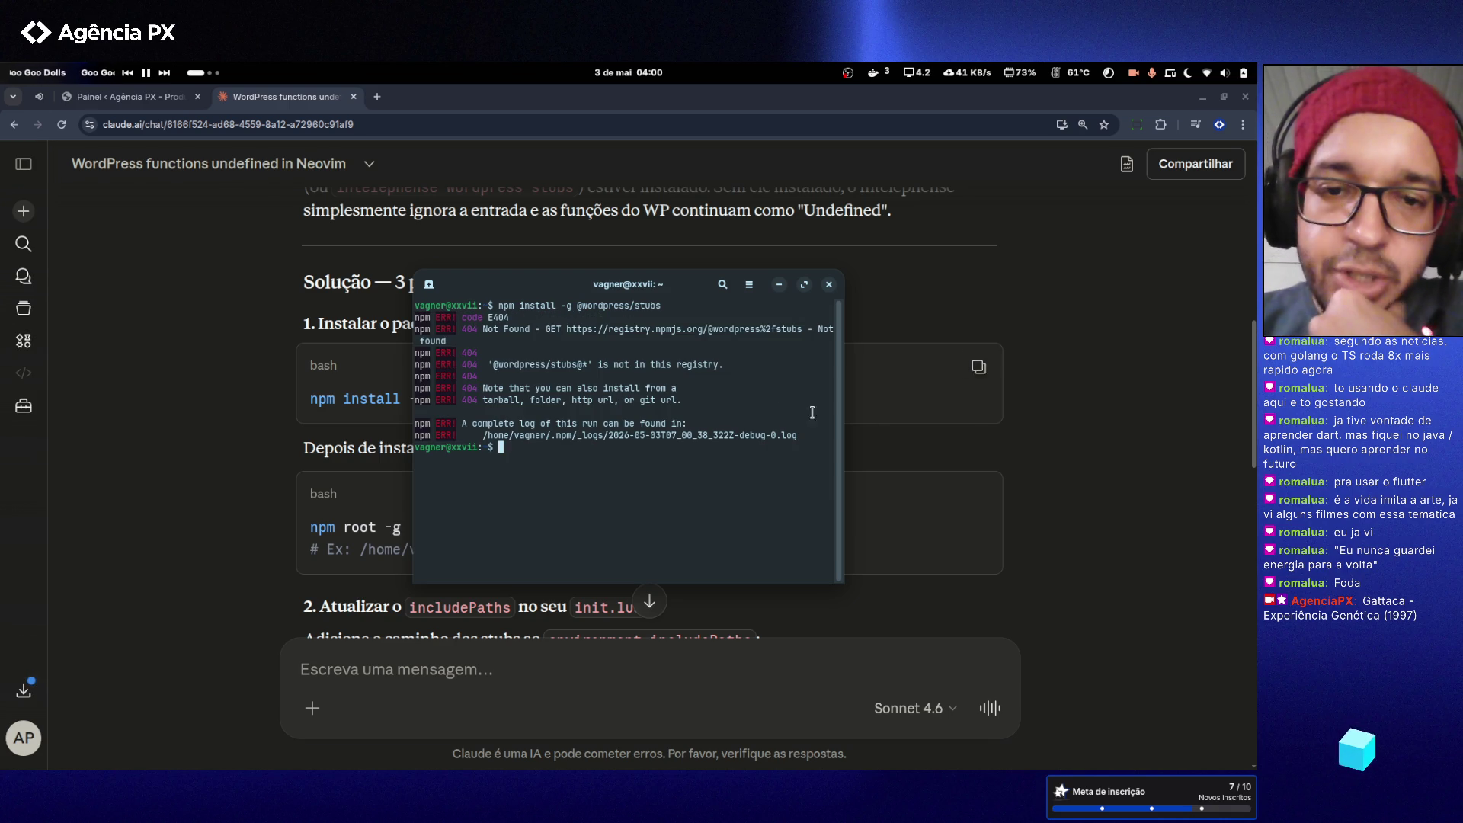
text(clear)
key(Return)
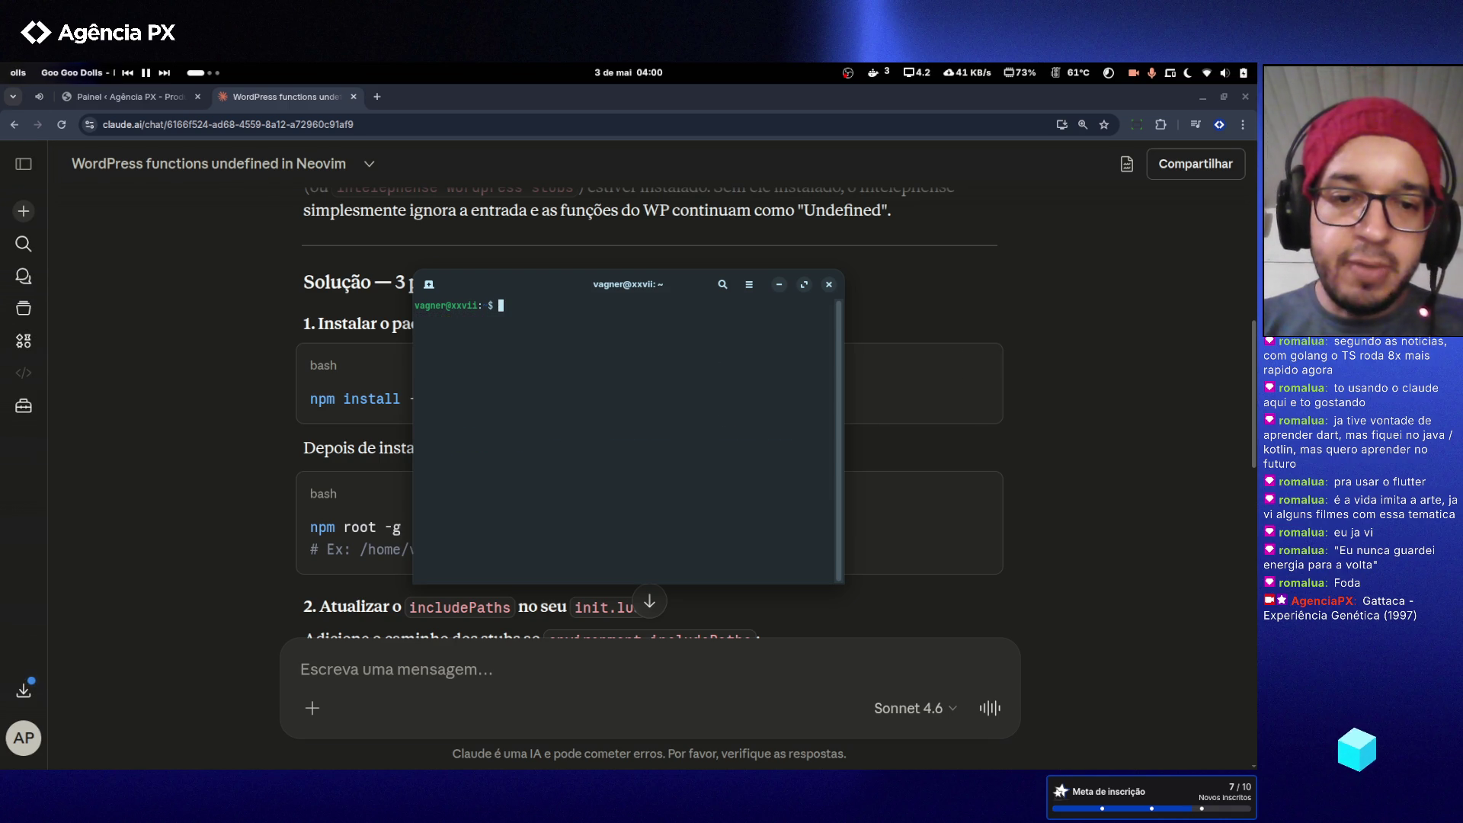
text(node )
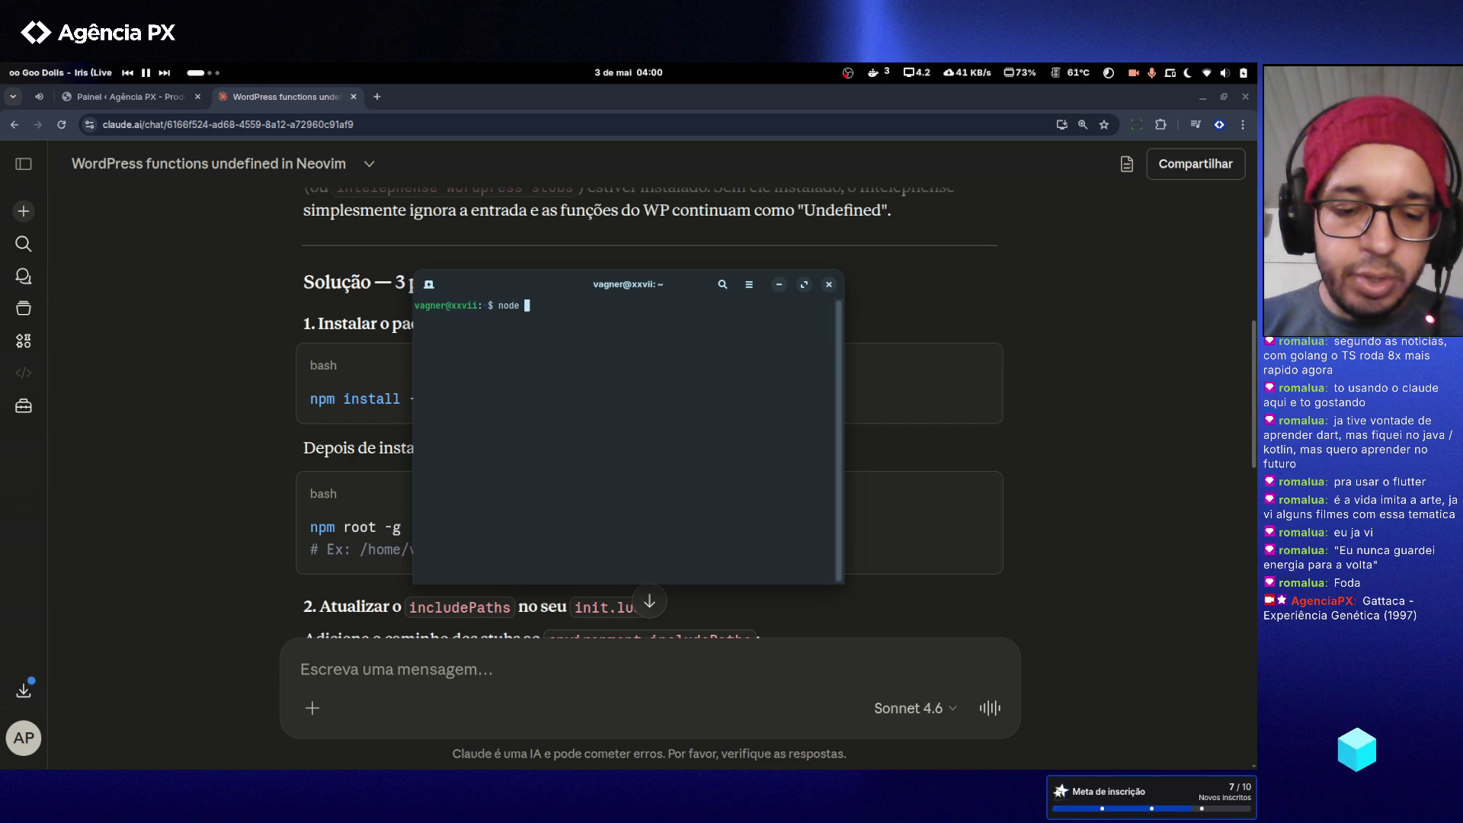
text(--version)
key(Return)
- Rerun the stubs install, select its 404 error output, and return to the Claude chat
text(clear)
key(Return)
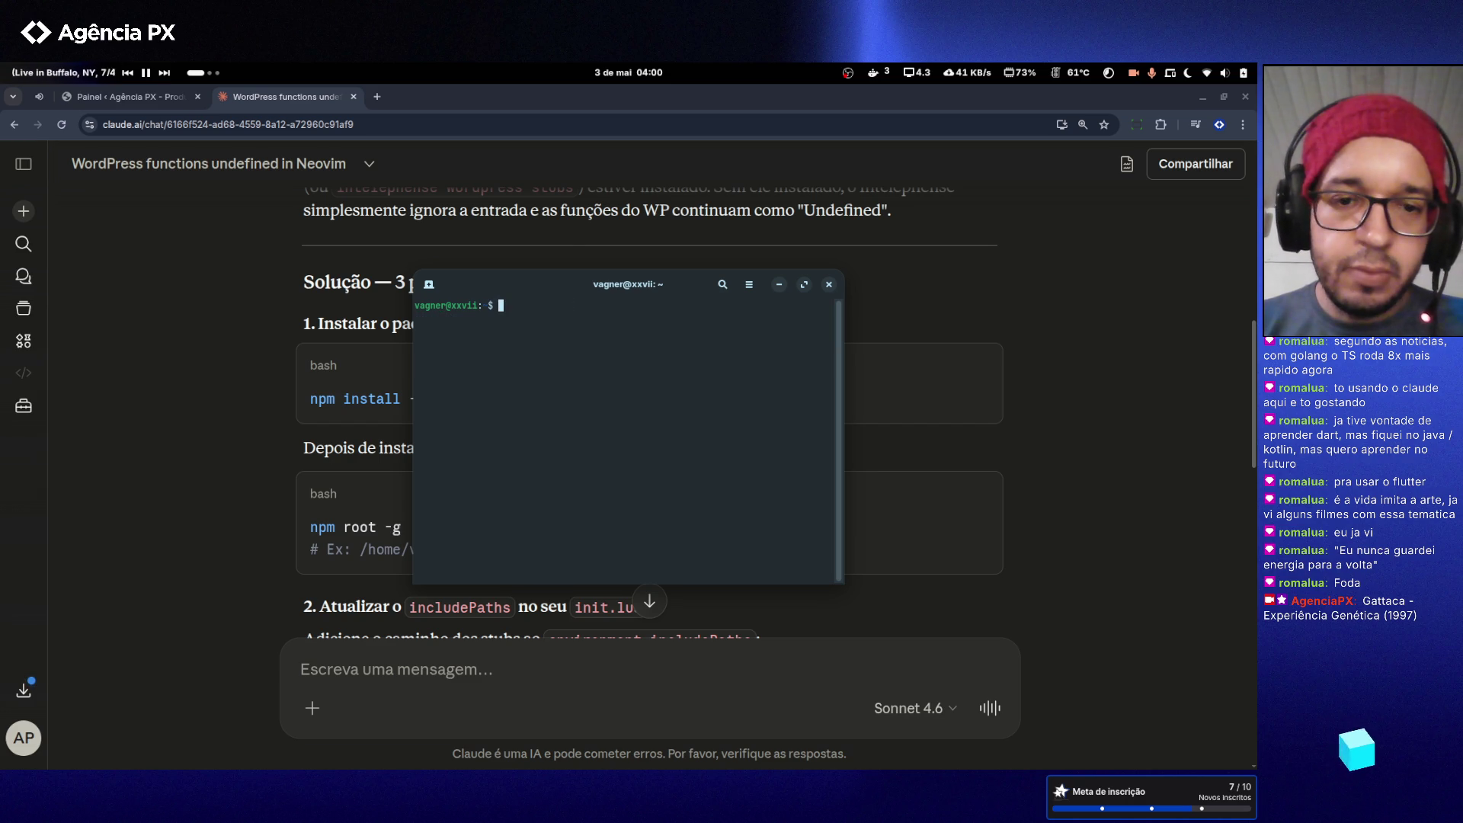
text(npm install -g @wordpress/stubs)
key(Return)
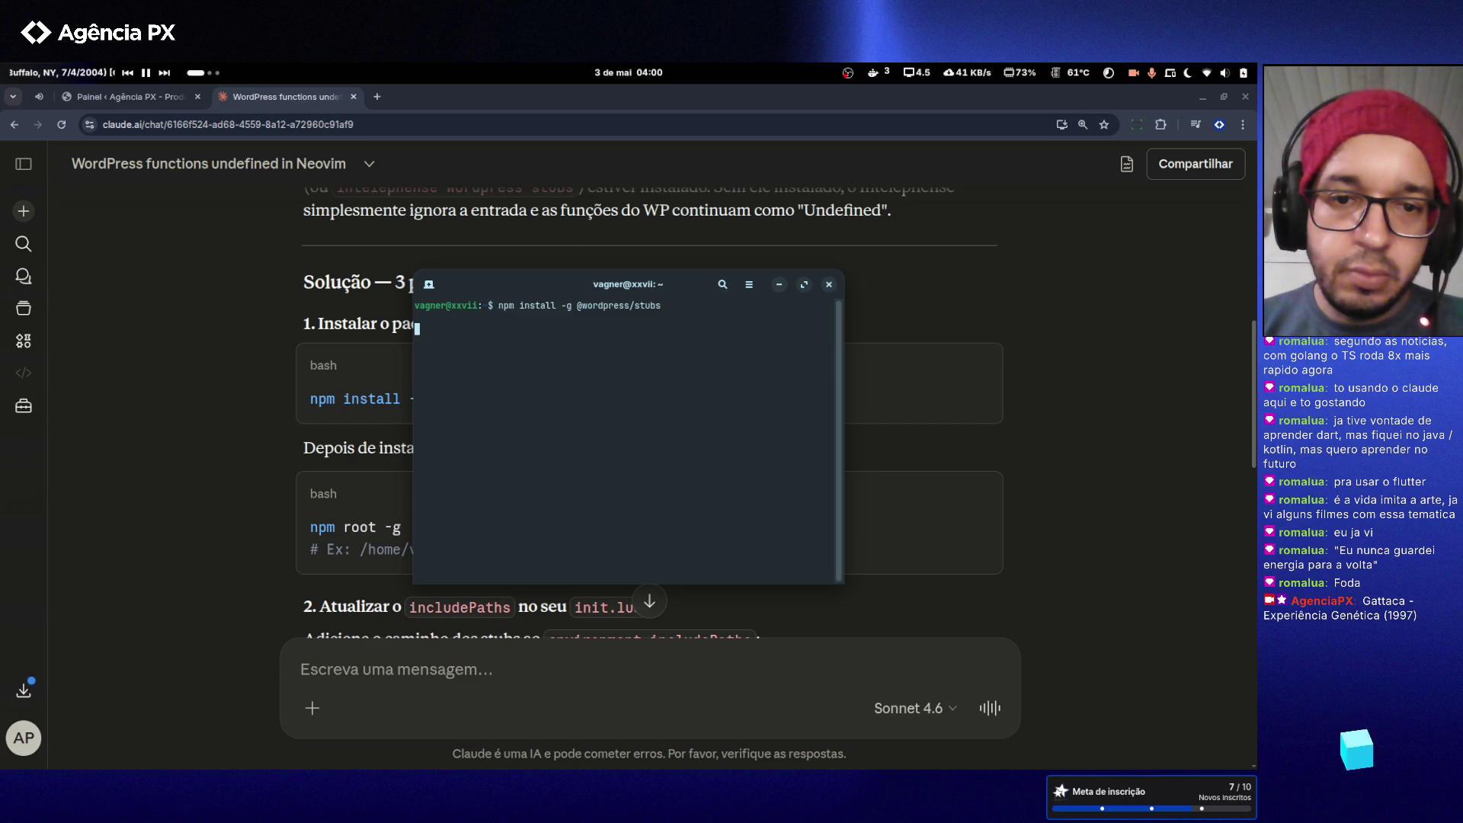
key(Return)
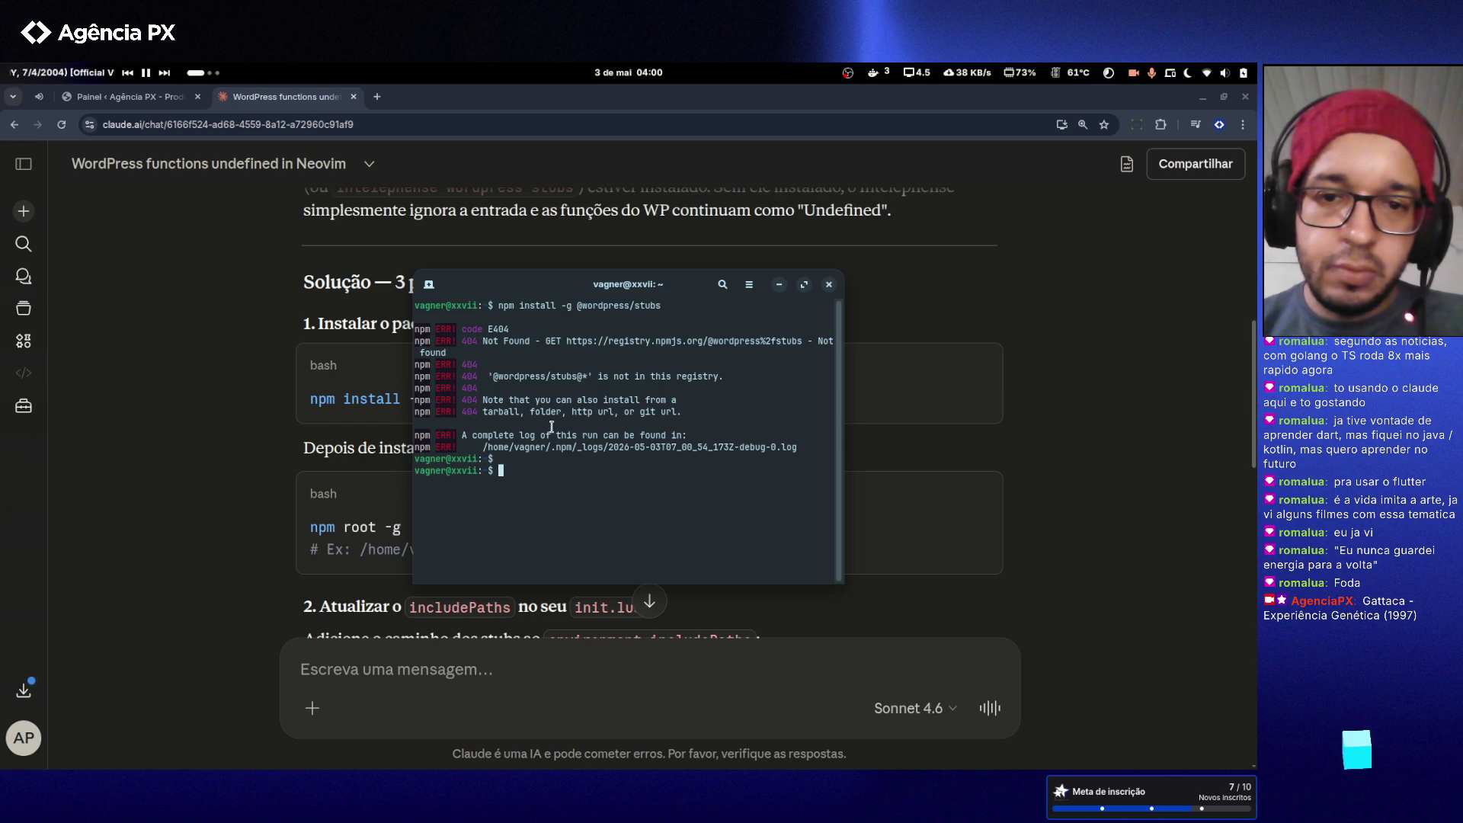
mouse_move(796, 445)
mouse_down()
mouse_move(420, 436)
mouse_move(385, 309)
mouse_up()
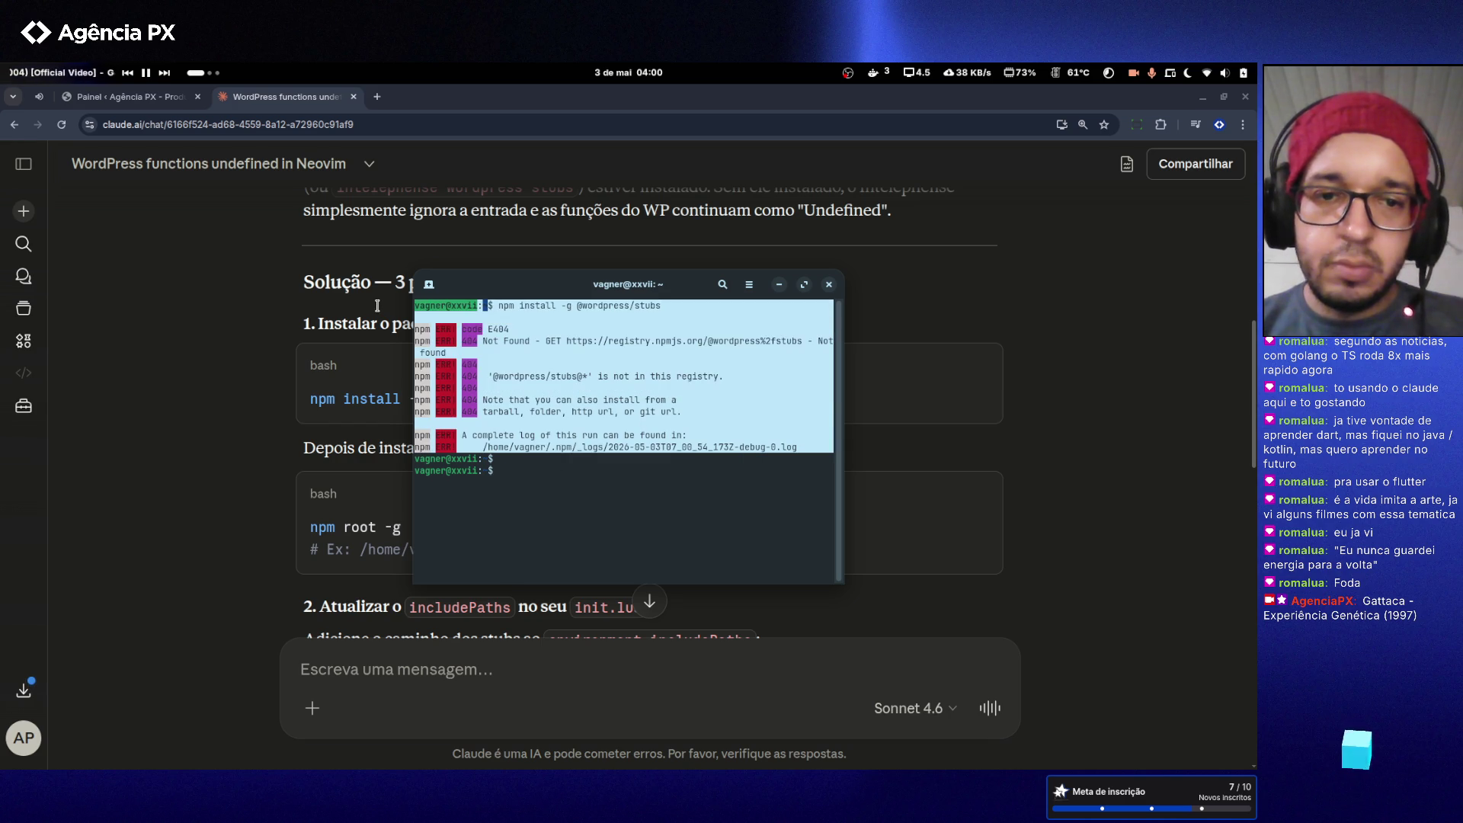
click(1066, 390)
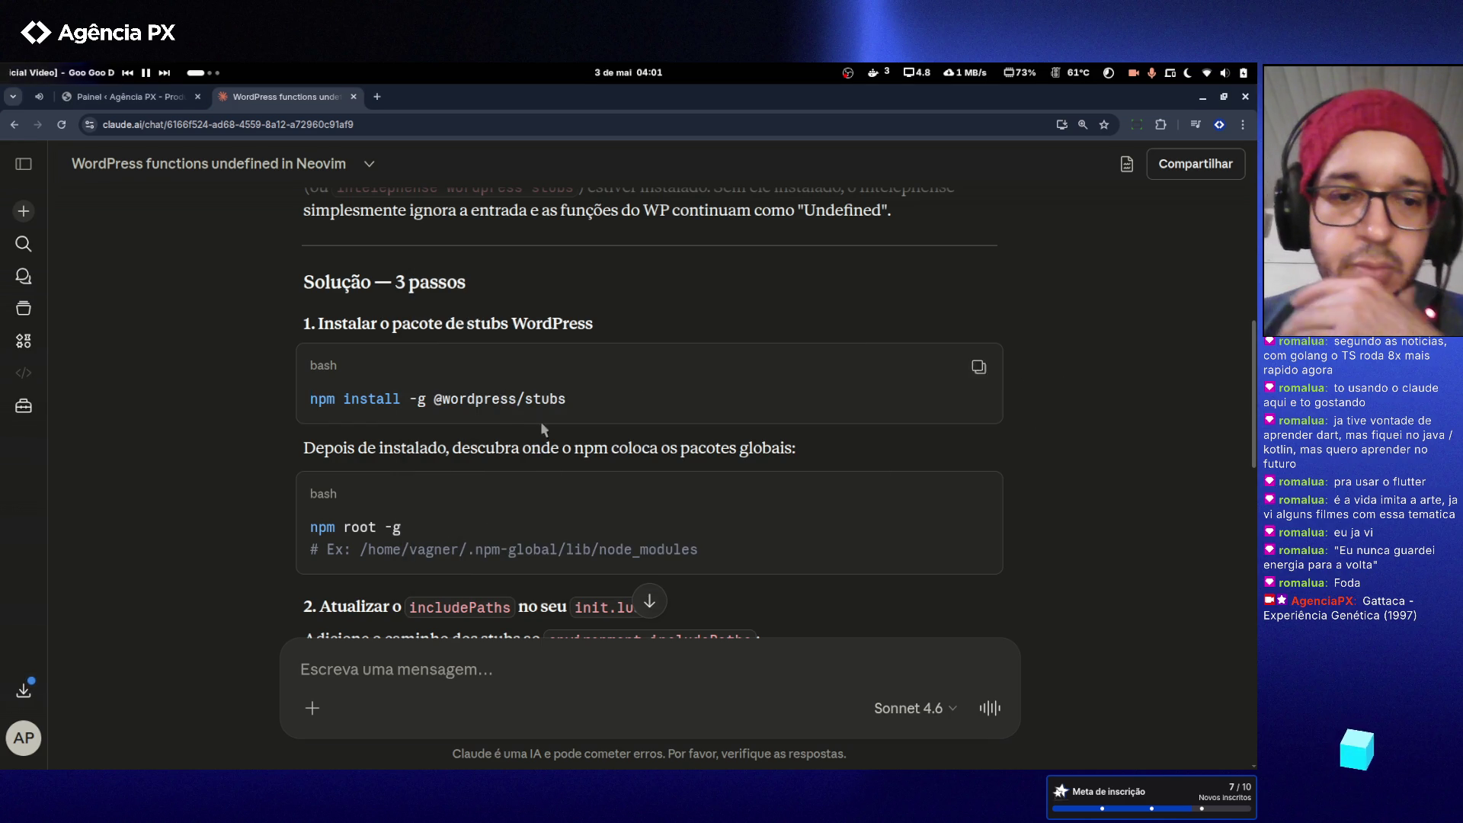
- Paste the npm 404 error log into Claude's chat and send it
scroll(485, 456, down, 3)
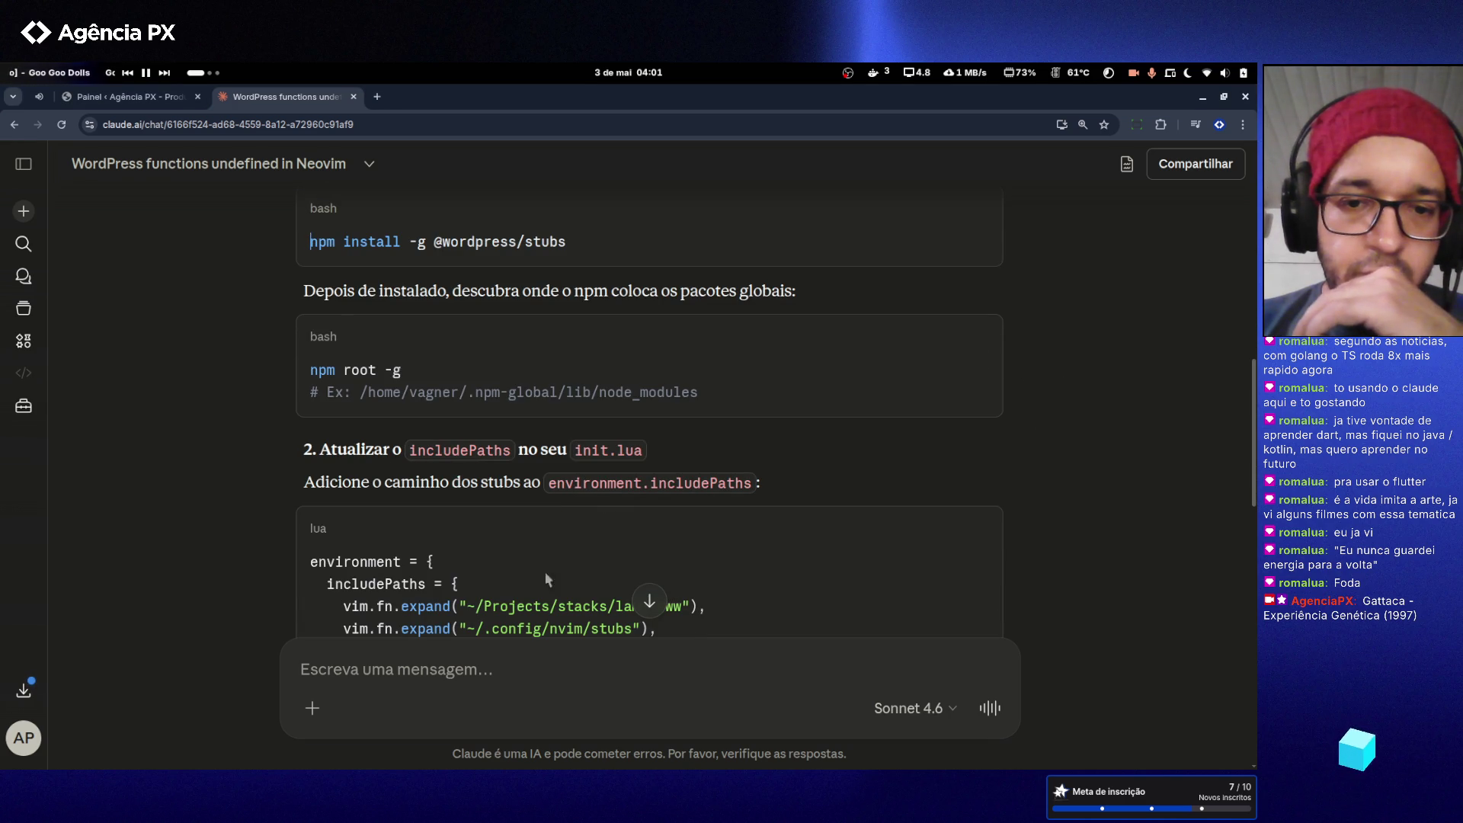
key(ctrl+v)
key(Return)
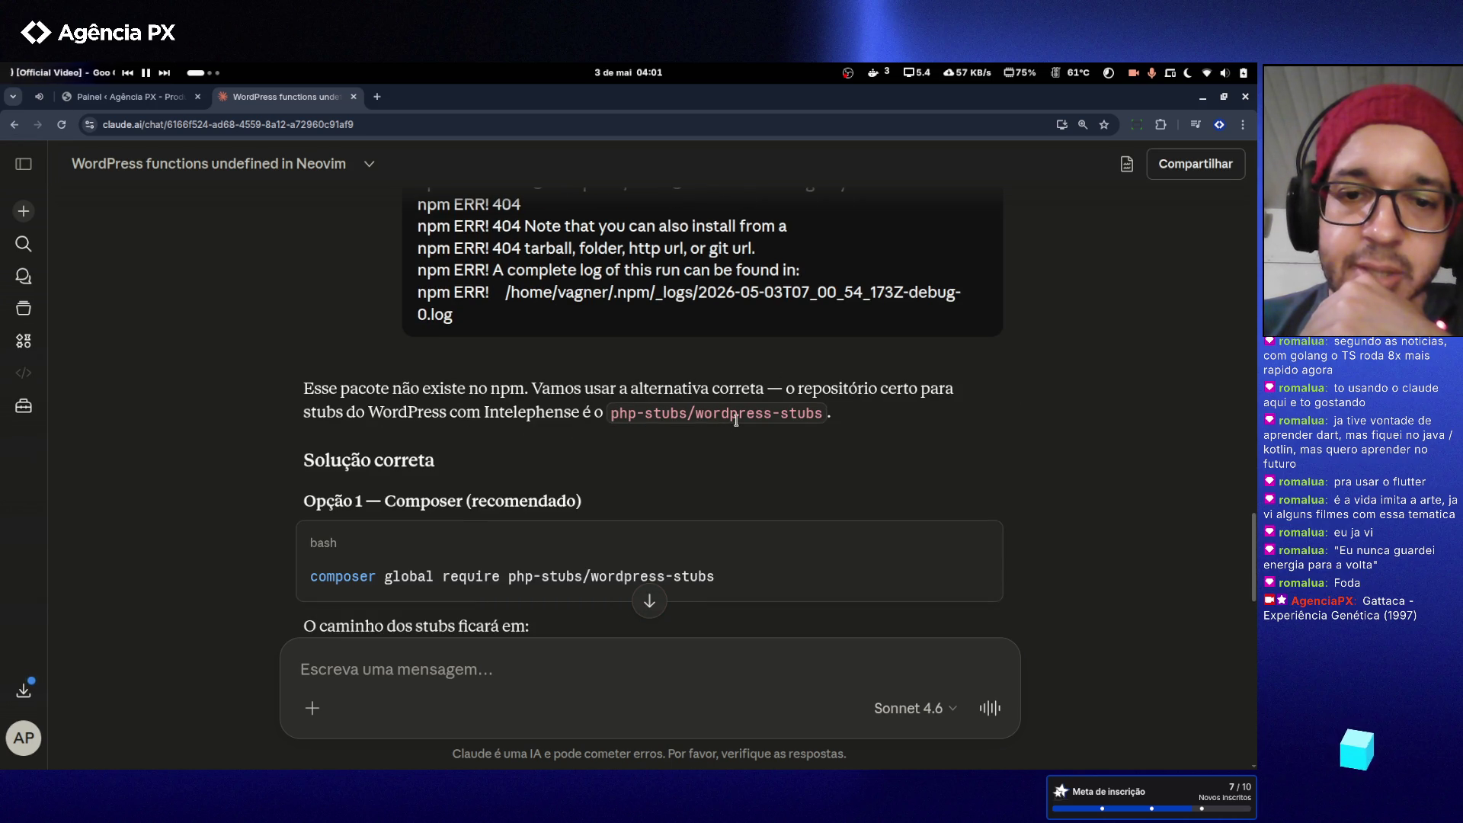
- Read Claude's reply down to the fix: composer global require php-stubs/wordpress-stubs
scroll(765, 441, down, 1)
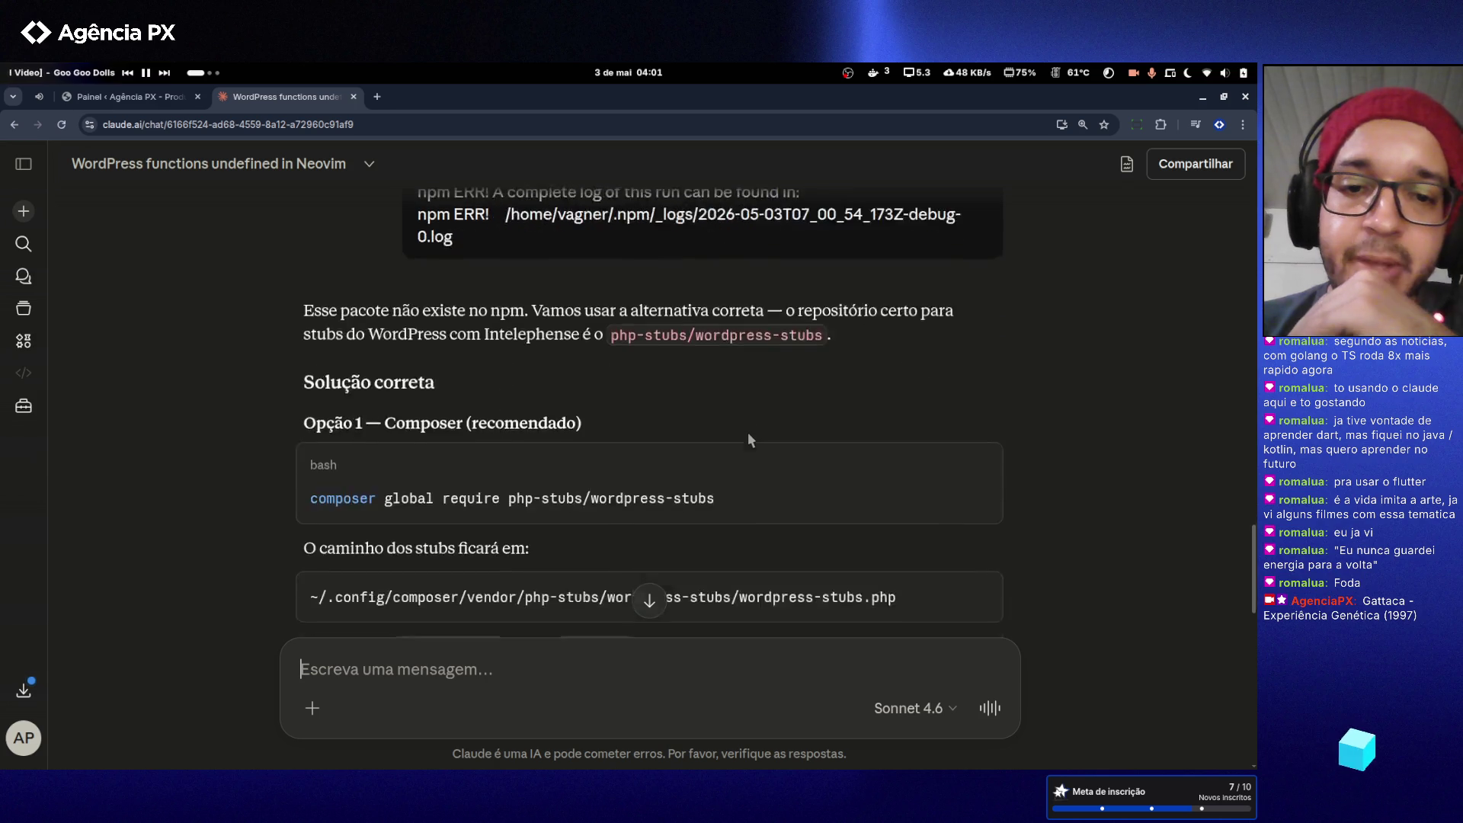
scroll(748, 432, up, 6)
scroll(728, 425, up, 9)
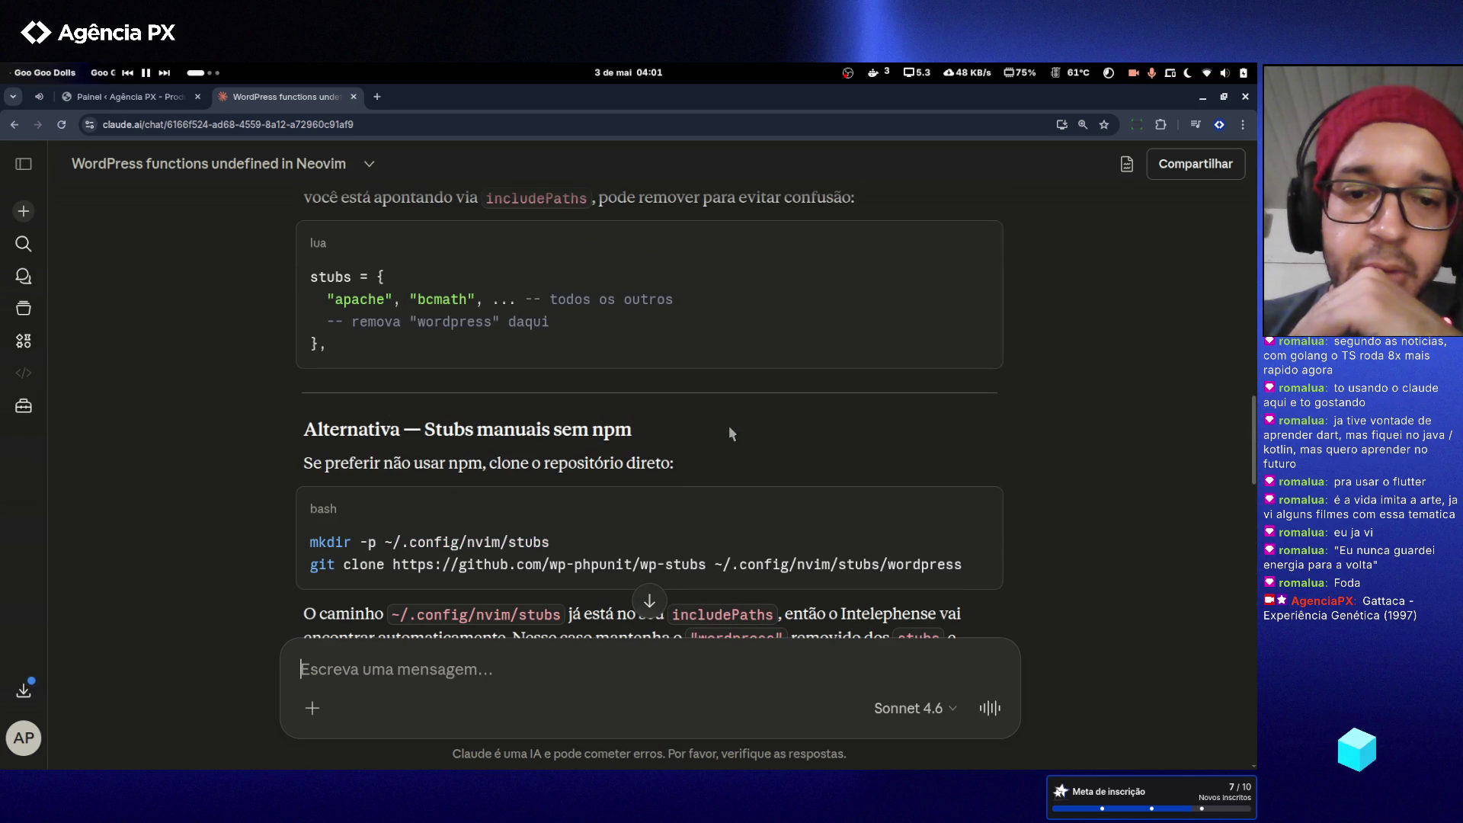
scroll(647, 431, up, 13)
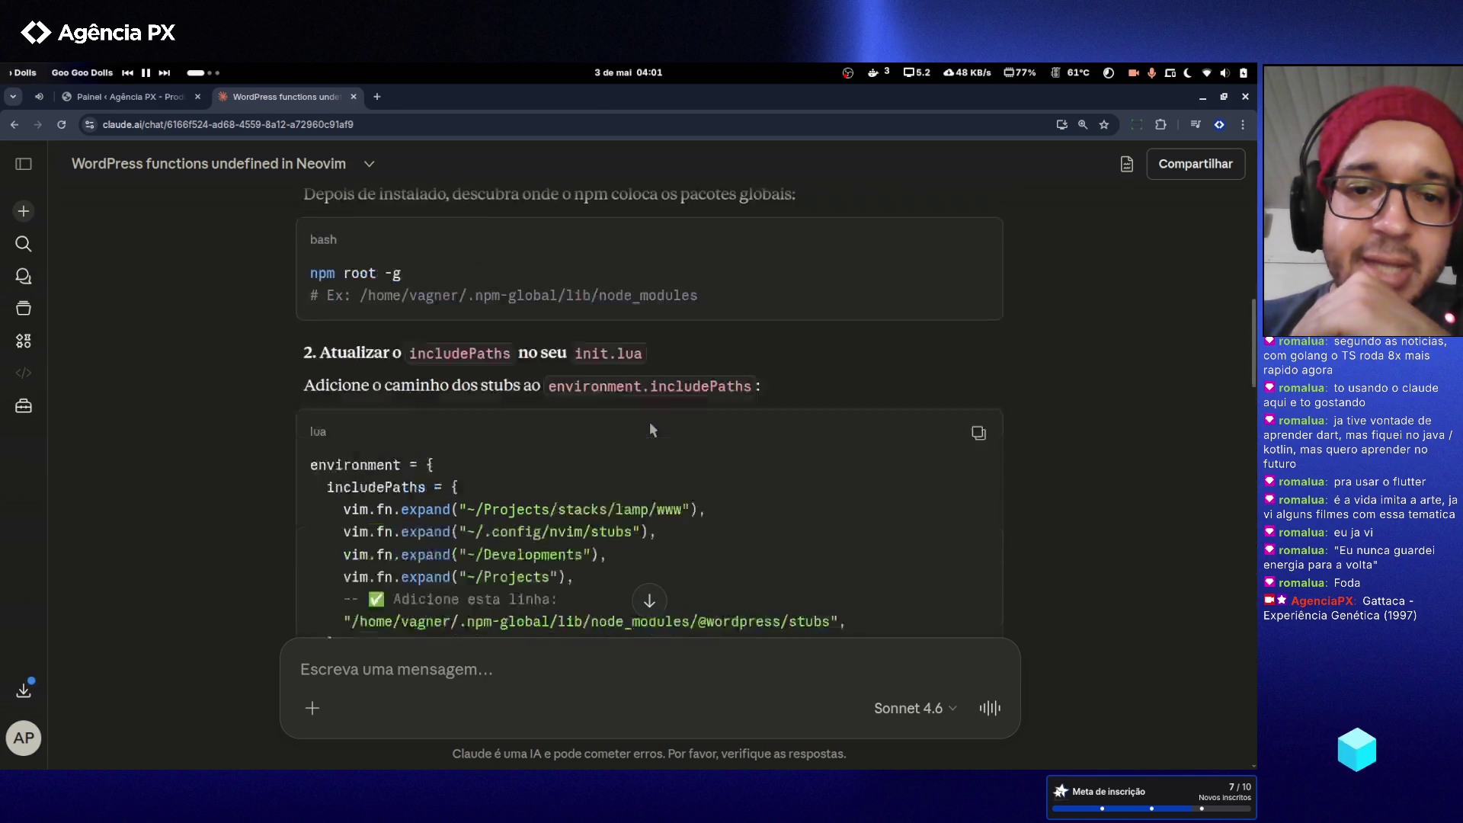
scroll(618, 465, down, 2)
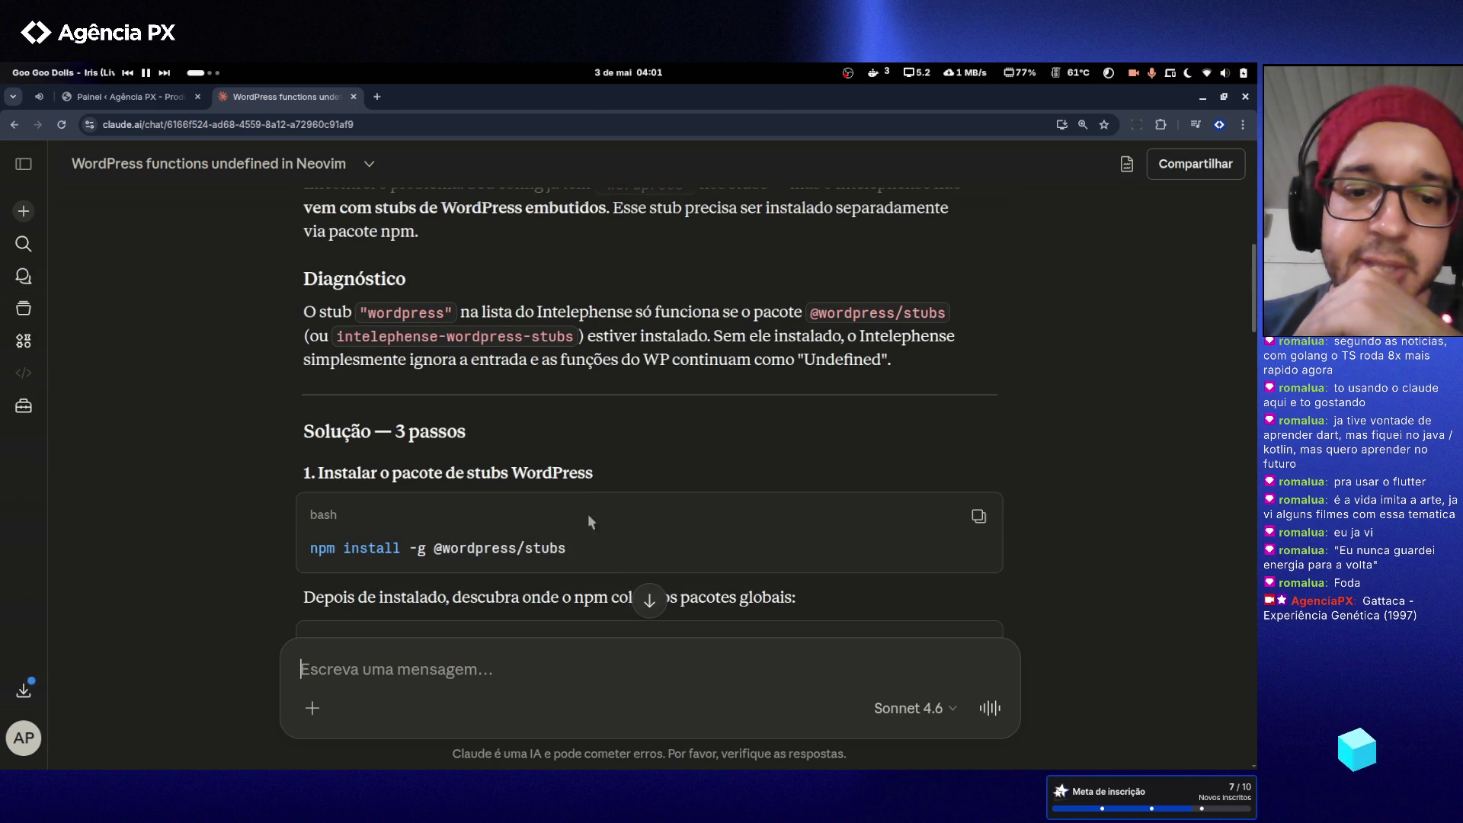
drag(543, 551, 422, 550)
scroll(625, 450, down, 12)
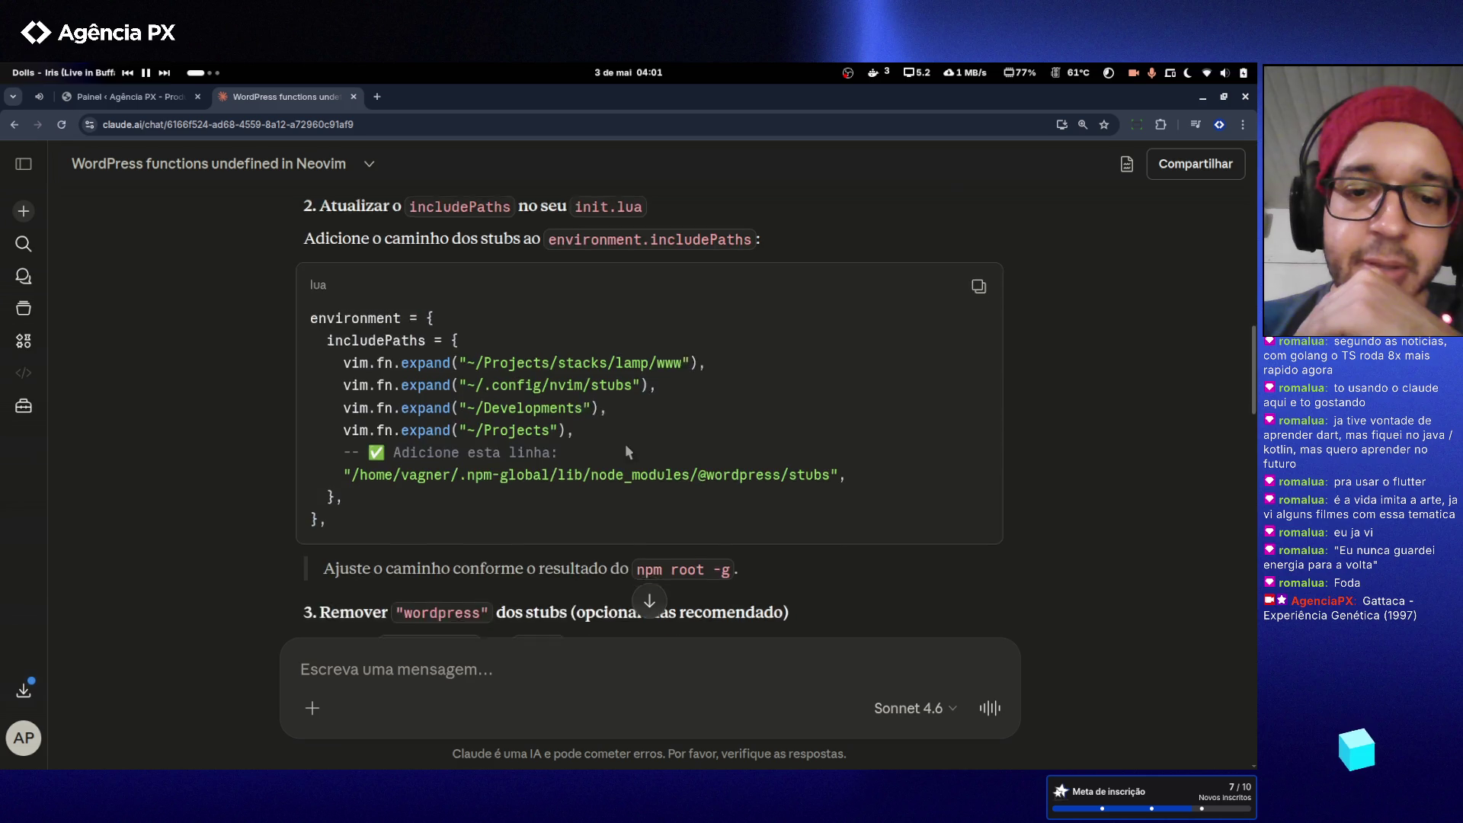
scroll(656, 452, down, 5)
scroll(648, 450, up, 4)
scroll(640, 446, down, 9)
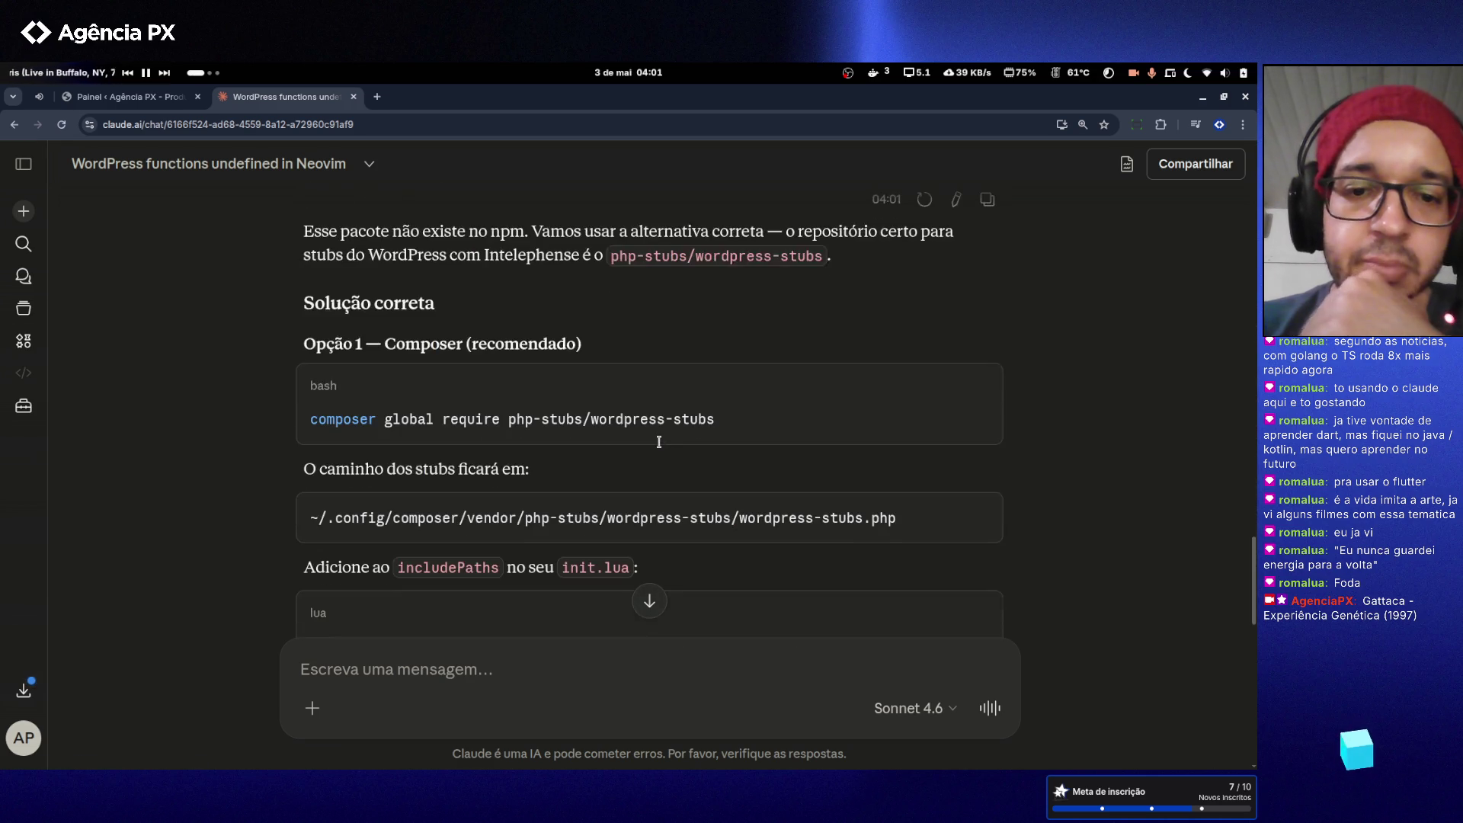
click(659, 419)
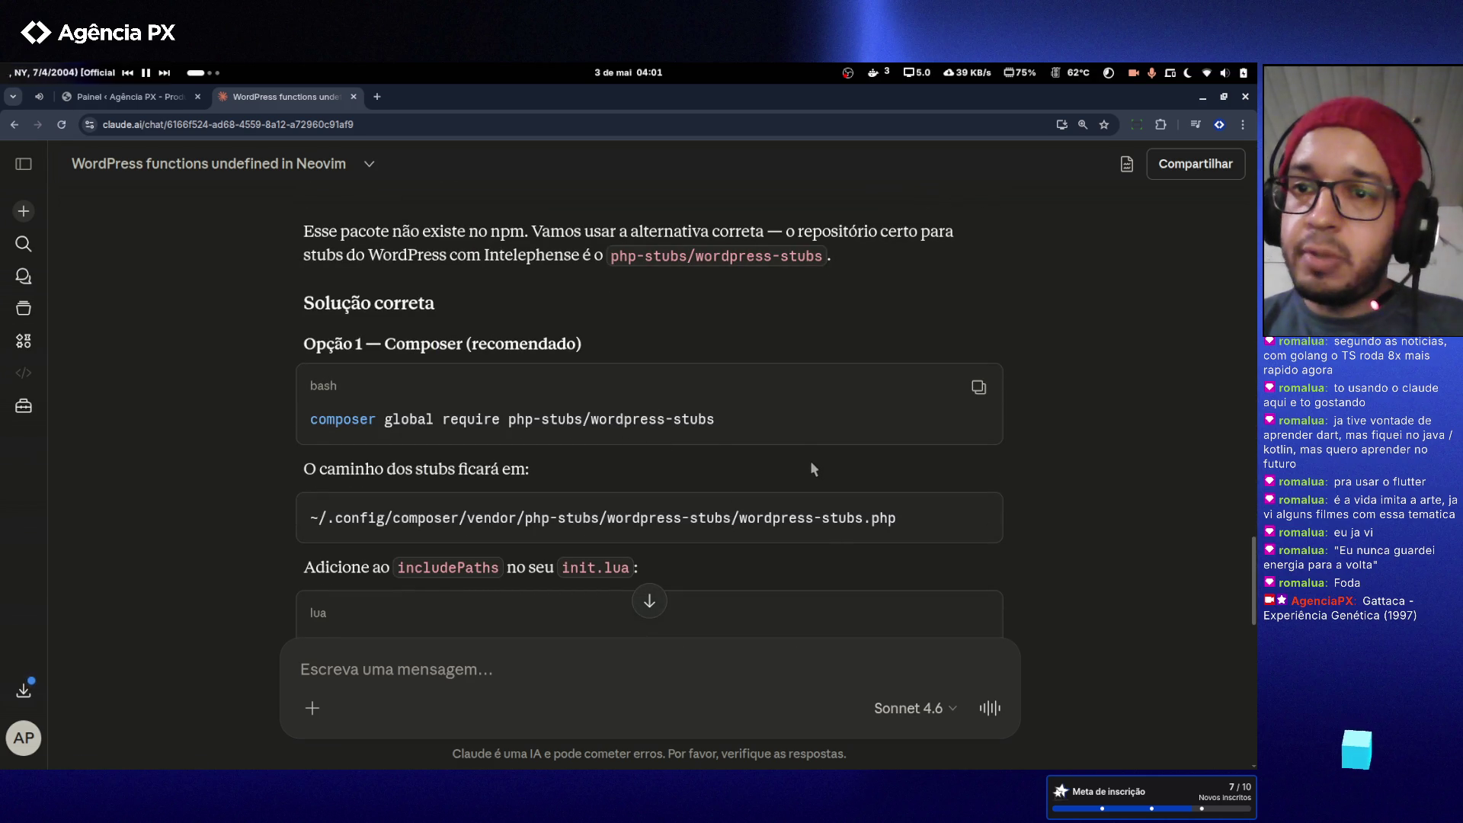
- Launch Obsidian from app search and view the 'Full Site Editing (FSE)' note's block snippets
key(super)
text(ob)
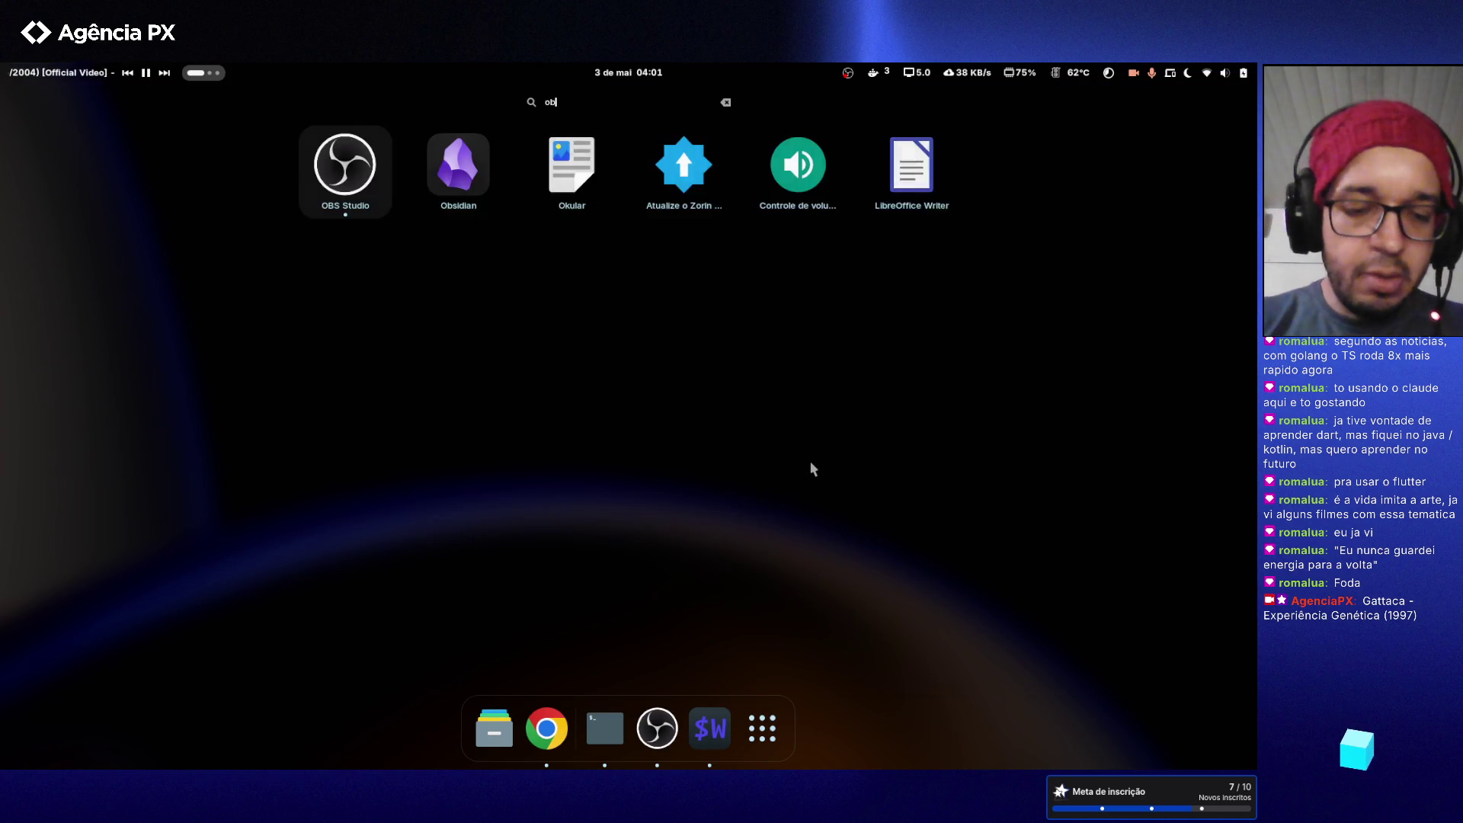
key(Right)
key(Escape)
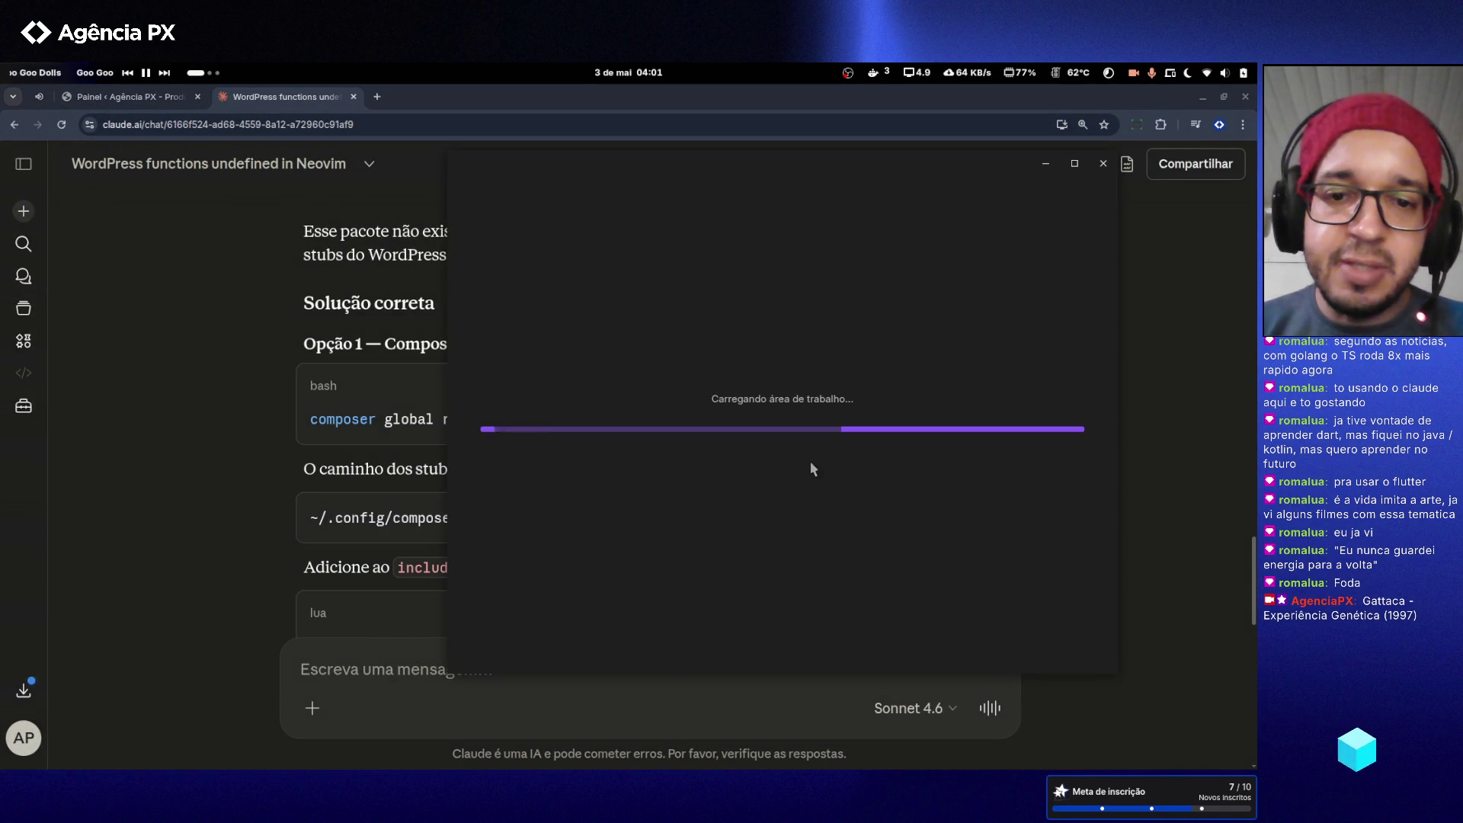
scroll(750, 305, down, 8)
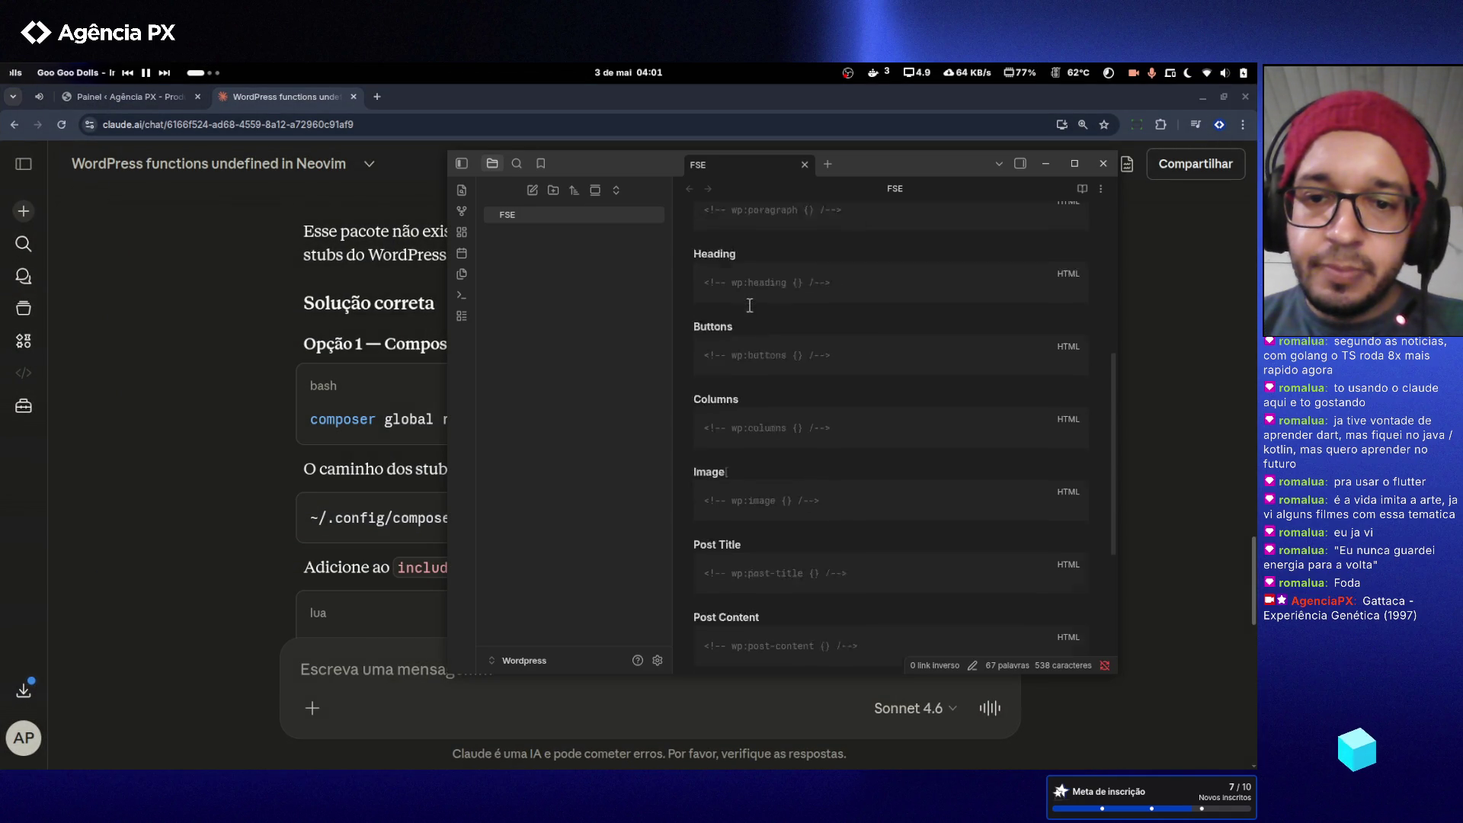
scroll(750, 305, up, 8)
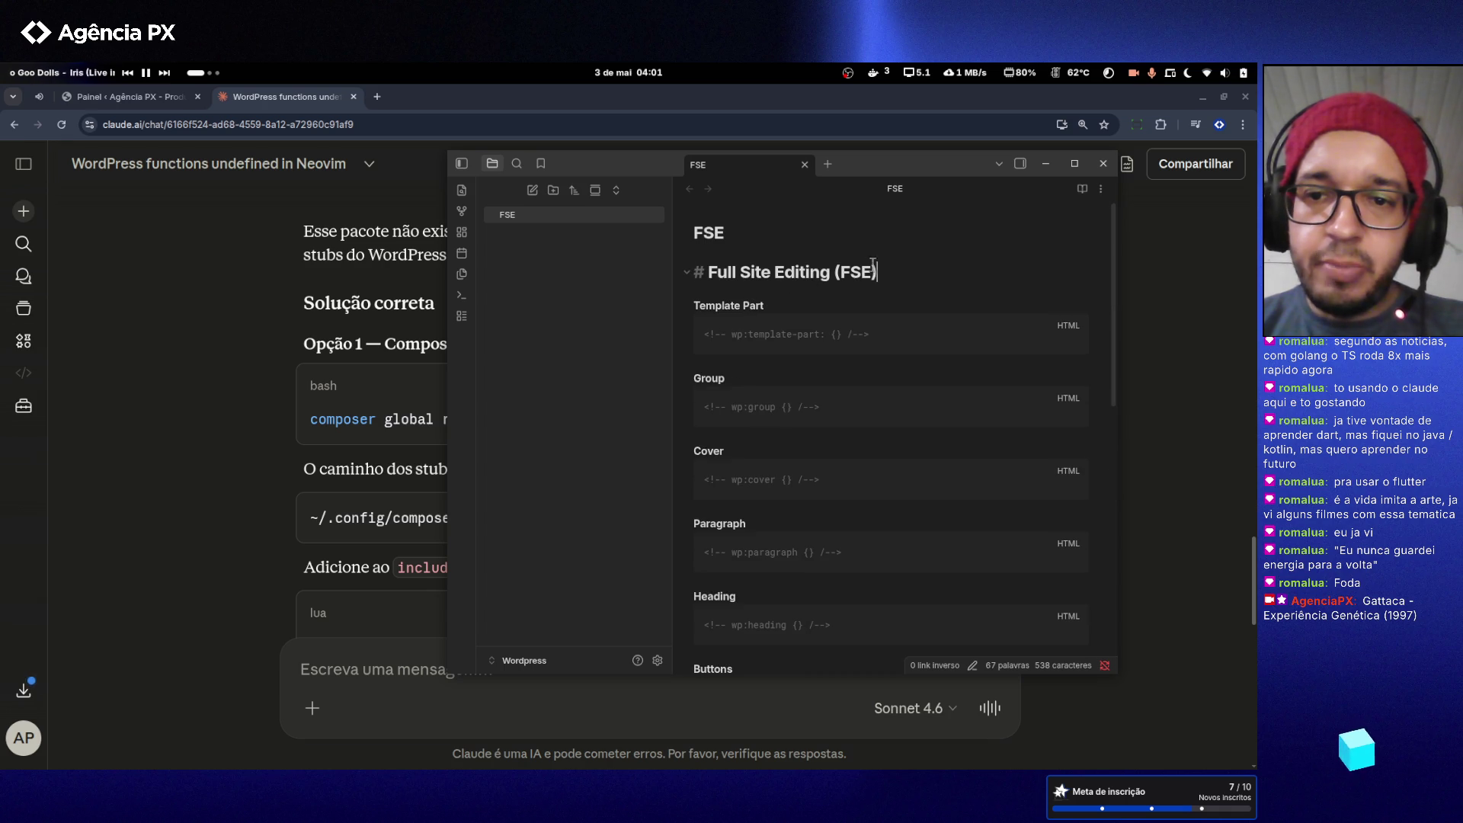
drag(878, 272, 706, 272)
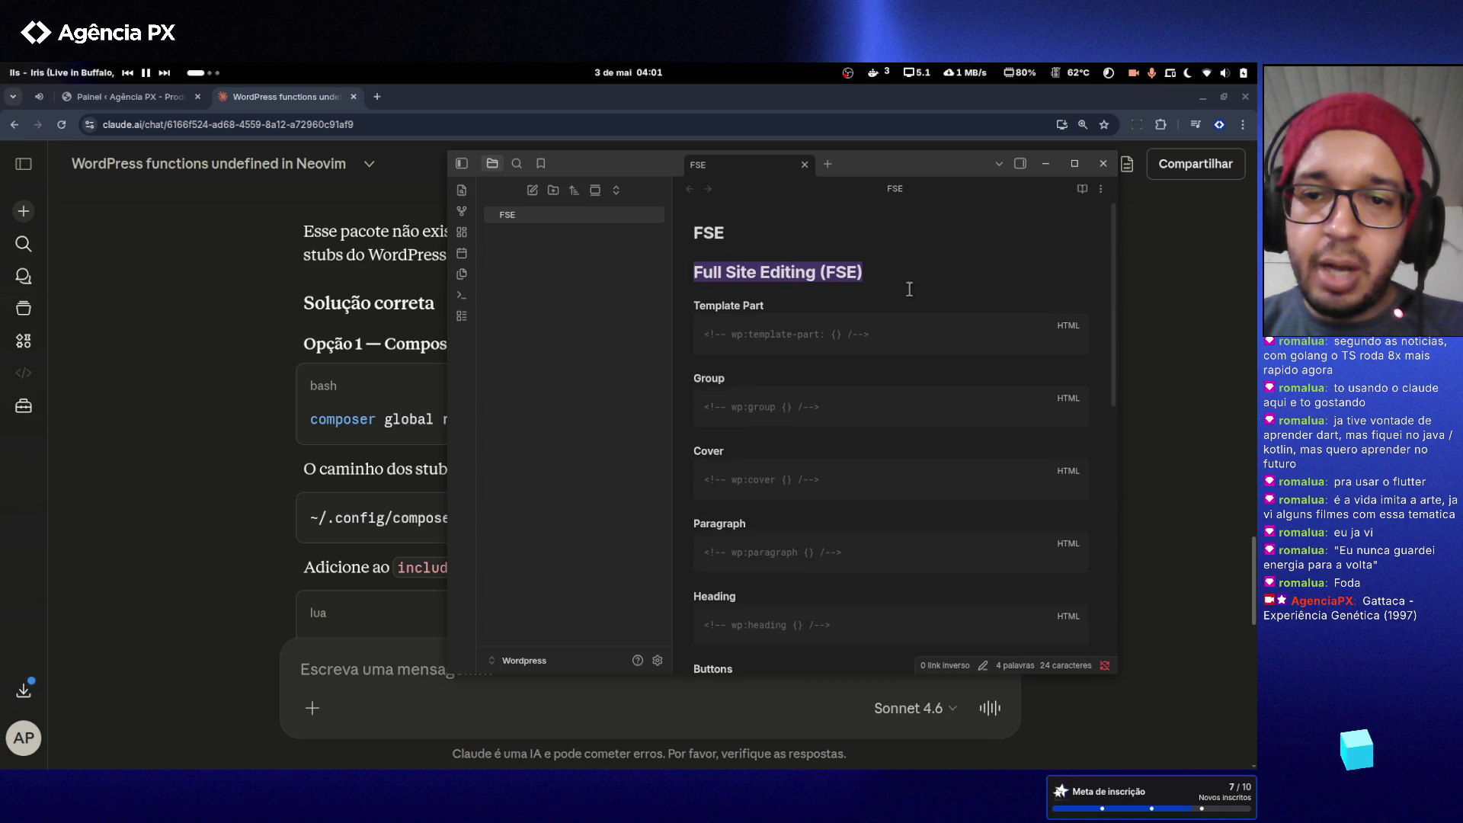
click(887, 237)
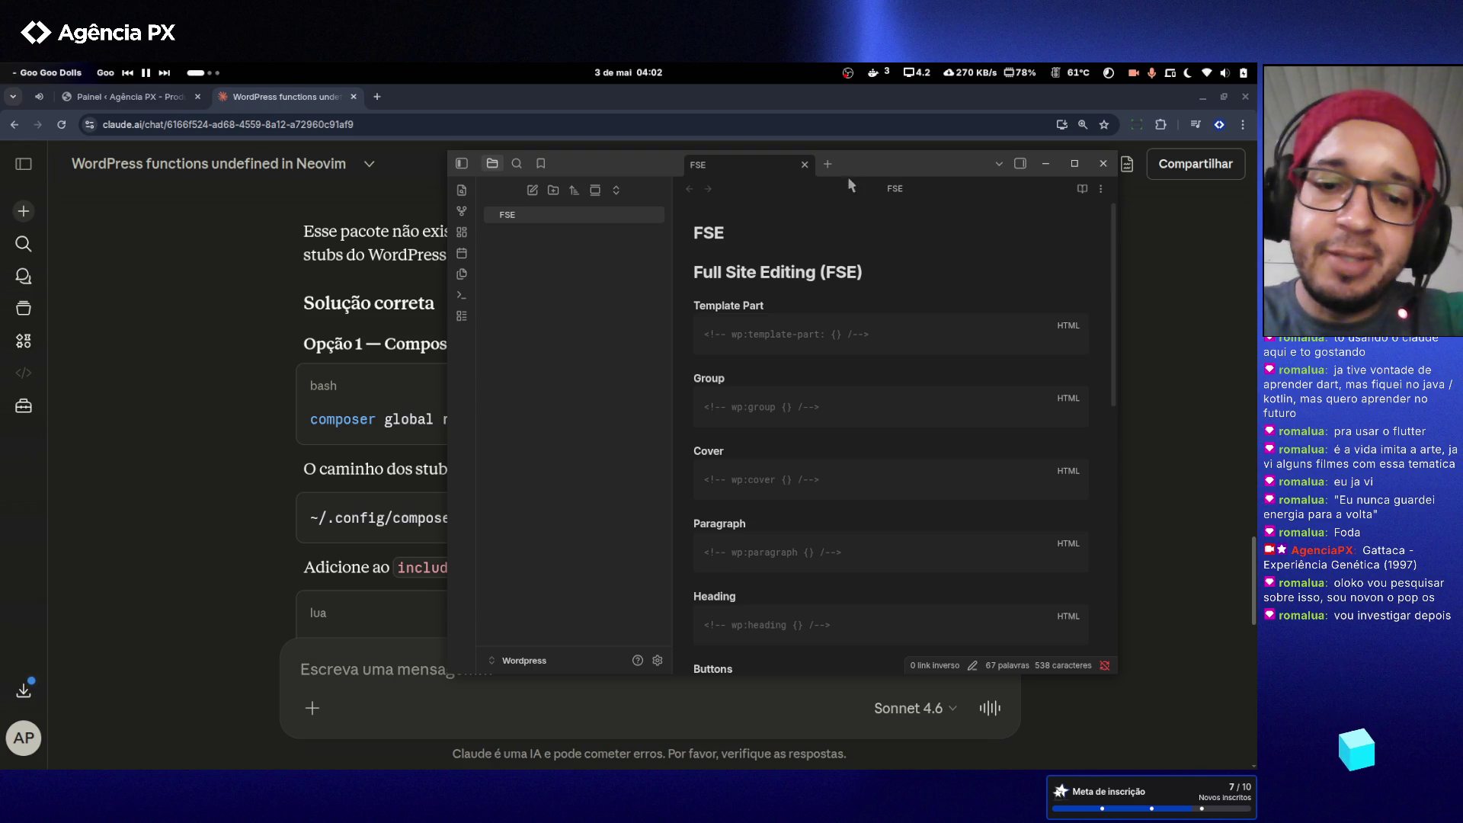
- Hide the Obsidian window with Super+S and switch to an empty workspace
key(super+s)
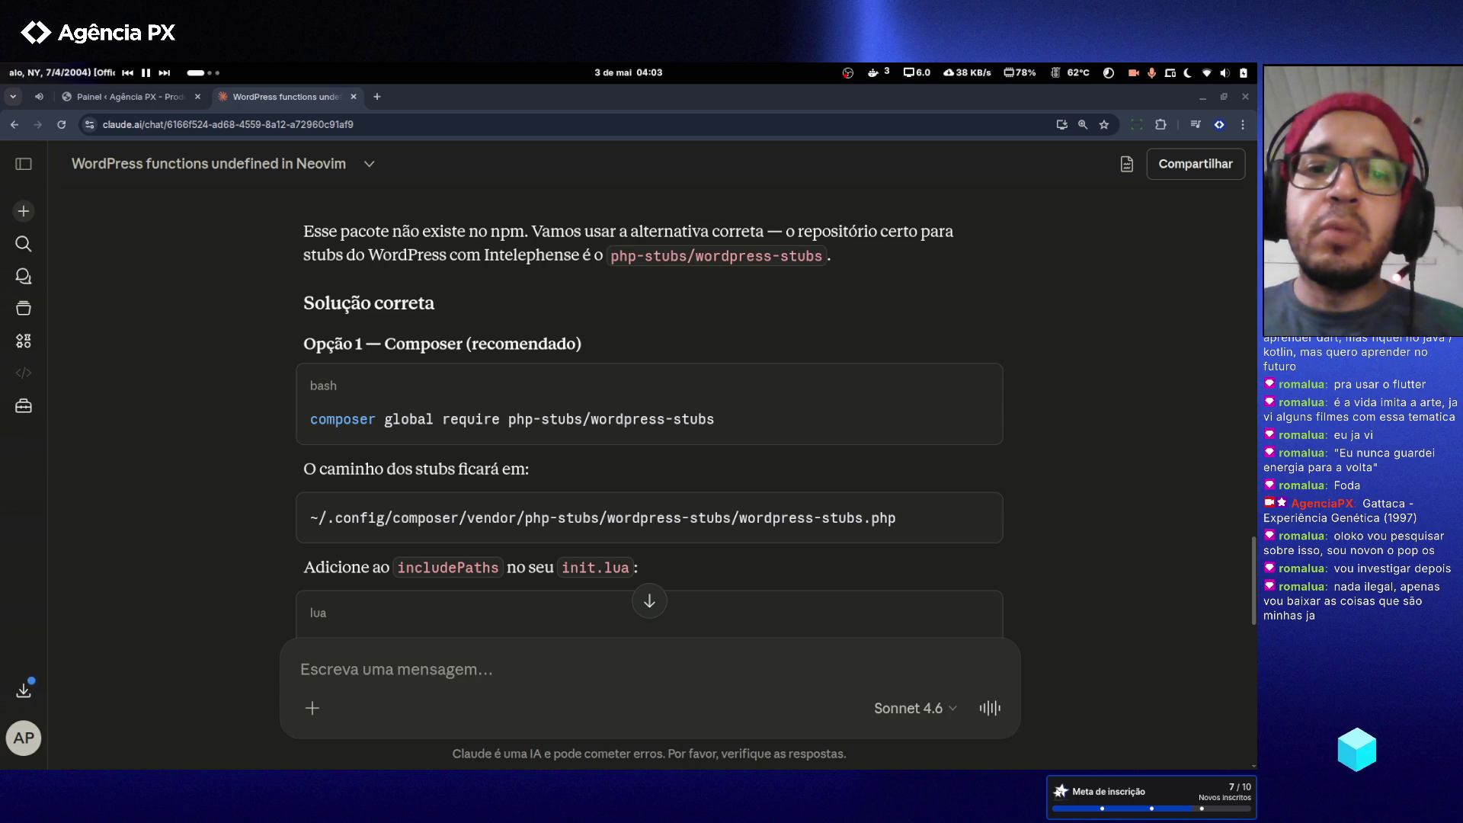
key(super+Page_Down)
key(super+Page_Down)
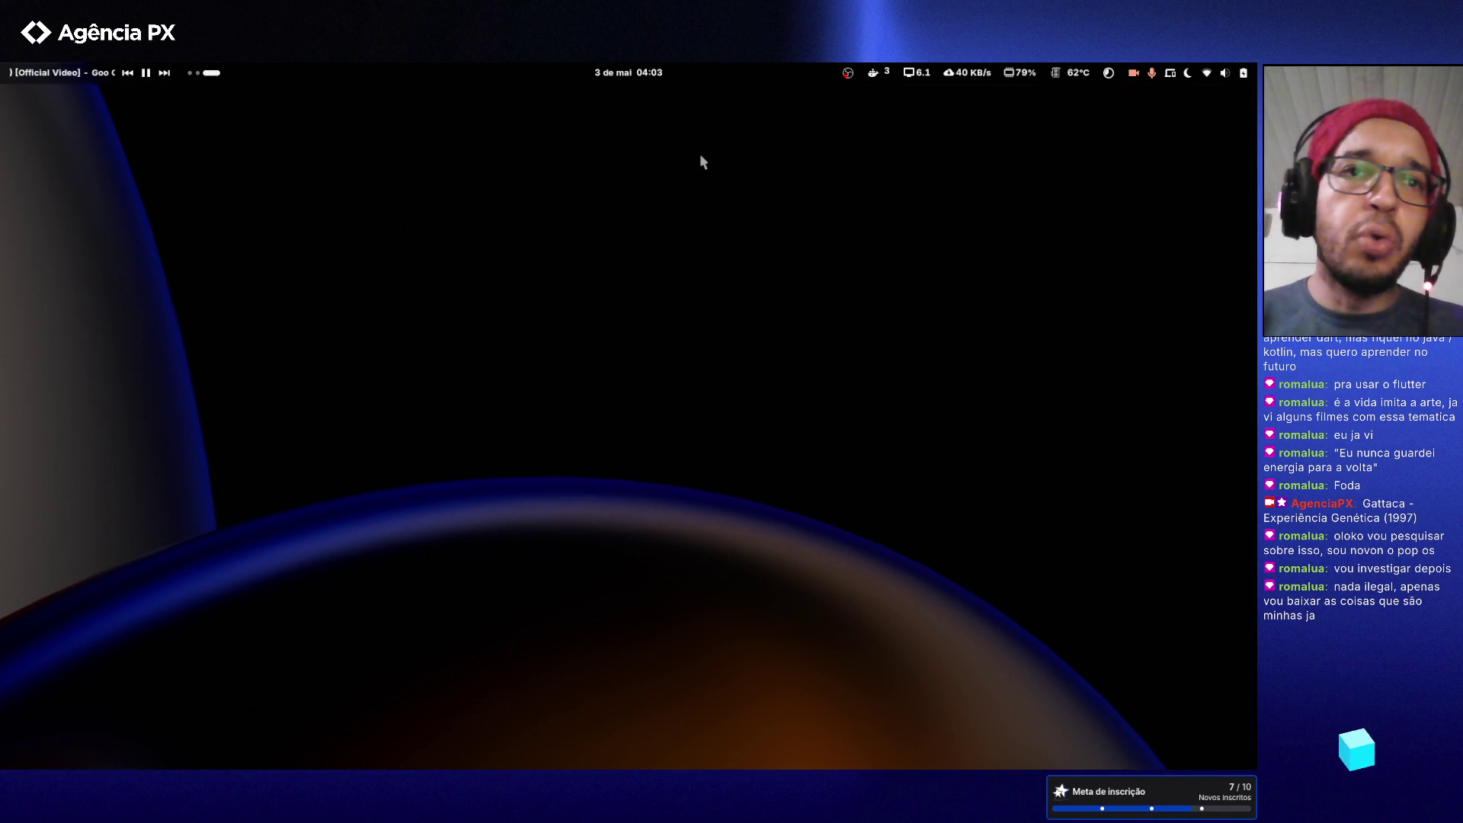
- Drag Obsidian onto the empty workspace, collapse its file list, and nudge the window right
mouse_move(713, 188)
mouse_down()
mouse_move(712, 258)
mouse_move(678, 178)
mouse_move(610, 172)
mouse_up()
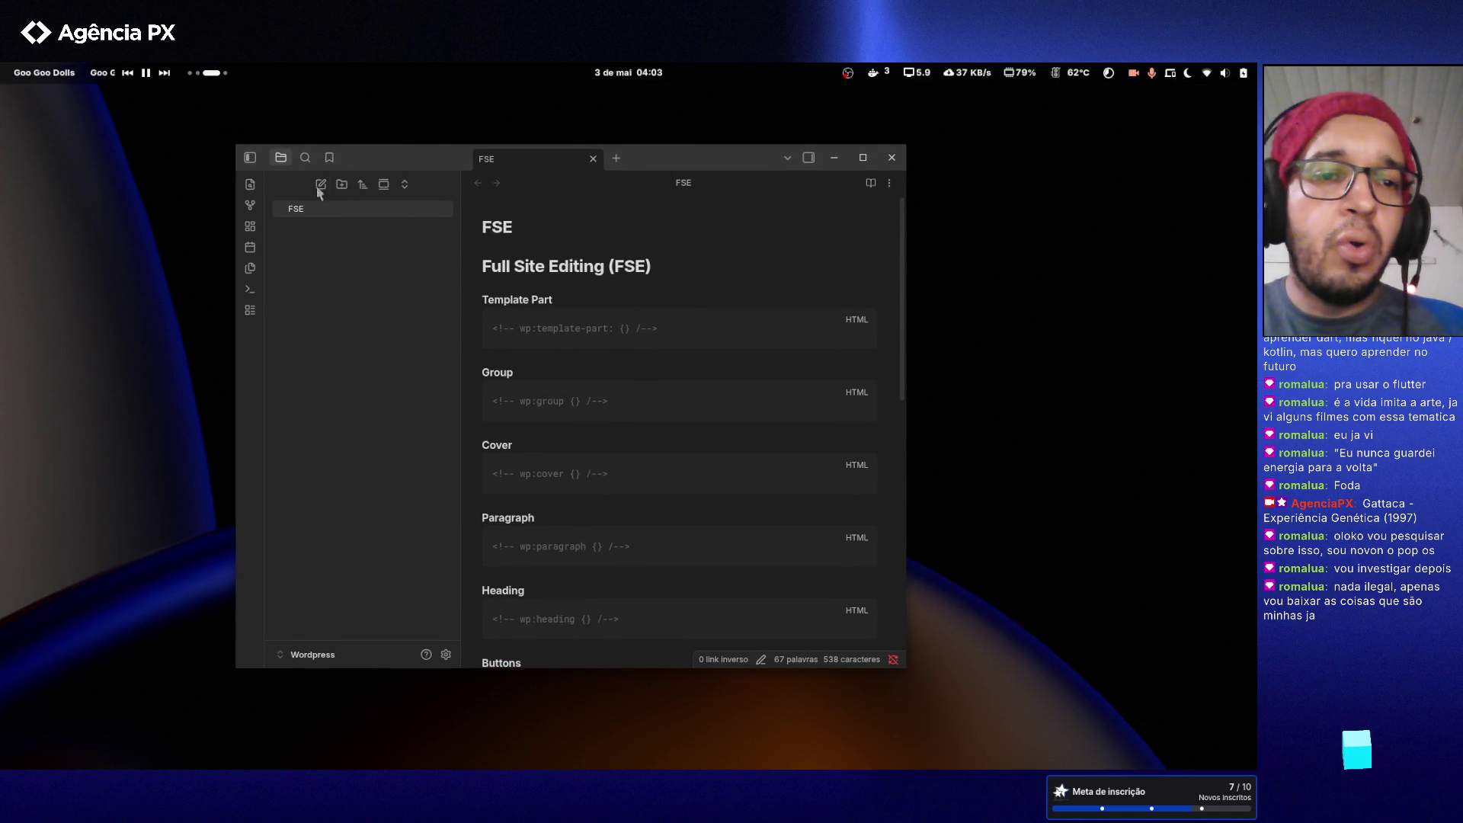
click(250, 159)
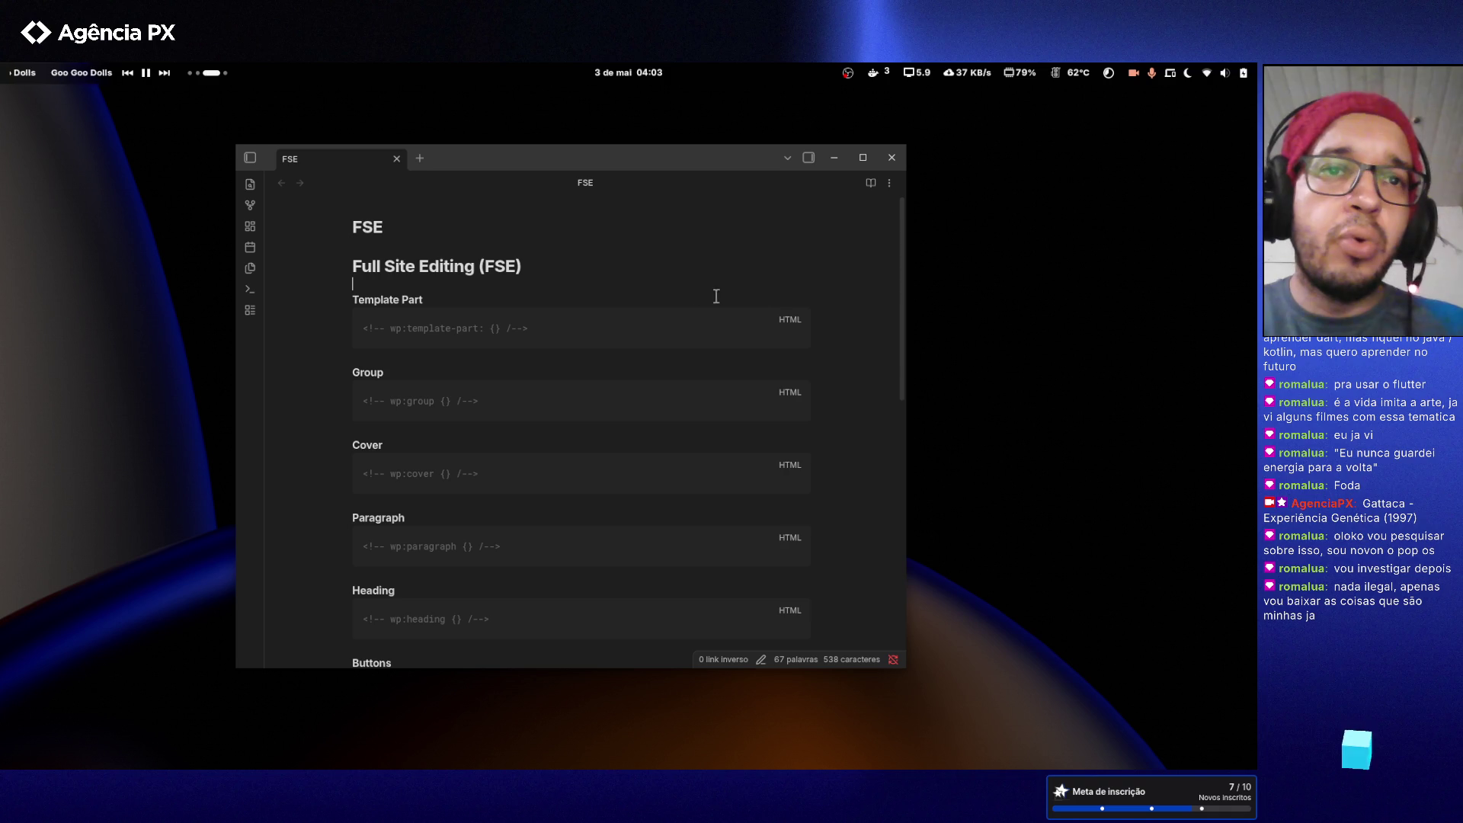
click(750, 293)
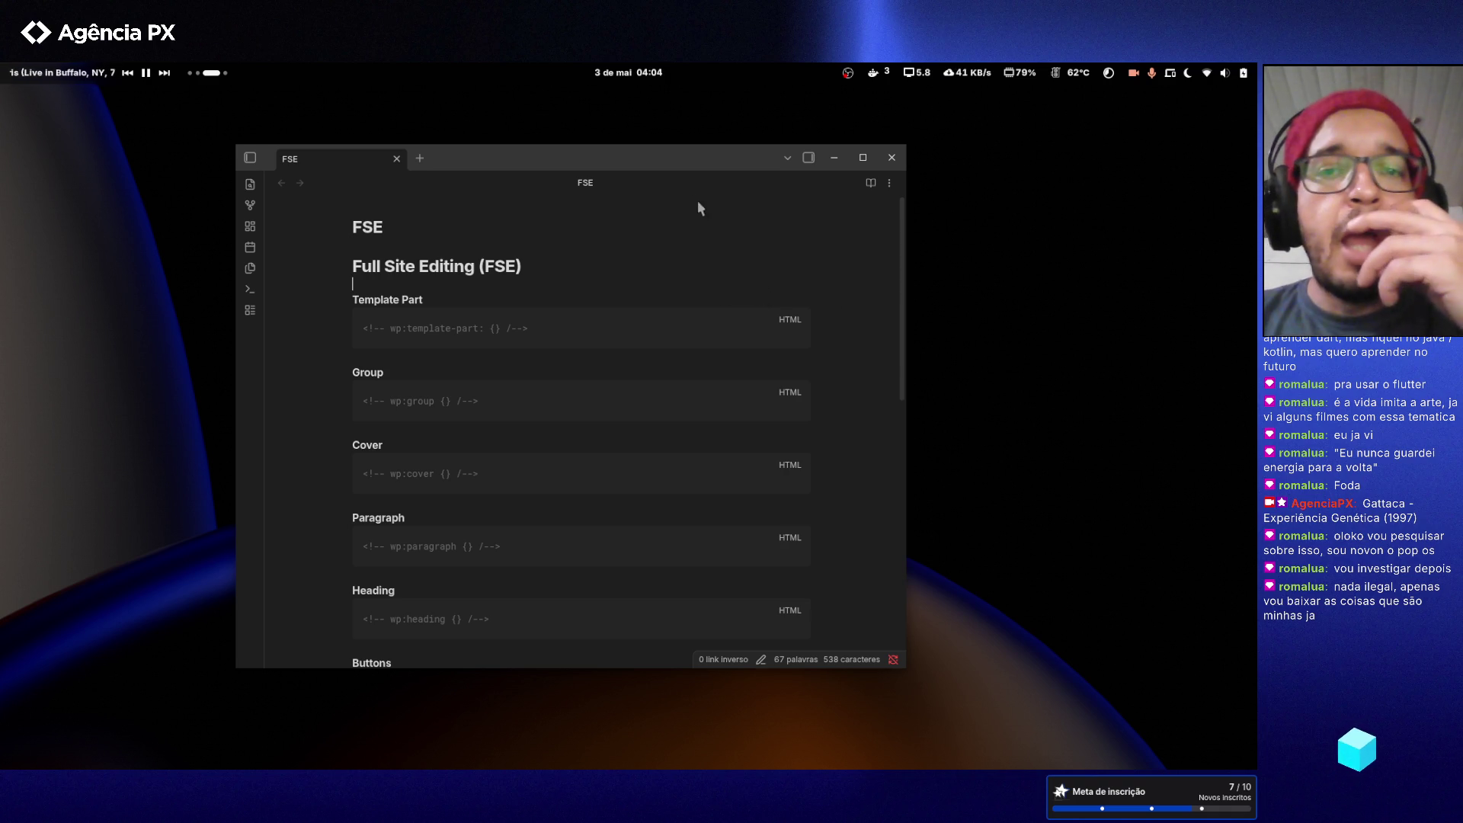
drag(692, 159, 711, 163)
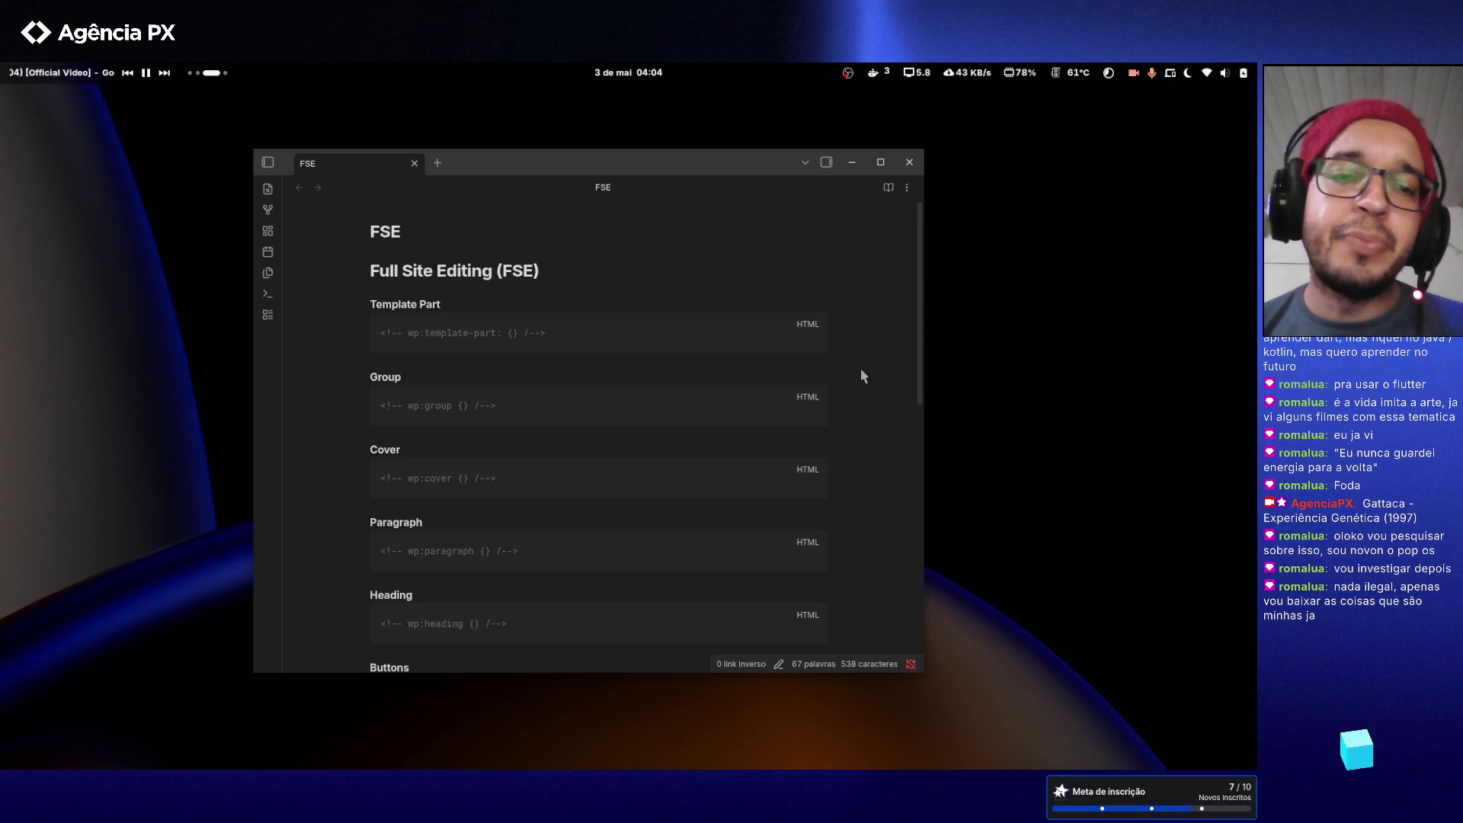
scroll(861, 370, down, 8)
- Create a new untitled note and paste the 'Extrair Vídeo + Legenda' yt-dlp commands into it
click(576, 489)
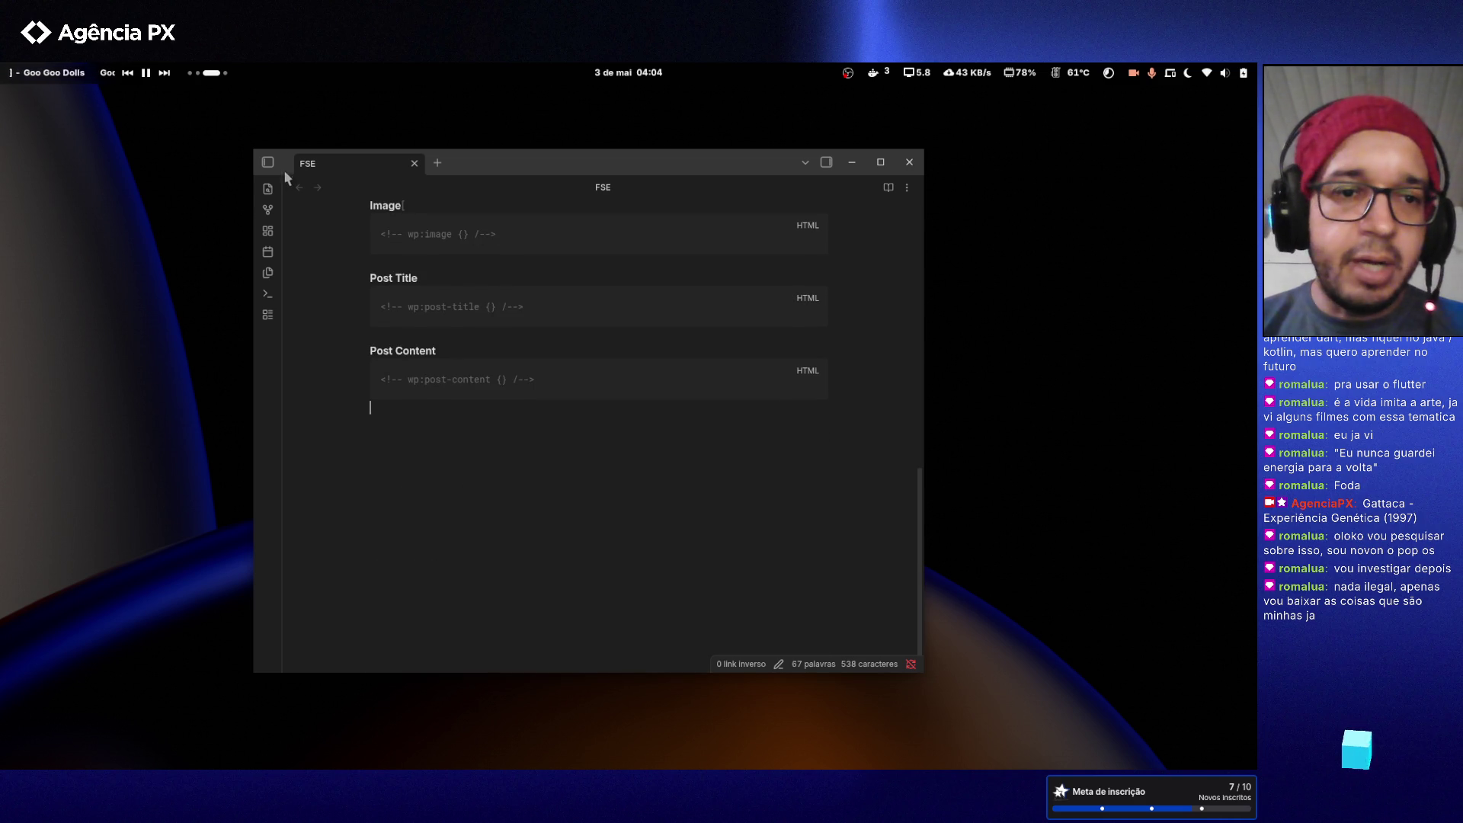
click(268, 161)
click(338, 189)
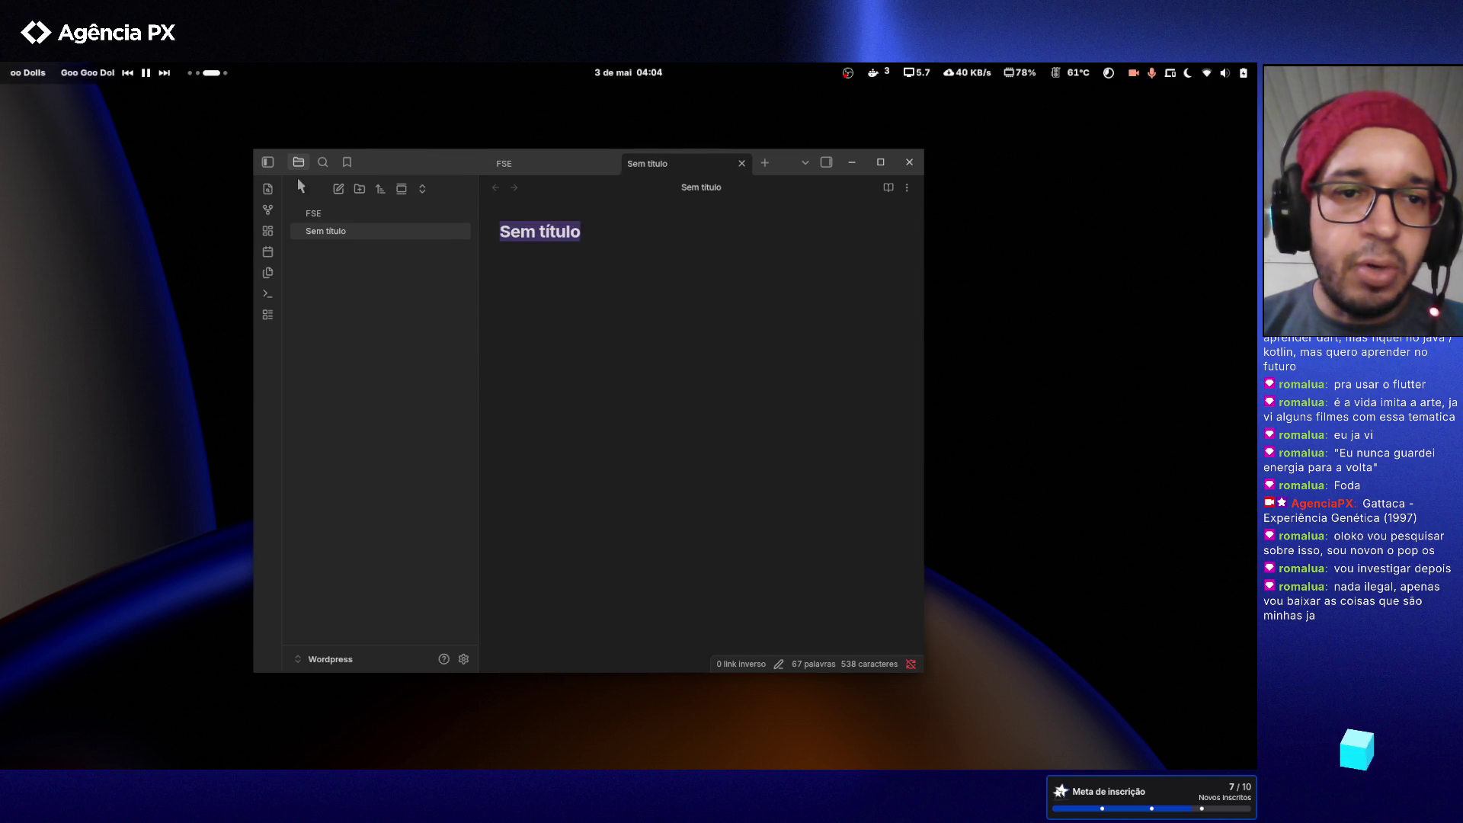
click(267, 162)
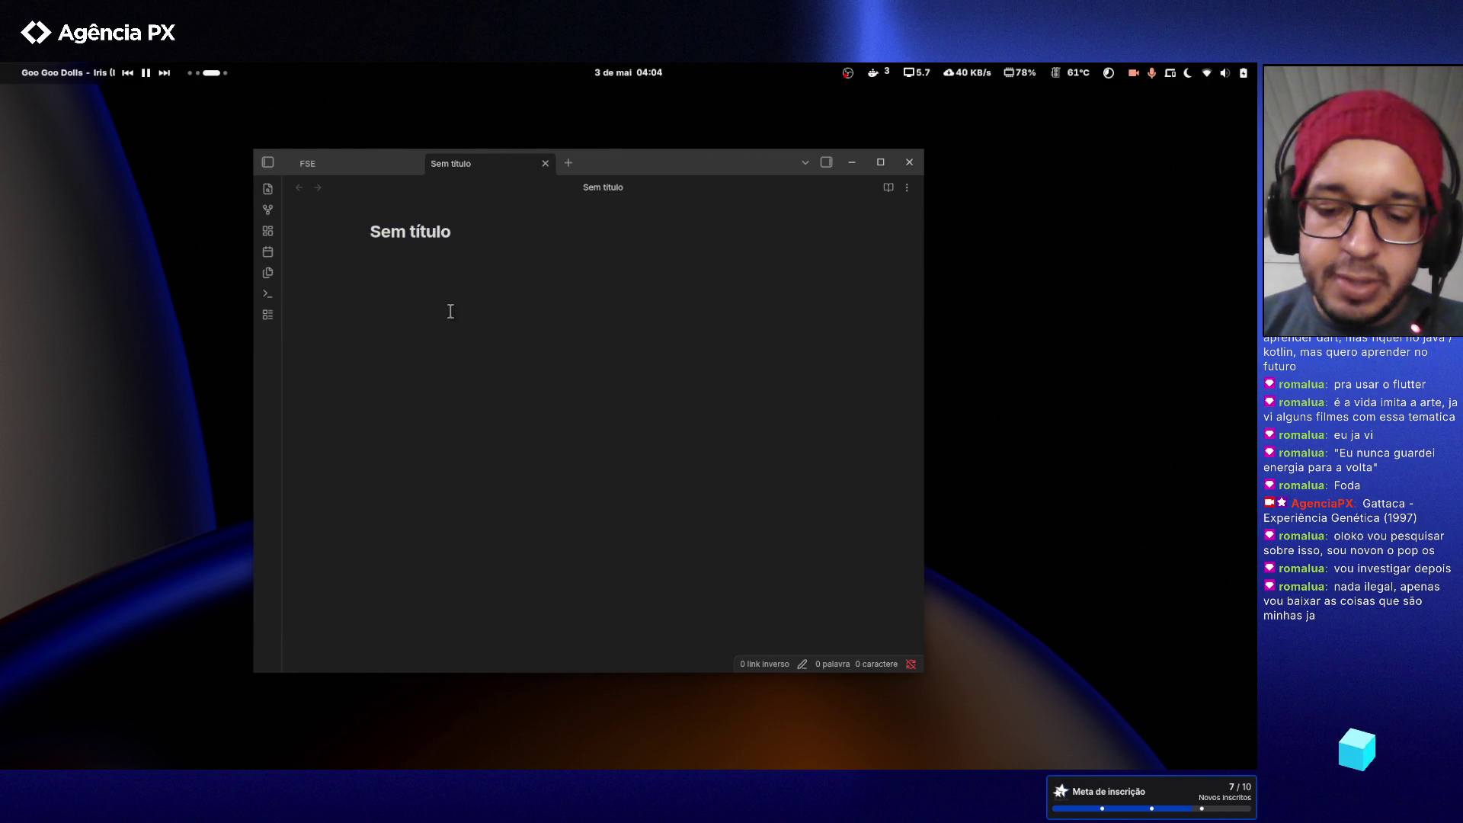
key(ctrl+v)
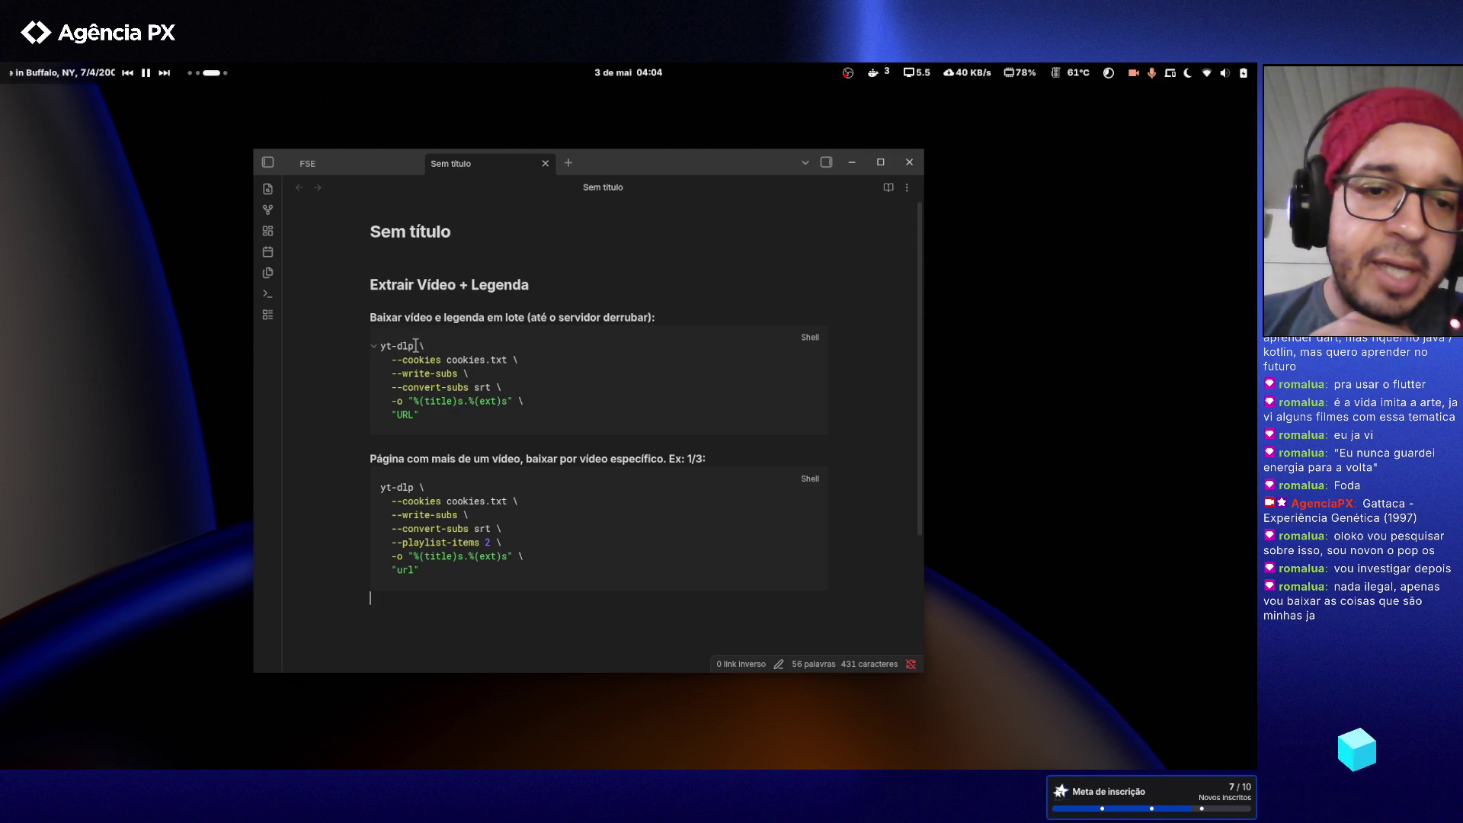
drag(416, 346, 385, 347)
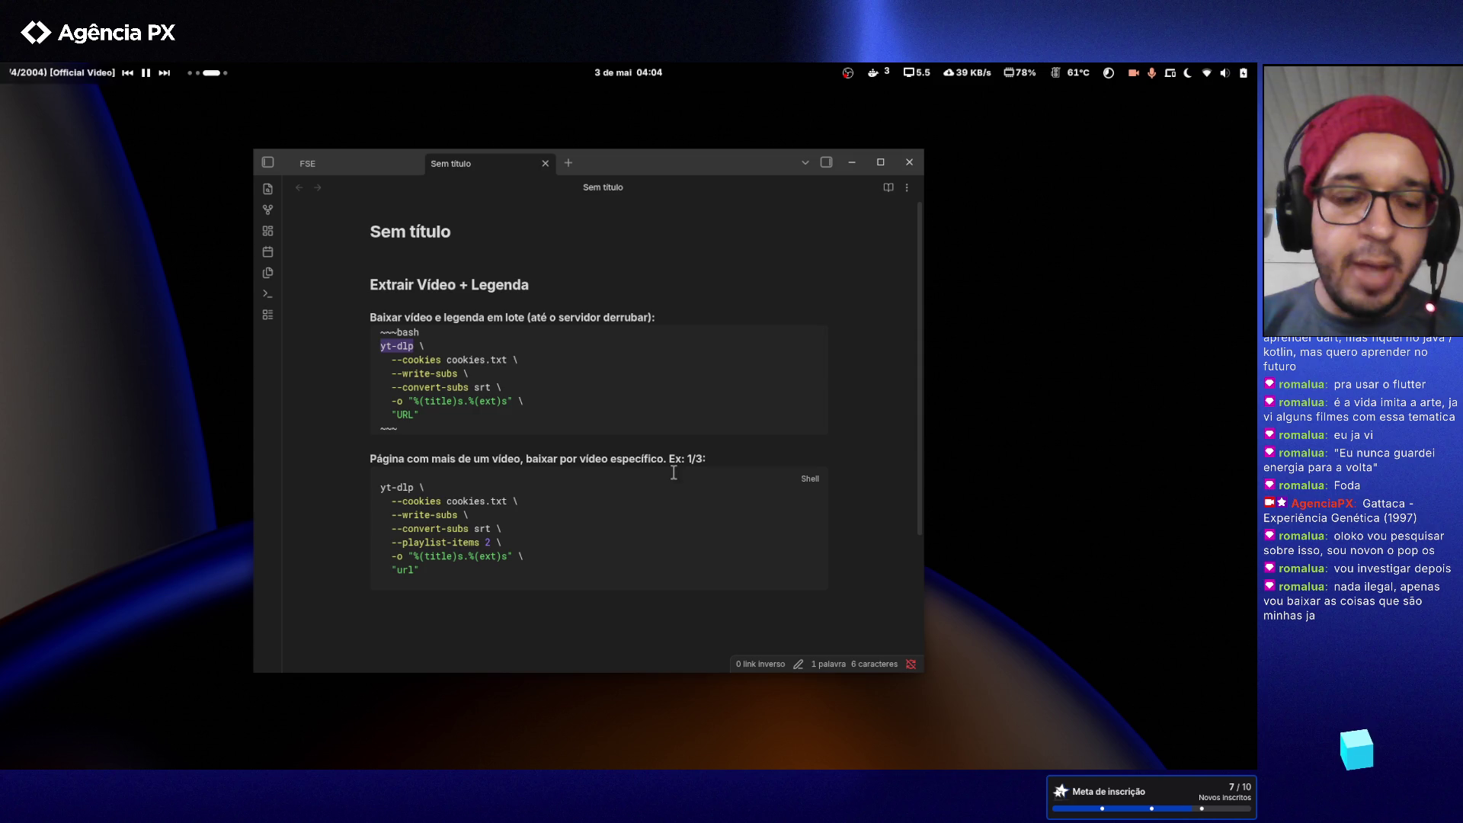
key(super+Left)
key(super+Left)
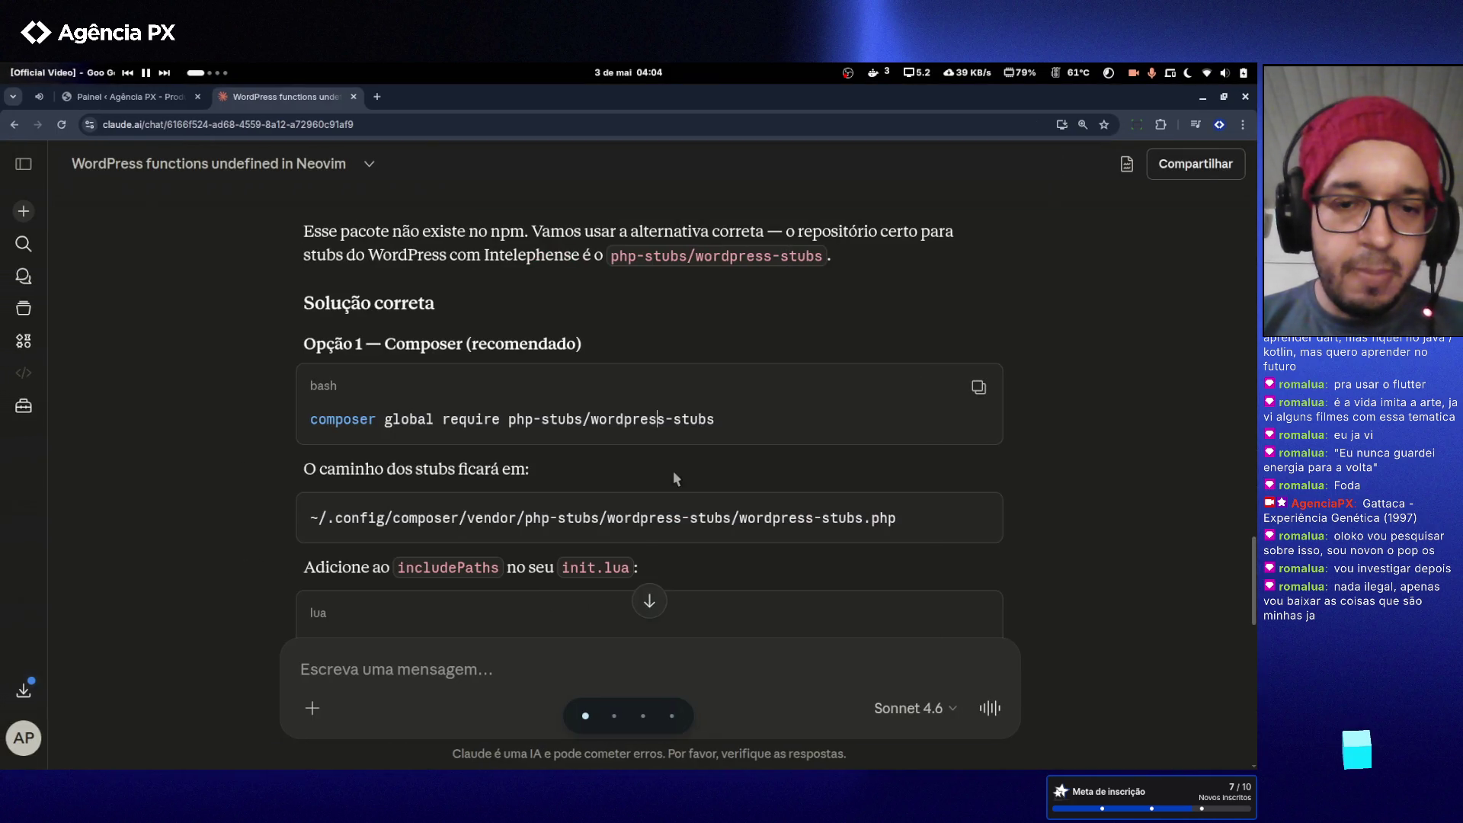
- Search Google for 'yt-dlp linux' and open the yt-dlp/yt-dlp GitHub repository page
key(ctrl+t)
text(yt-dlp linux)
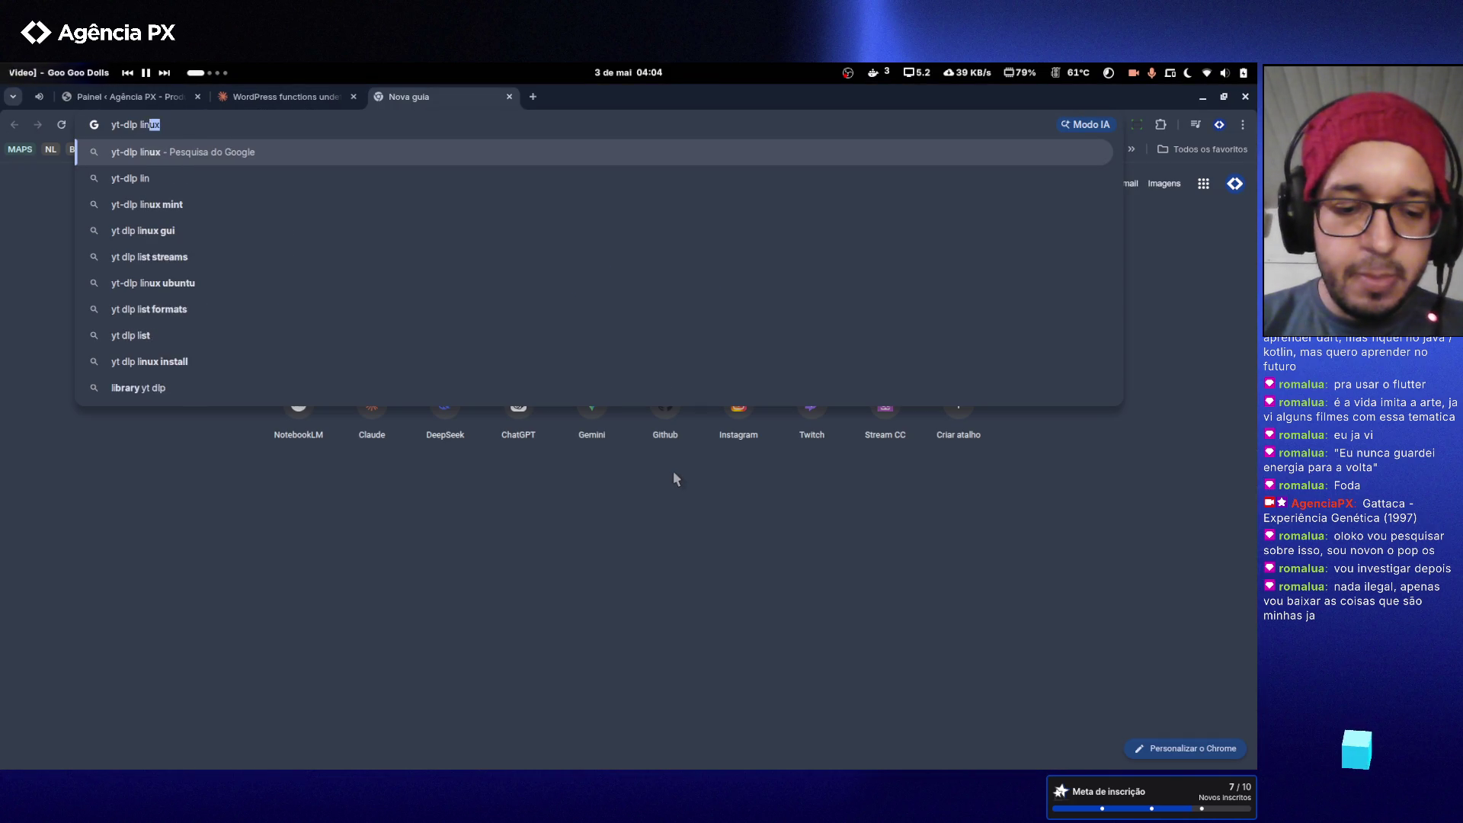
key(Return)
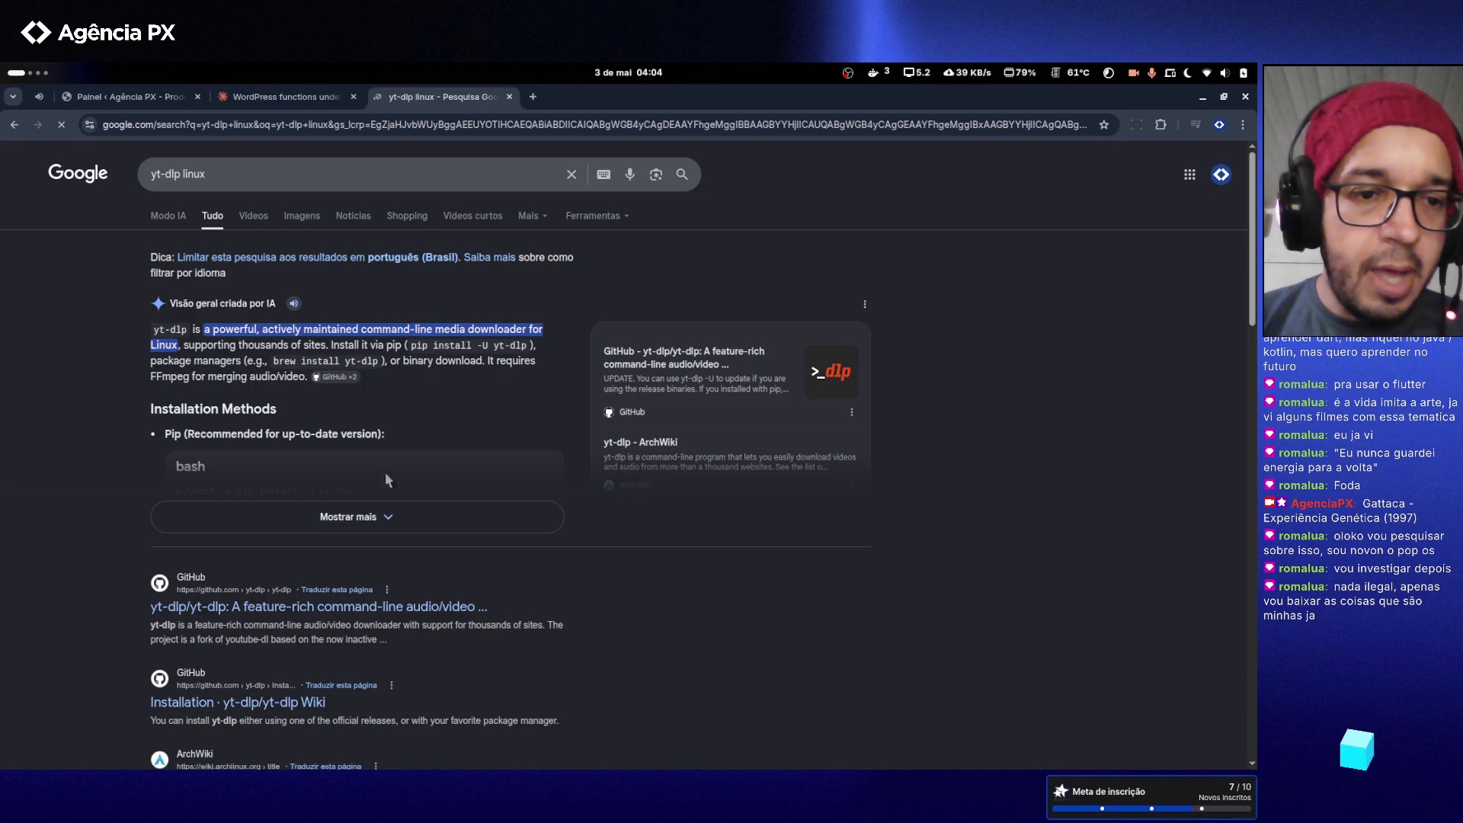
click(308, 519)
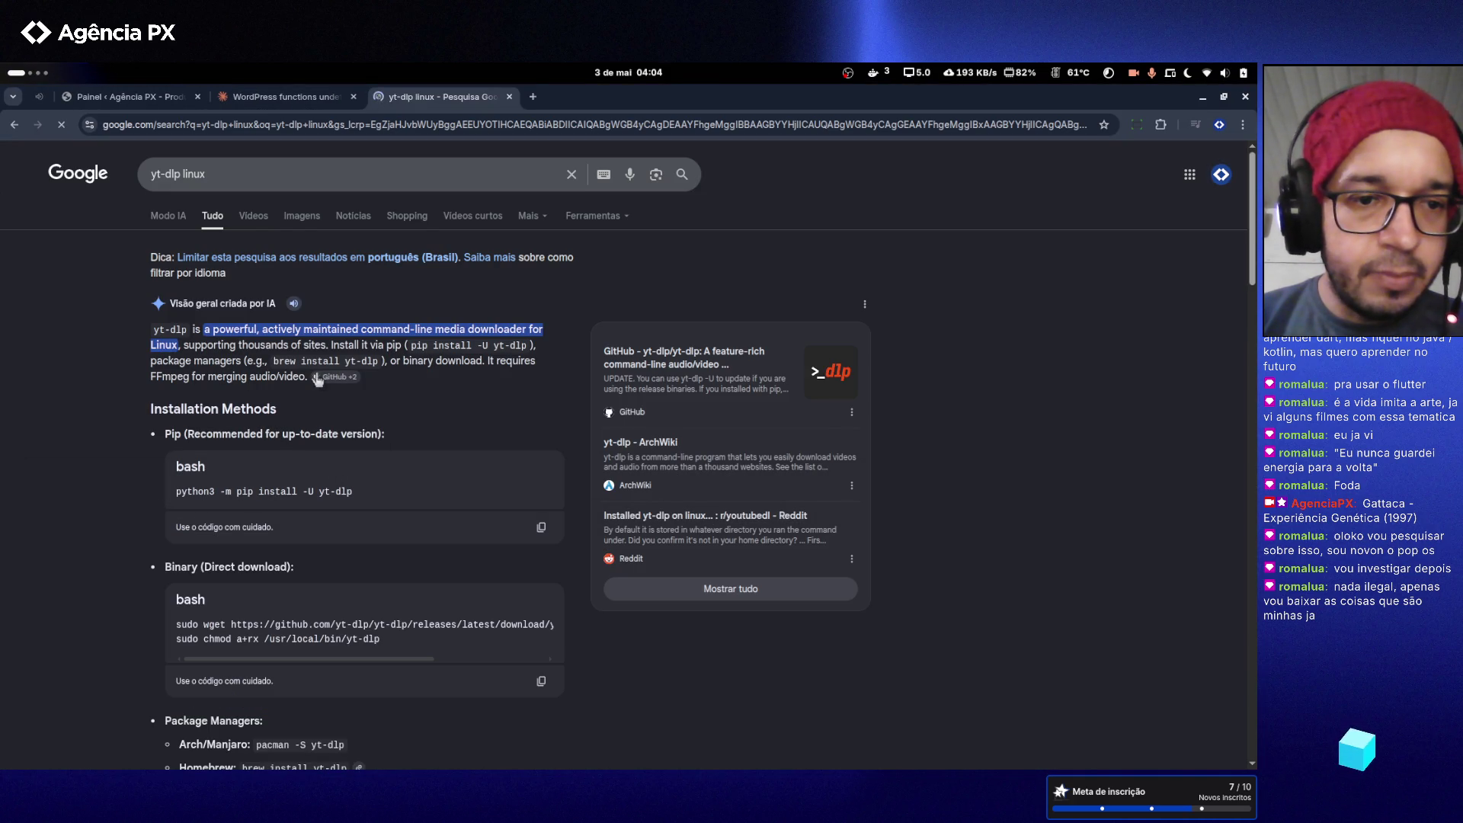
scroll(273, 389, down, 6)
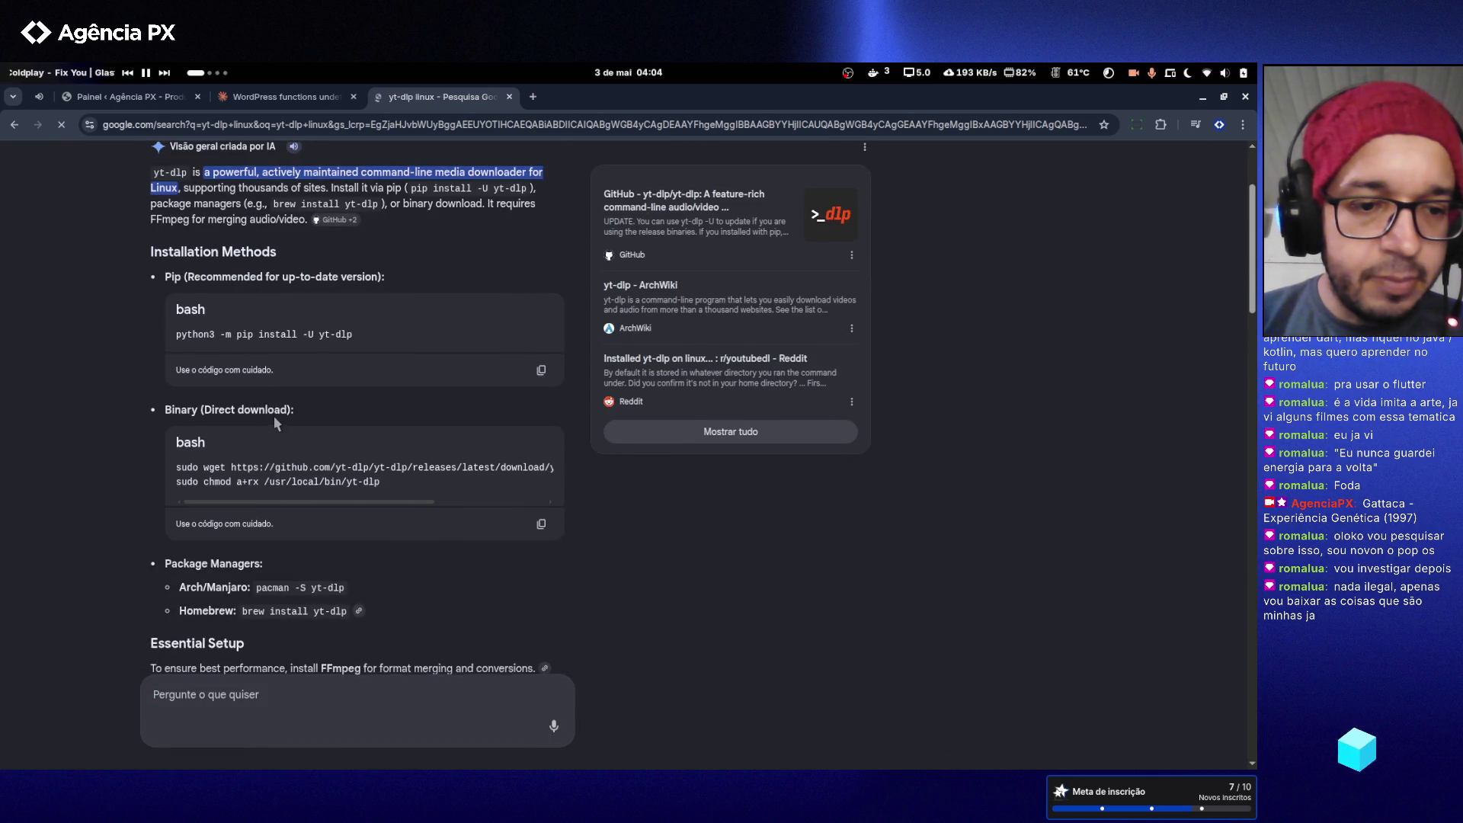
scroll(335, 464, down, 7)
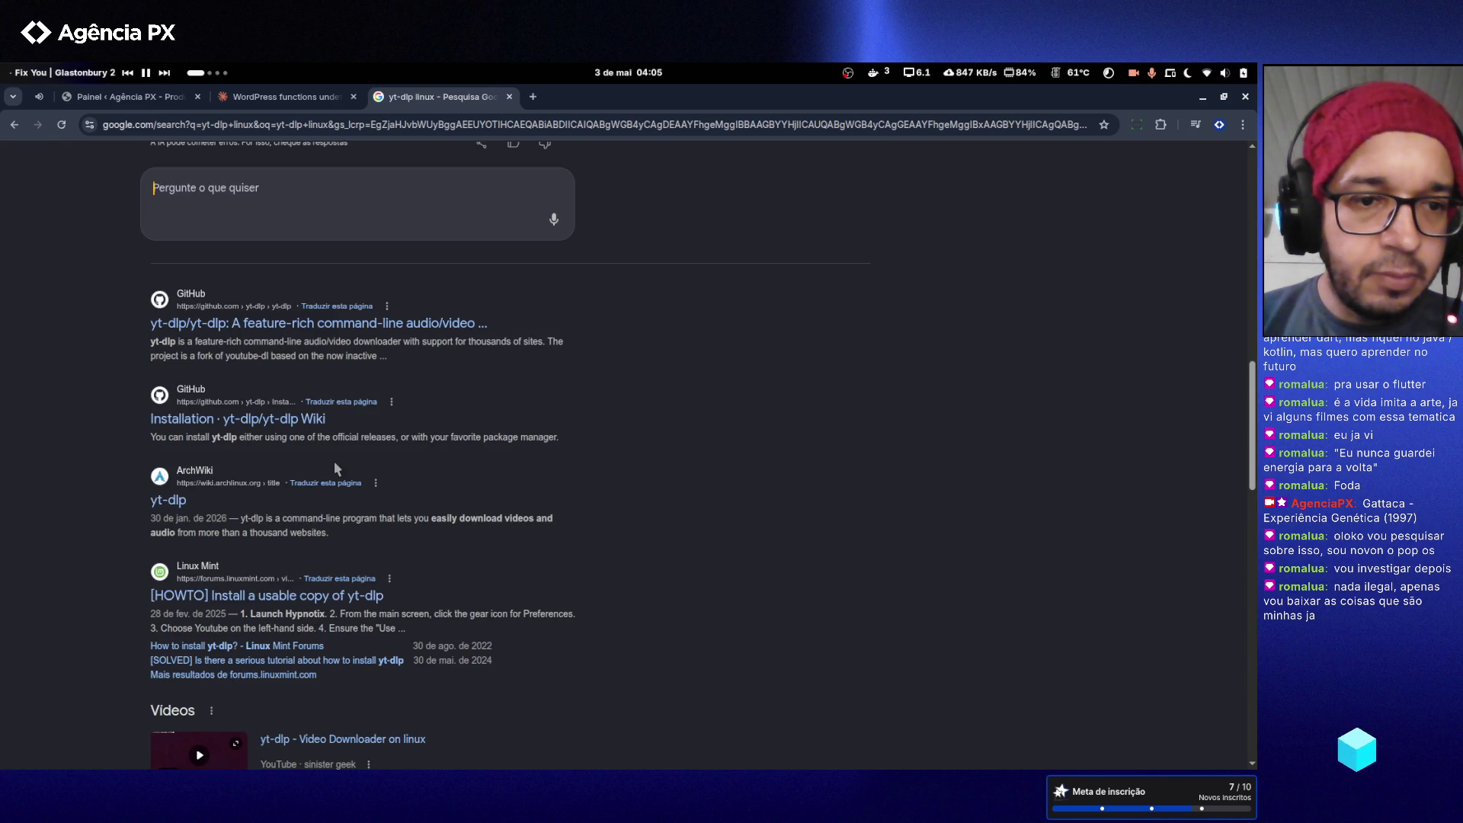
right_click(352, 324)
click(373, 337)
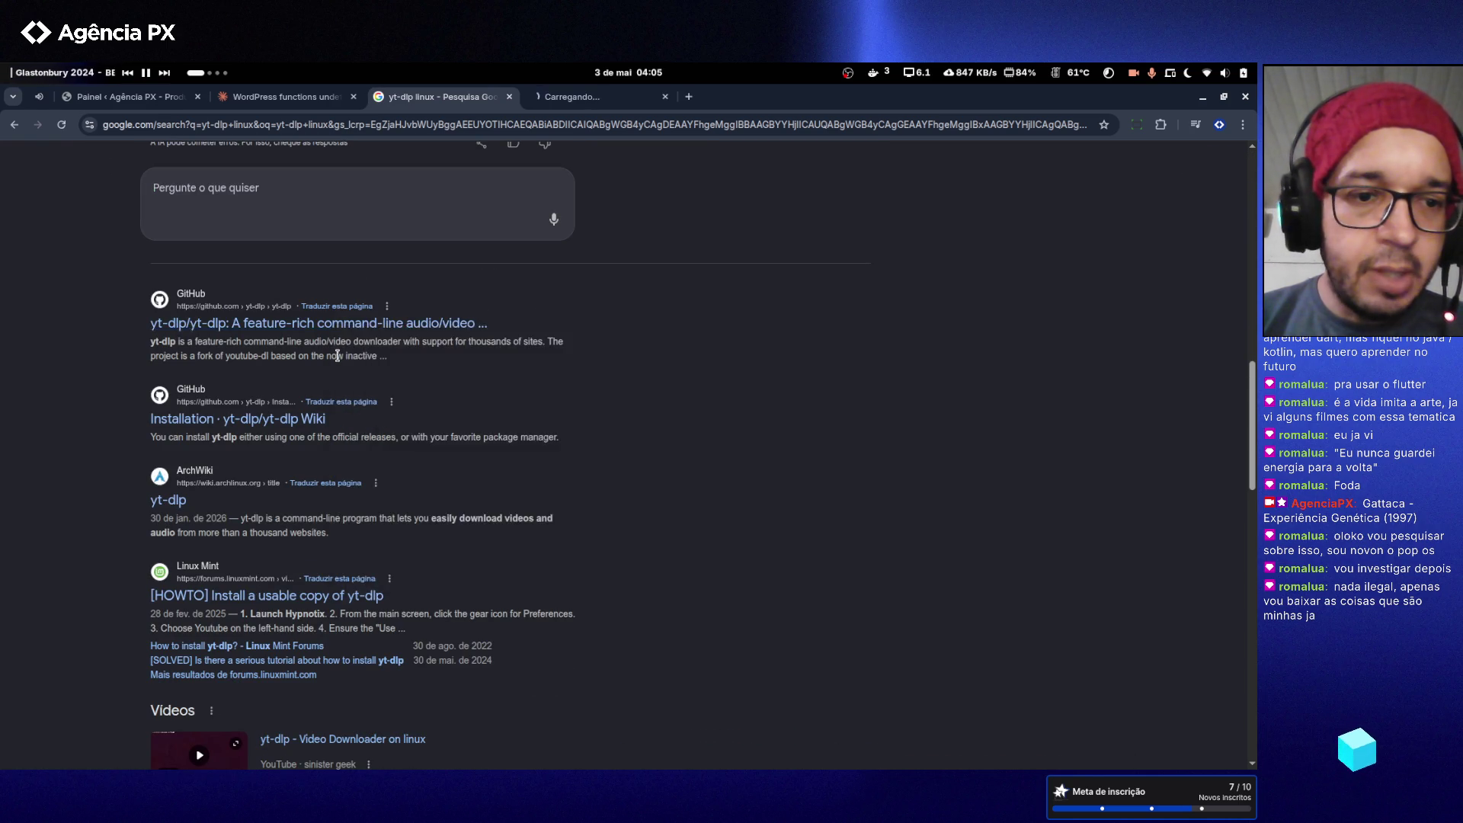
scroll(337, 357, up, 13)
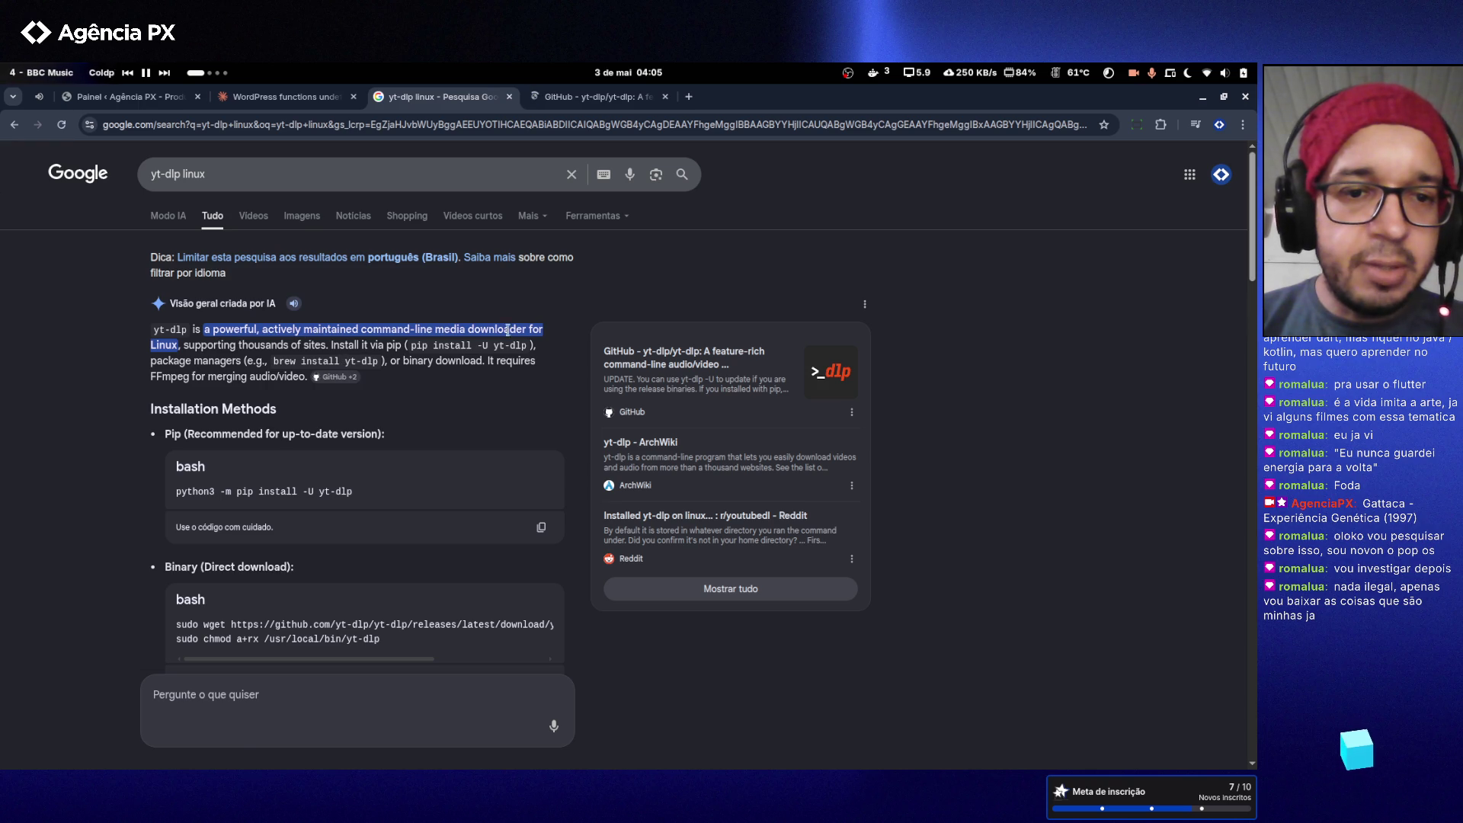
click(580, 104)
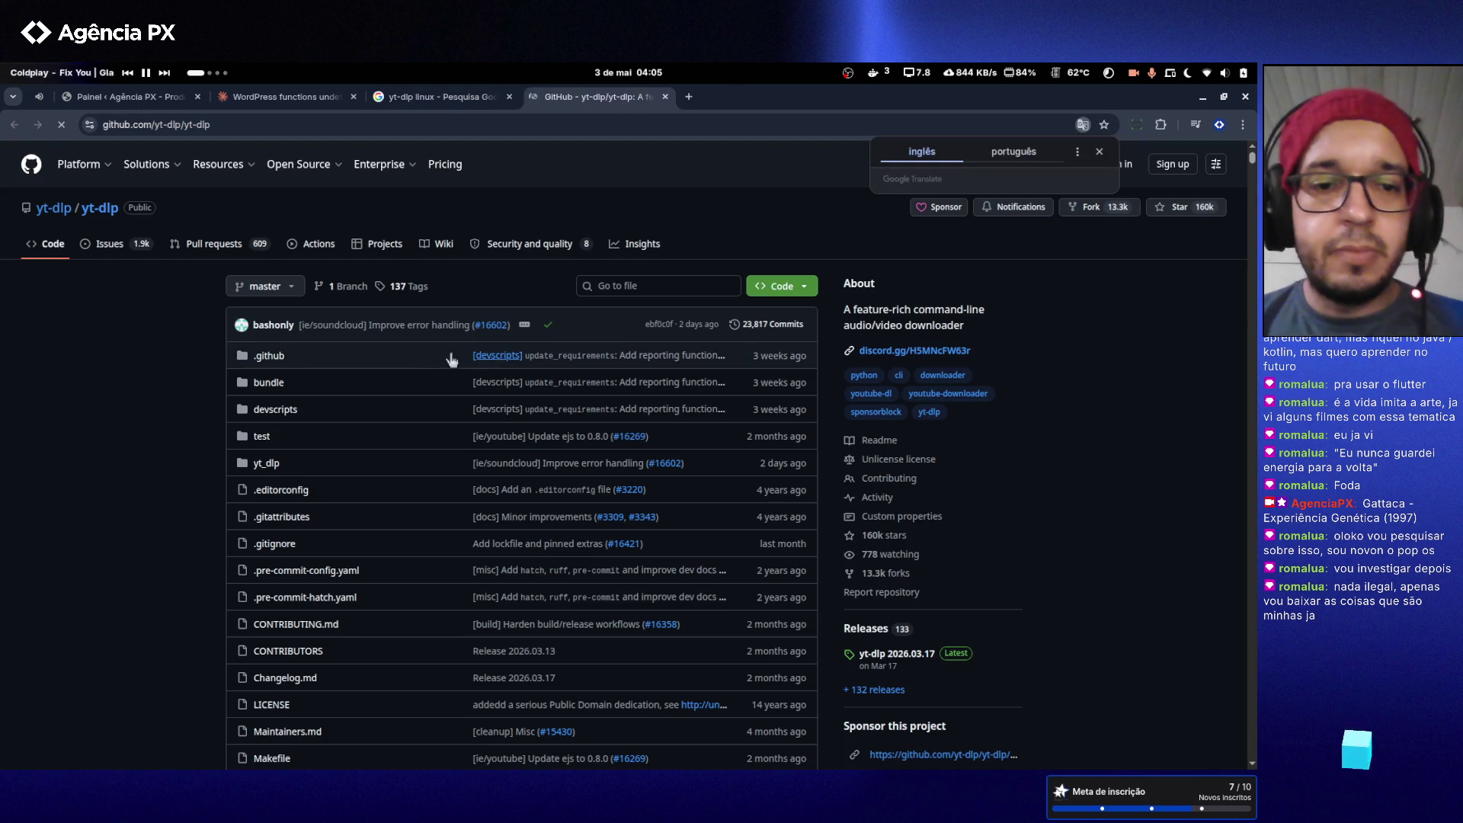
- Select the yt-dlp repository address and scroll through its README
click(420, 130)
key(ctrl+l)
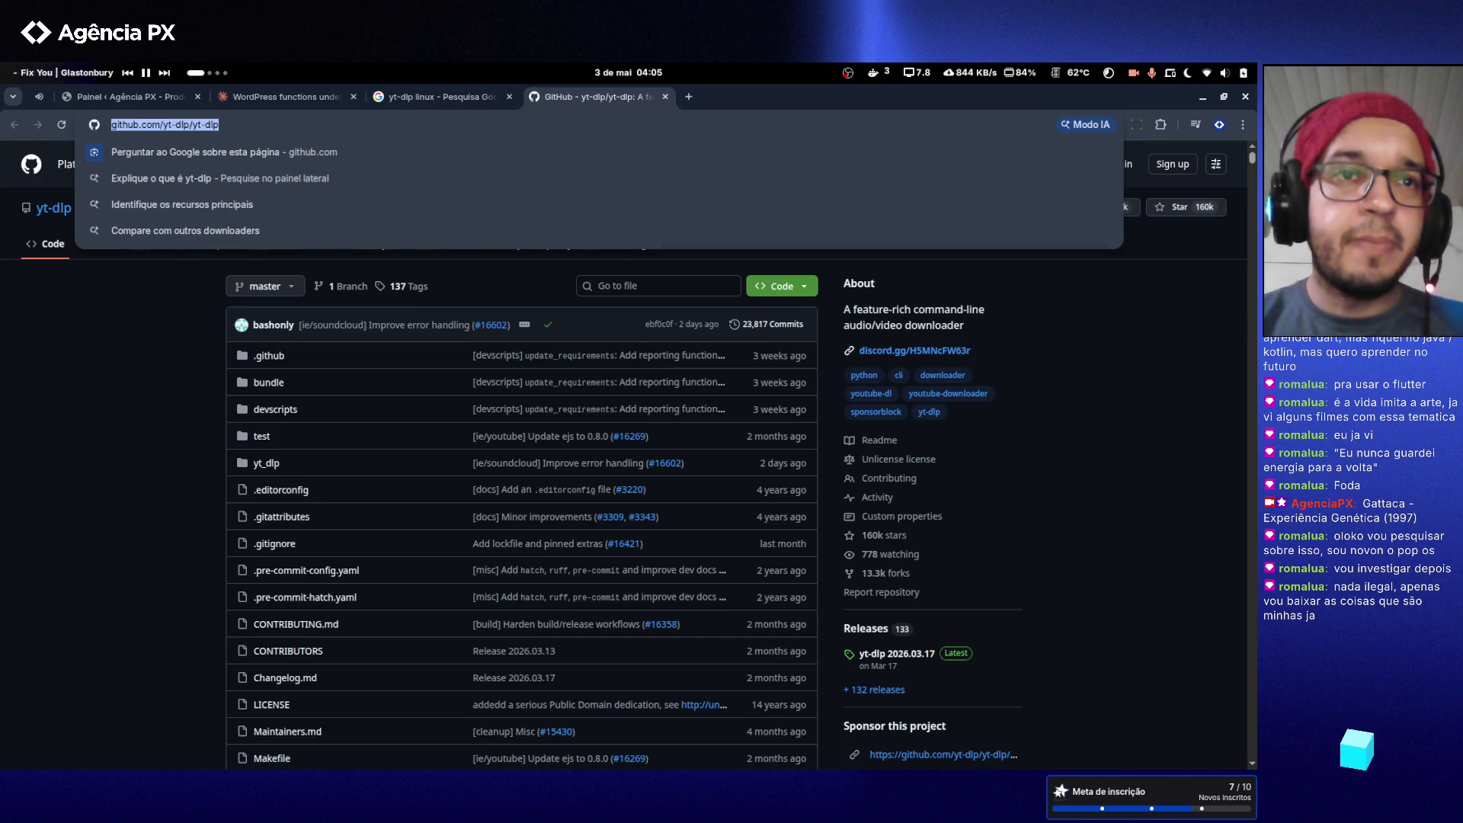
key(Escape)
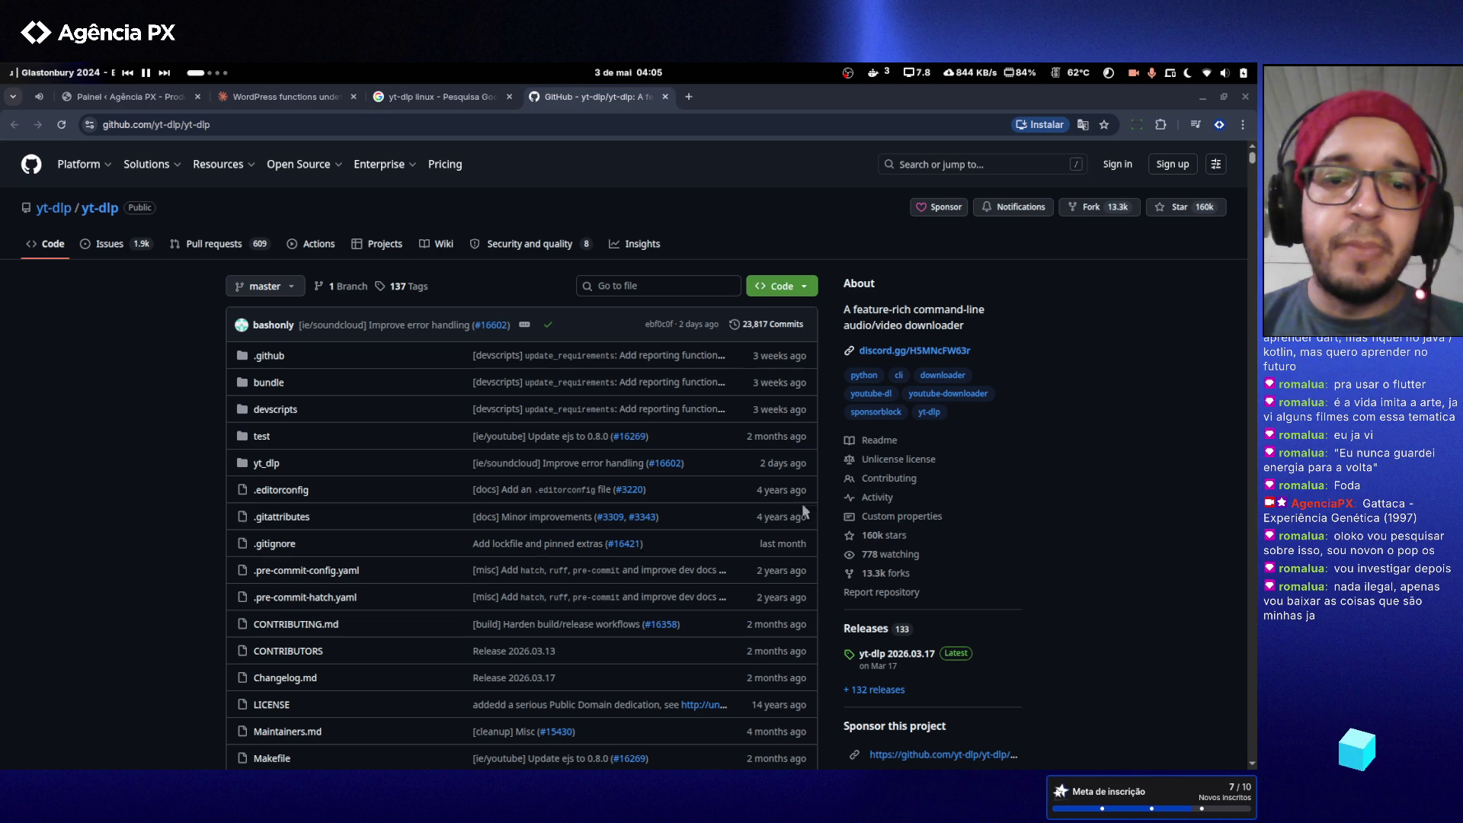
scroll(819, 542, down, 10)
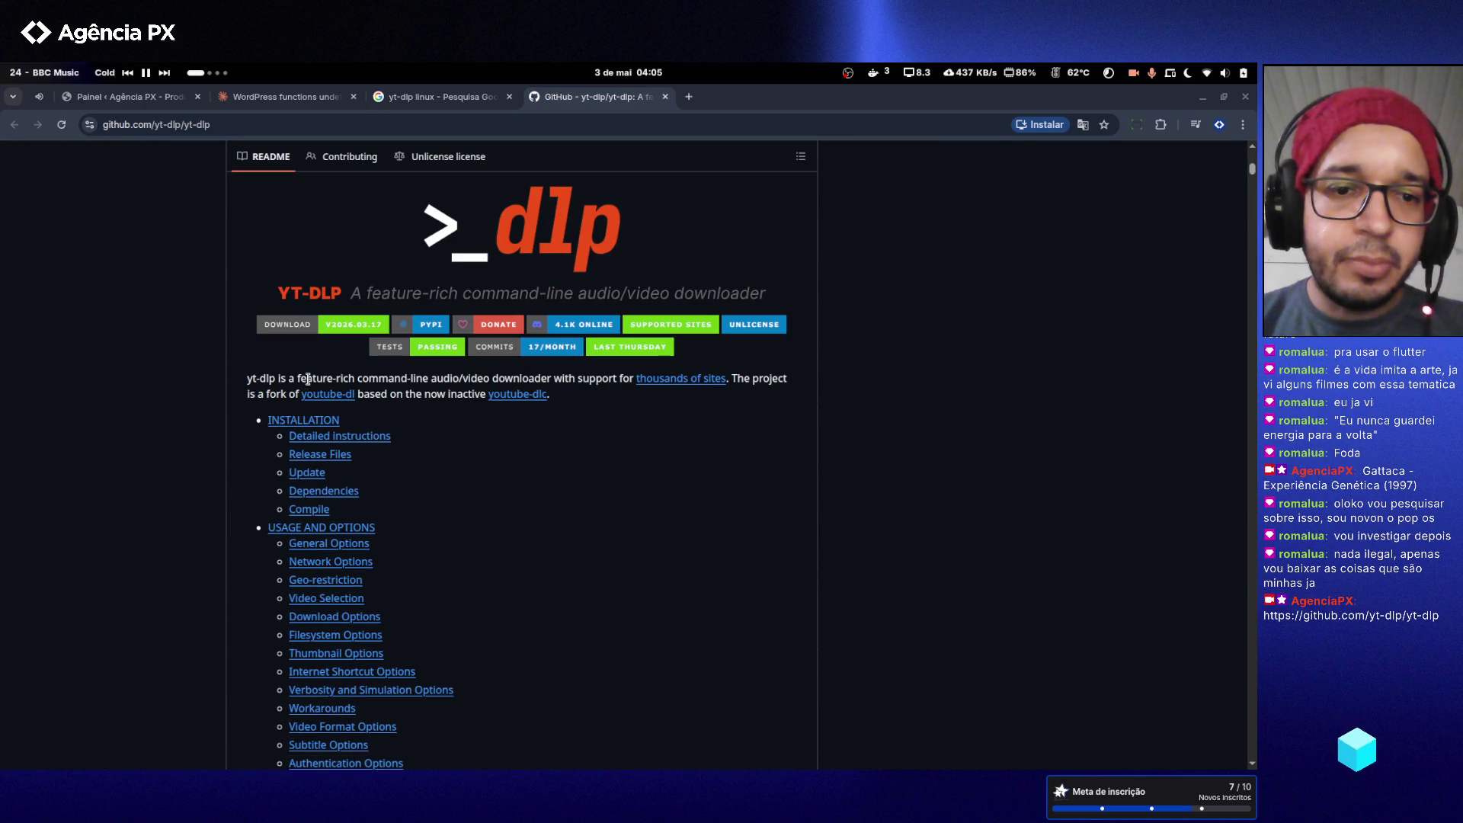
scroll(299, 381, down, 15)
scroll(424, 355, up, 15)
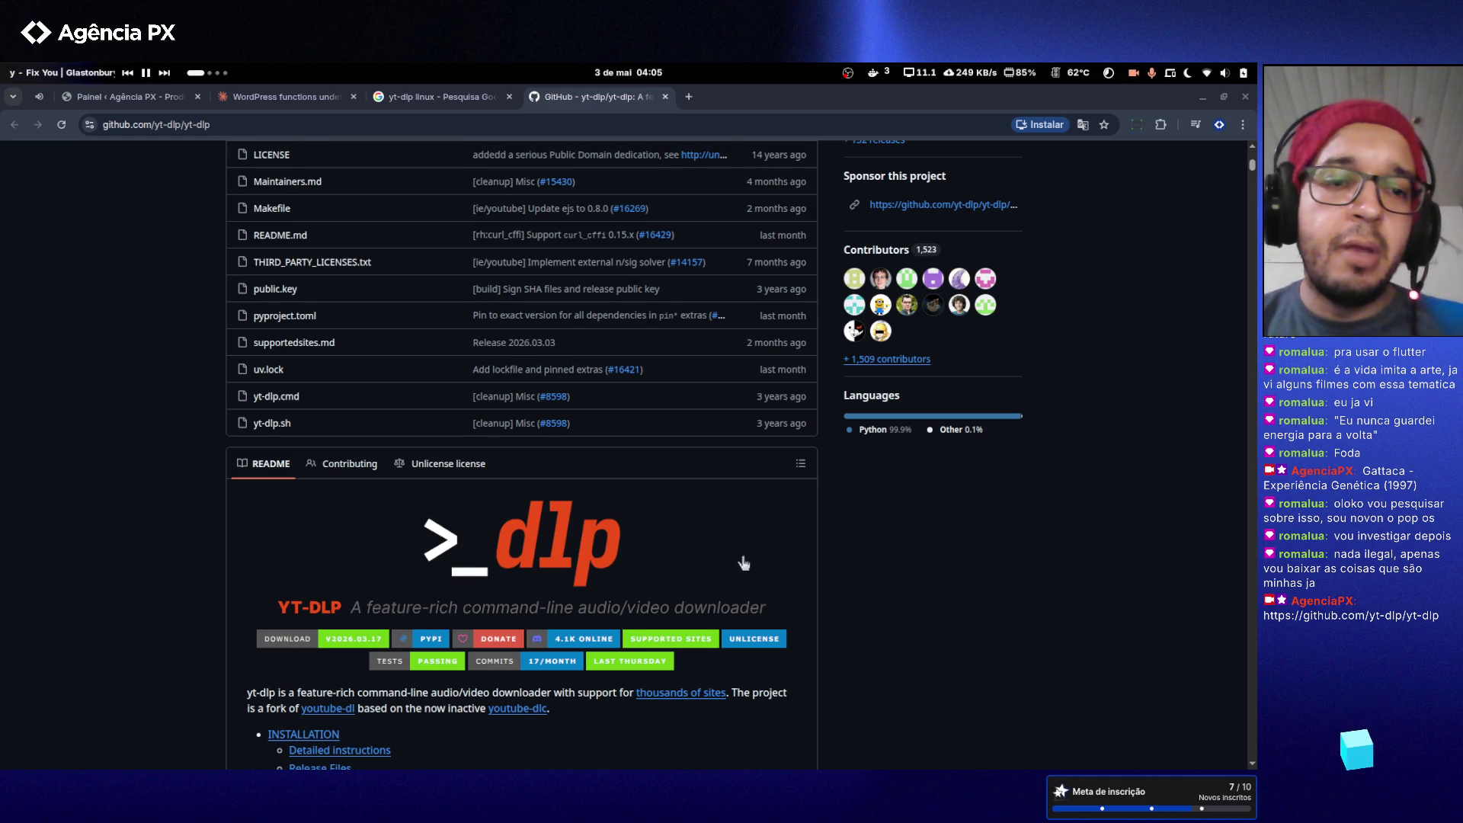
scroll(702, 349, up, 6)
scroll(703, 349, up, 3)
- Close the GitHub and Google search tabs and return to the yt-dlp note in Obsidian
click(665, 97)
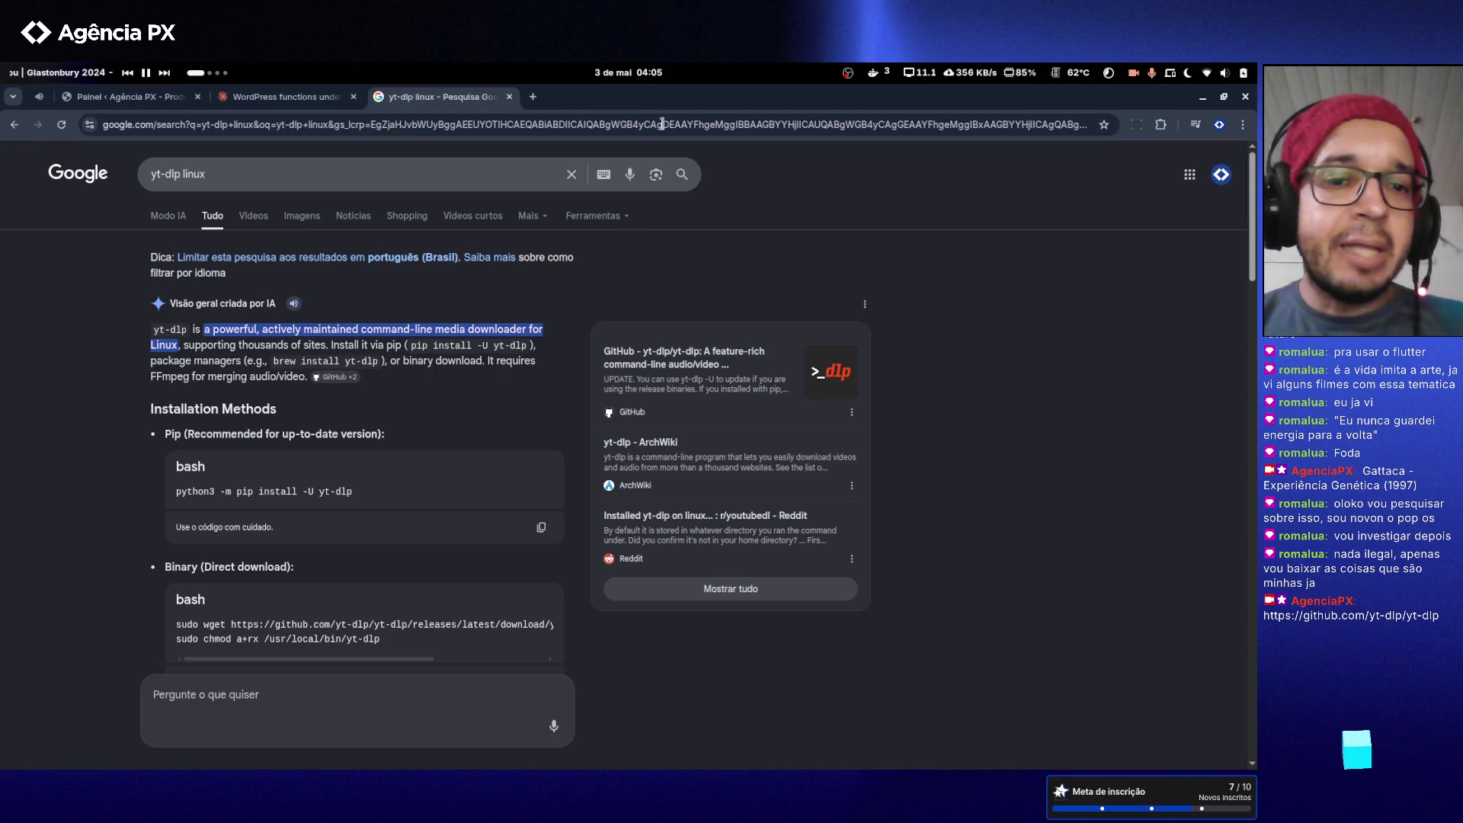
click(510, 97)
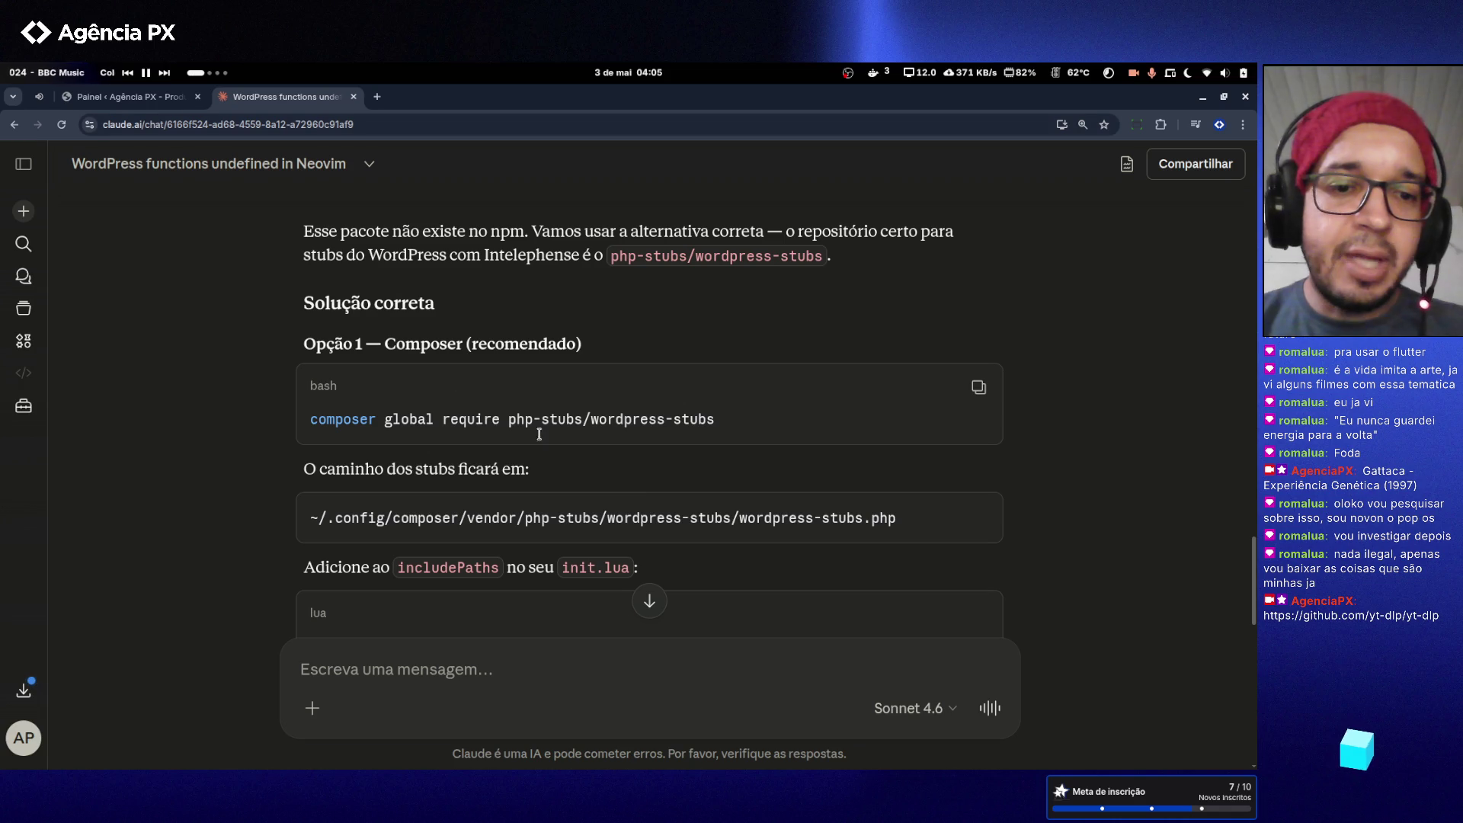
key(super+Page_Down)
key(super+Page_Down)
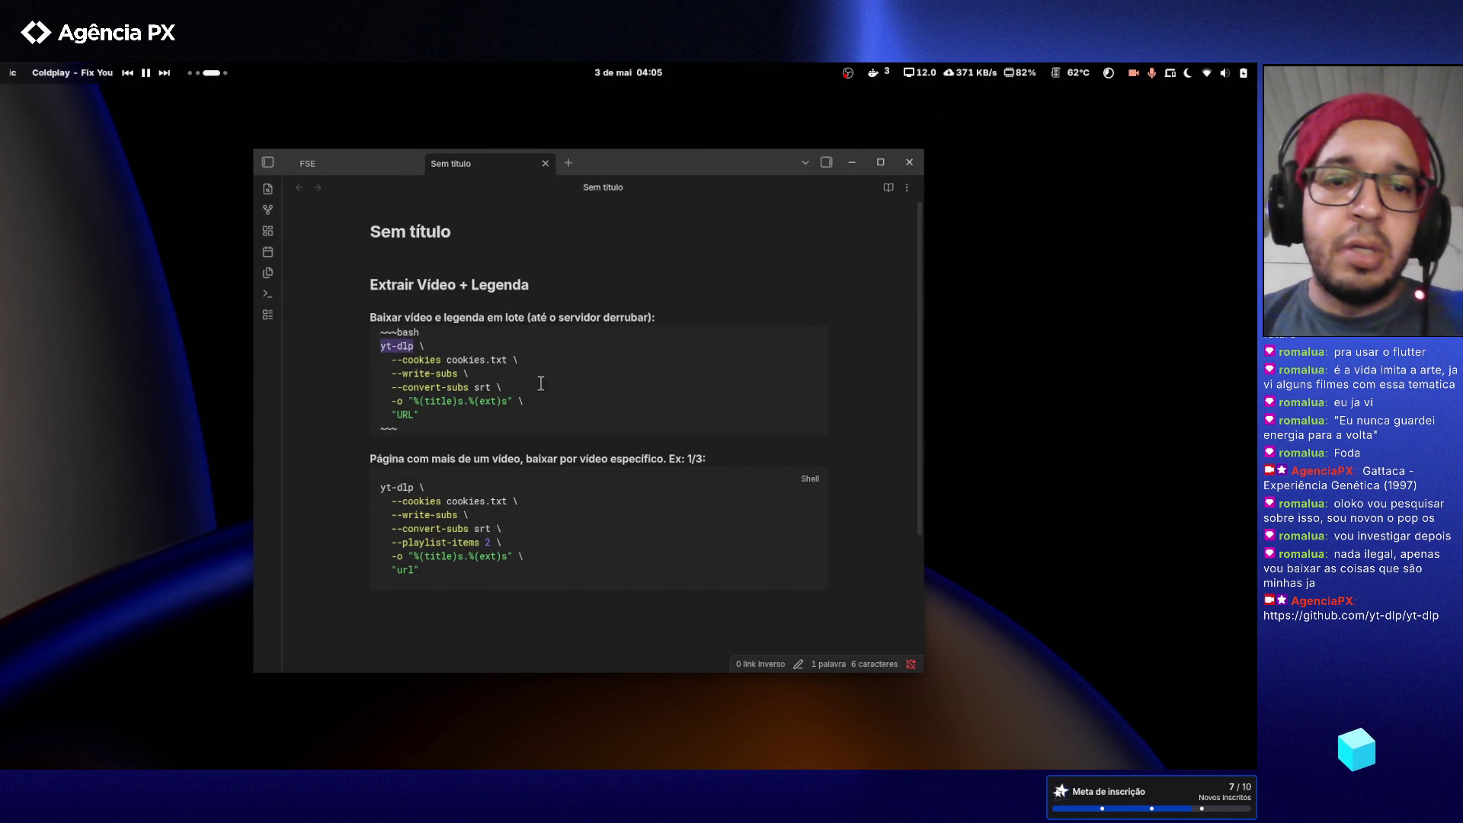
click(541, 385)
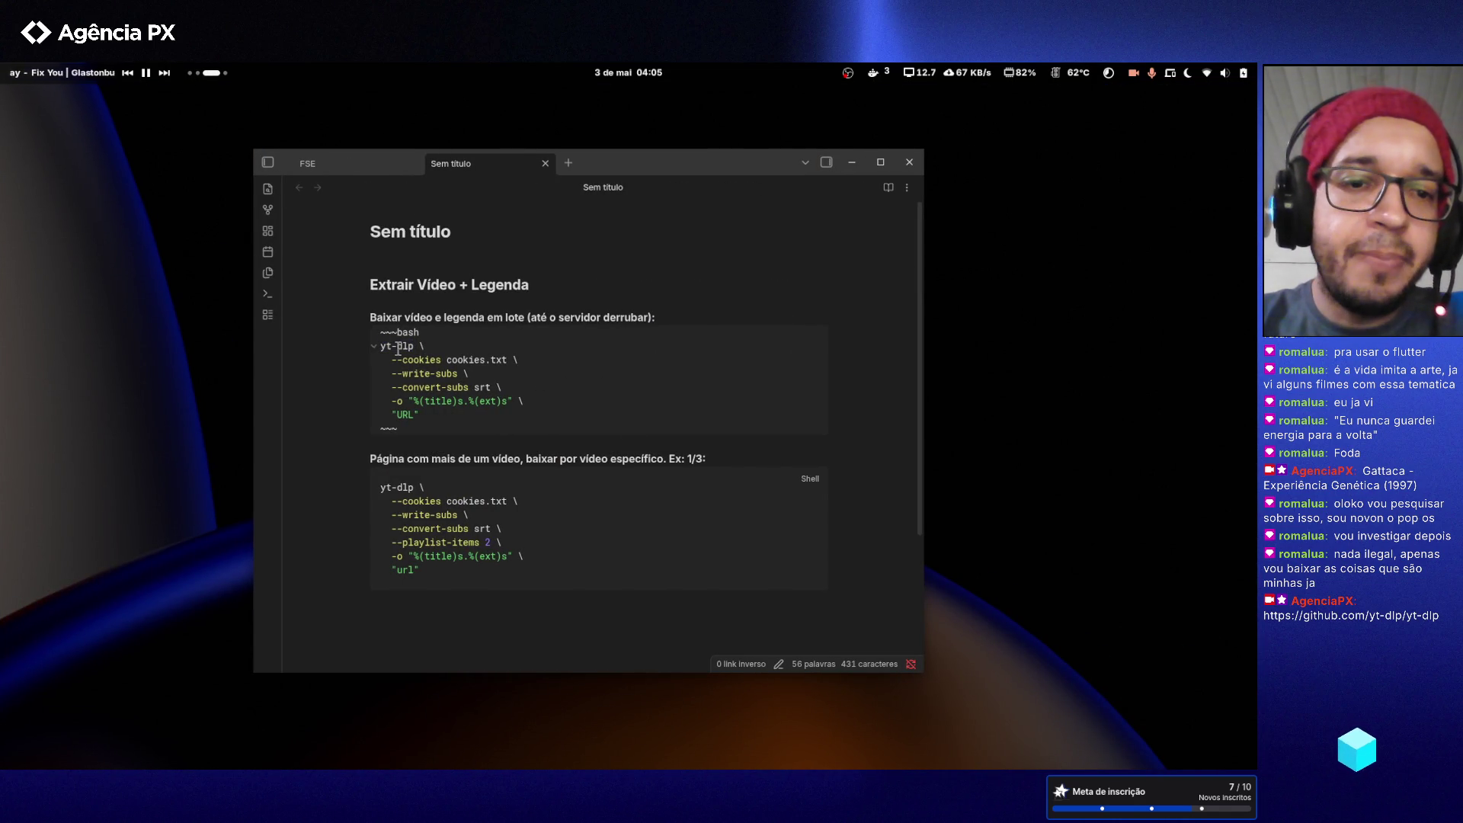
click(419, 416)
drag(412, 413, 376, 355)
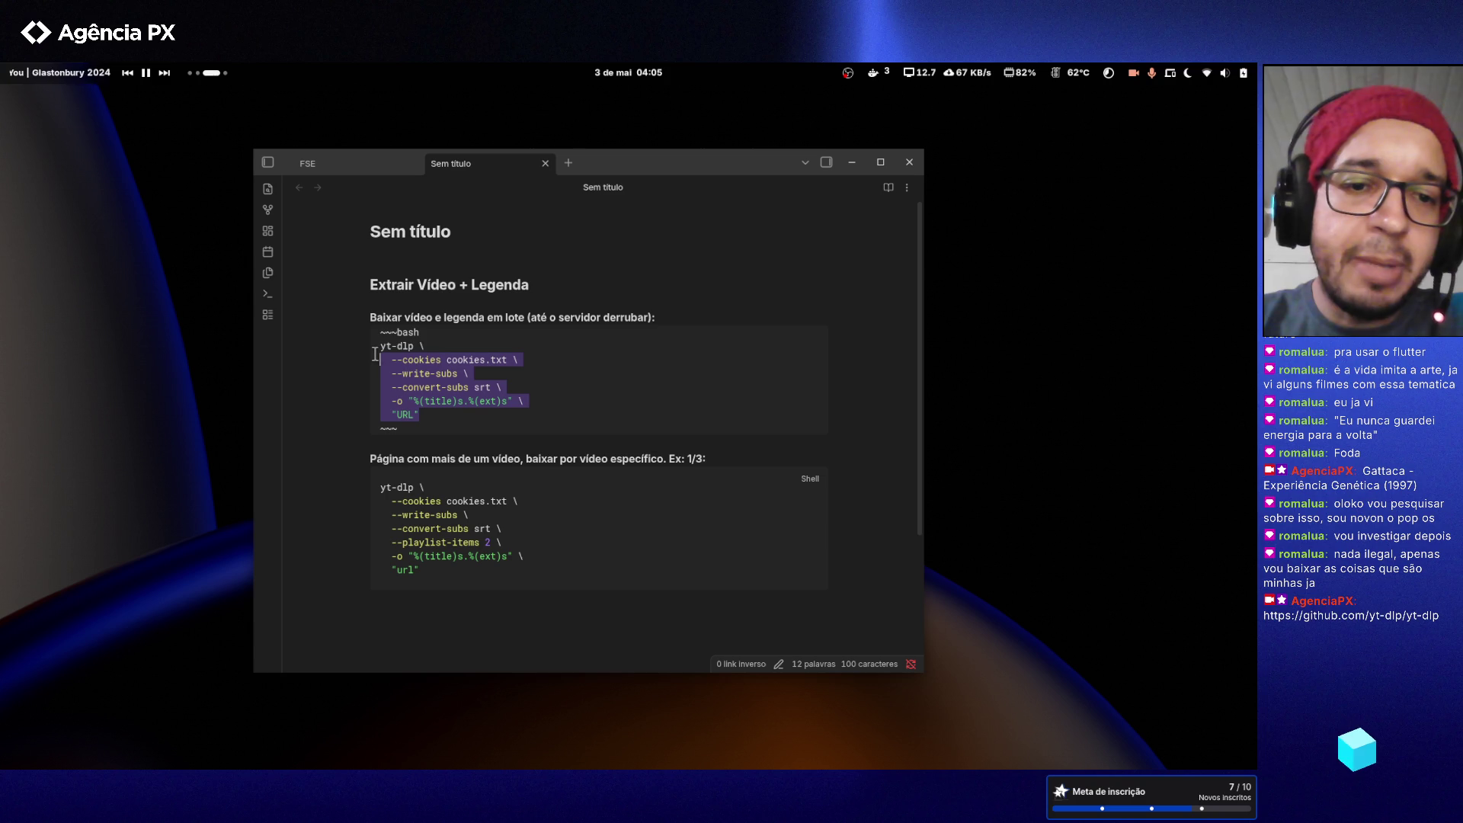
click(558, 408)
drag(415, 416, 397, 416)
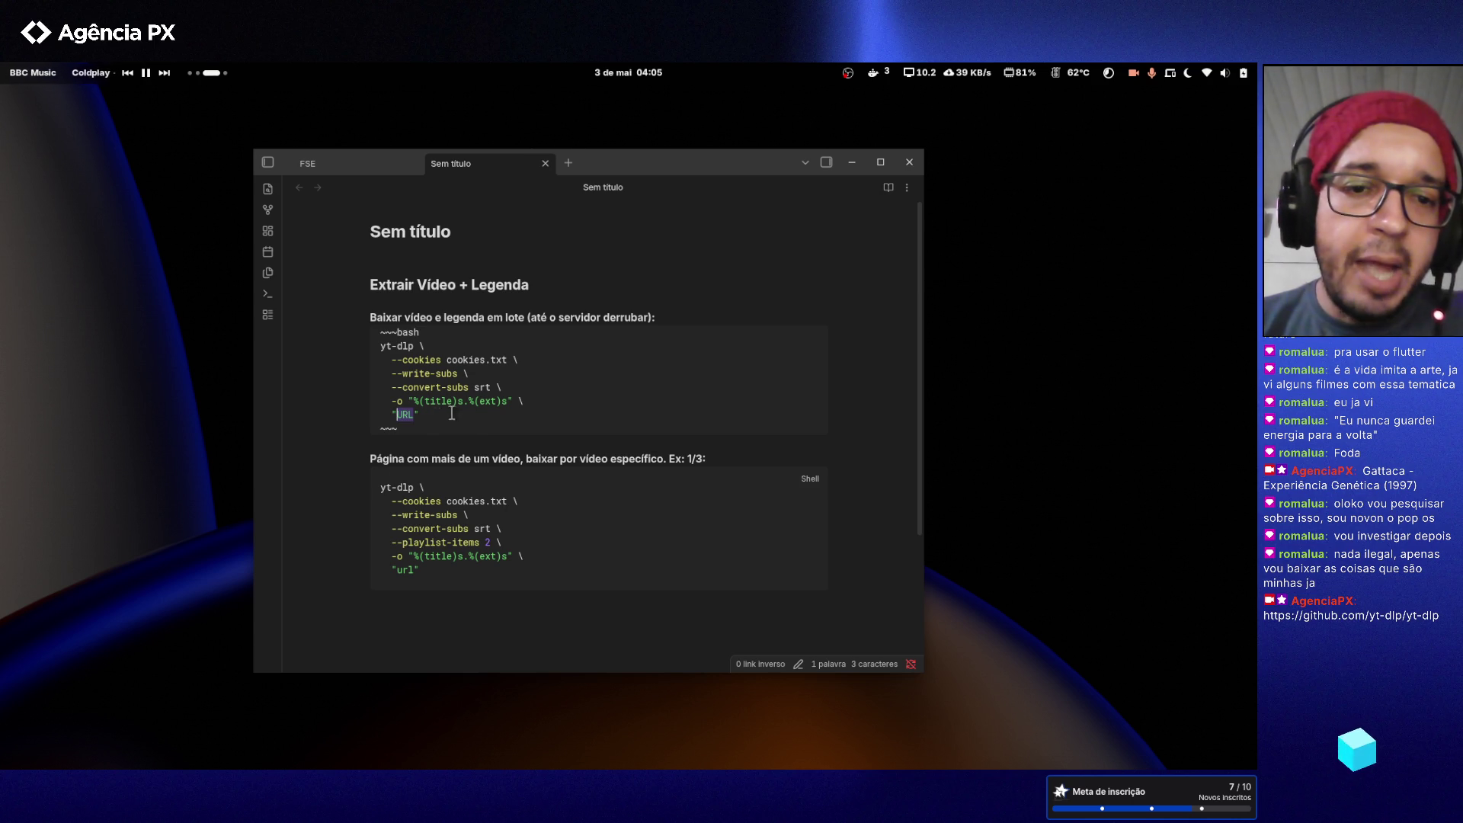
click(532, 348)
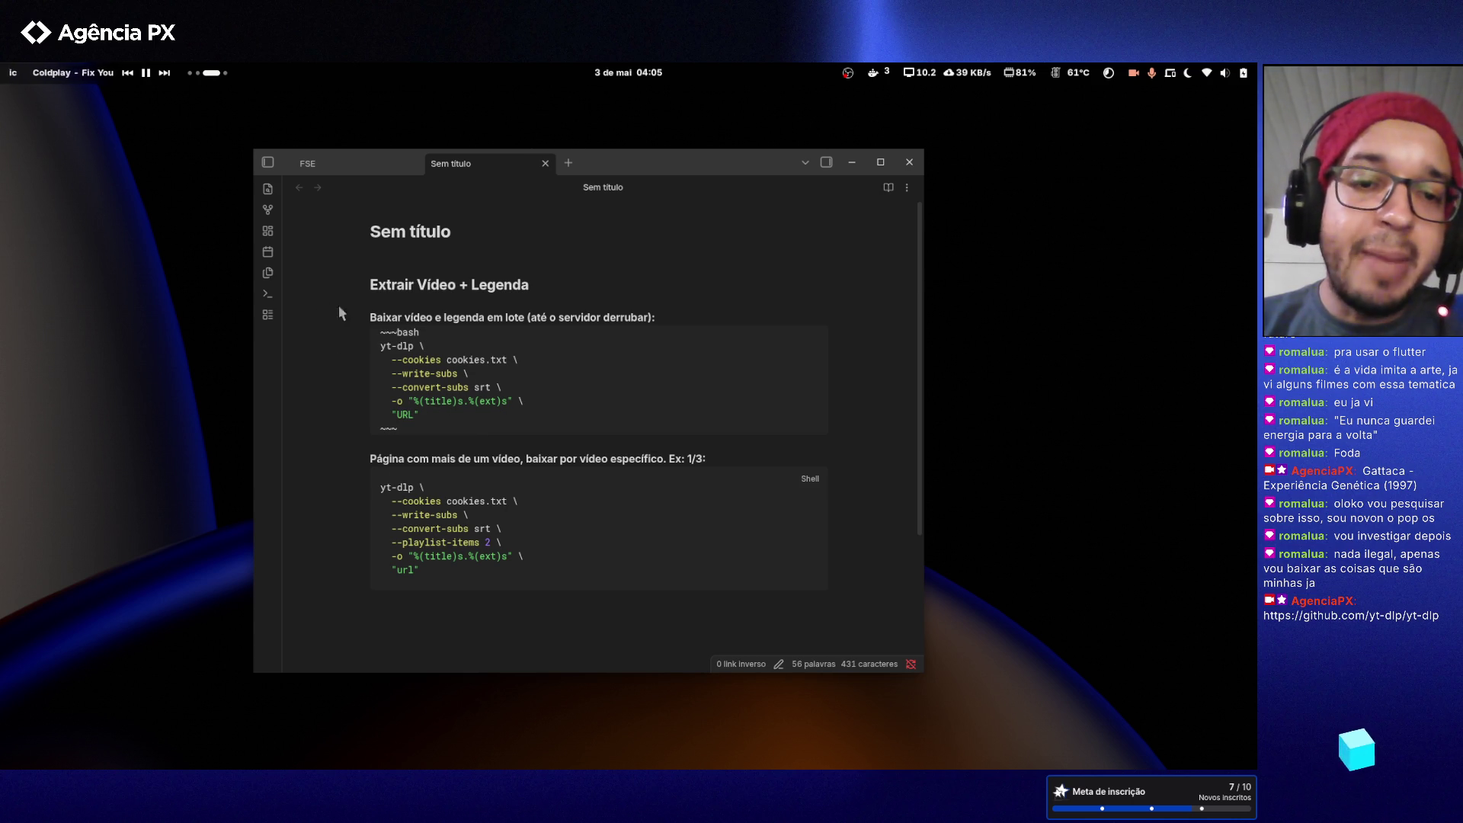
click(700, 314)
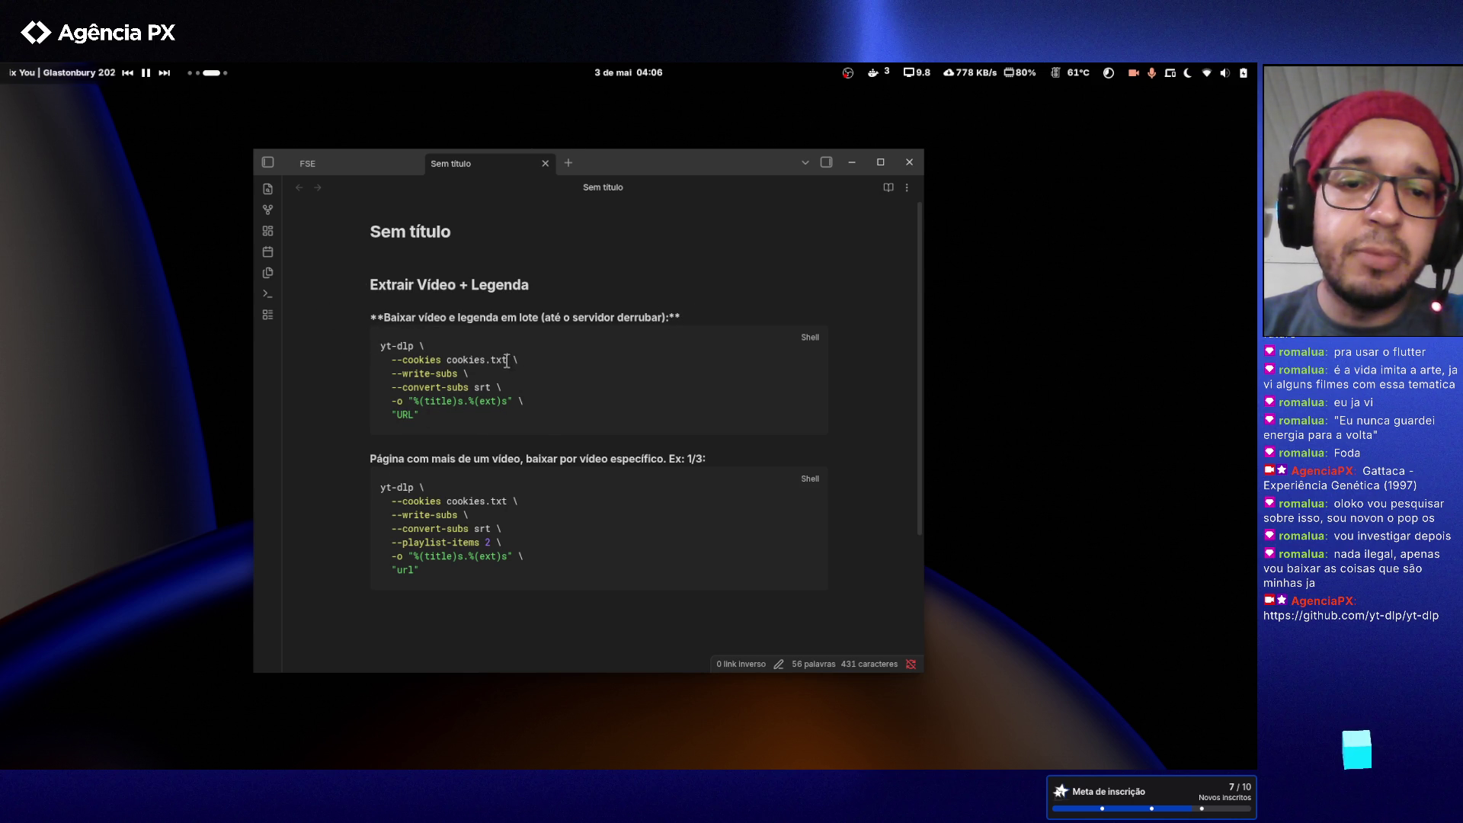
drag(507, 360, 442, 360)
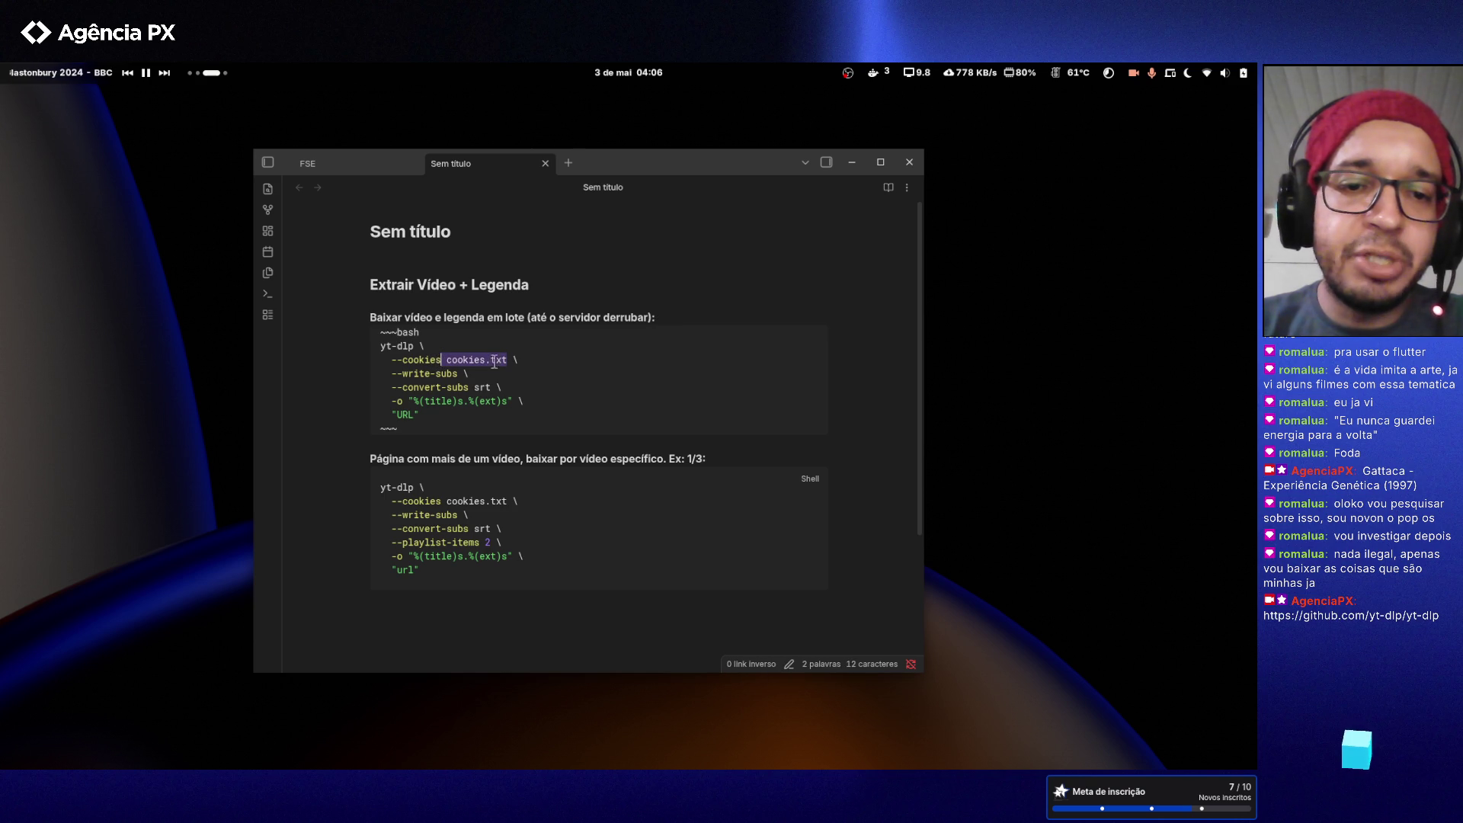
click(507, 360)
click(506, 377)
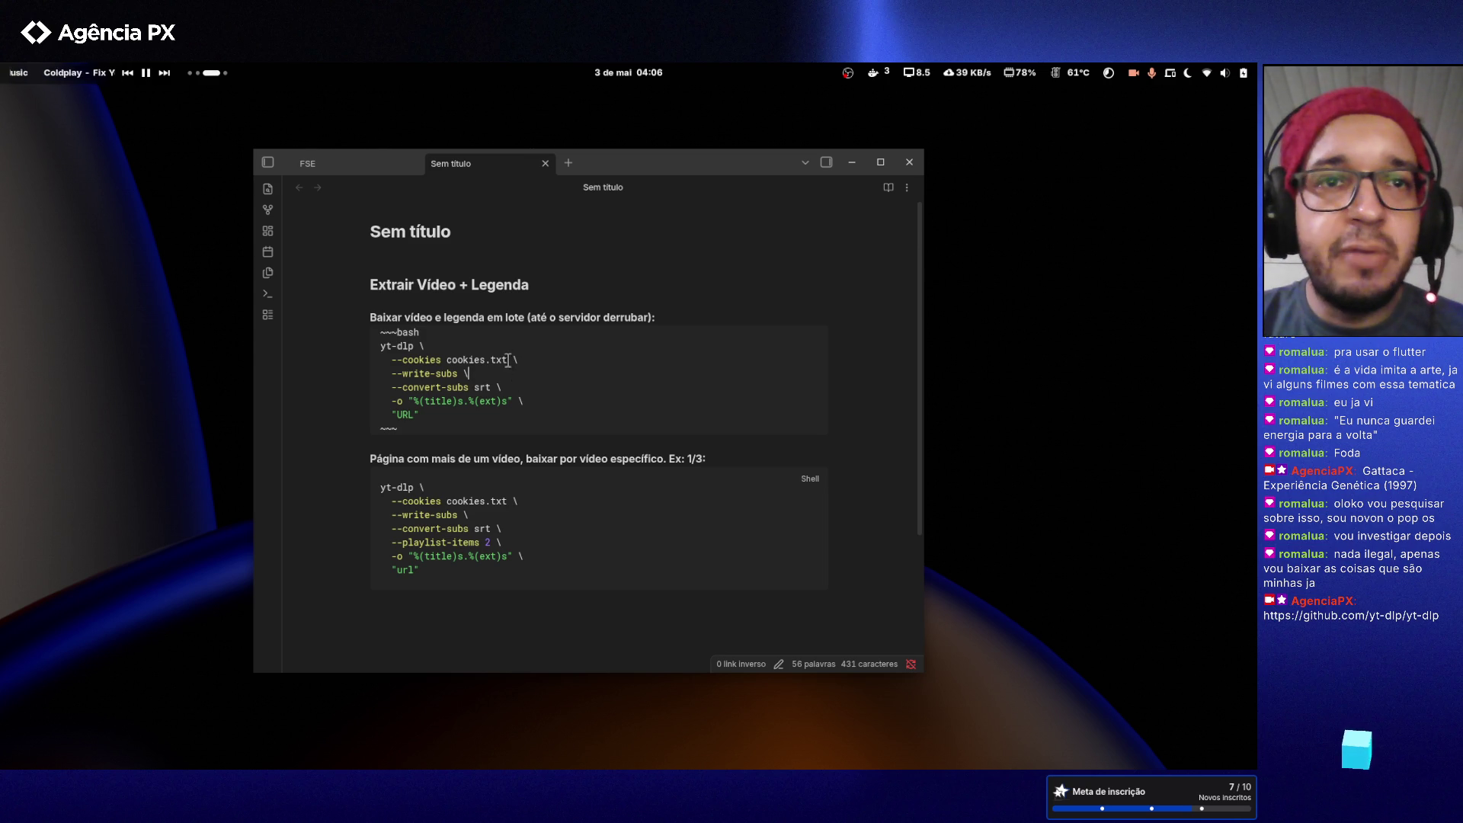
drag(507, 360, 447, 362)
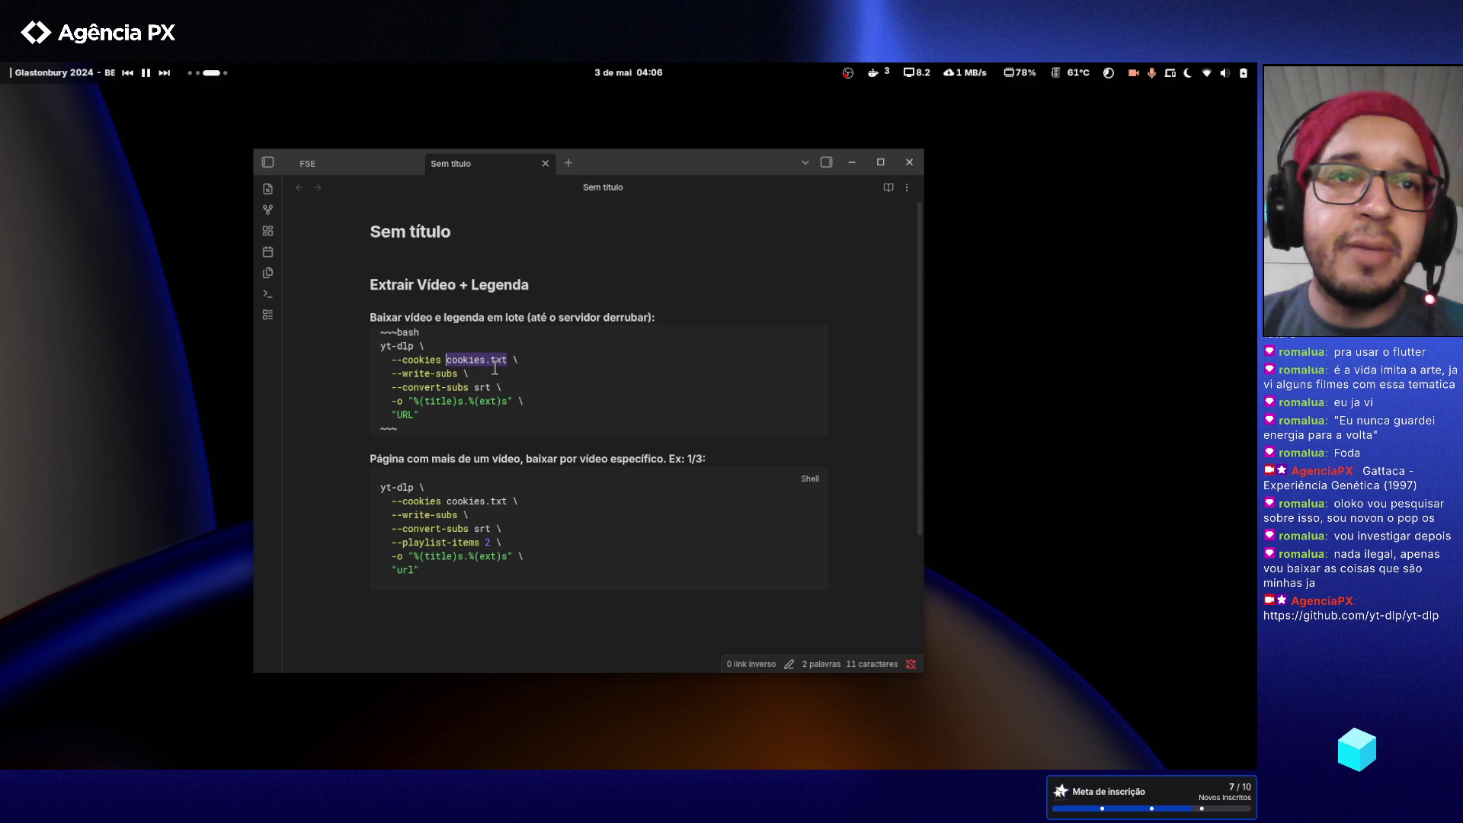
click(494, 373)
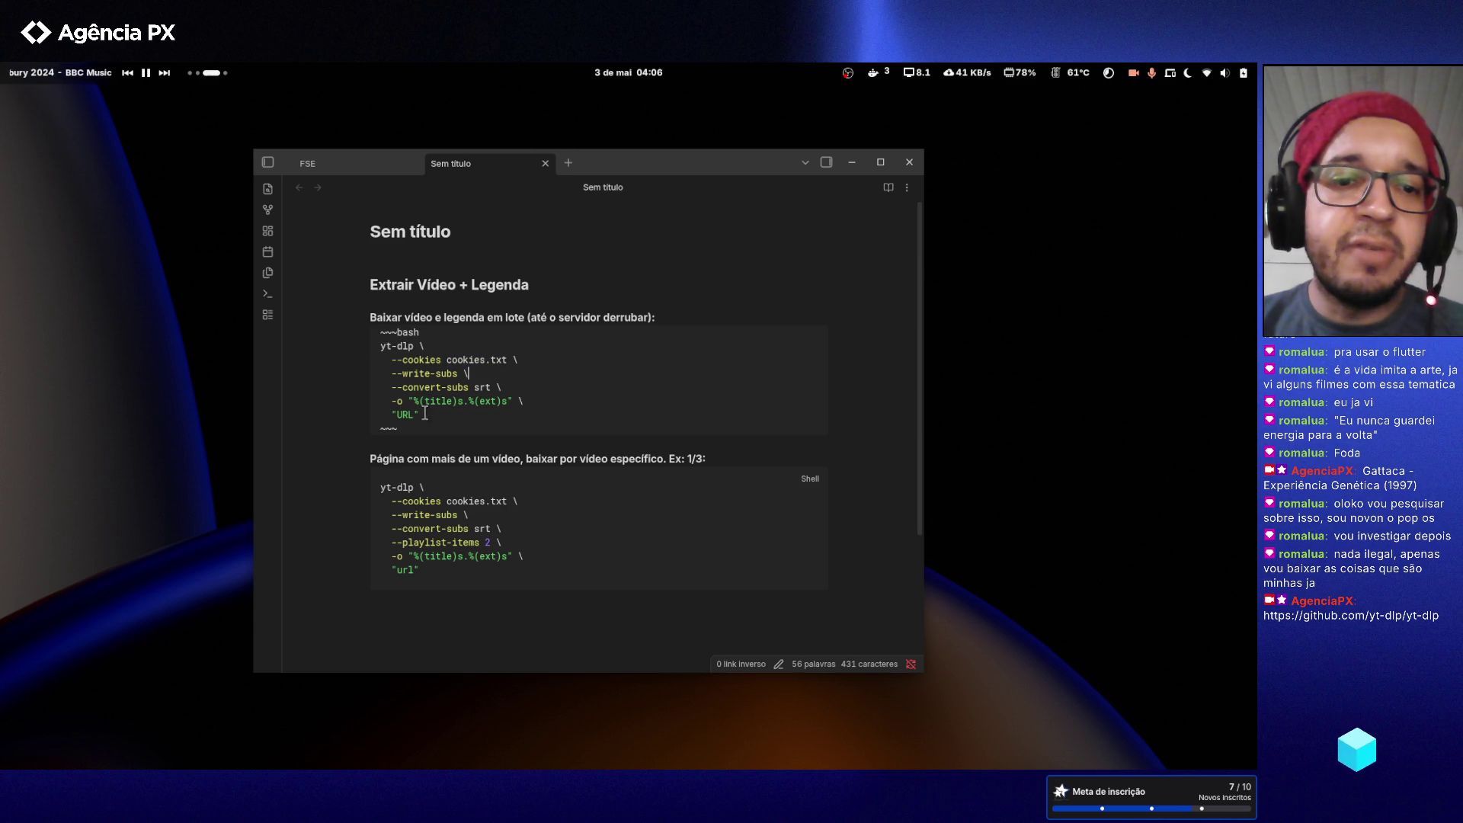
mouse_move(423, 414)
mouse_down()
mouse_move(363, 410)
mouse_move(358, 349)
mouse_up()
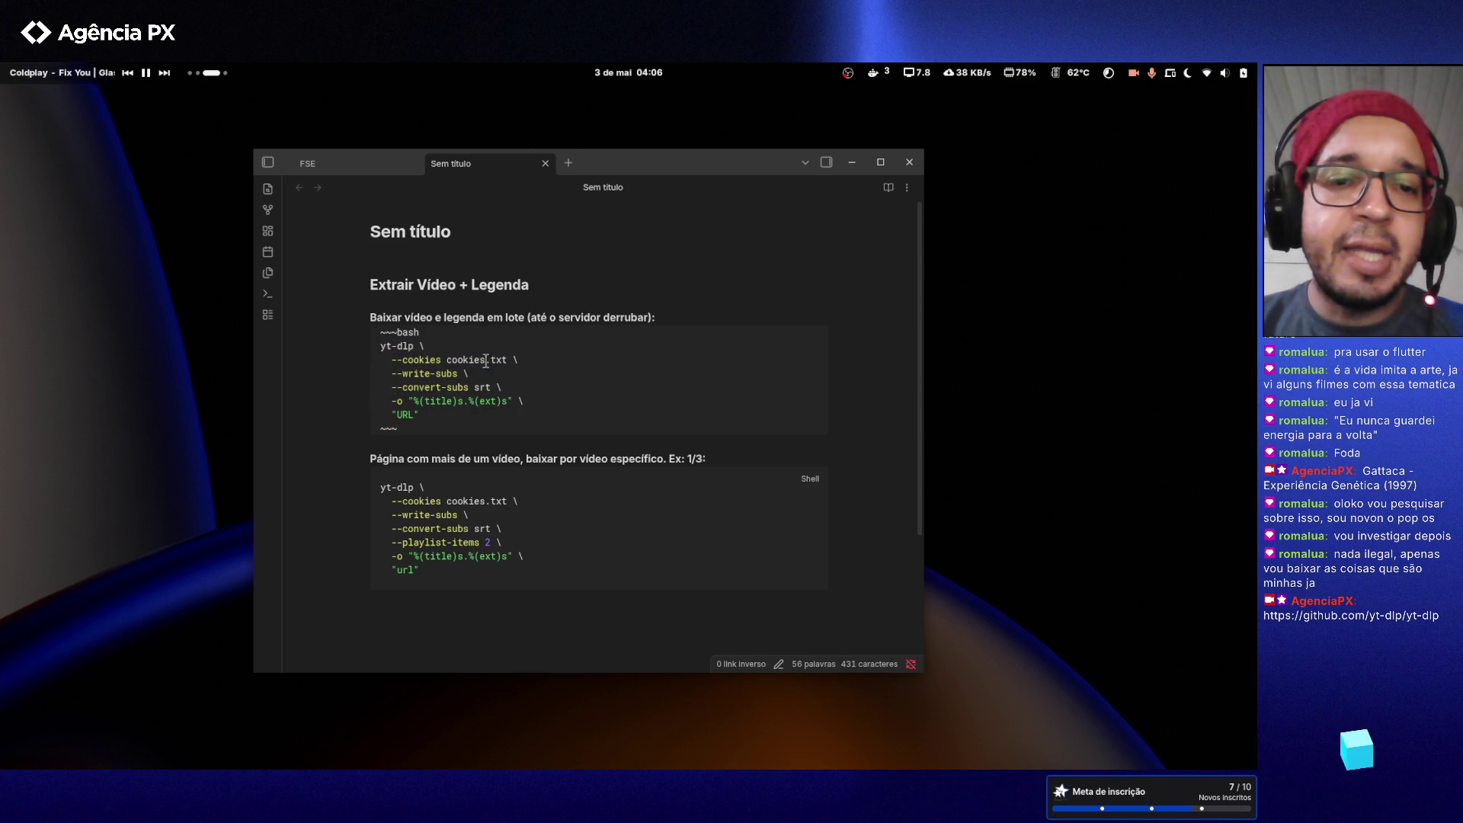
- Look over the batch command's cookies option, then switch back to the Claude chat workspace
drag(508, 359, 402, 364)
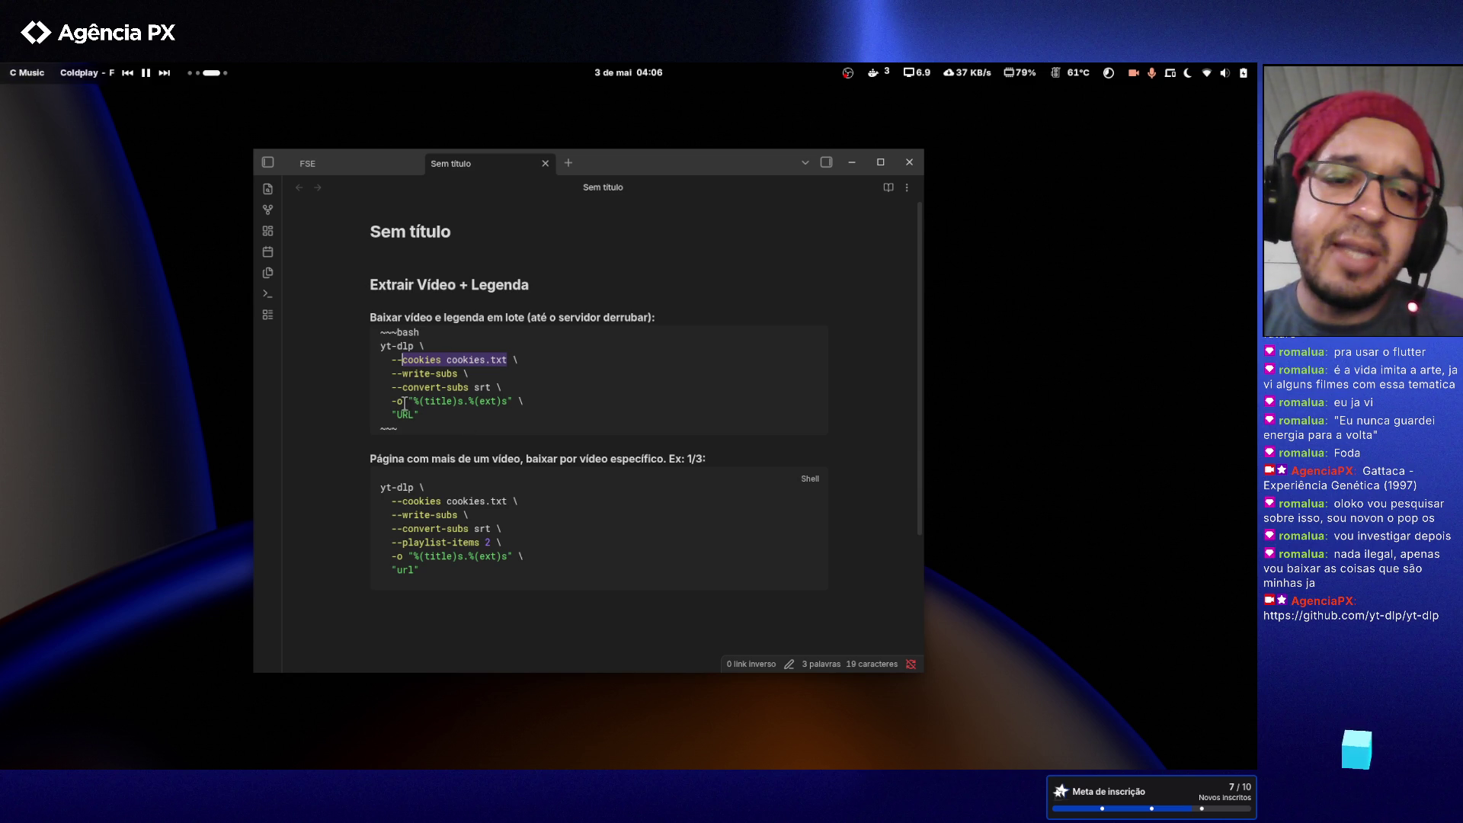
click(451, 410)
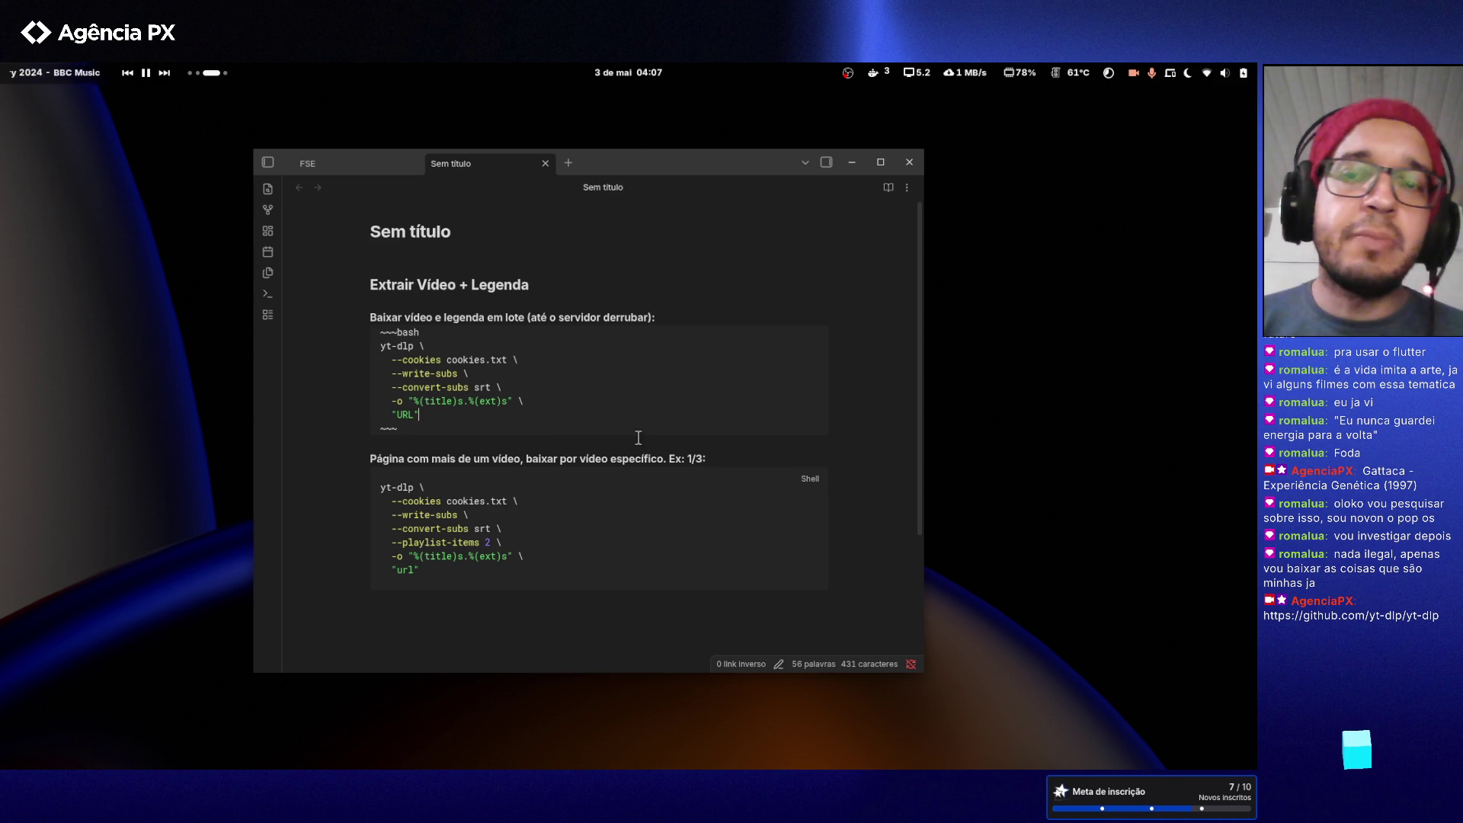
key(super+ctrl+Right)
key(super+ctrl+Left)
key(super+ctrl+Left)
key(super+ctrl+Left)
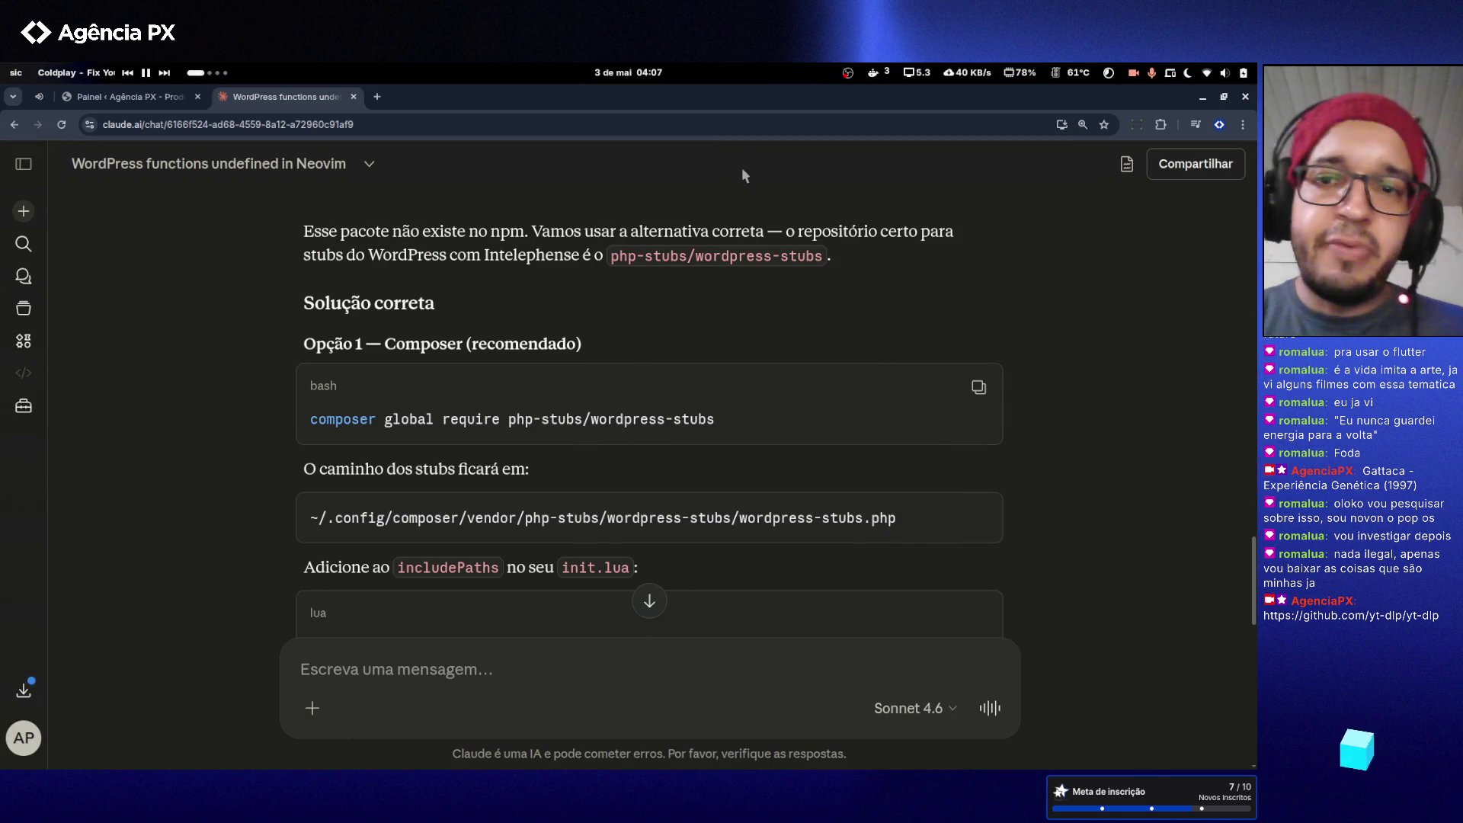
- Copy the Claude chat's URL from the address bar and close the WordPress functions chat tab
click(378, 97)
key(ctrl+w)
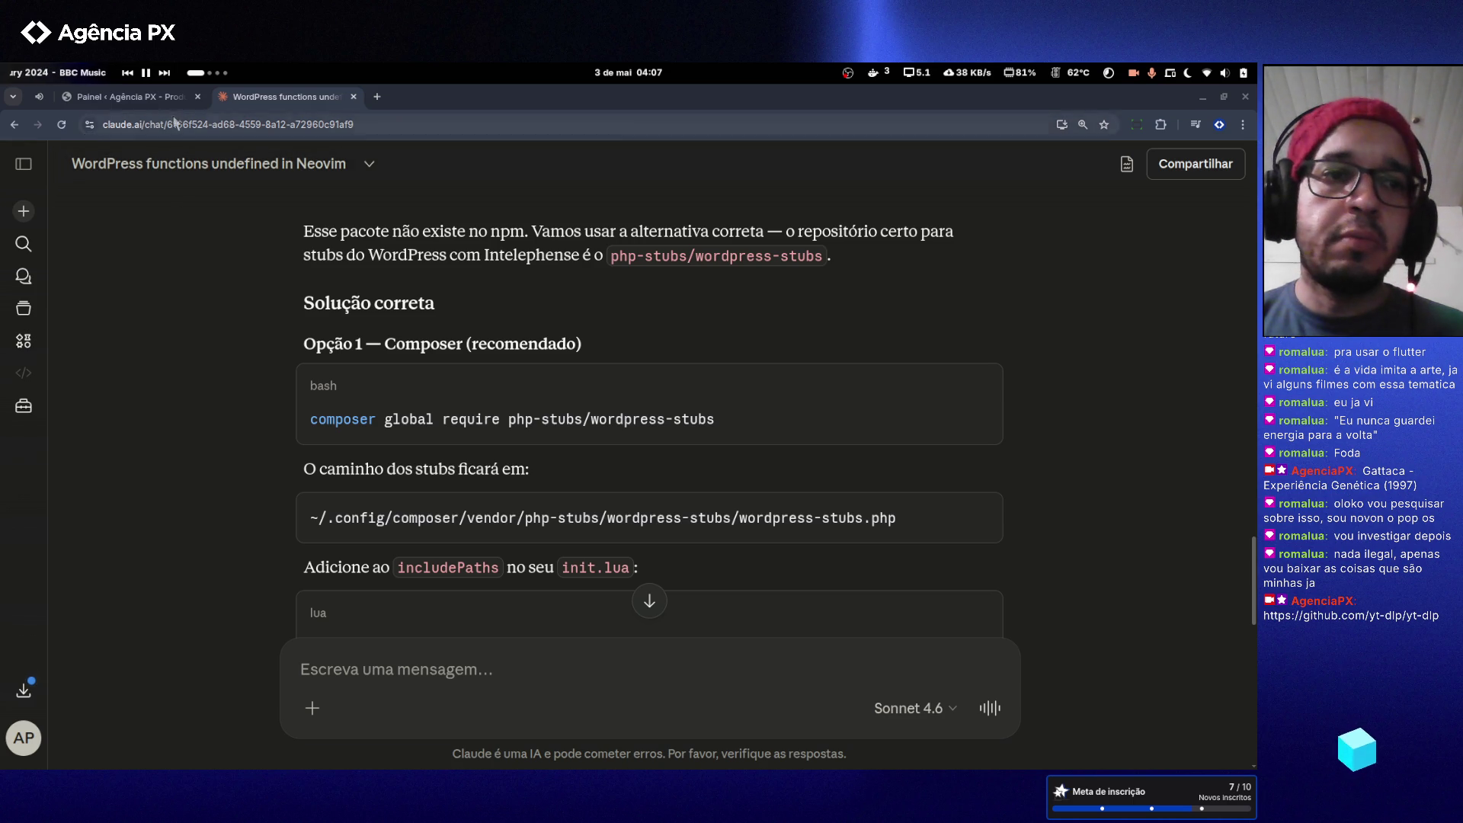
click(292, 122)
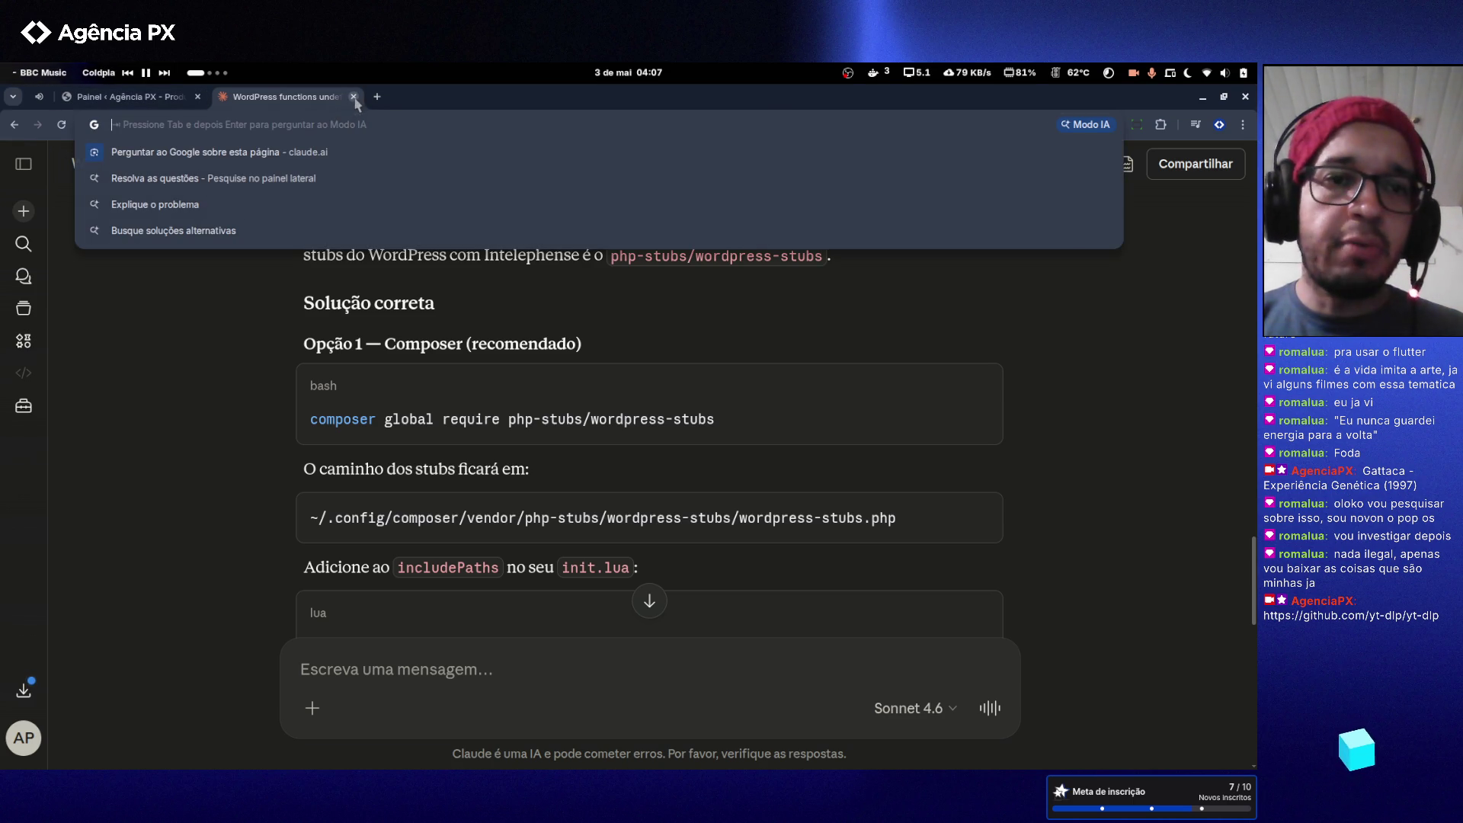
click(354, 96)
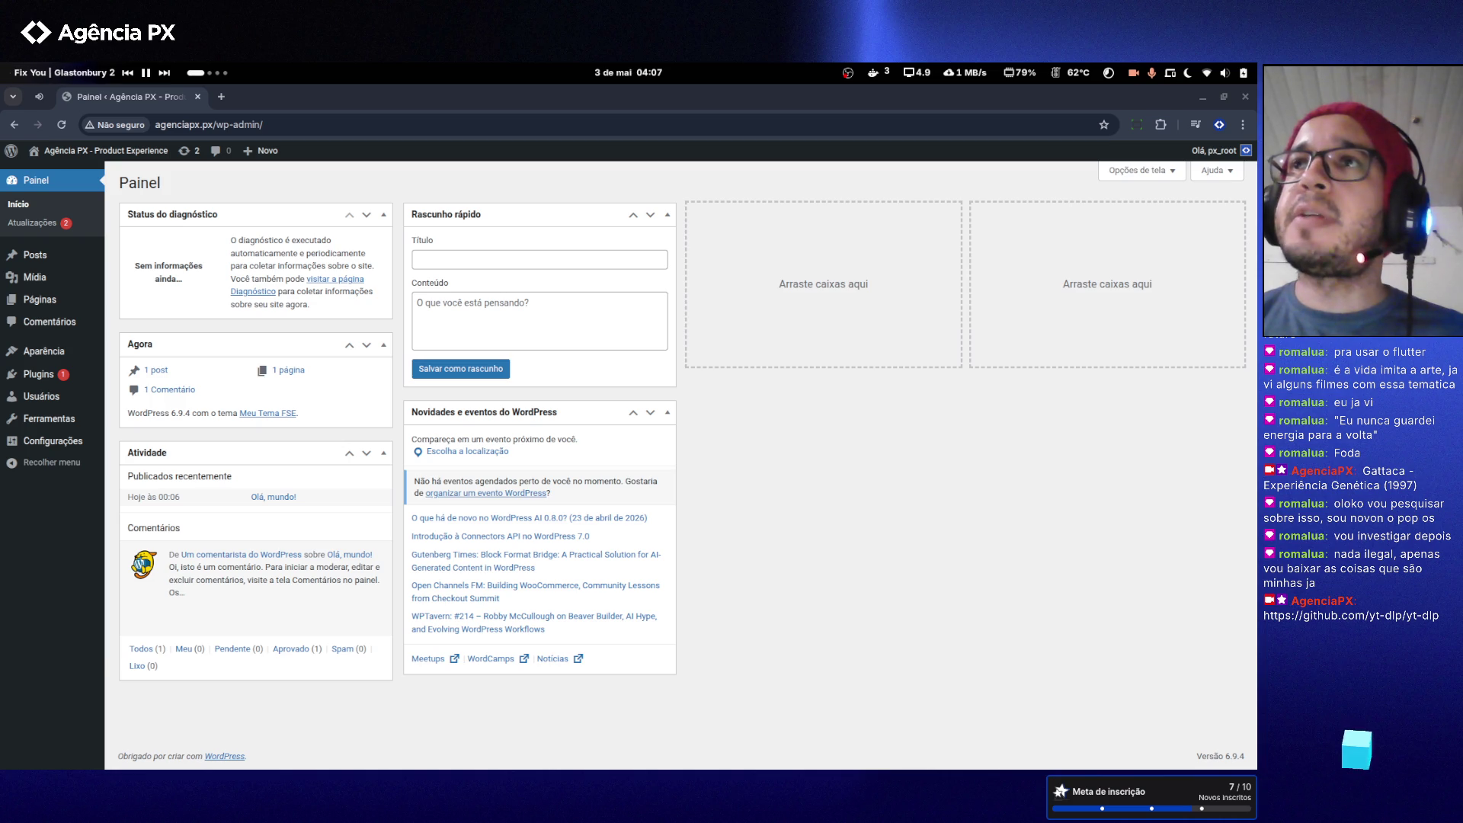
click(1024, 76)
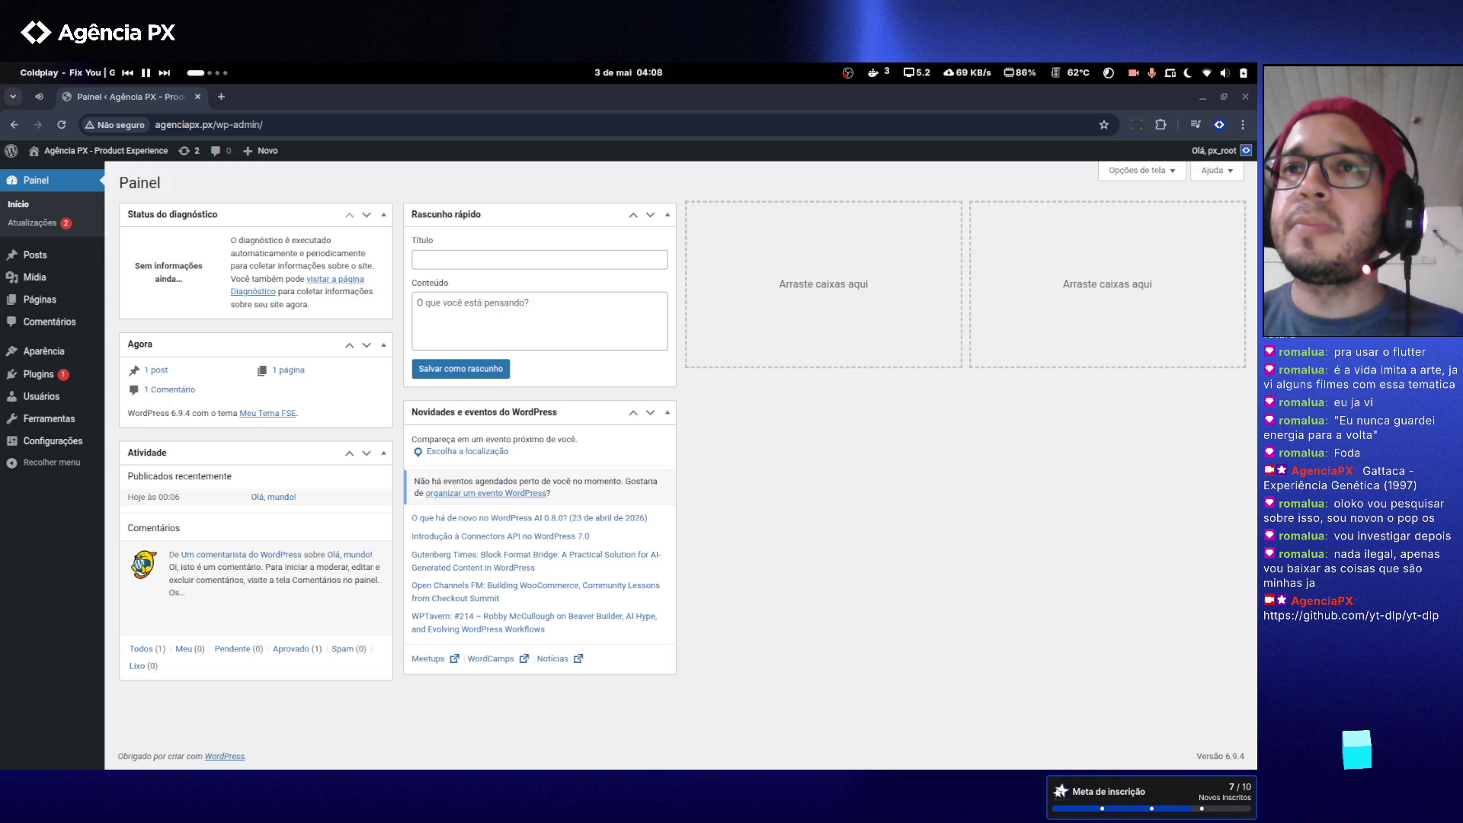
- Paste the copied Claude chat address into a new Chrome tab, then switch to Neovim's functions.php
click(221, 97)
text(https://claude.ai/chat/6166f524-ad68-4559-8a12-a72960c91af9)
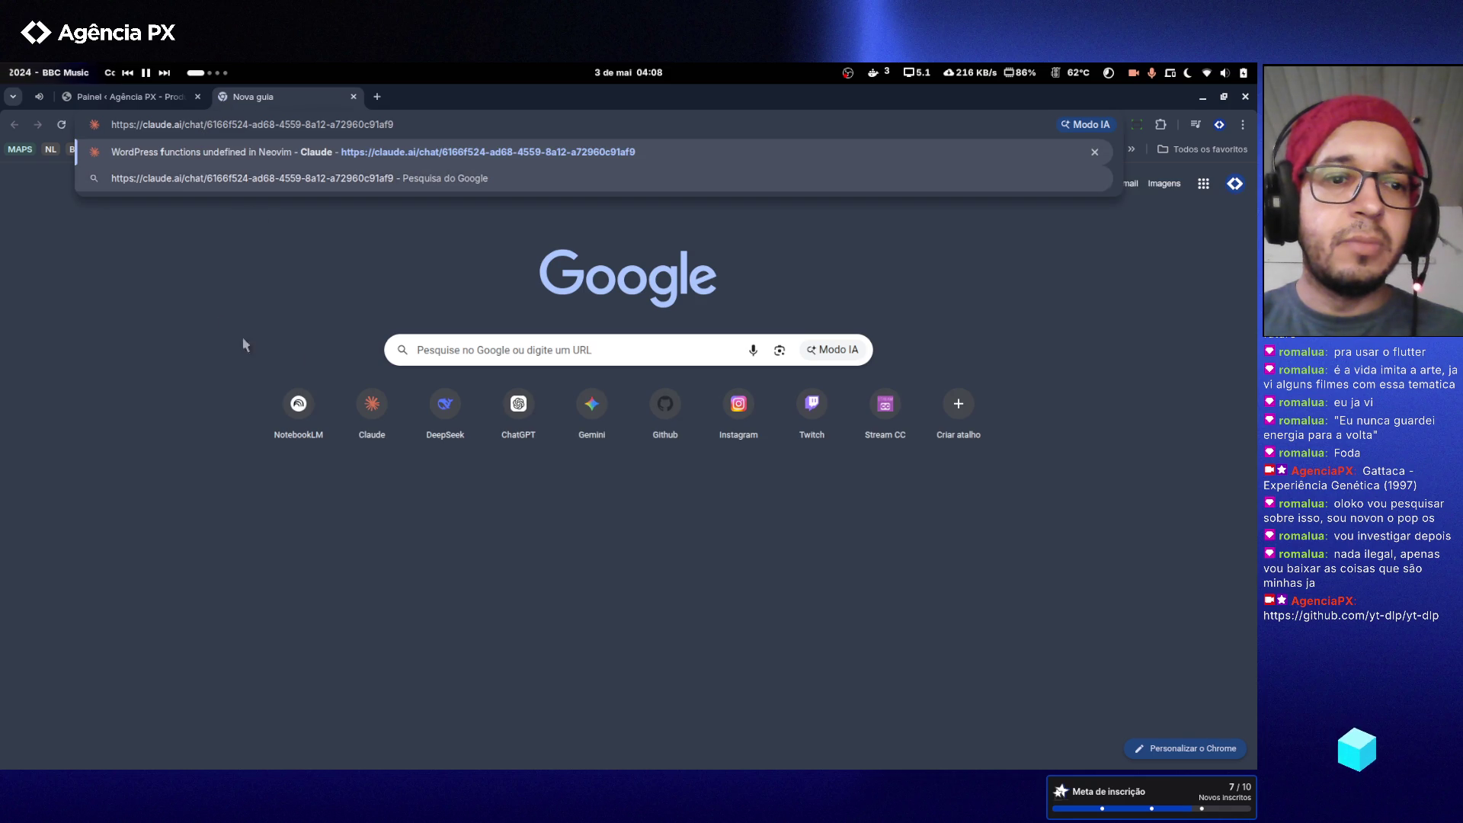
click(223, 325)
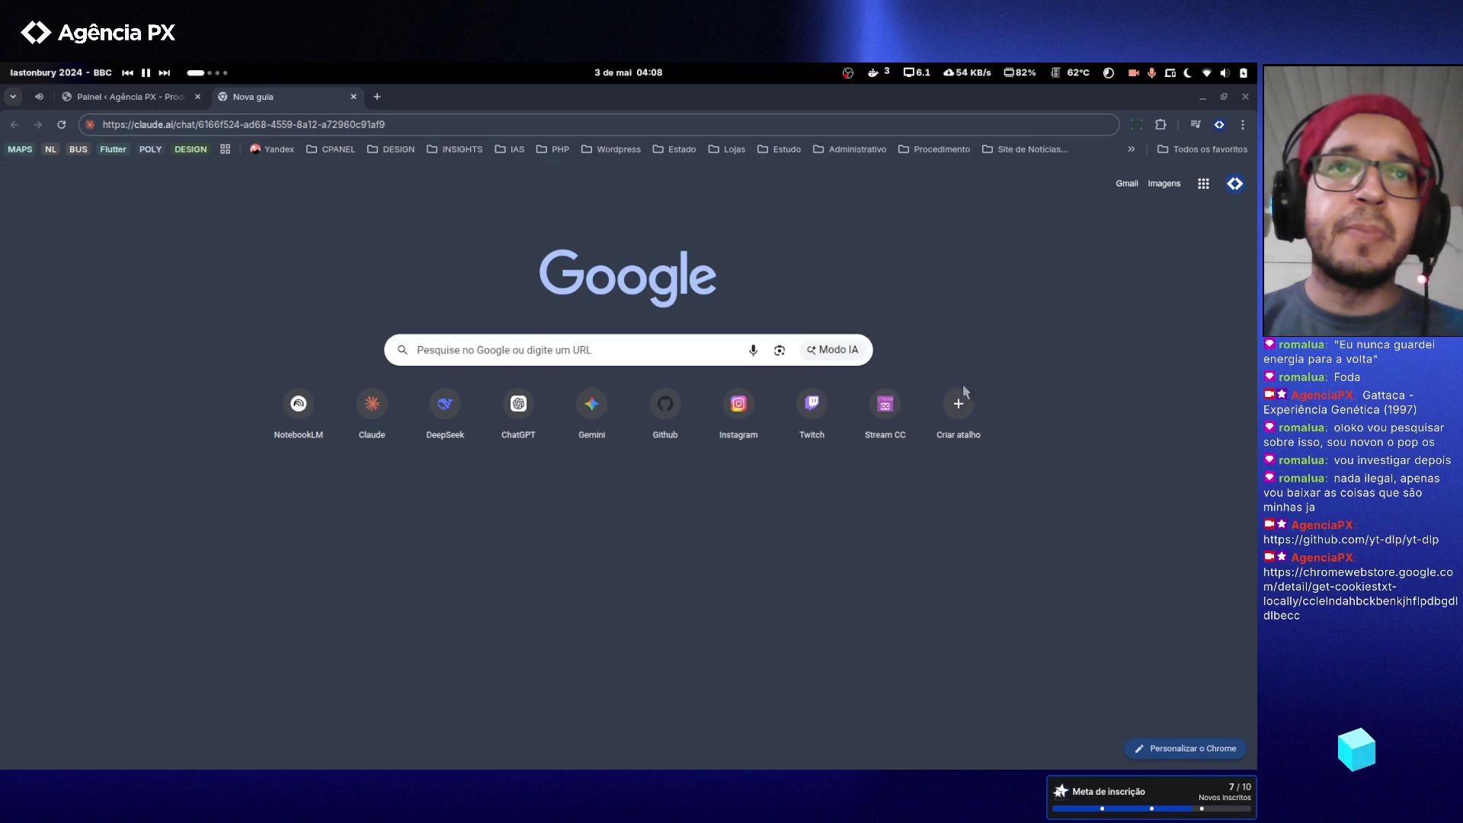
click(1090, 579)
key(super+Page_Down)
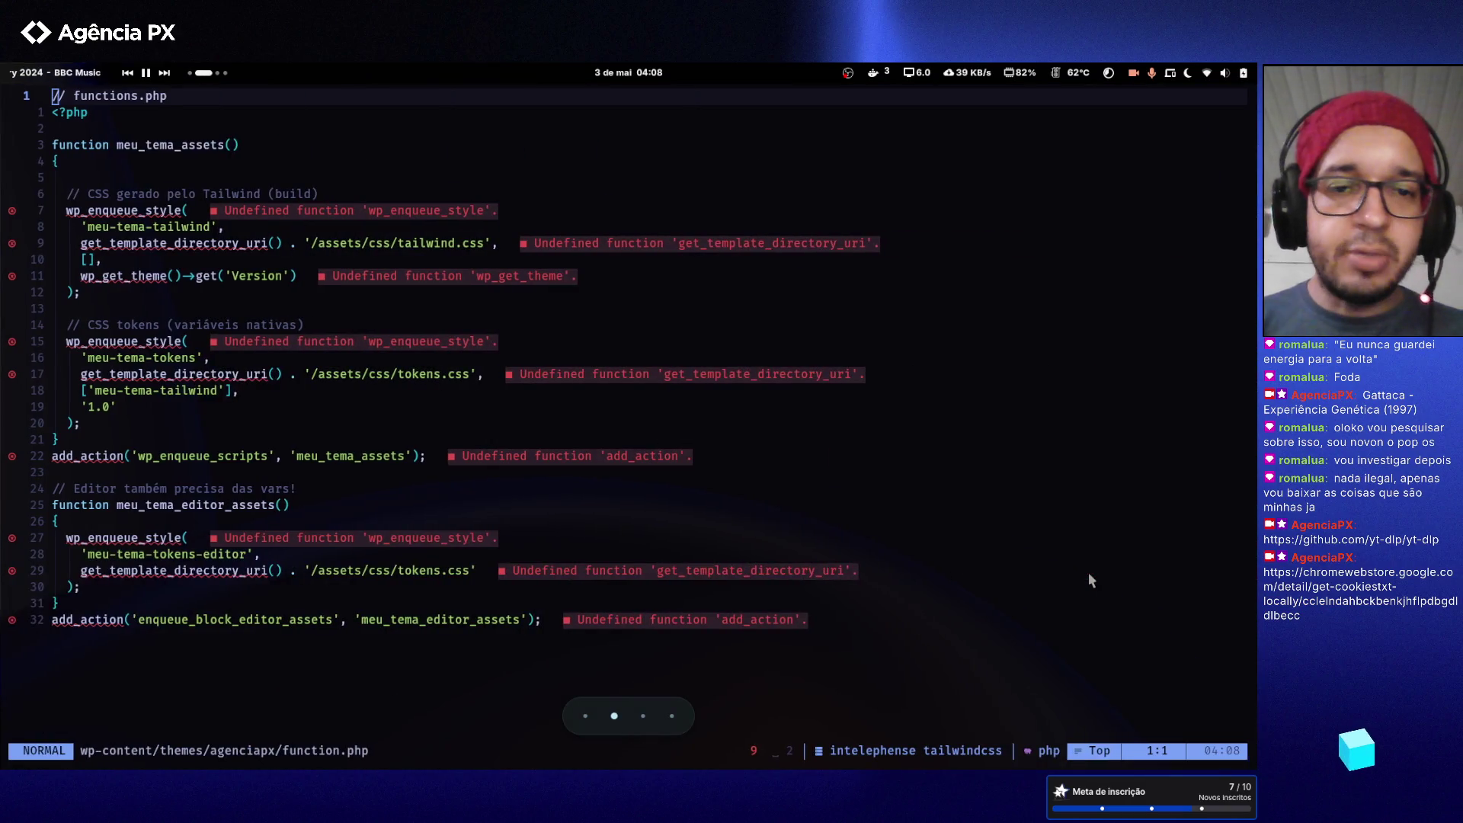
- Switch from Neovim to Obsidian's 'Sem título' yt-dlp note and click into the first command block
key(super+Page_Up)
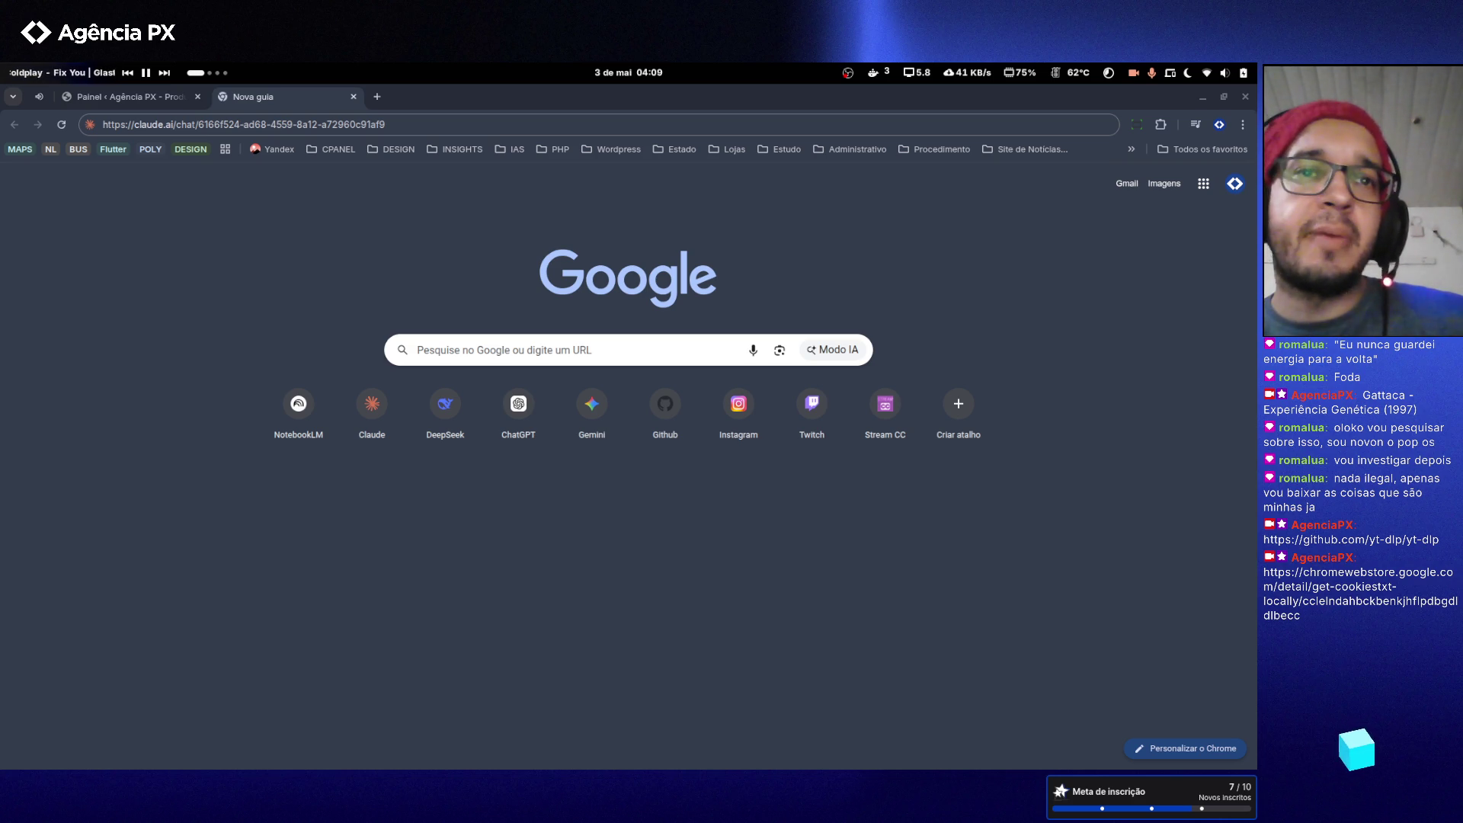
key(super+ctrl+Right)
key(super+ctrl+Right)
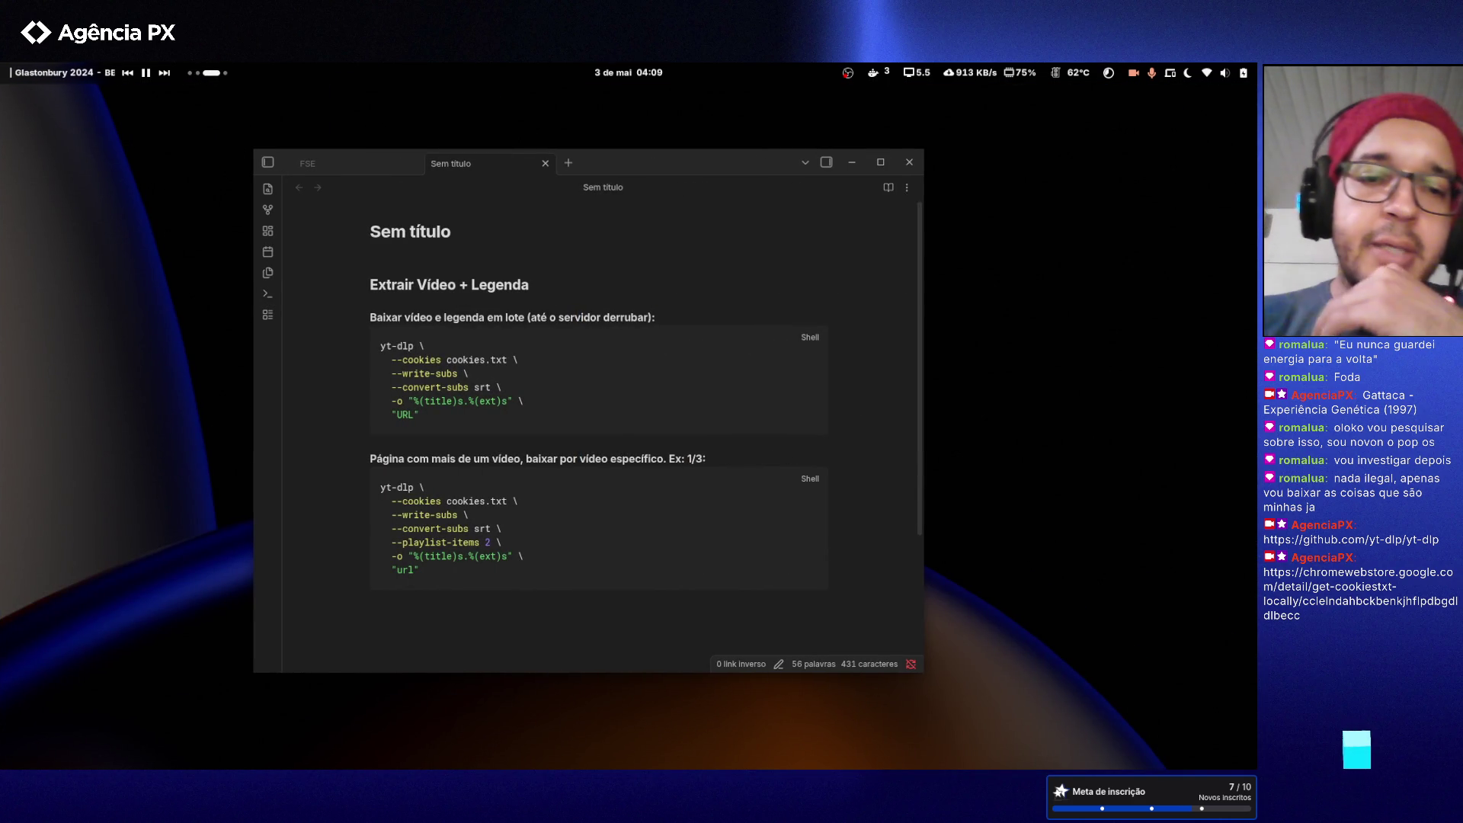
click(524, 424)
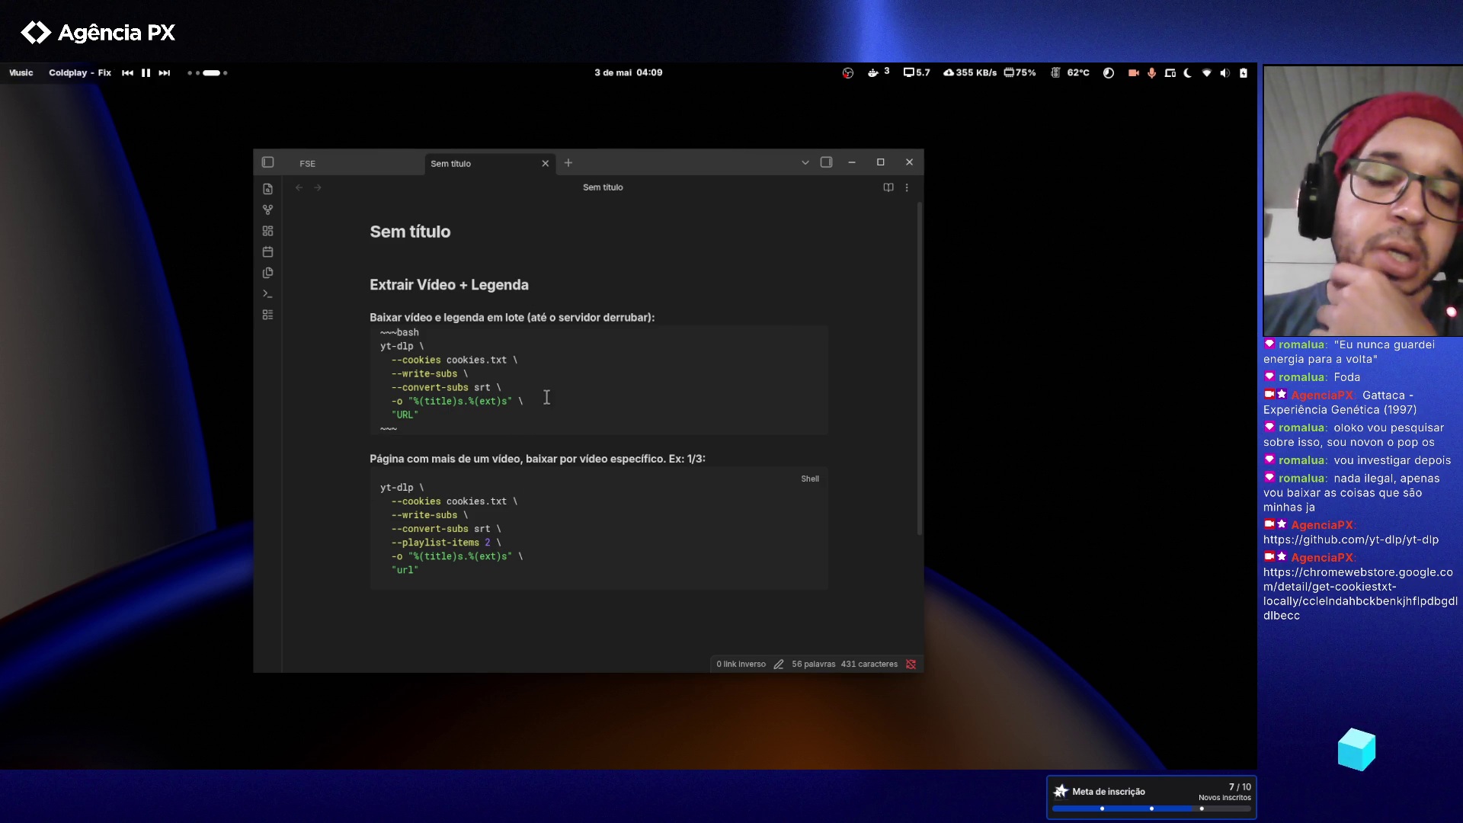
key(Down)
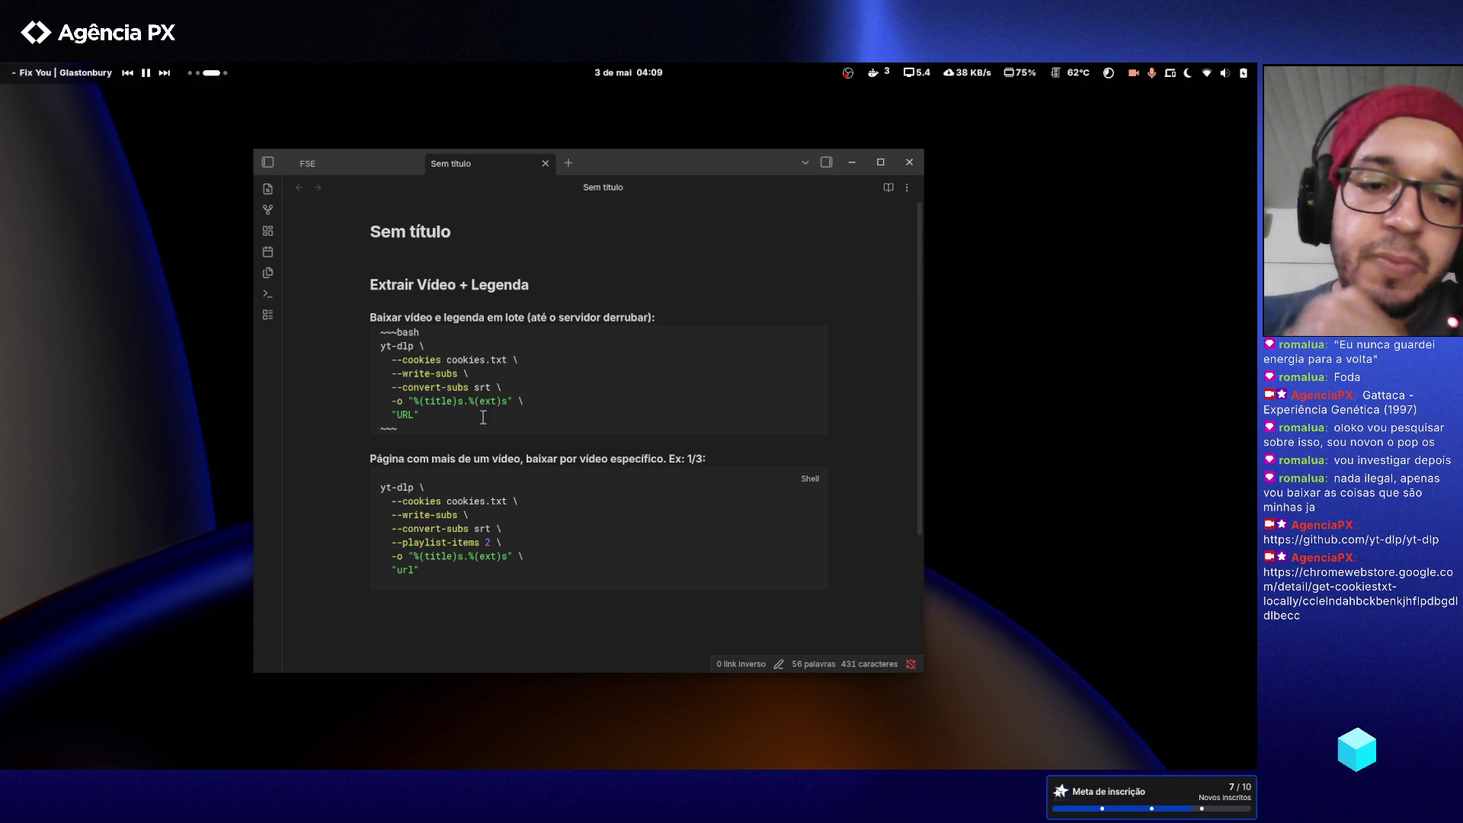
mouse_move(421, 416)
mouse_down()
mouse_move(385, 400)
mouse_move(374, 347)
mouse_up()
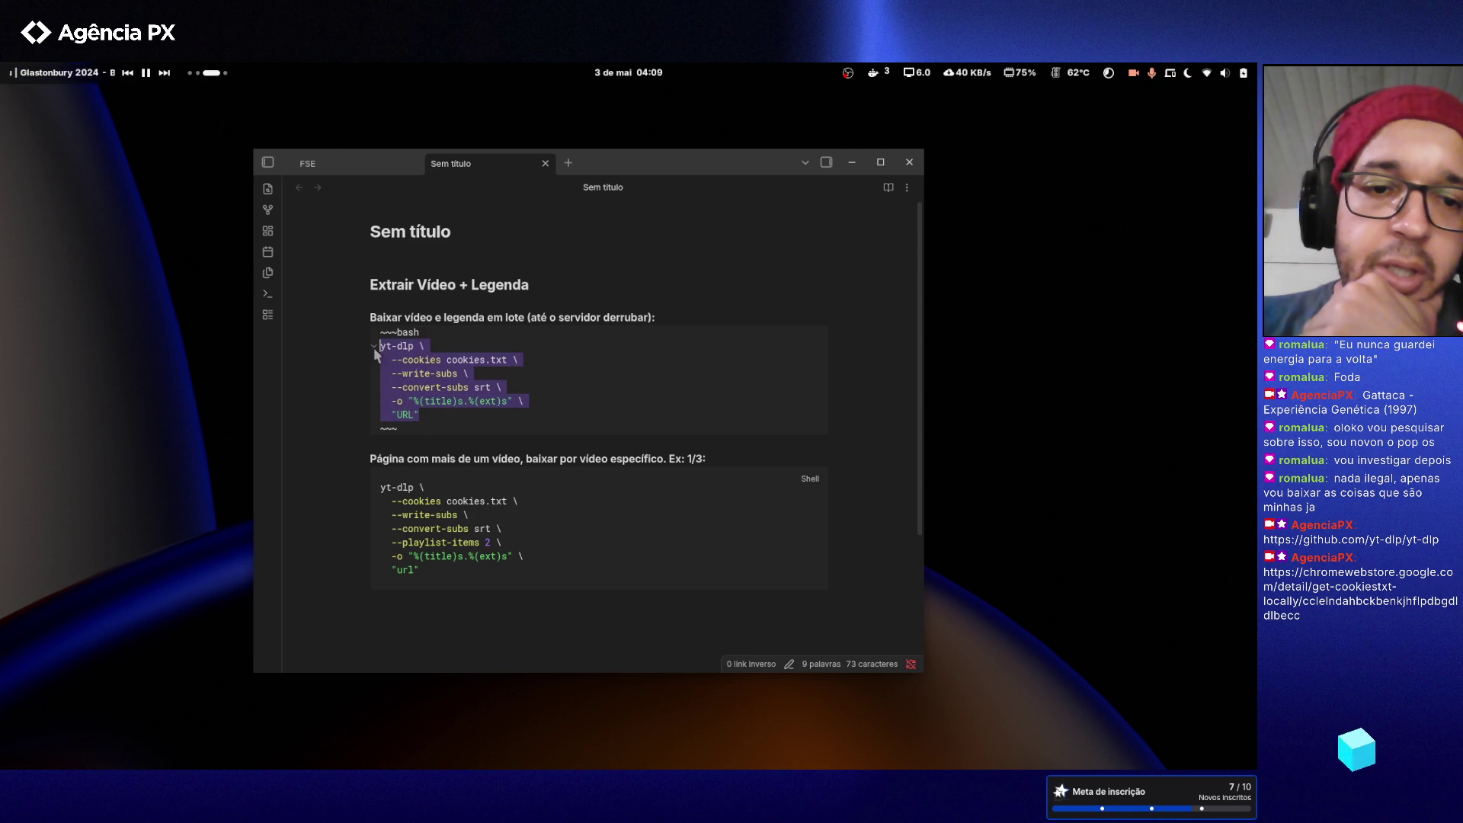
click(524, 362)
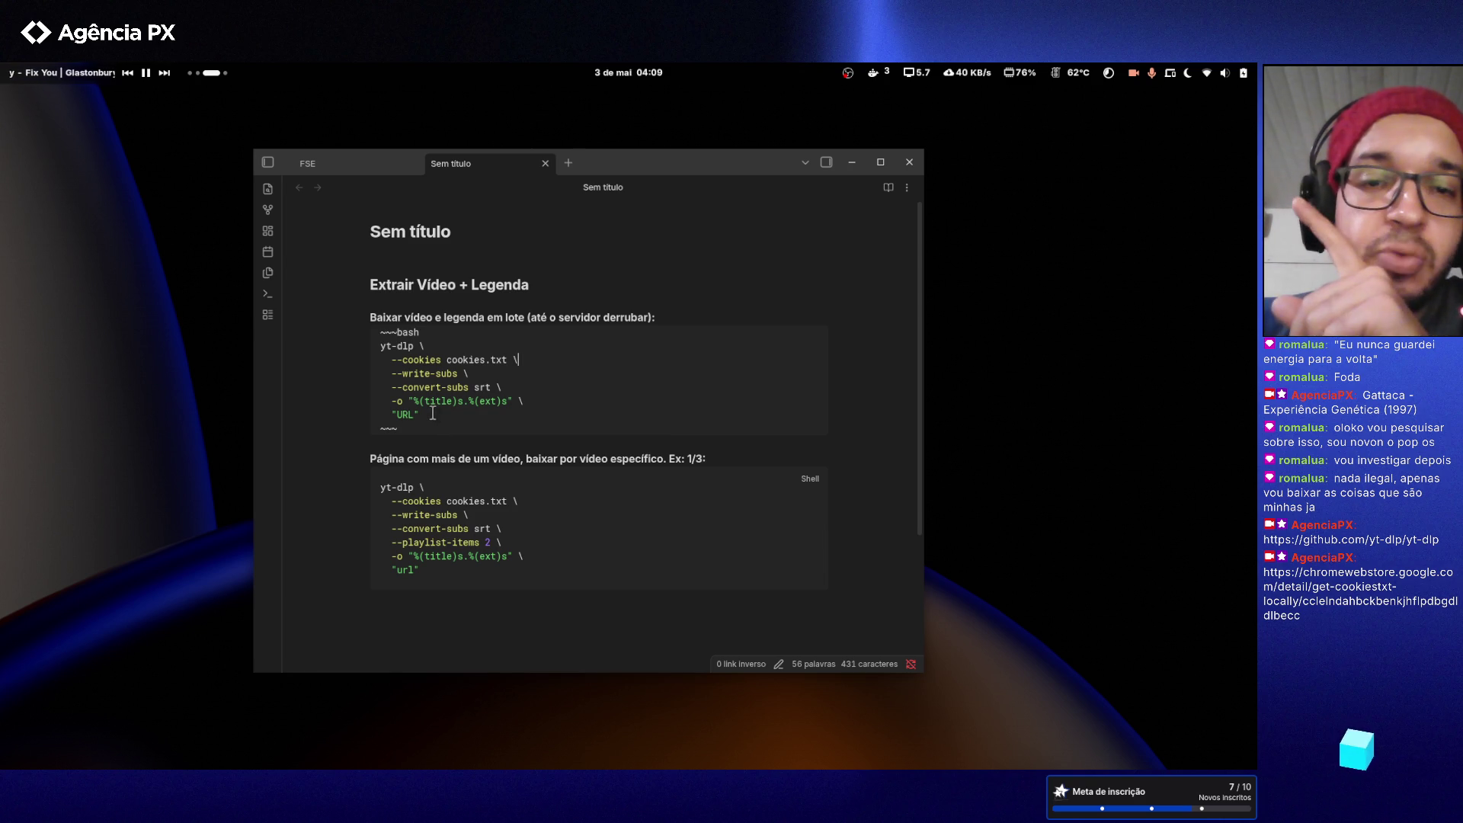
drag(432, 413, 359, 345)
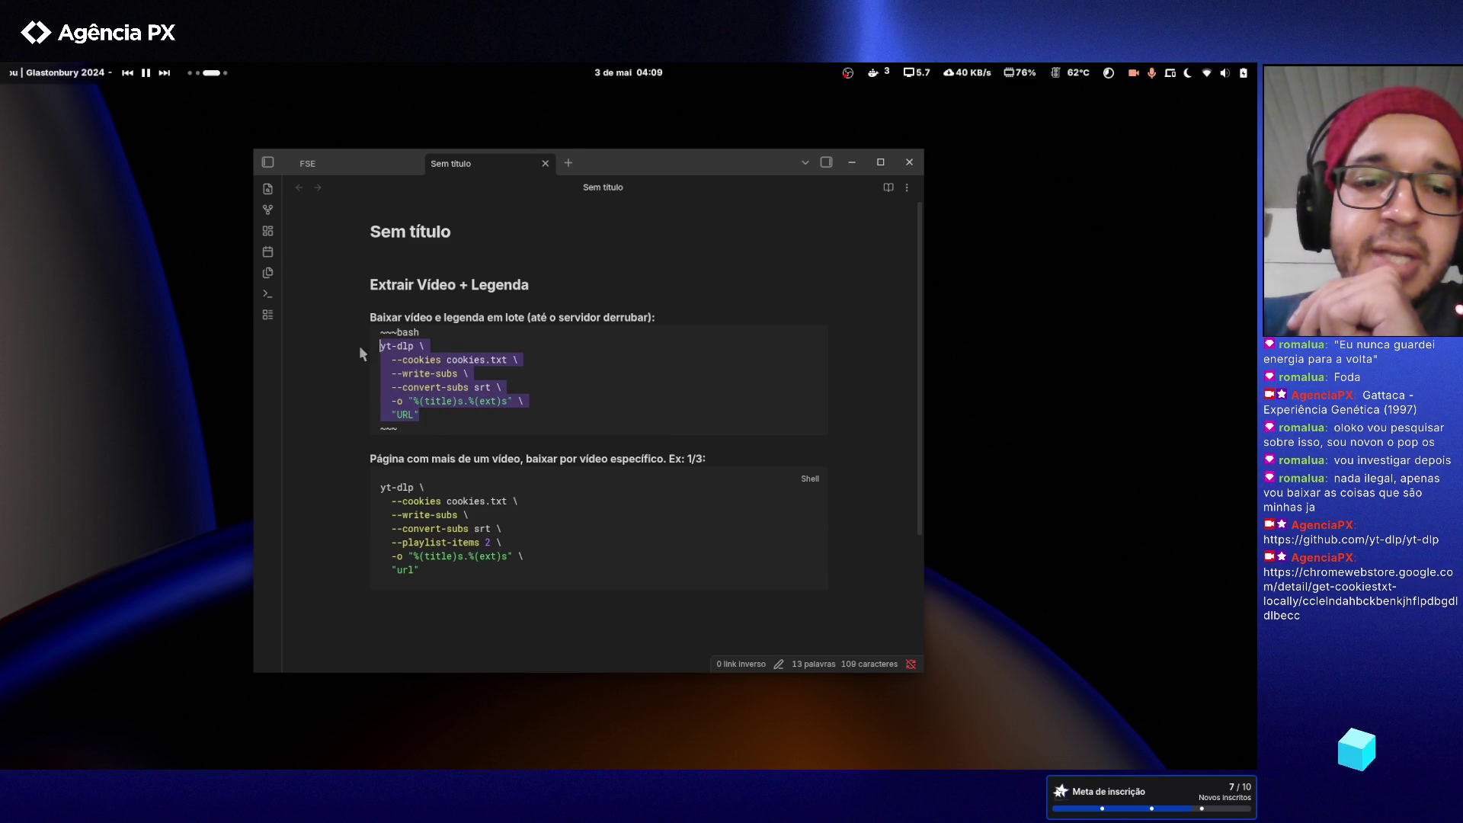
drag(425, 416, 355, 340)
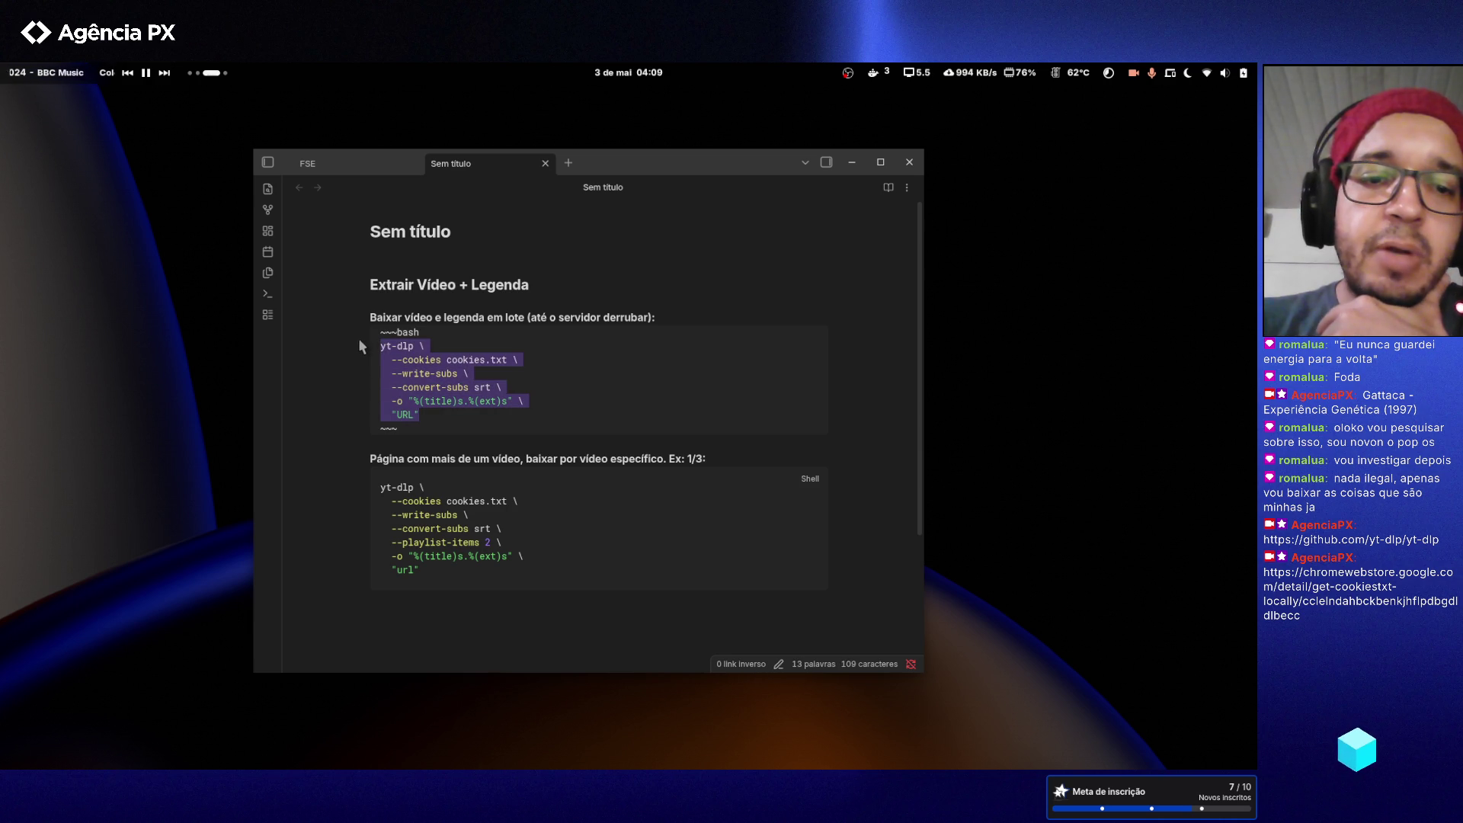
click(556, 546)
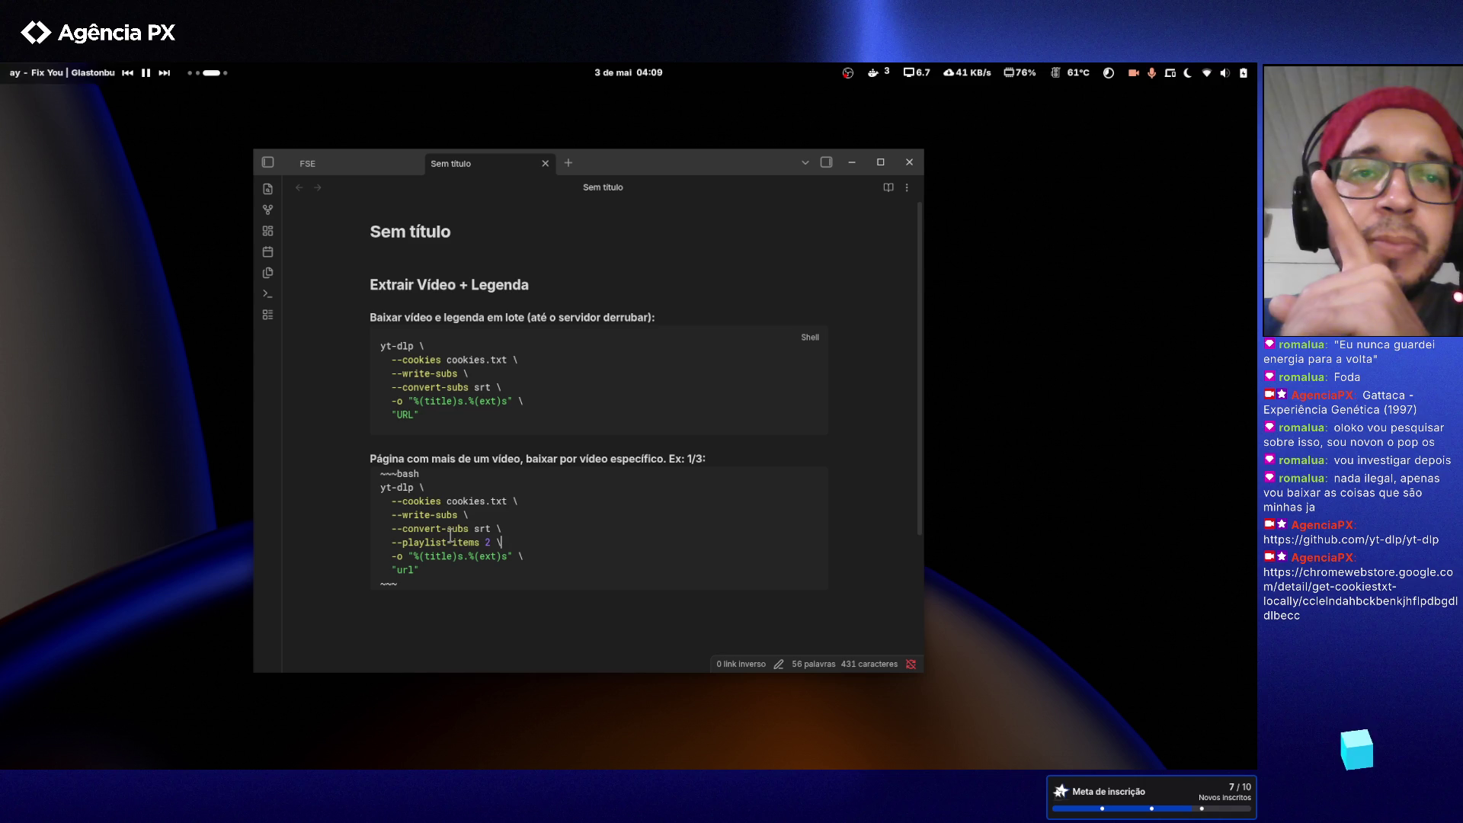
click(425, 415)
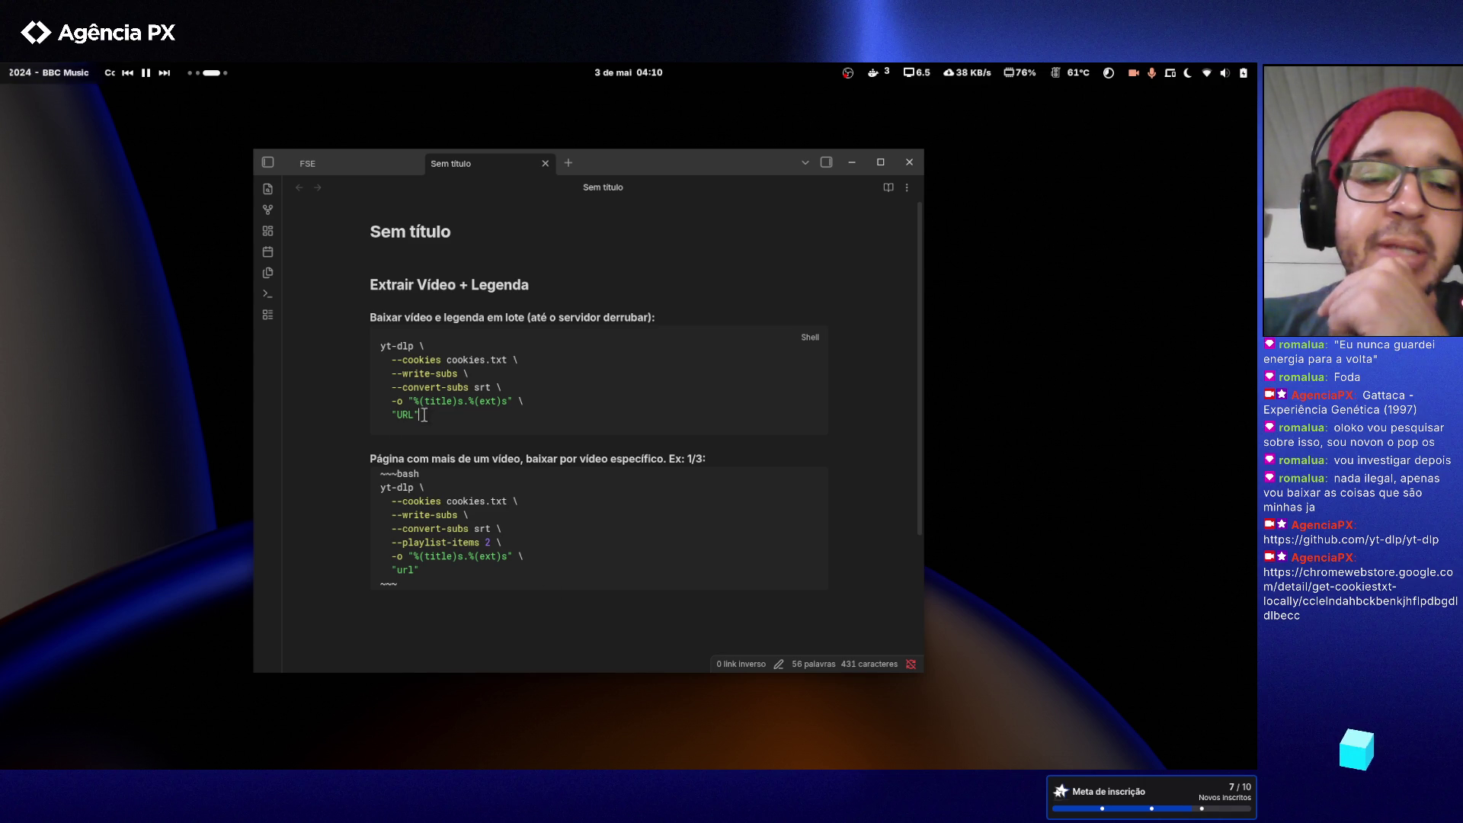
- Select and review the first yt-dlp command and the second command's --playlist-items option
mouse_move(432, 415)
mouse_down()
mouse_move(371, 385)
mouse_move(364, 354)
mouse_up()
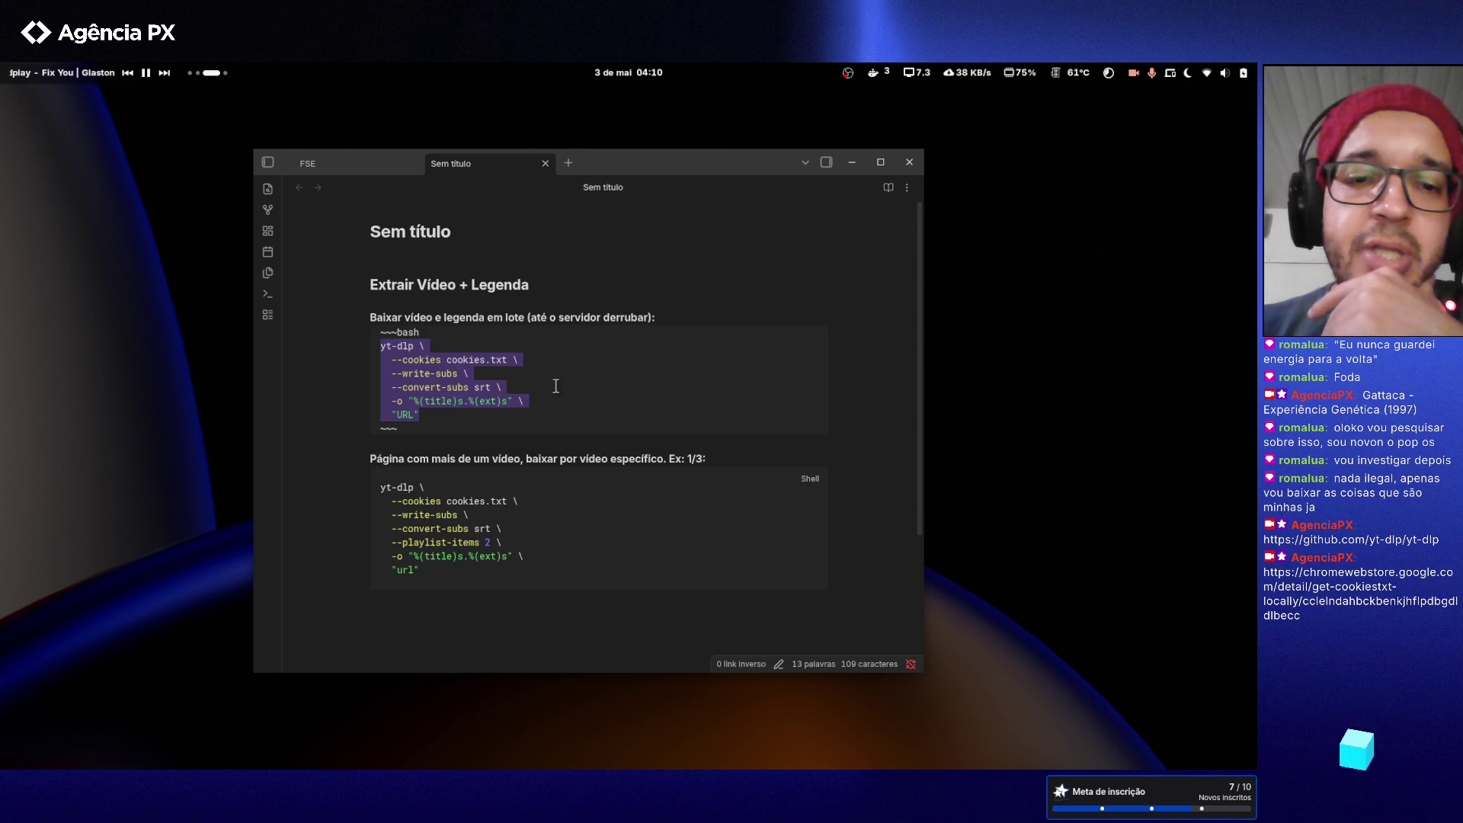
click(554, 388)
drag(483, 414, 352, 345)
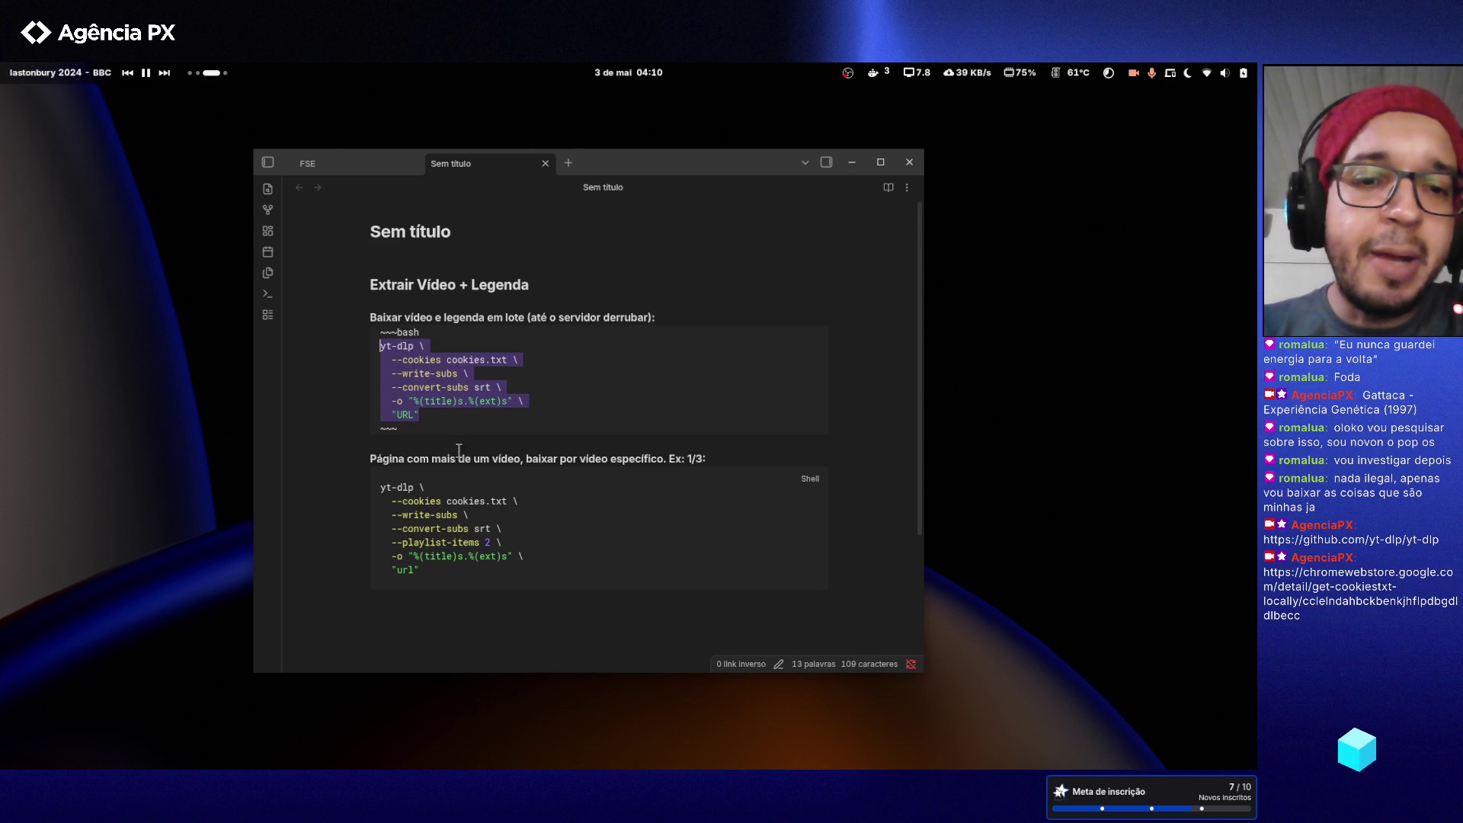
click(618, 420)
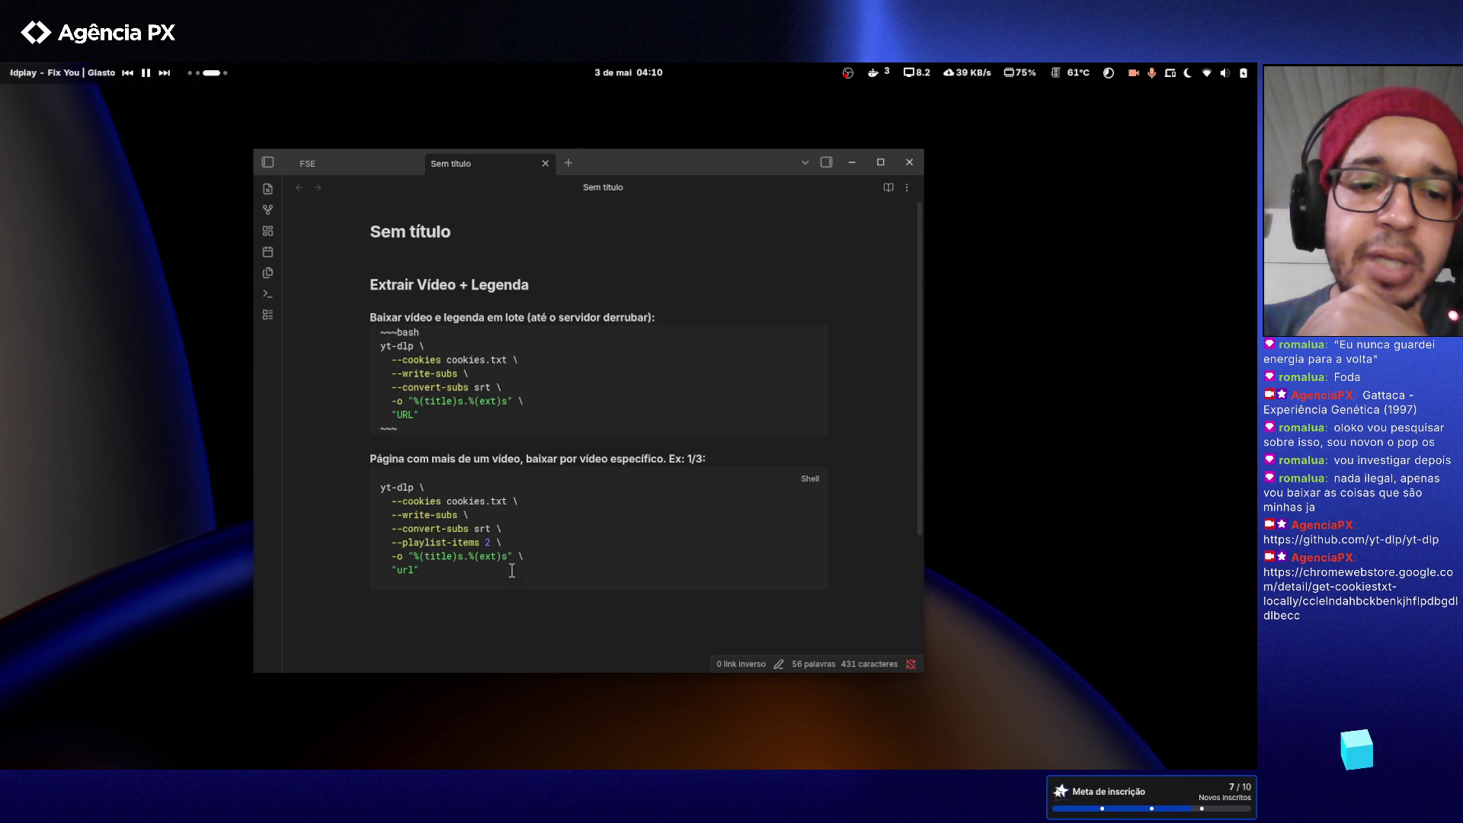
drag(512, 541, 403, 546)
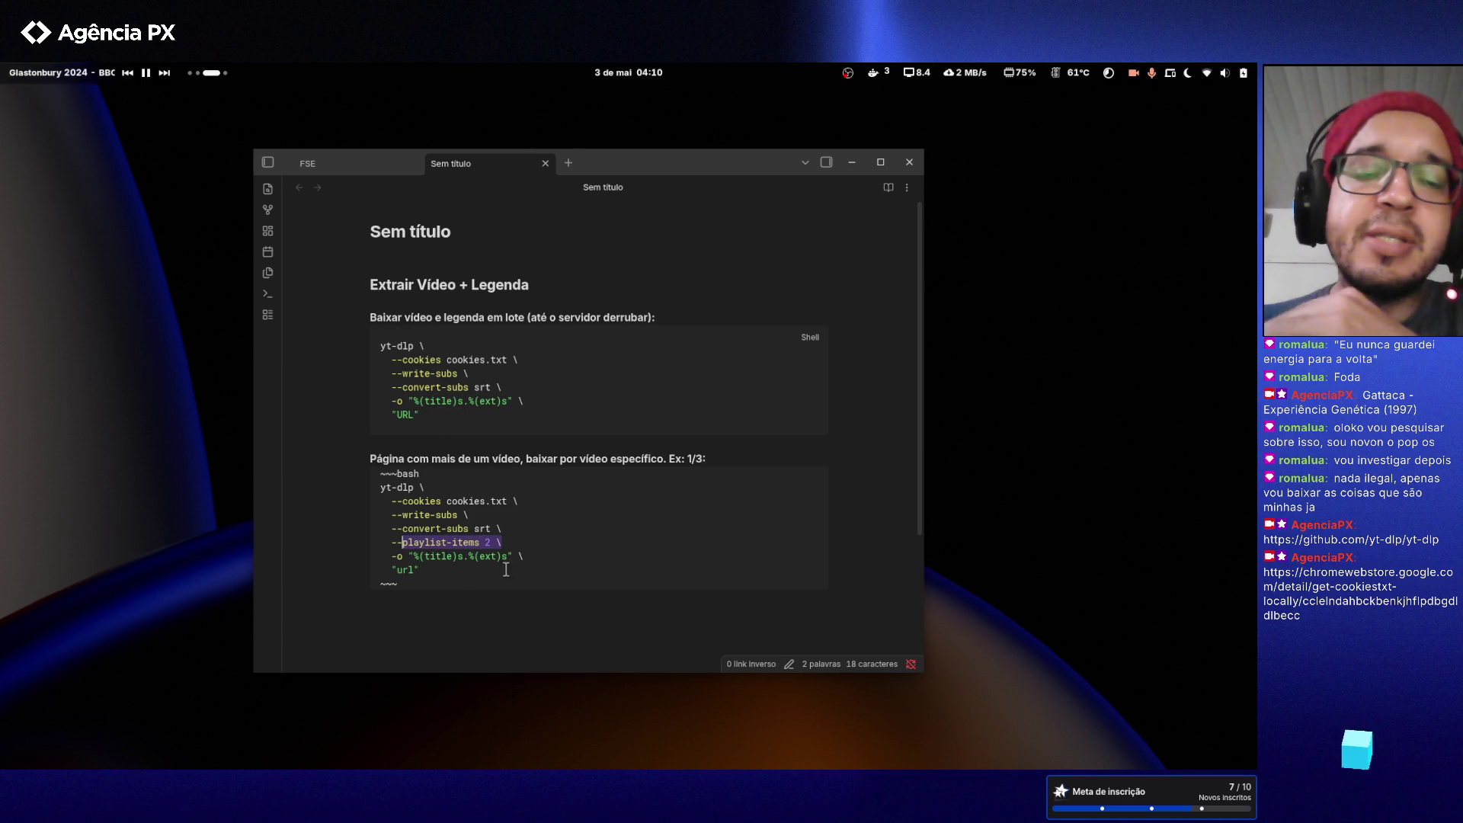
click(554, 562)
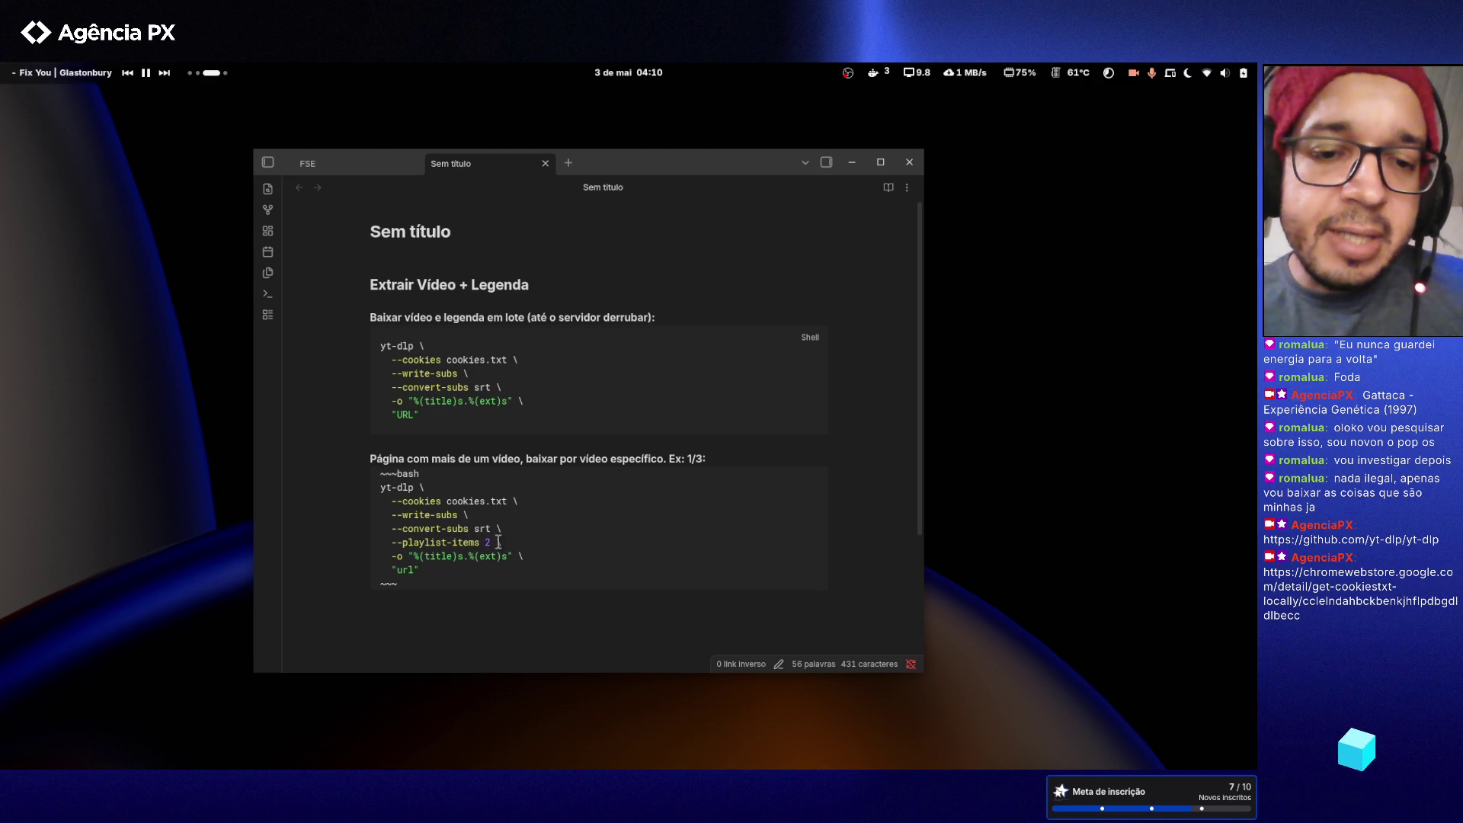
- Change the second command's --playlist-items value from 2 to 3
click(489, 542)
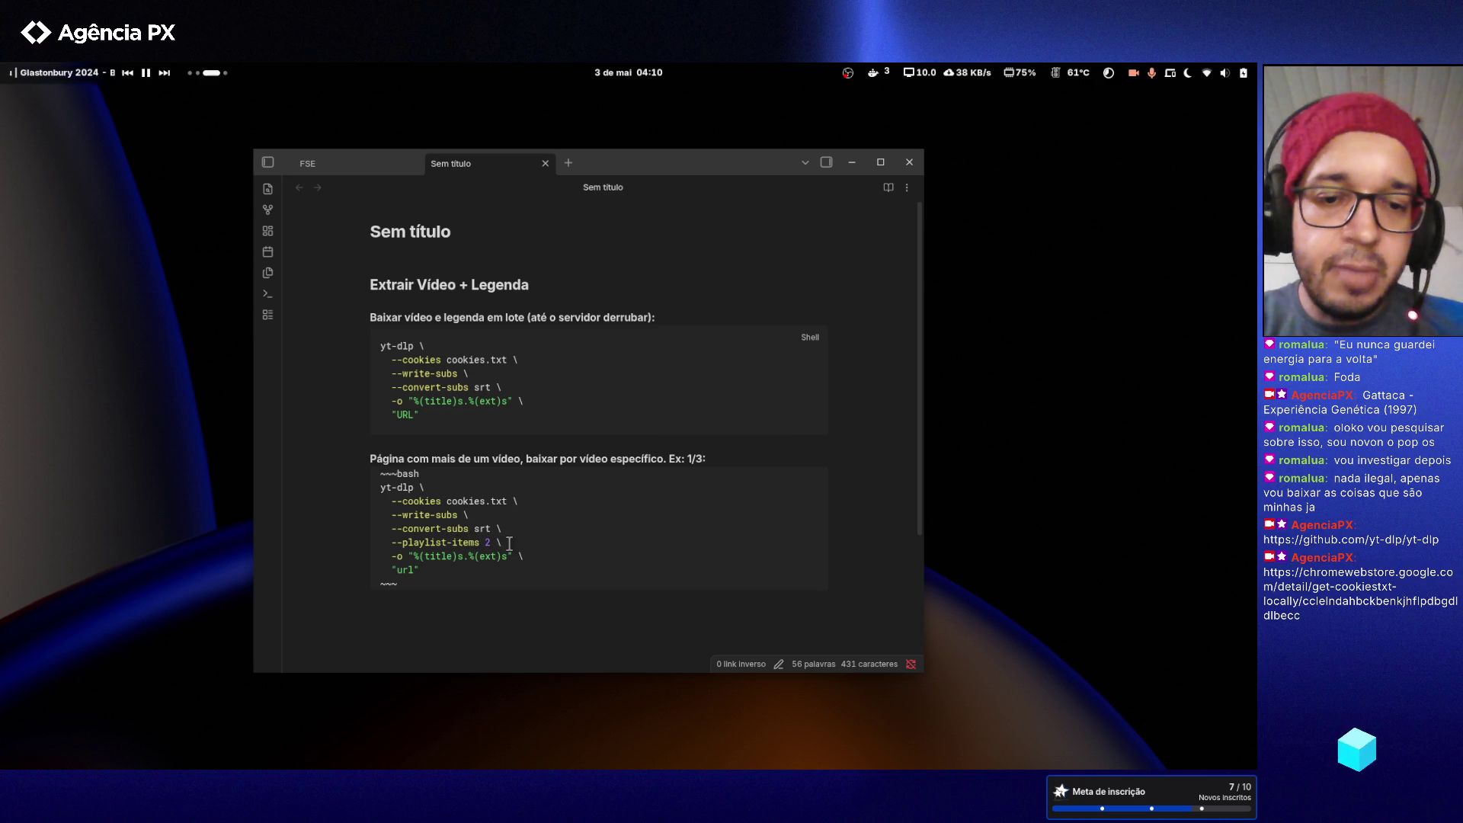
key(BackSpace)
text(1)
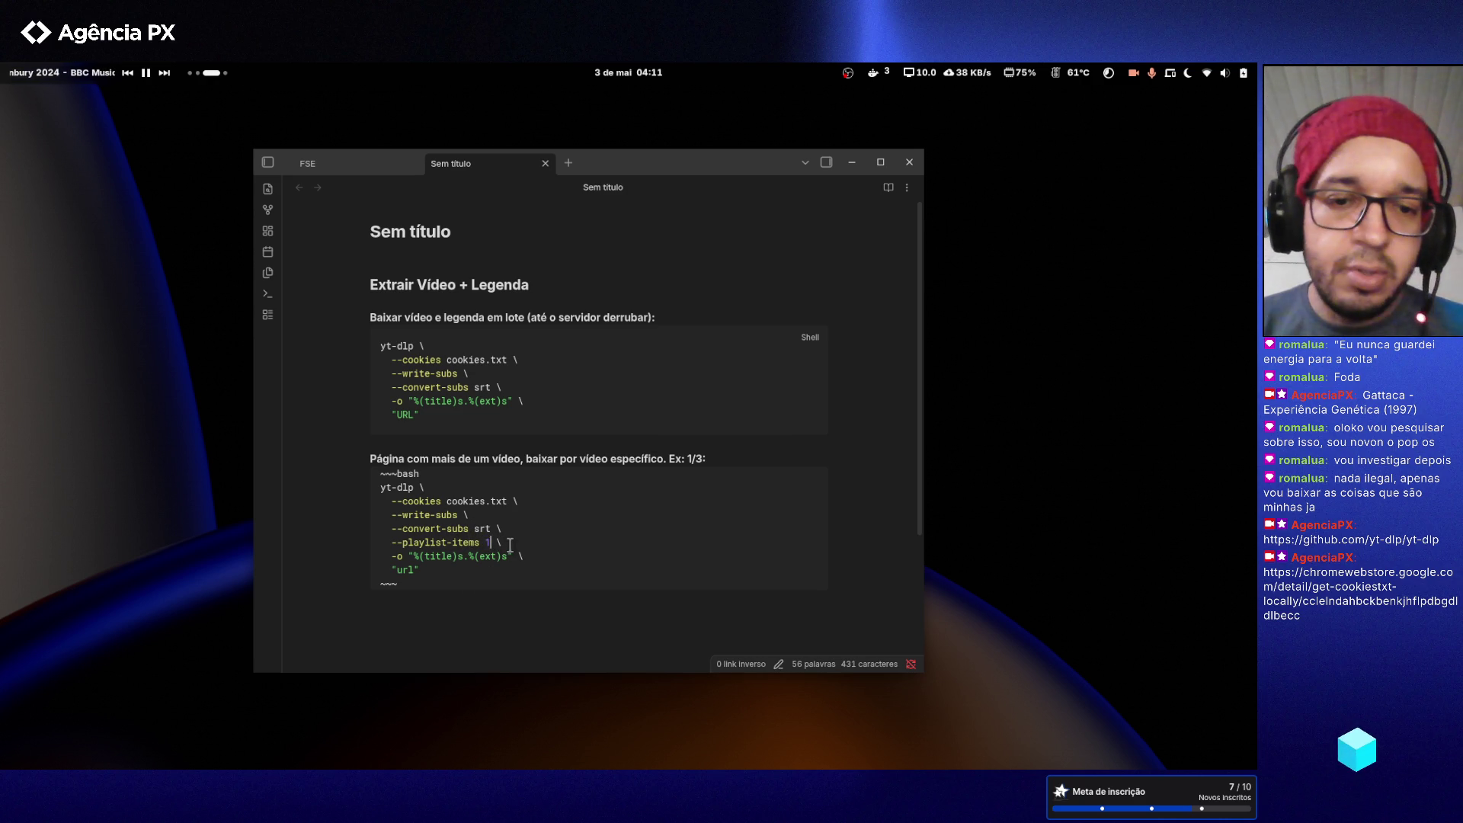
key(BackSpace)
text(2)
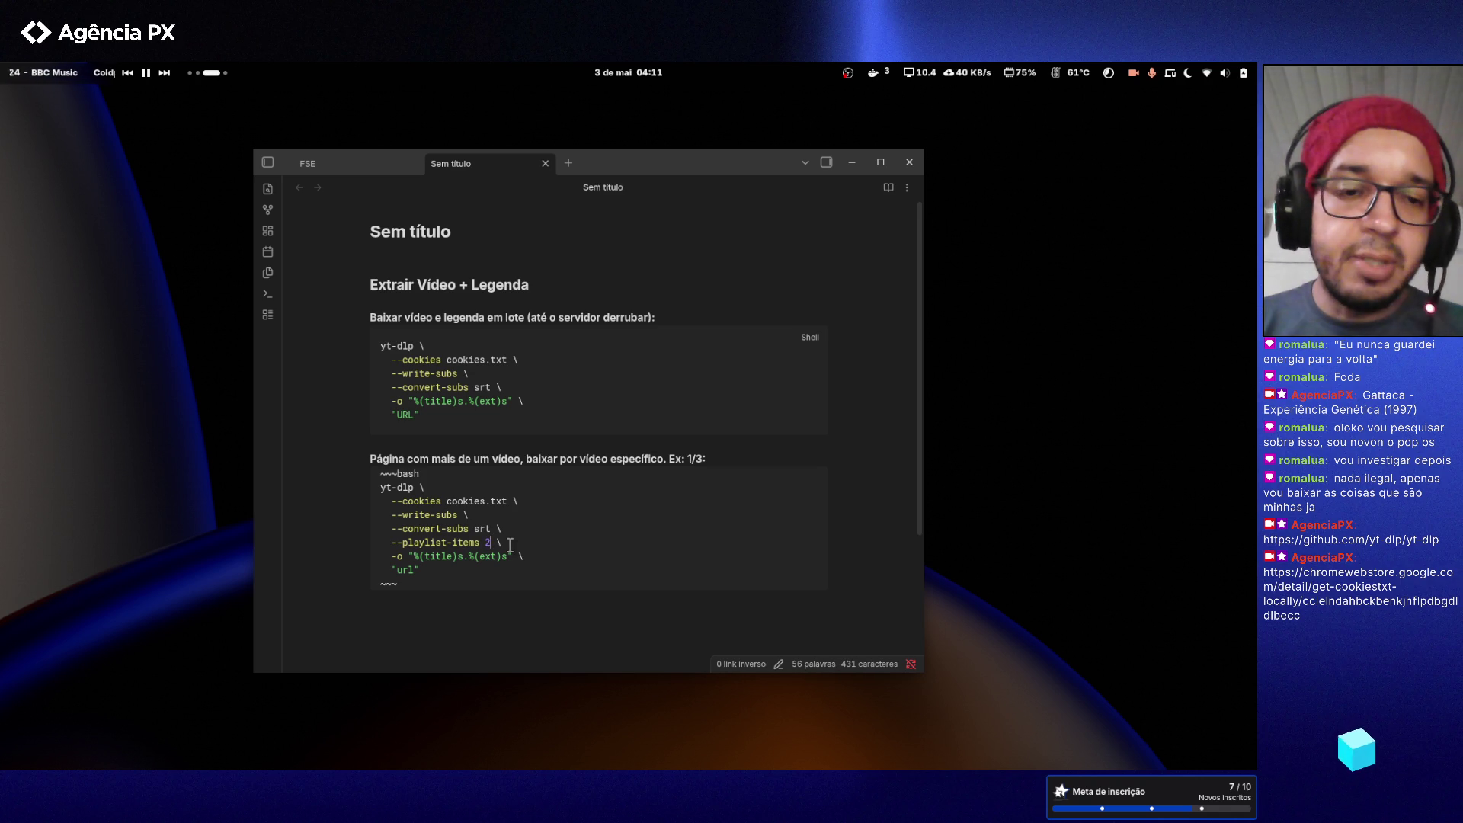
key(BackSpace)
text(3)
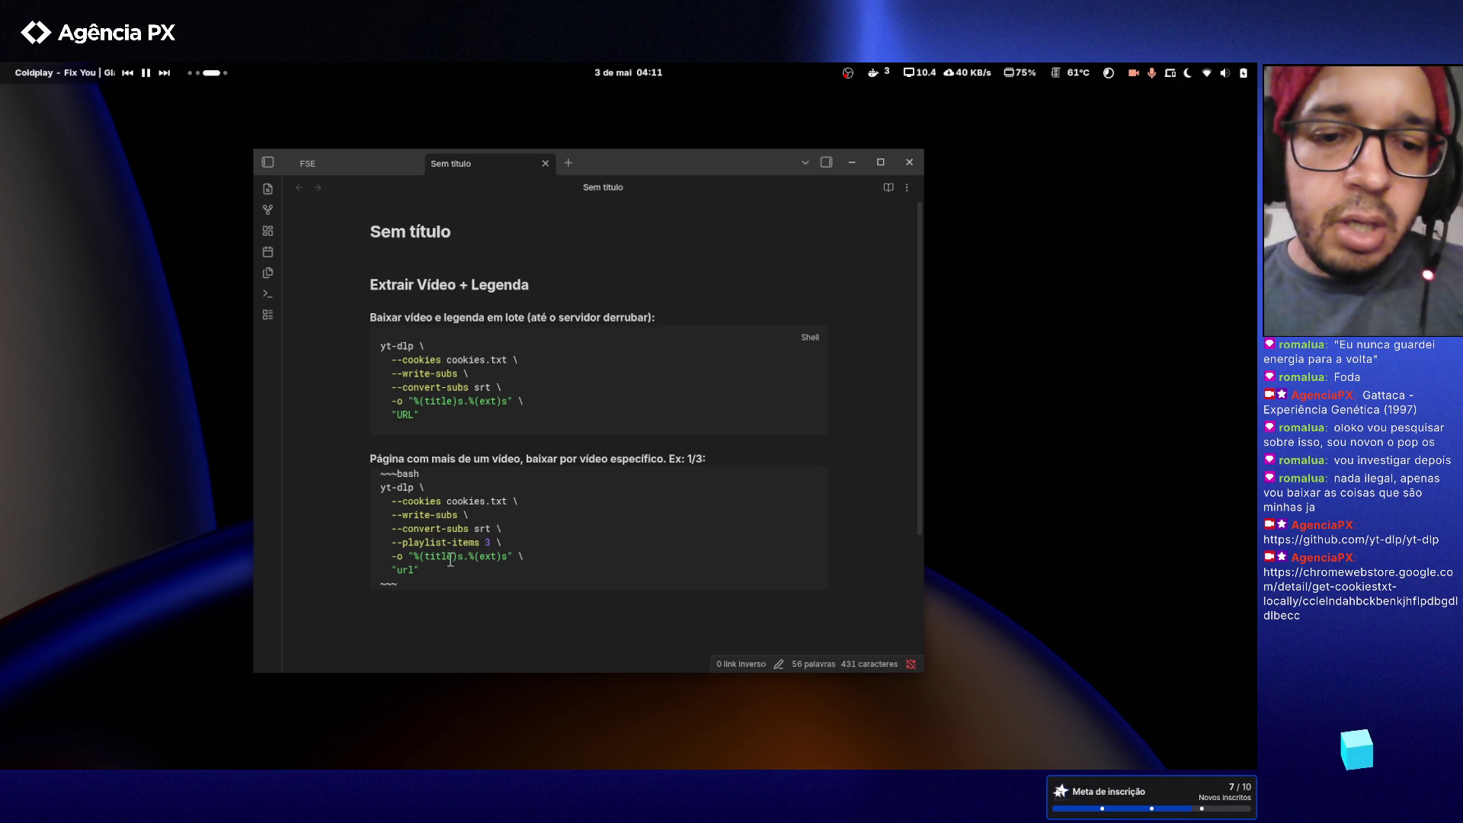
- Review the -o output template and --playlist-items lines, then scroll down the note
drag(526, 556, 402, 557)
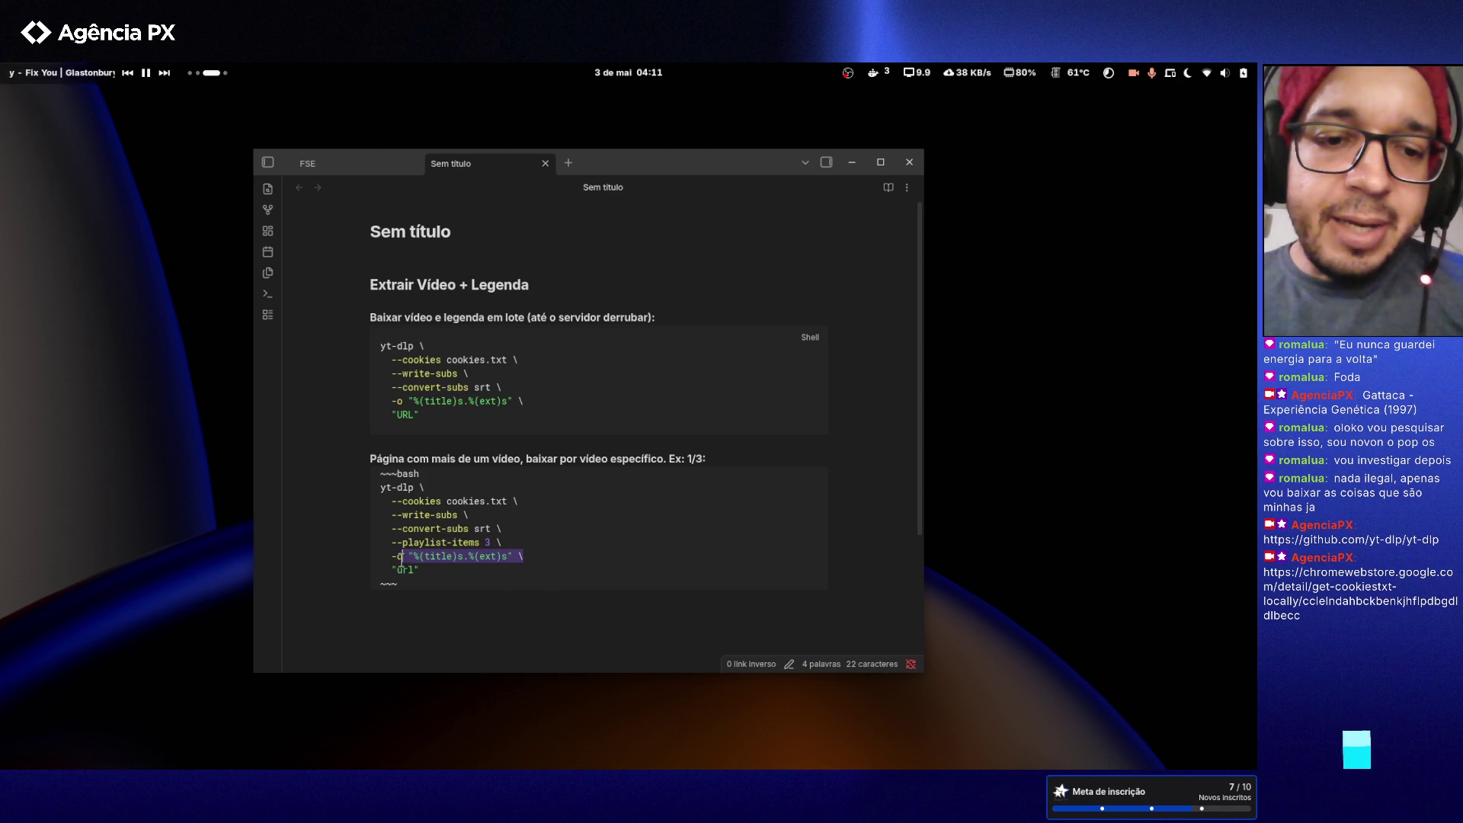
click(519, 539)
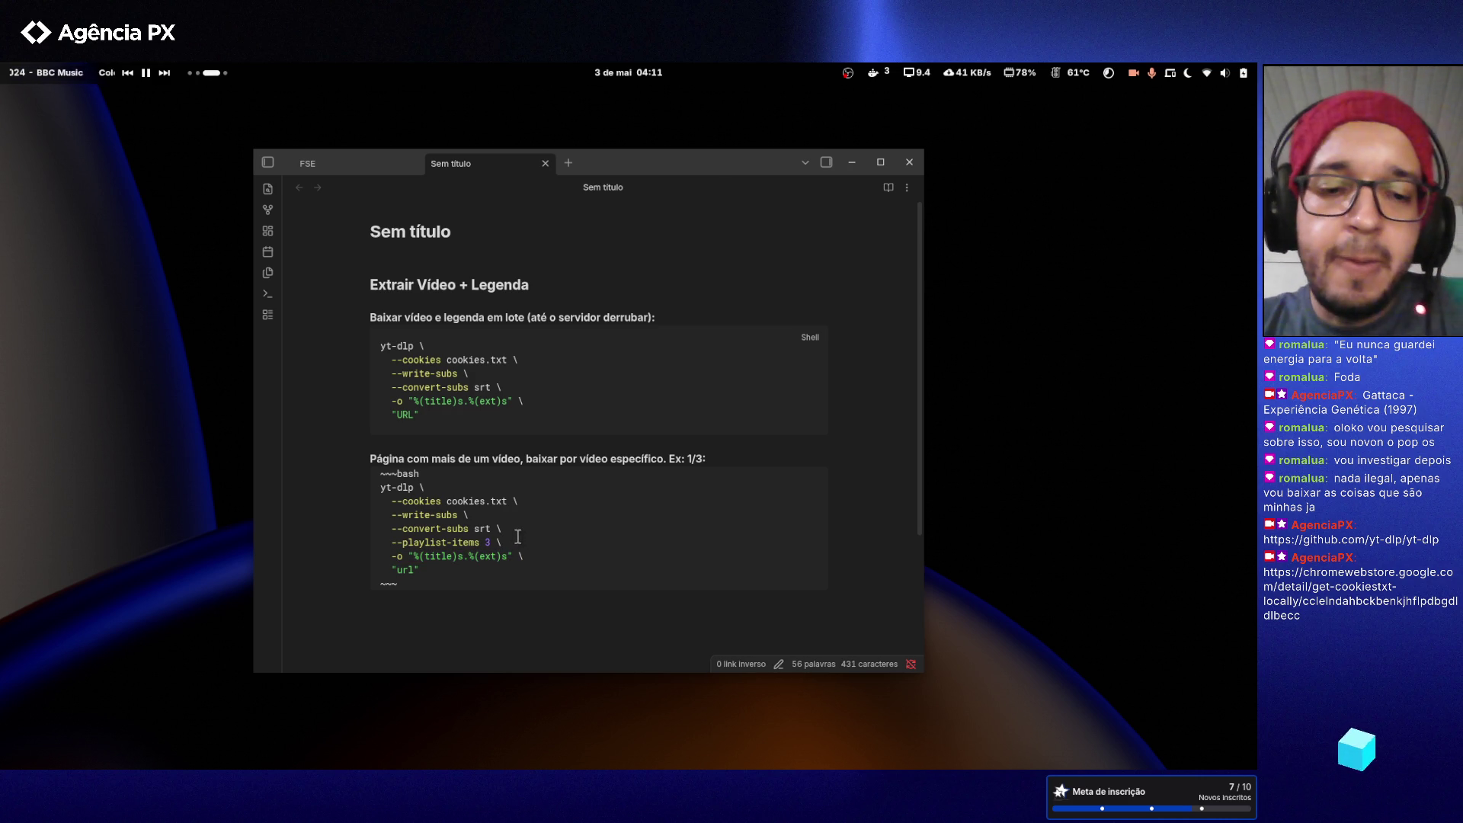
mouse_move(547, 550)
mouse_down()
mouse_move(393, 555)
mouse_move(563, 542)
mouse_up()
click(563, 542)
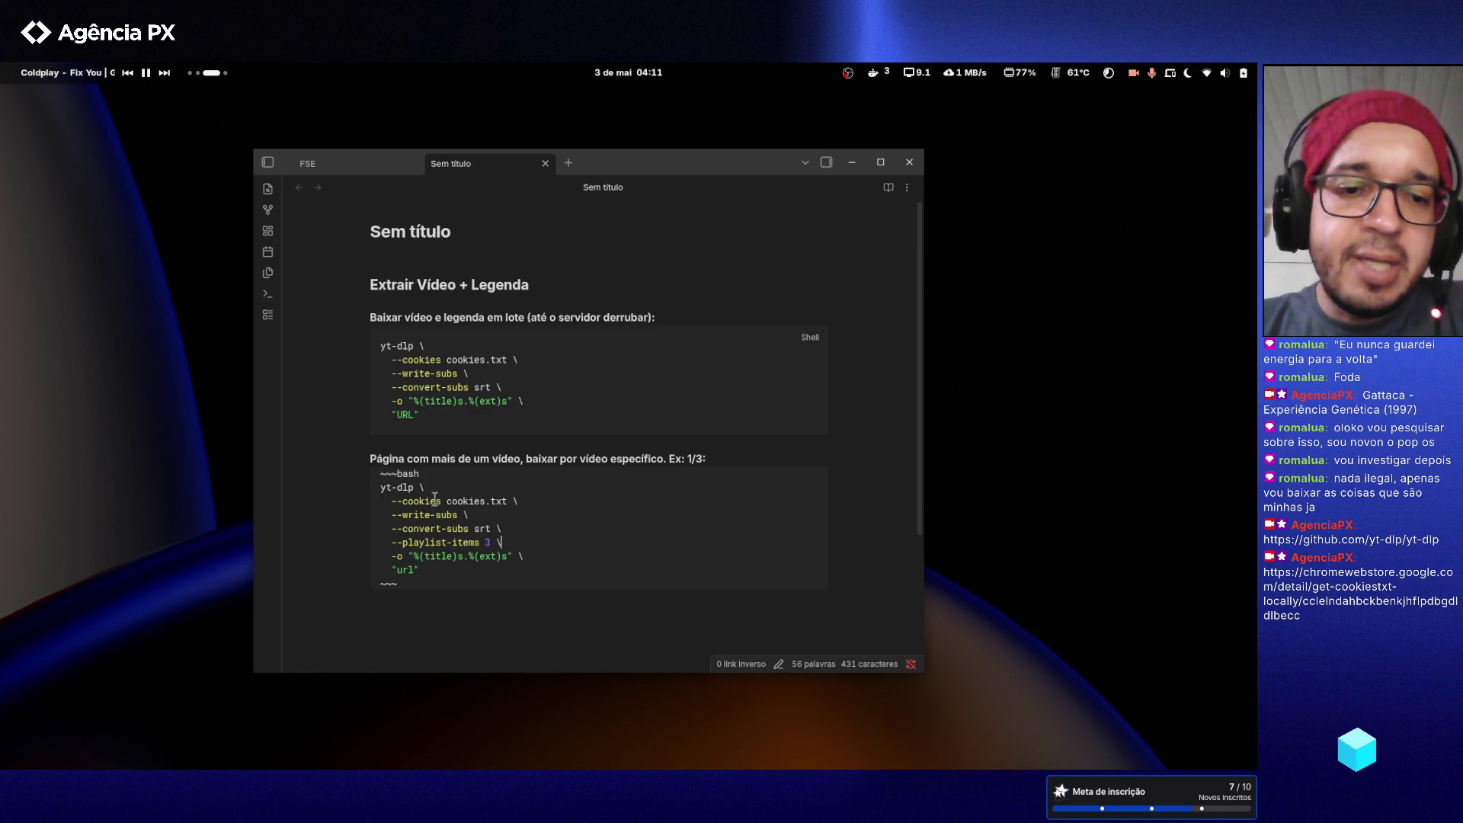
scroll(429, 550, down, 1)
scroll(429, 550, down, 4)
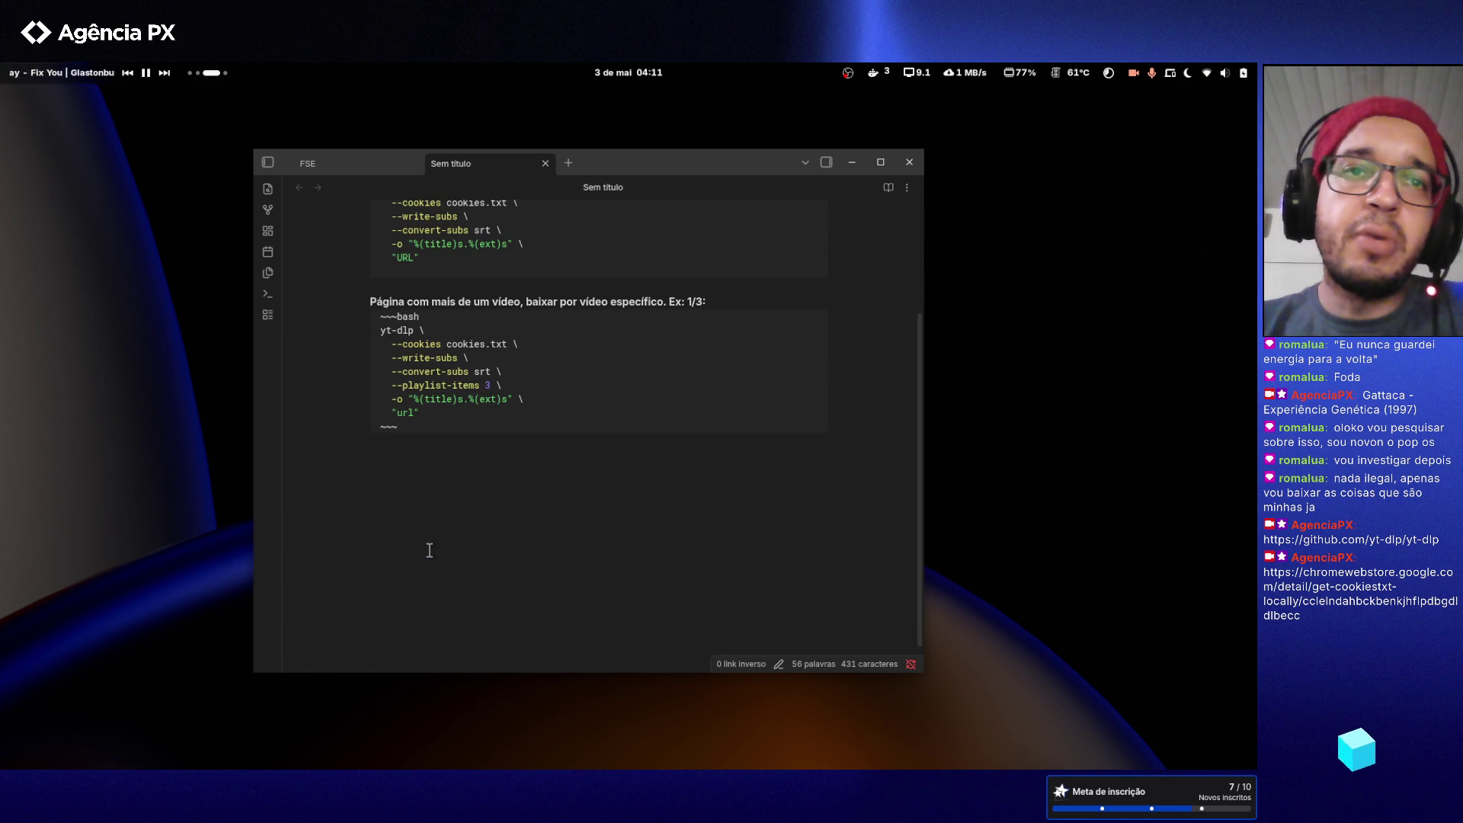
- Review the --write-subs and --convert-subs srt lines and the second command block
scroll(429, 550, up, 2)
click(507, 437)
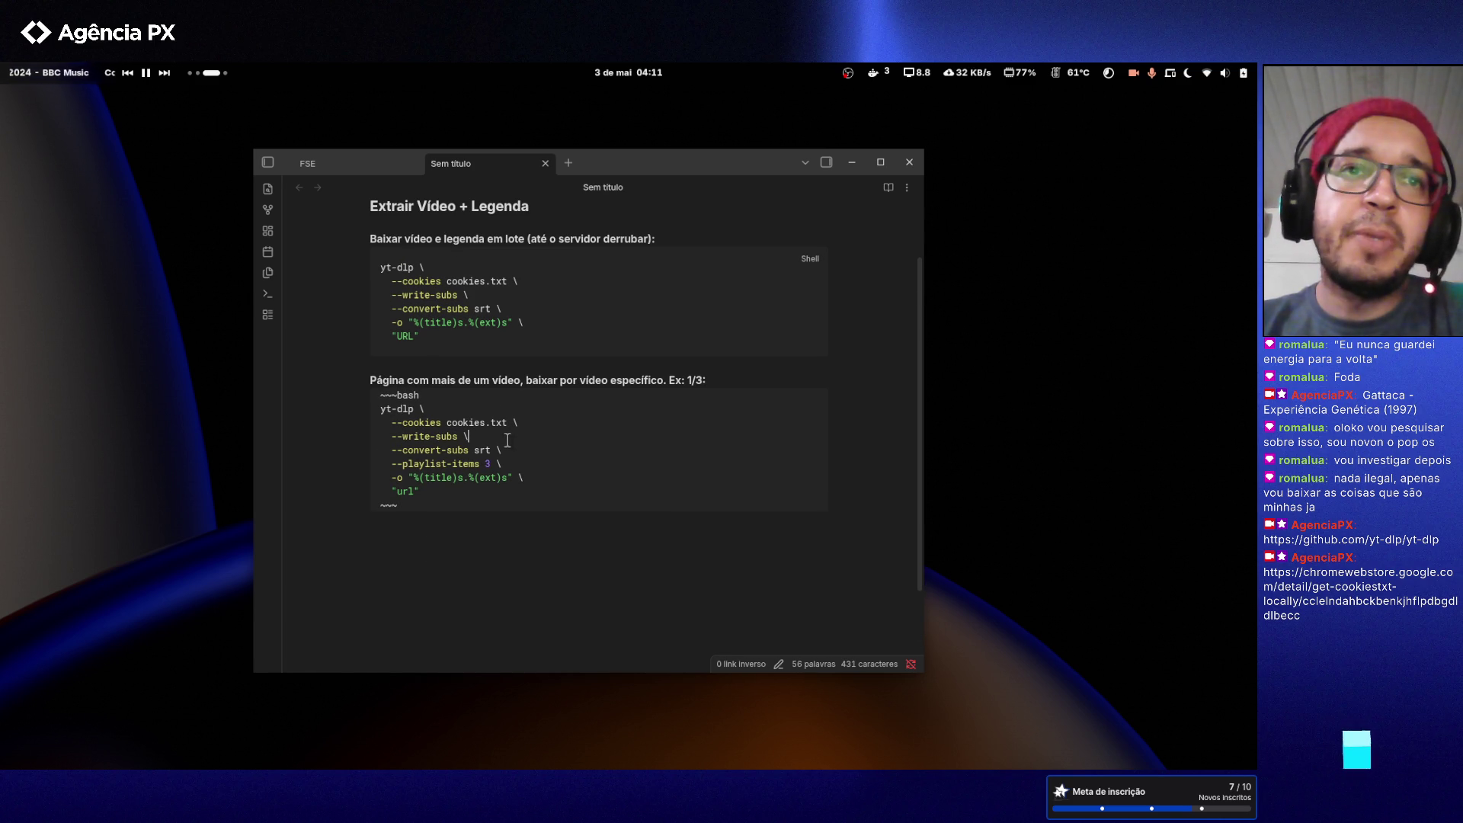
scroll(512, 477, up, 2)
scroll(512, 477, up, 1)
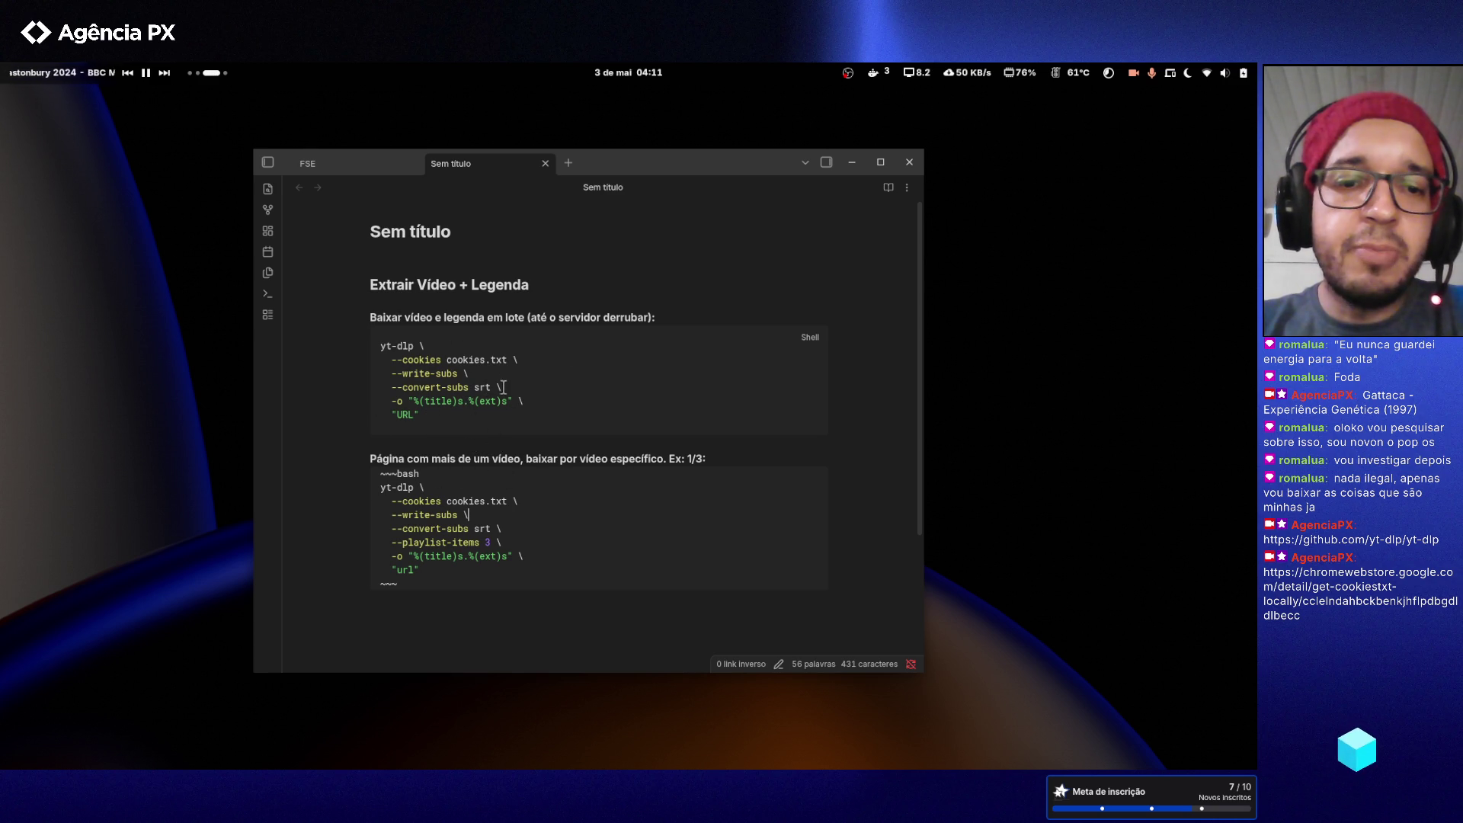
drag(491, 387, 473, 387)
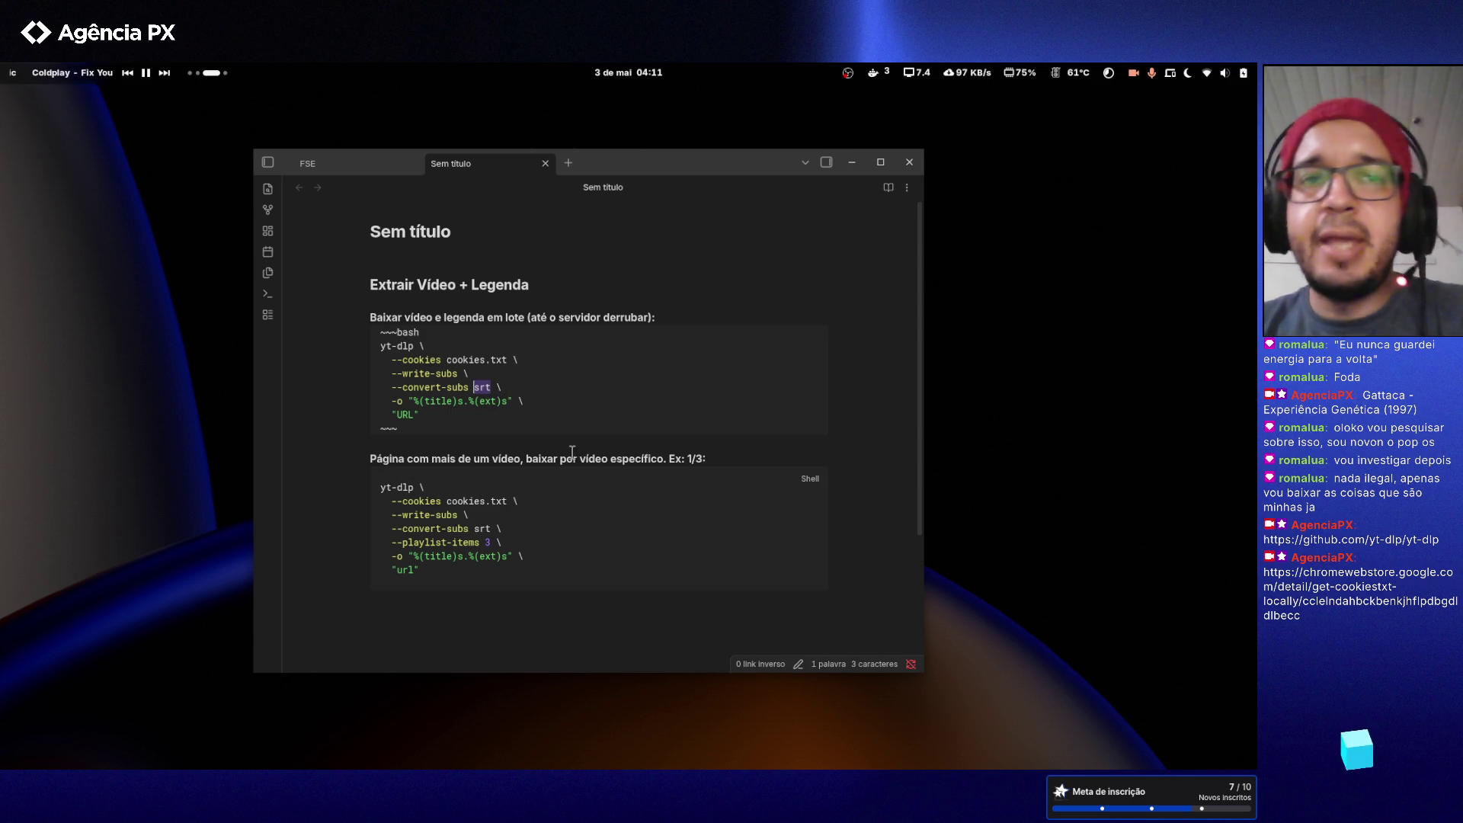
click(552, 556)
scroll(543, 537, down, 2)
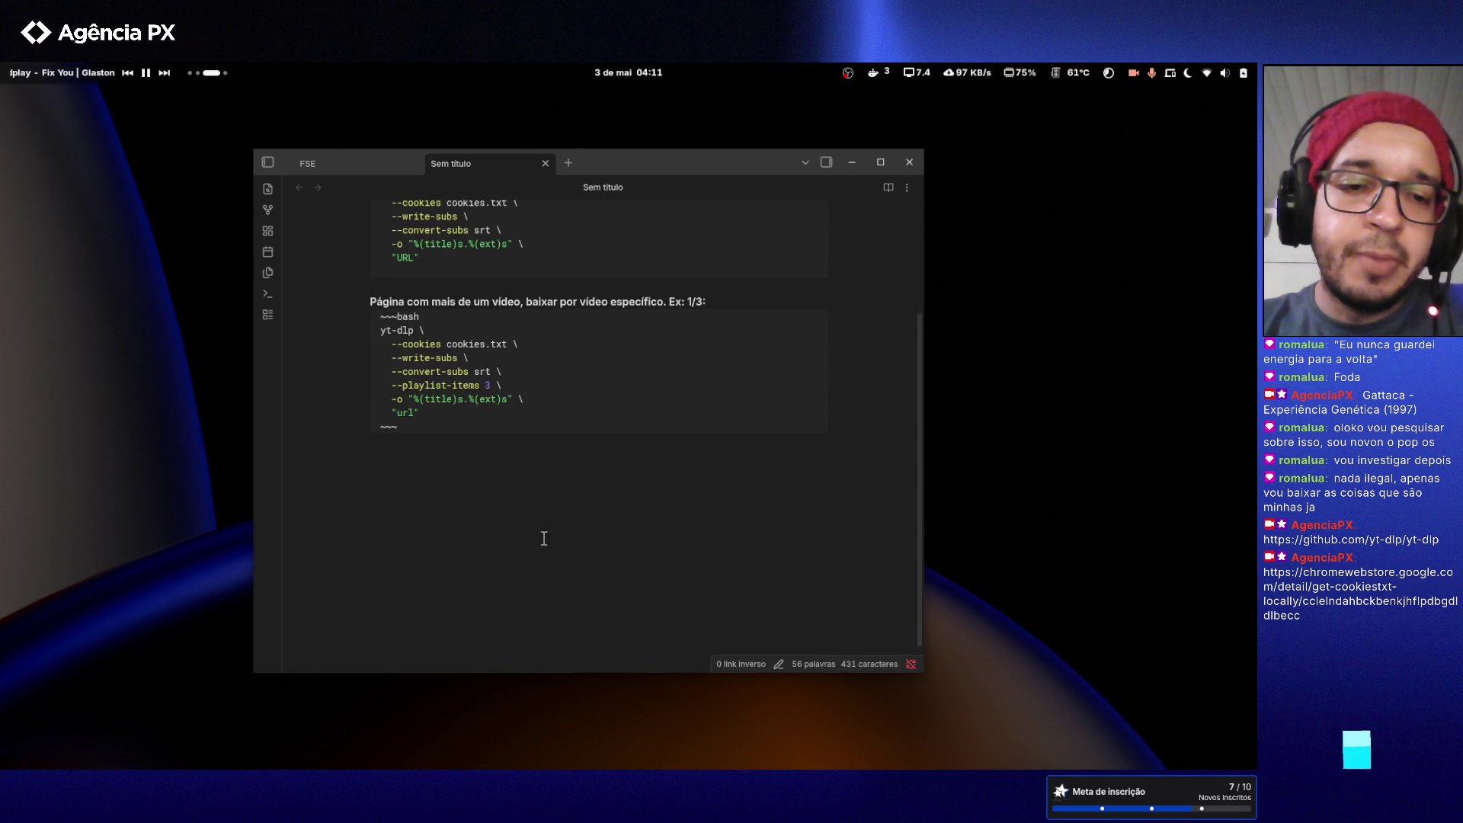
scroll(543, 539, up, 2)
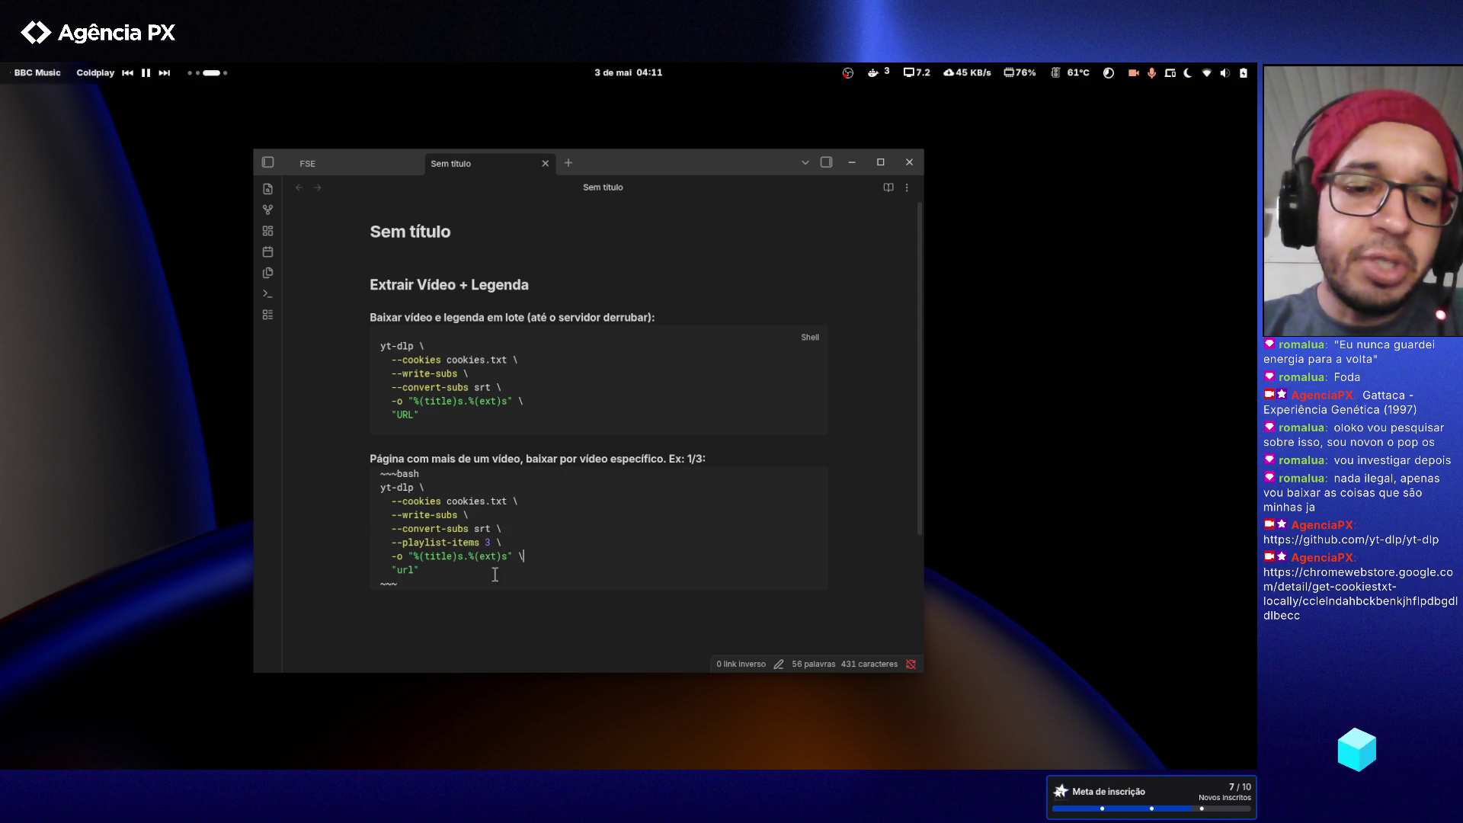
drag(499, 578, 380, 488)
click(522, 511)
click(594, 388)
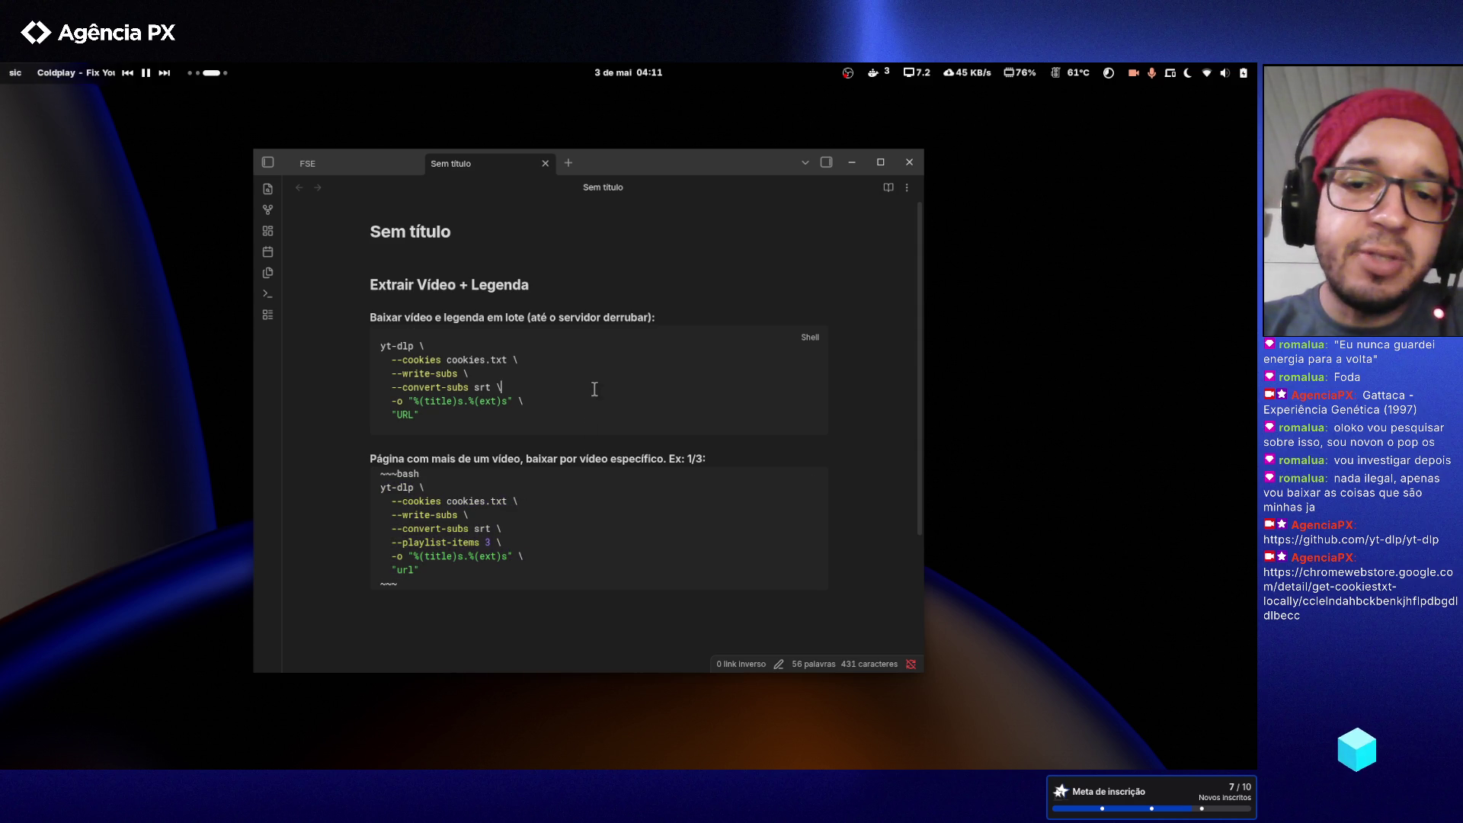
- Close the 'Sem título' note and switch to Neovim's functions.php with Super+2
click(544, 163)
scroll(511, 483, up, 5)
scroll(499, 485, up, 4)
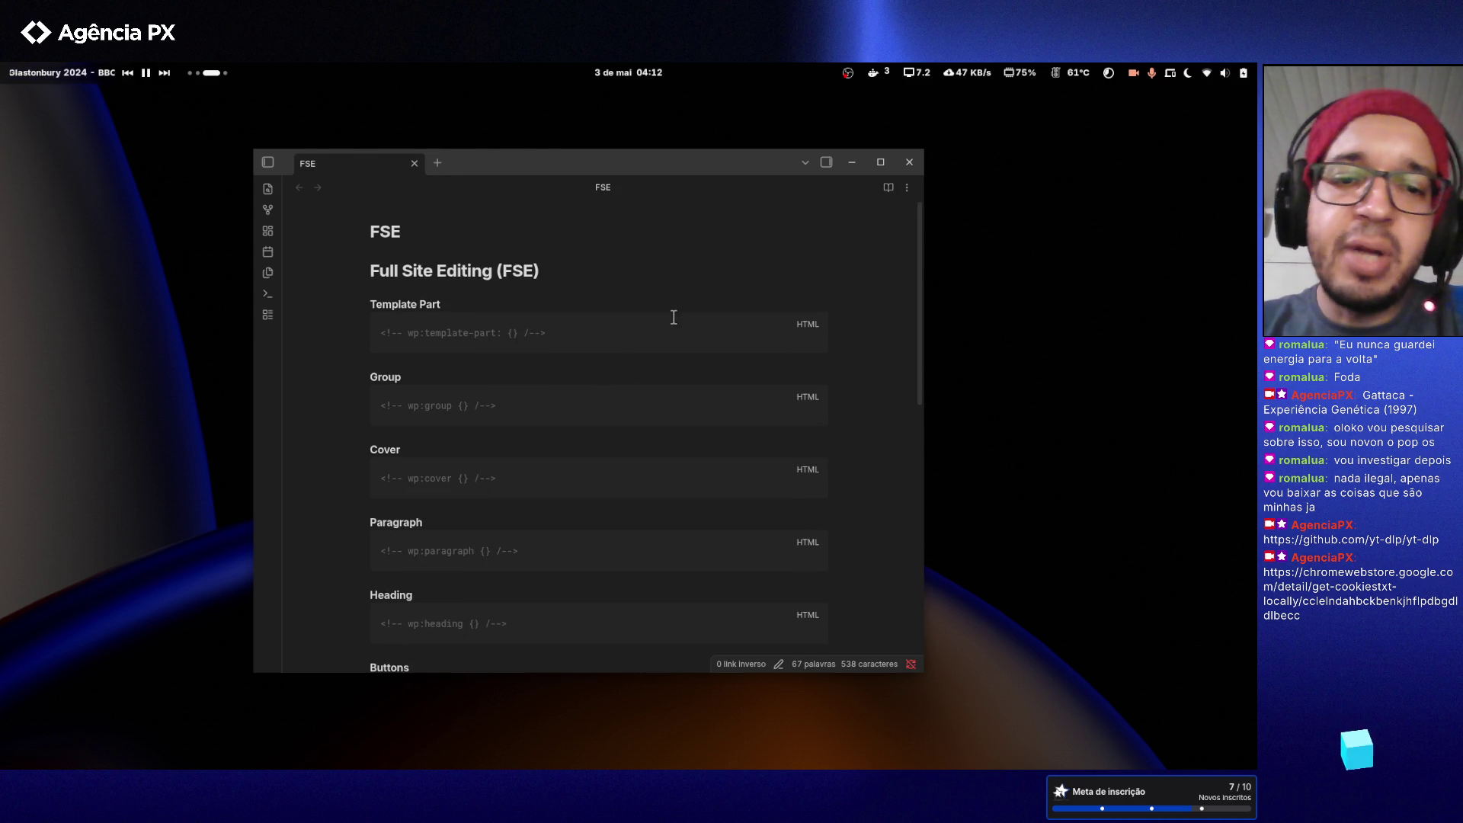
drag(660, 161, 675, 169)
key(super+2)
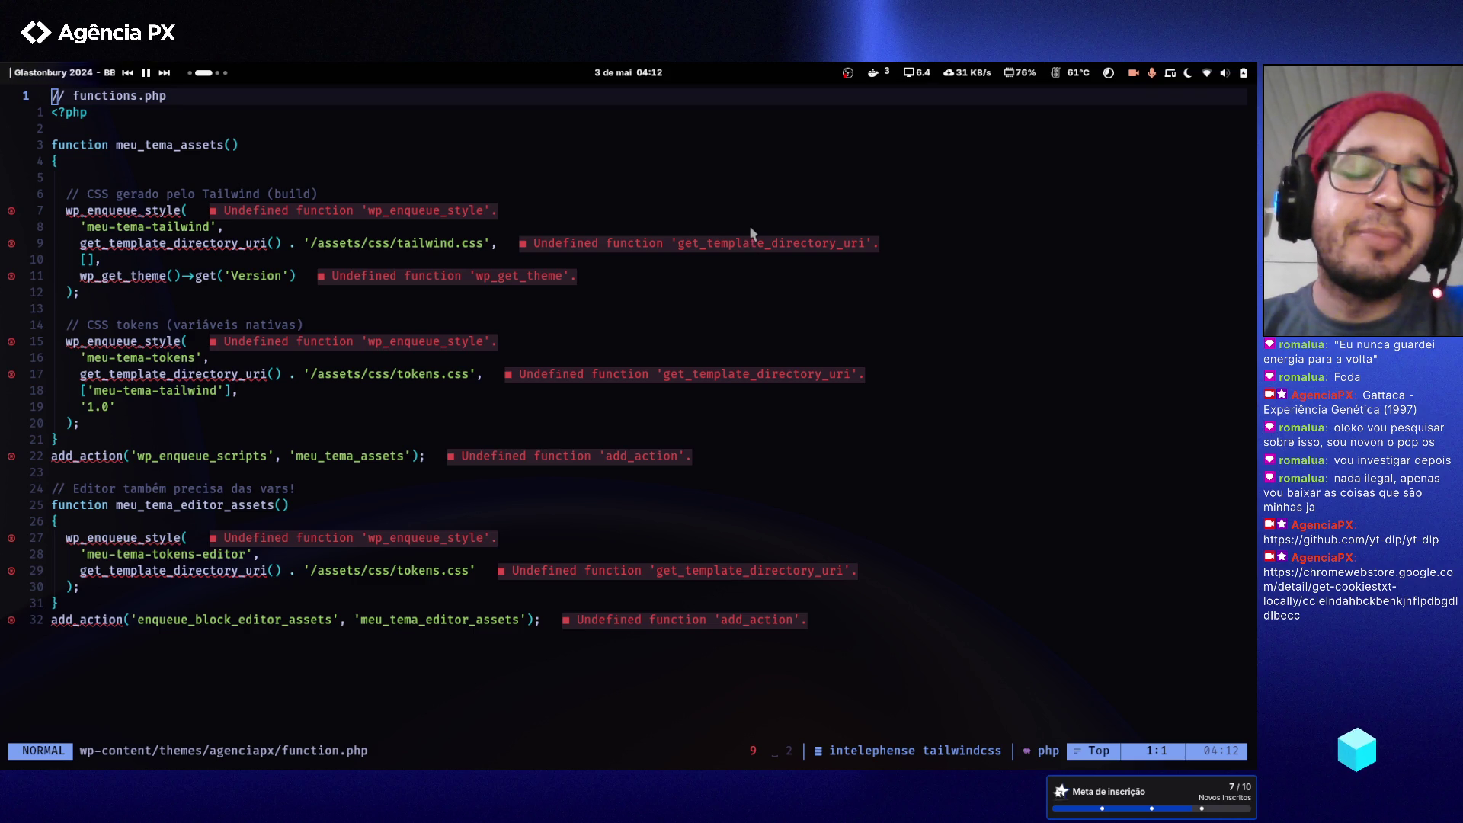
- Return the cursor to the meu_tema_assets function in functions.php, then switch to the Chrome workspace
click(620, 409)
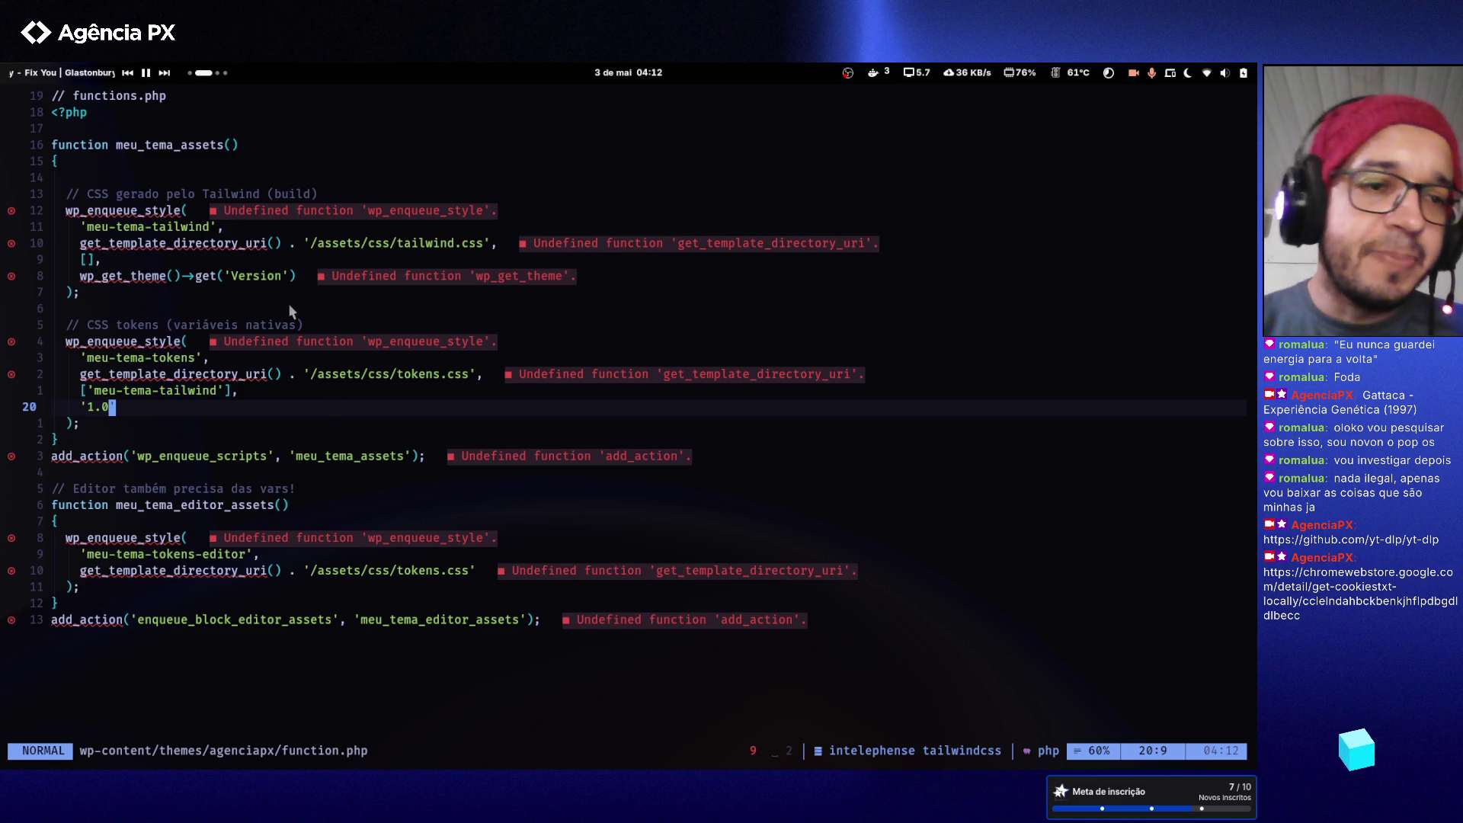
click(265, 151)
key(super+Page_Down)
key(super+Page_Up)
key(super+Page_Up)
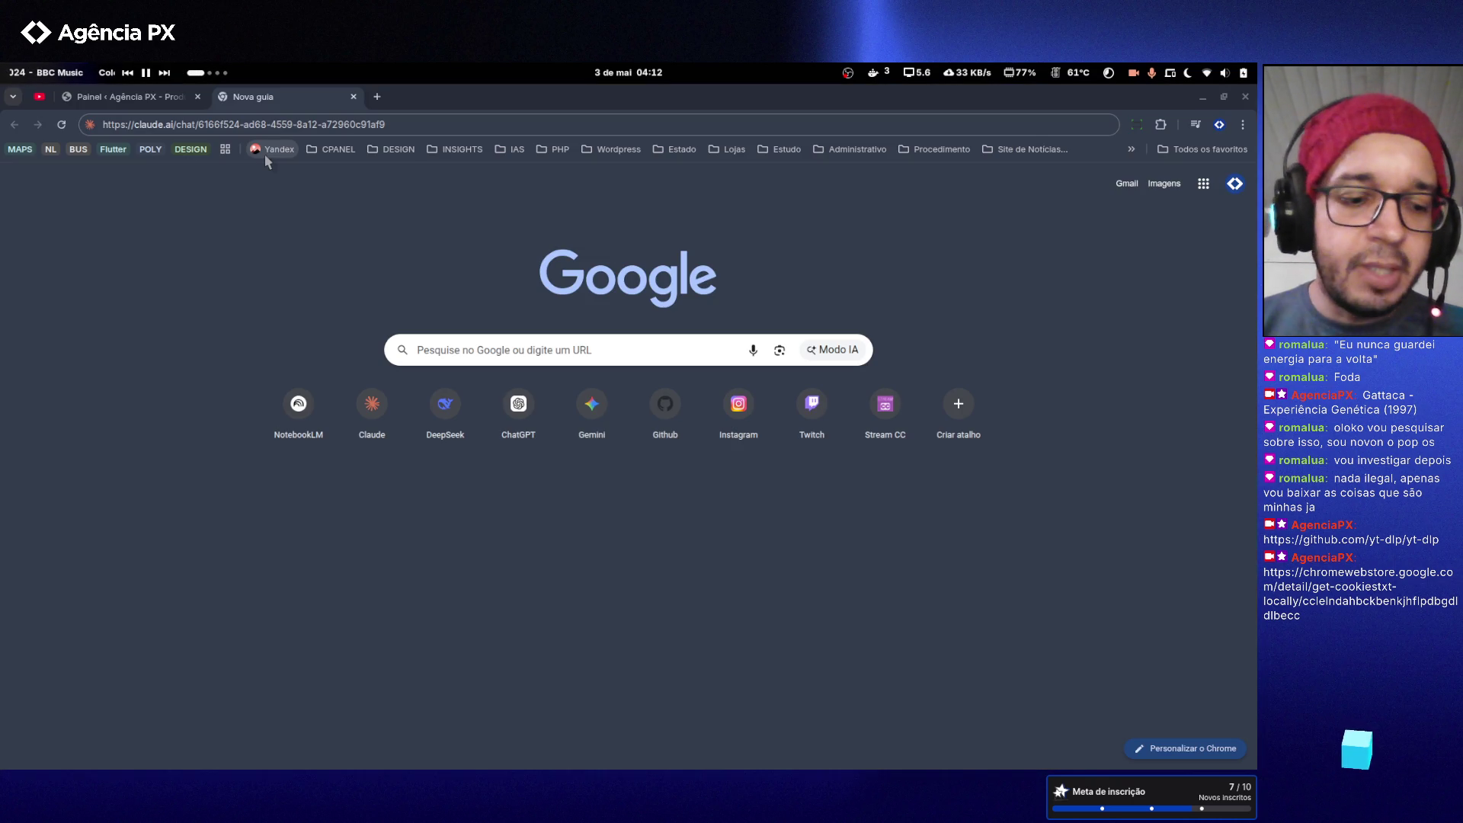
- Reload the Claude chat in Chrome and move the browser window to the fourth workspace
click(355, 128)
key(Return)
key(super+Page_Down)
key(super+Page_Up)
key(super)
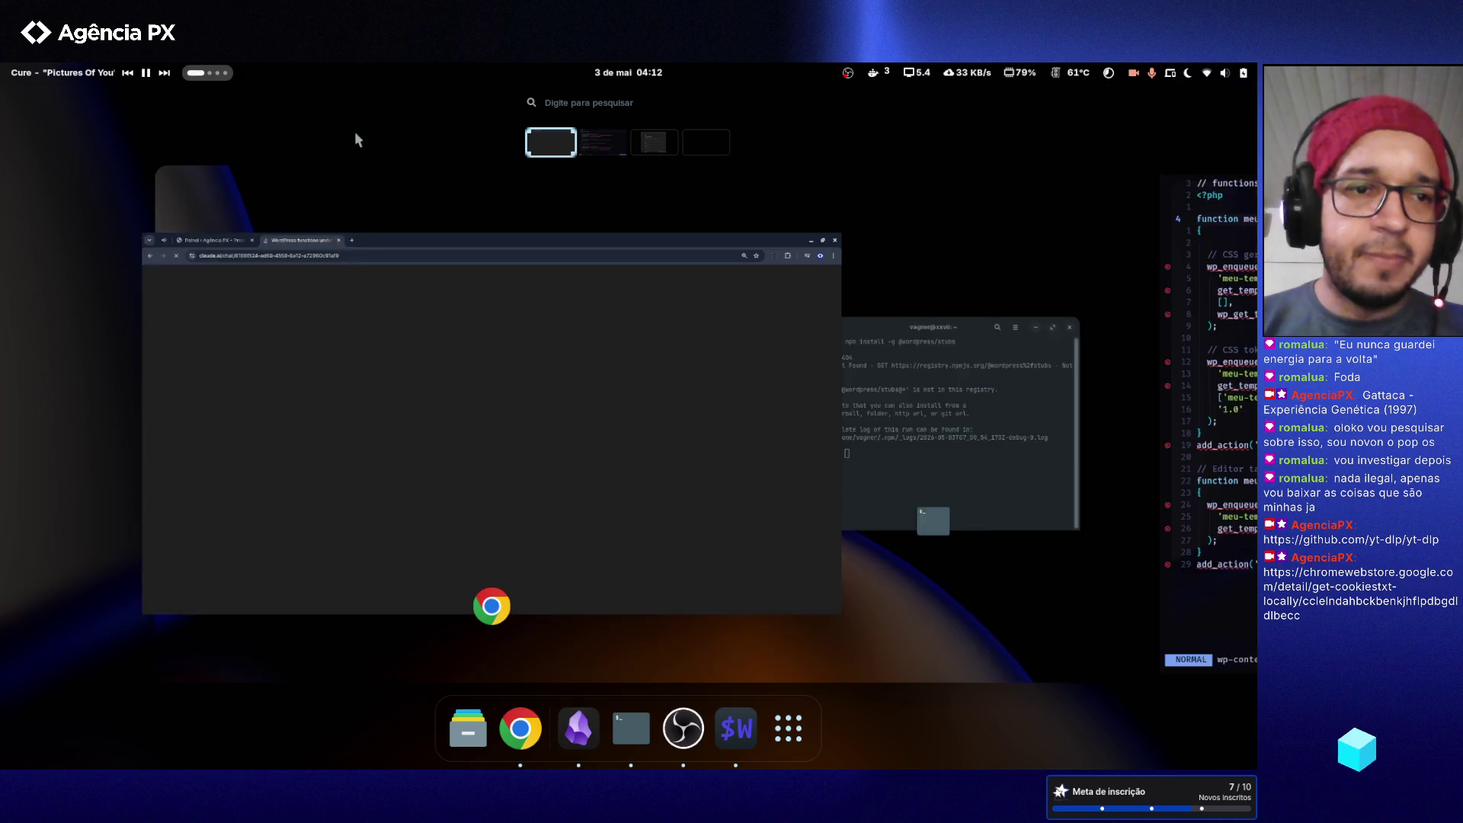
drag(537, 485, 699, 148)
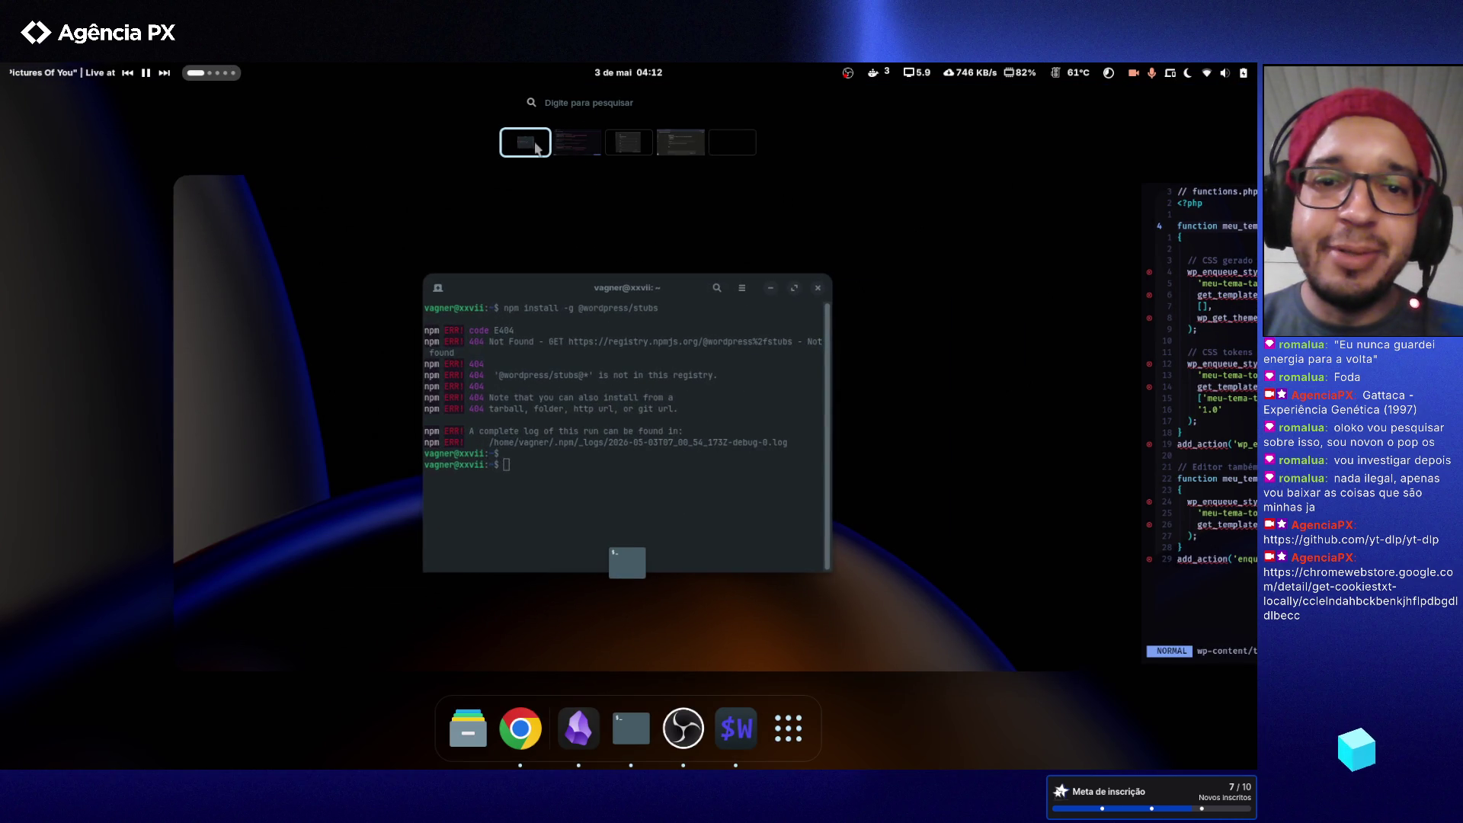
- Close the terminal showing the npm E404 error and return to the Neovim workspace
click(536, 145)
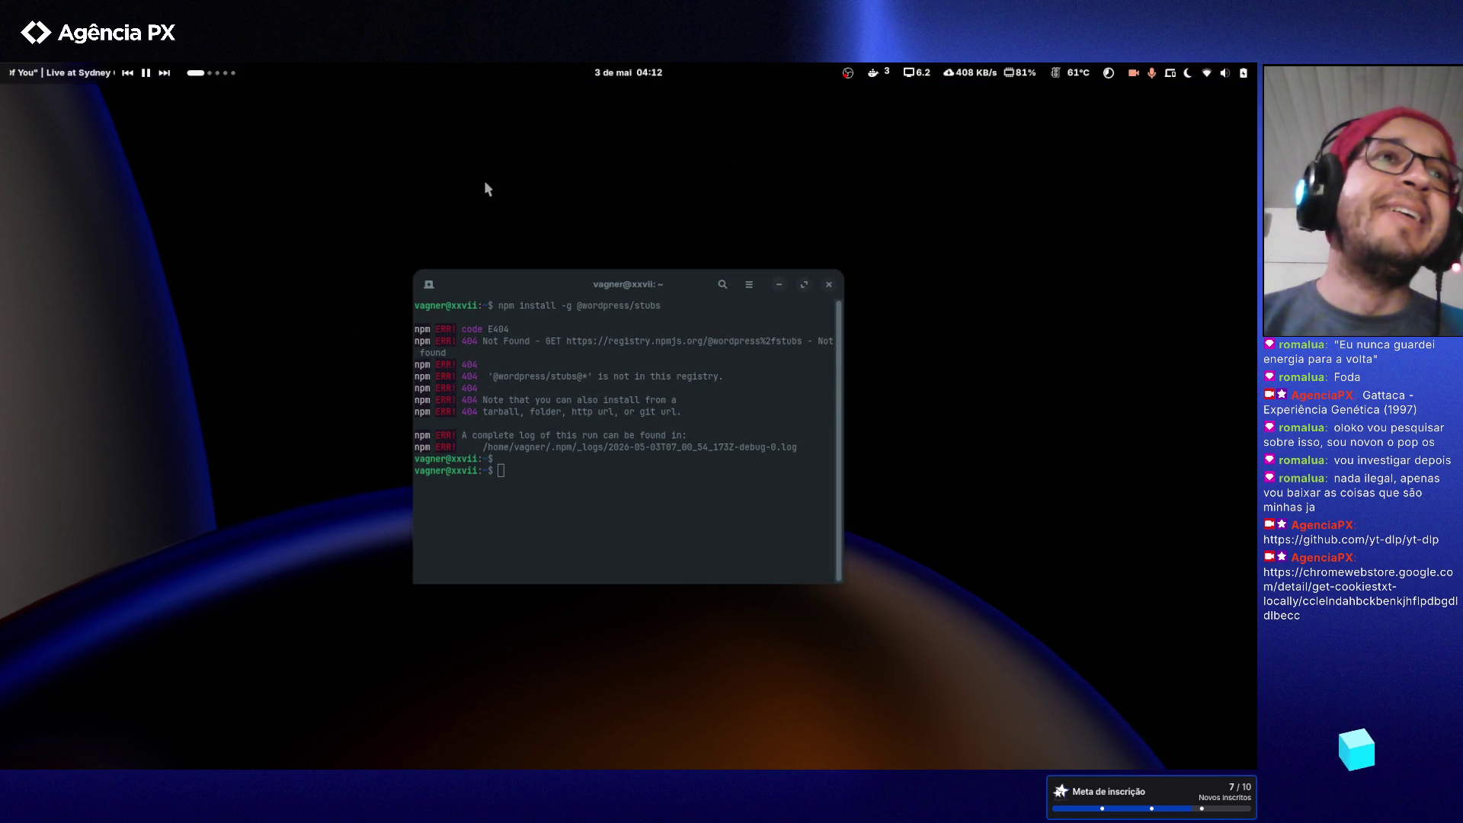
click(617, 470)
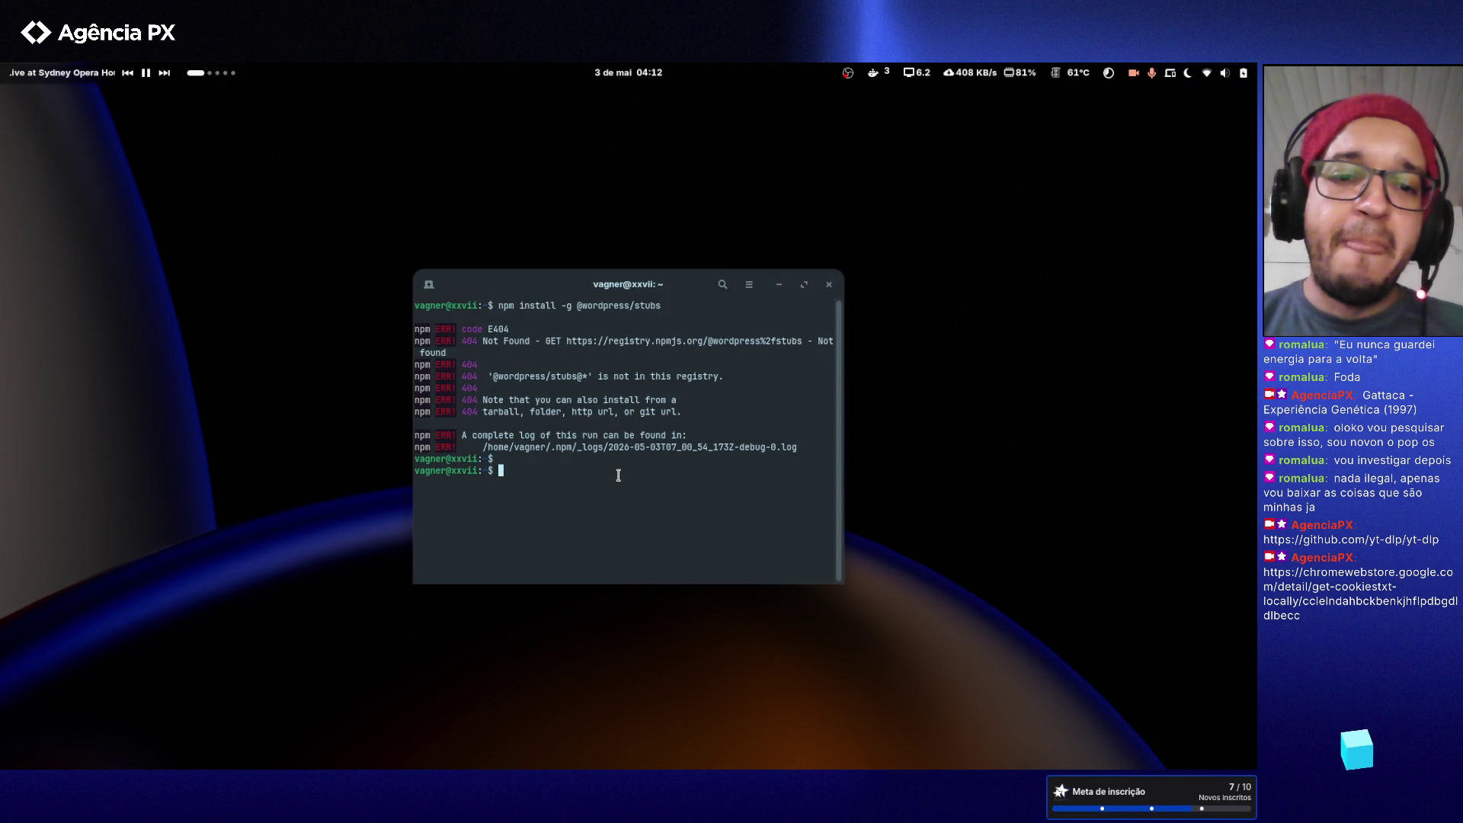
click(829, 285)
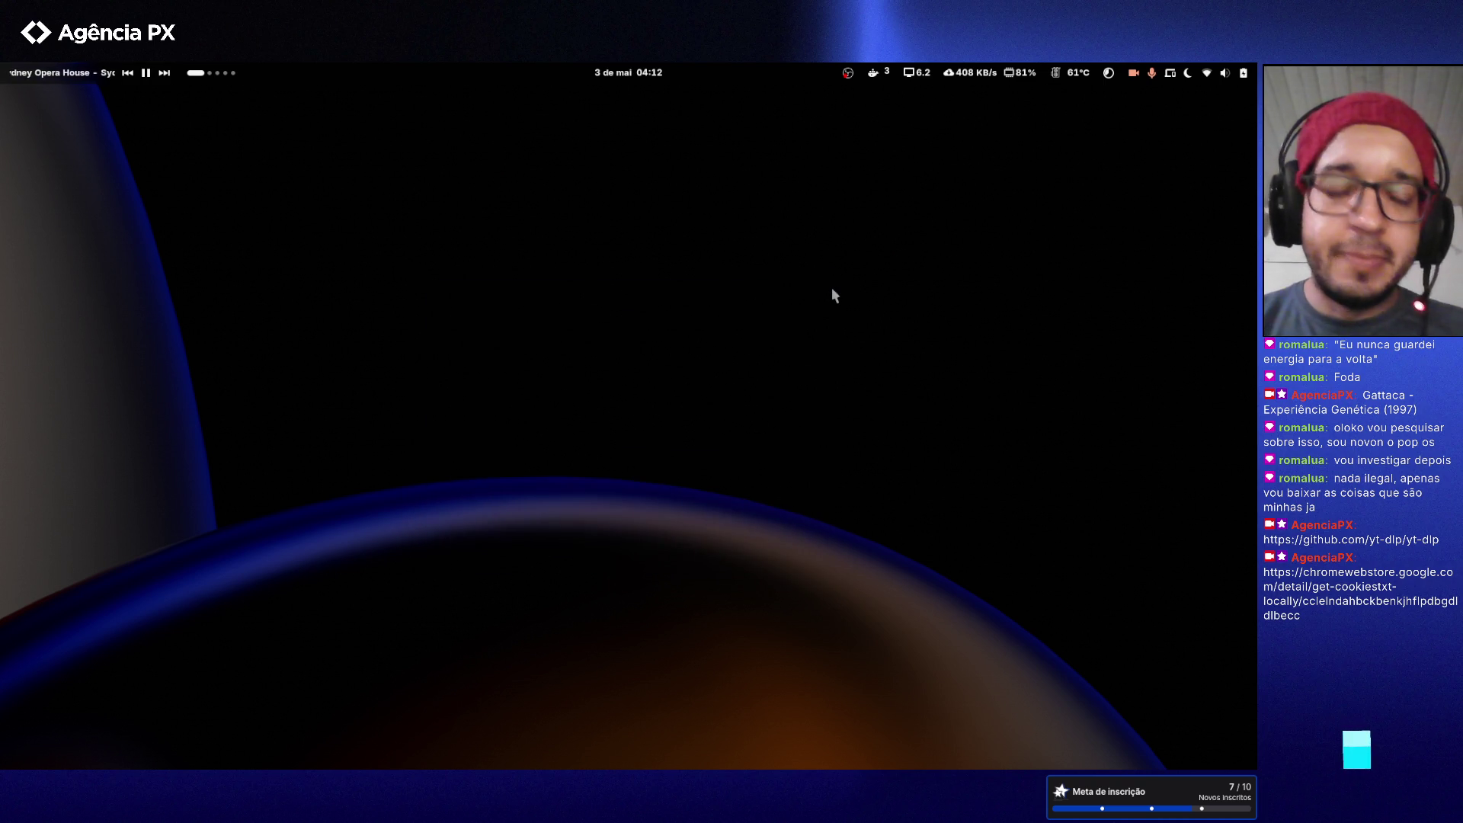
key(super+1)
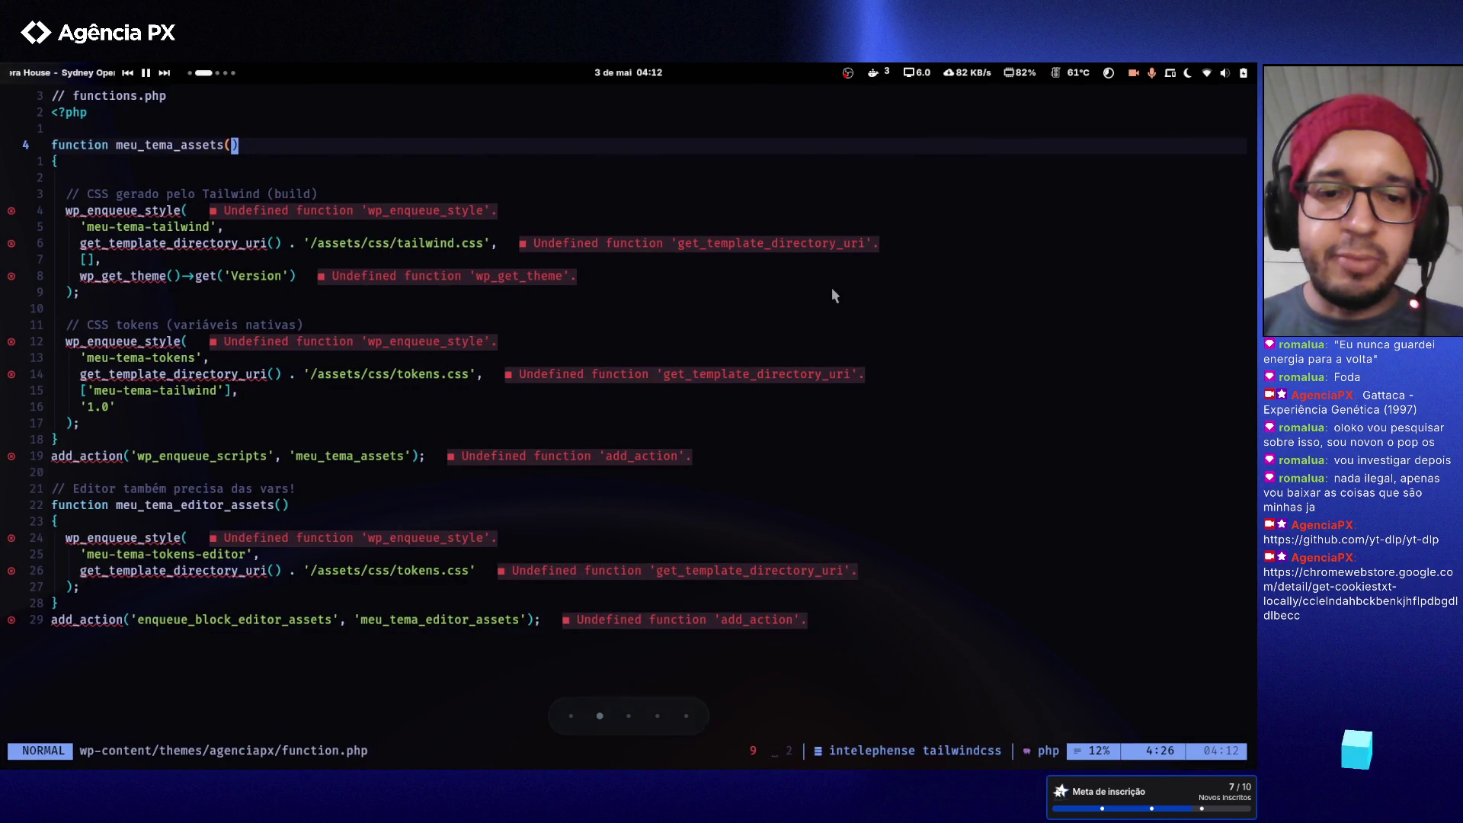
- Cycle through workspaces 1–4 to locate the Neovim, FSE note and Claude chat windows
key(super+2)
key(super+4)
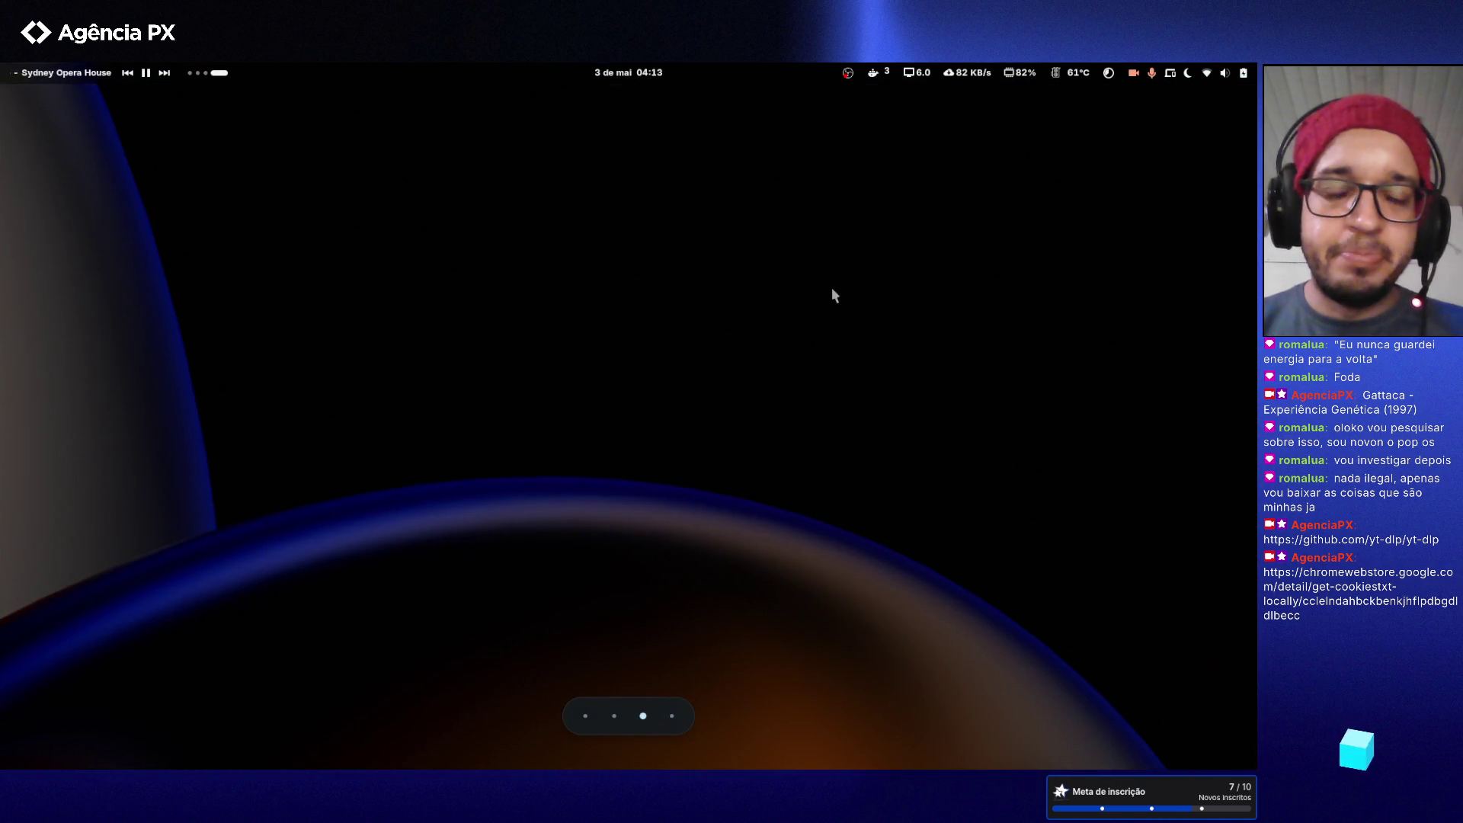
key(super+2)
key(super+3)
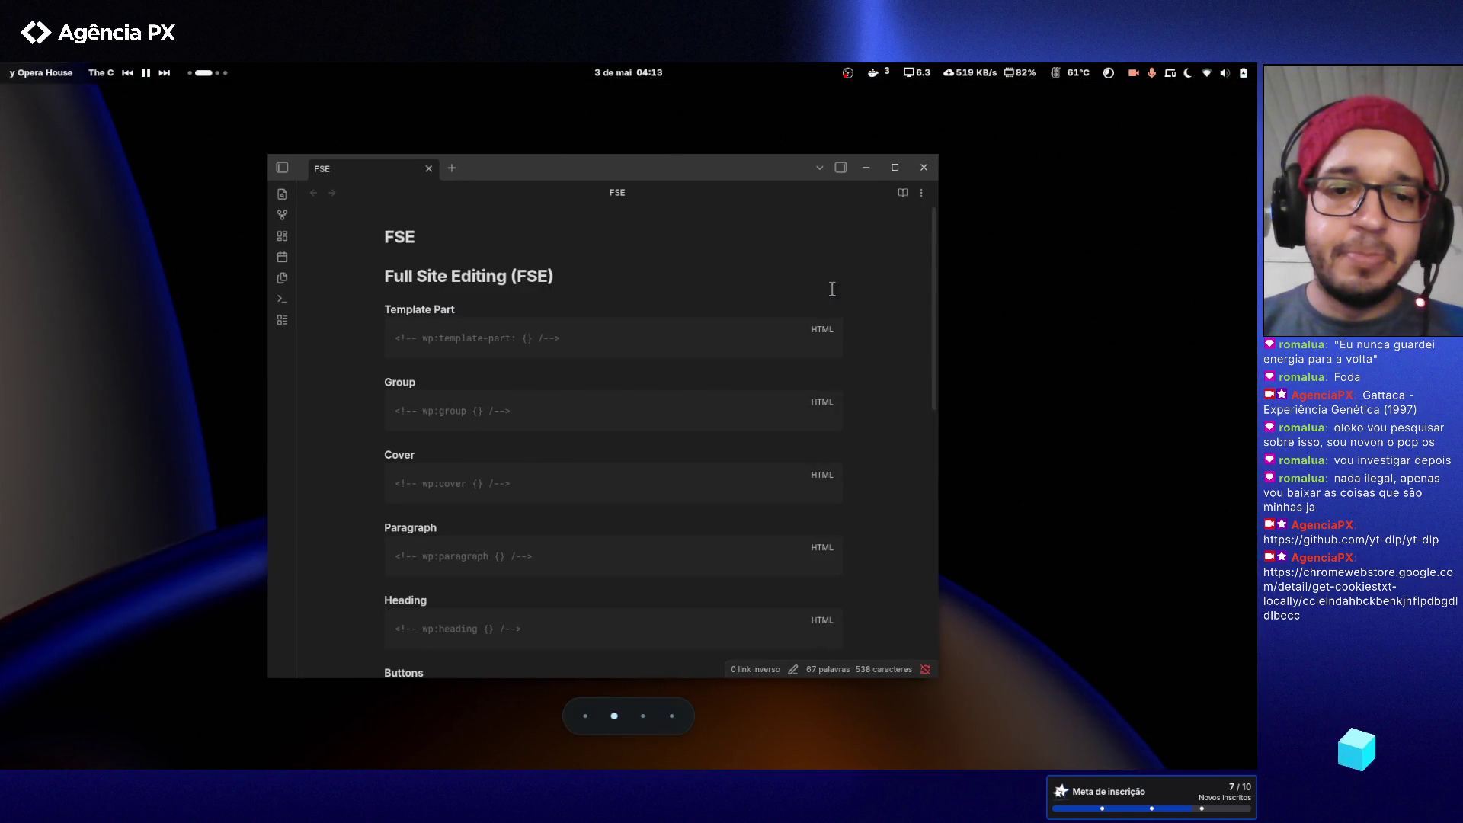
key(super+4)
key(super+3)
key(super+2)
key(super+1)
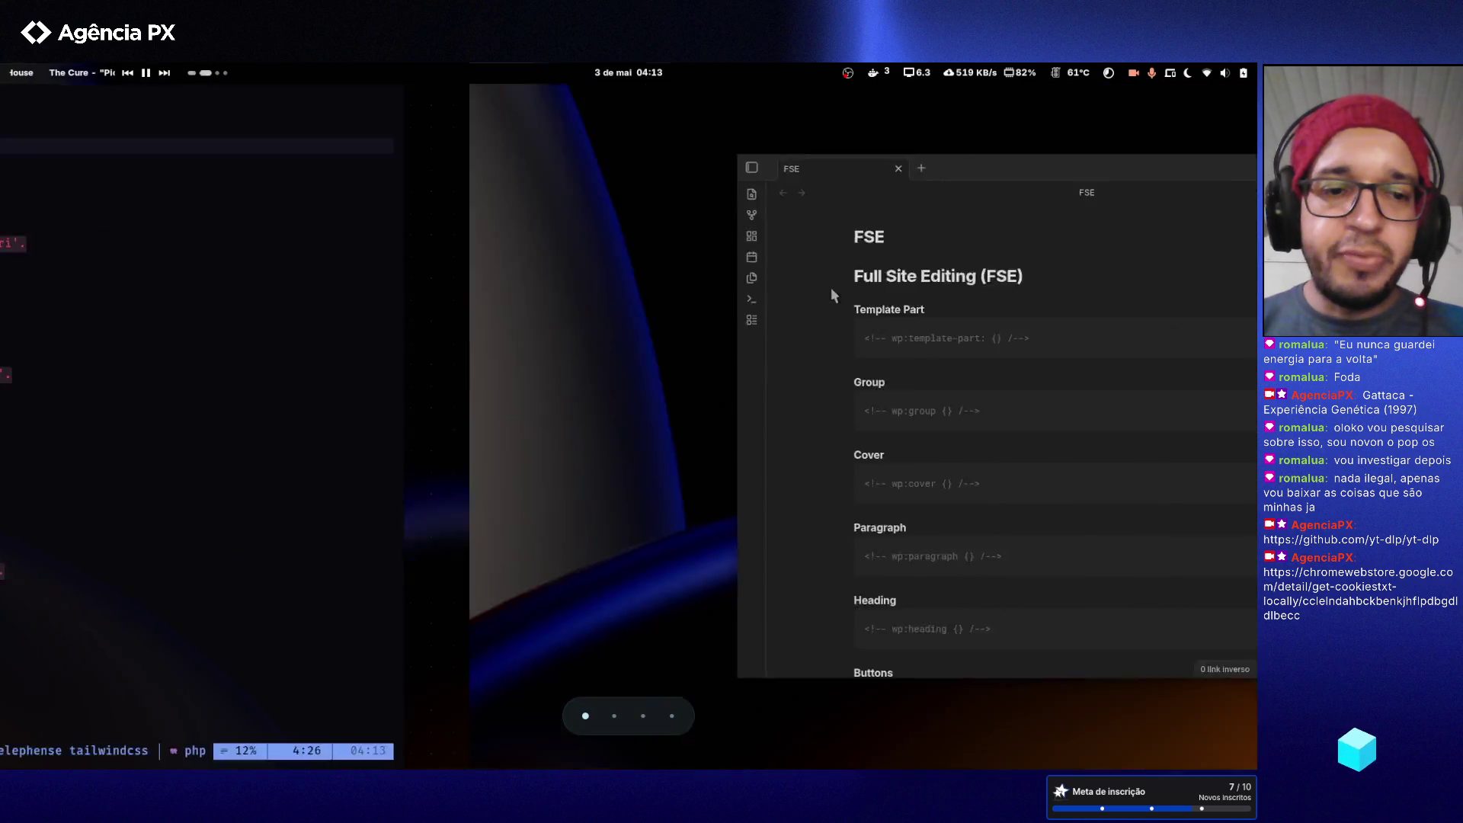
key(super+3)
key(super+4)
key(super+3)
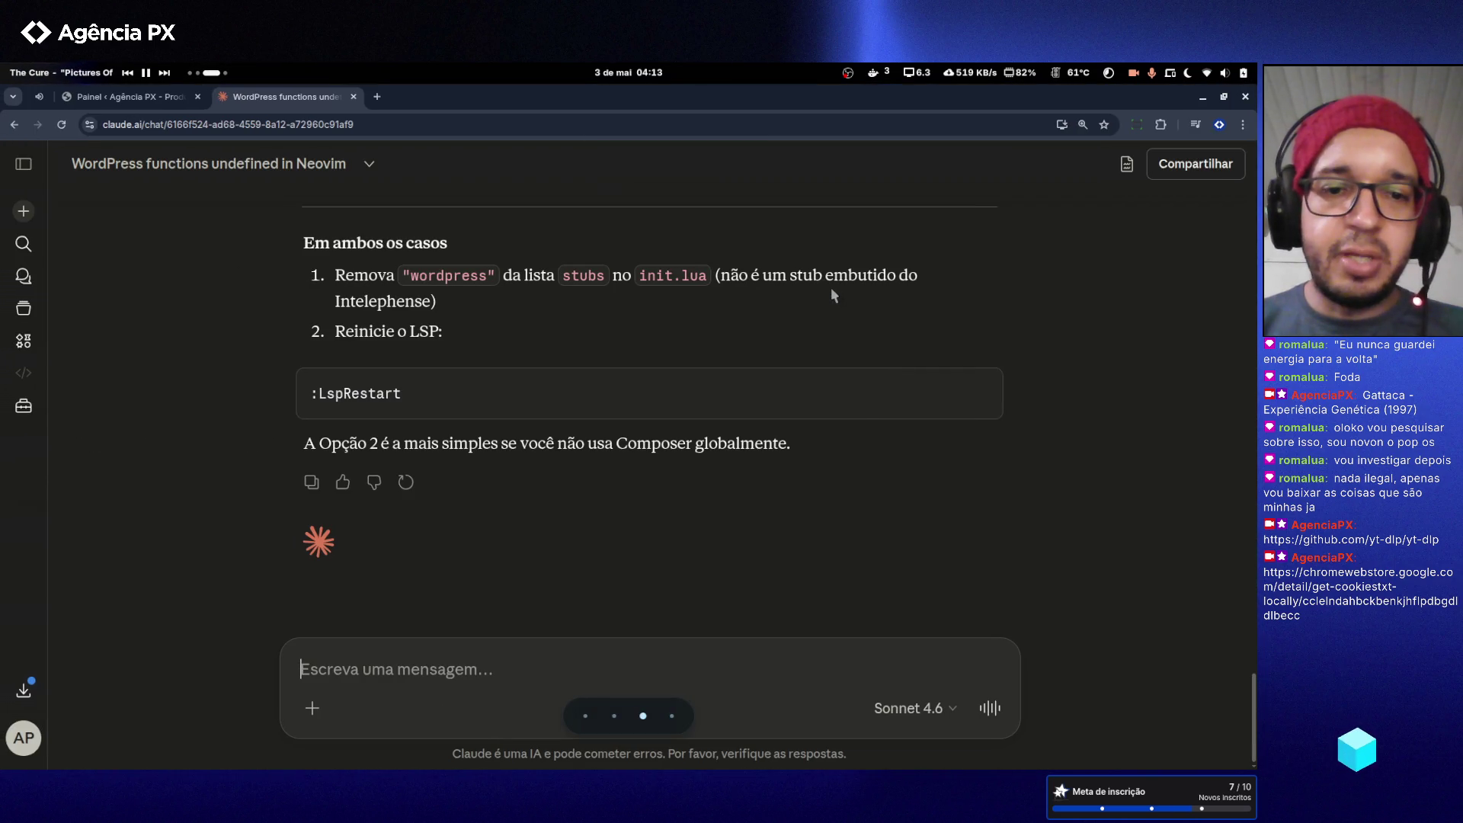
- In the overview, drag Chrome and the FSE Obsidian window onto separate workspace thumbnails, ending on workspace 1
key(super)
drag(533, 343, 599, 139)
key(super+1)
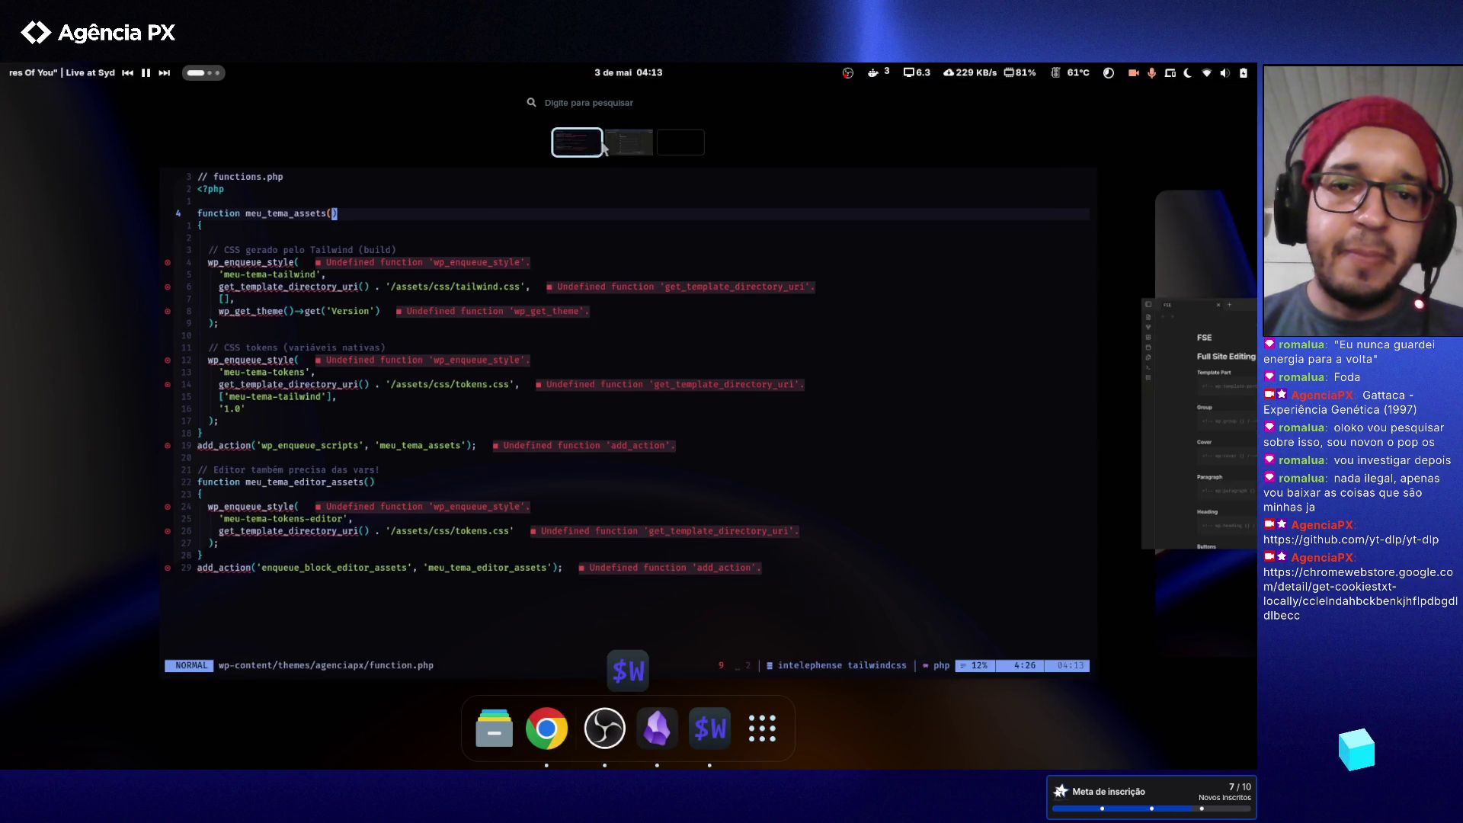
click(614, 142)
drag(343, 419, 1172, 365)
click(652, 142)
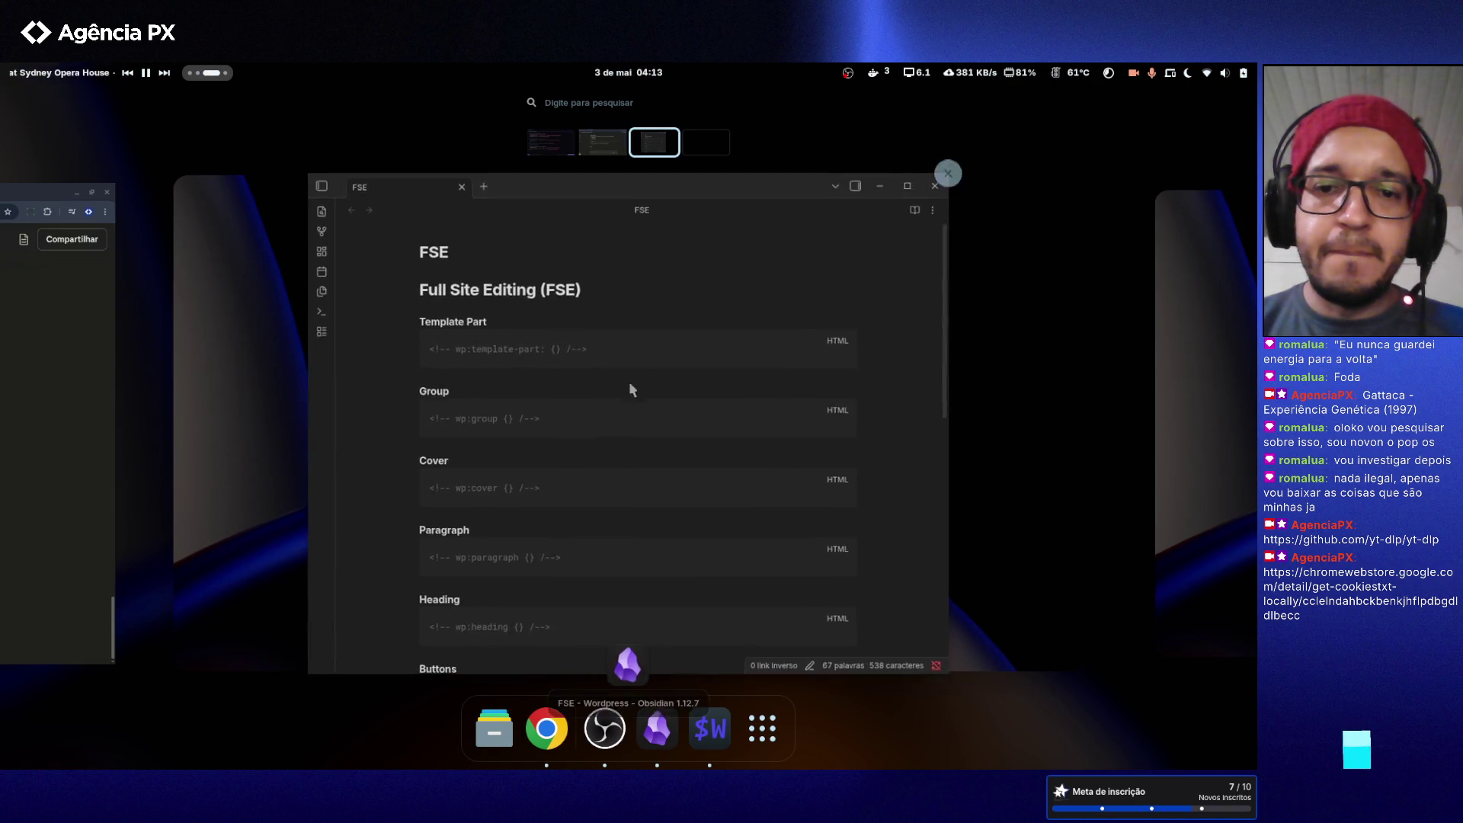
click(577, 391)
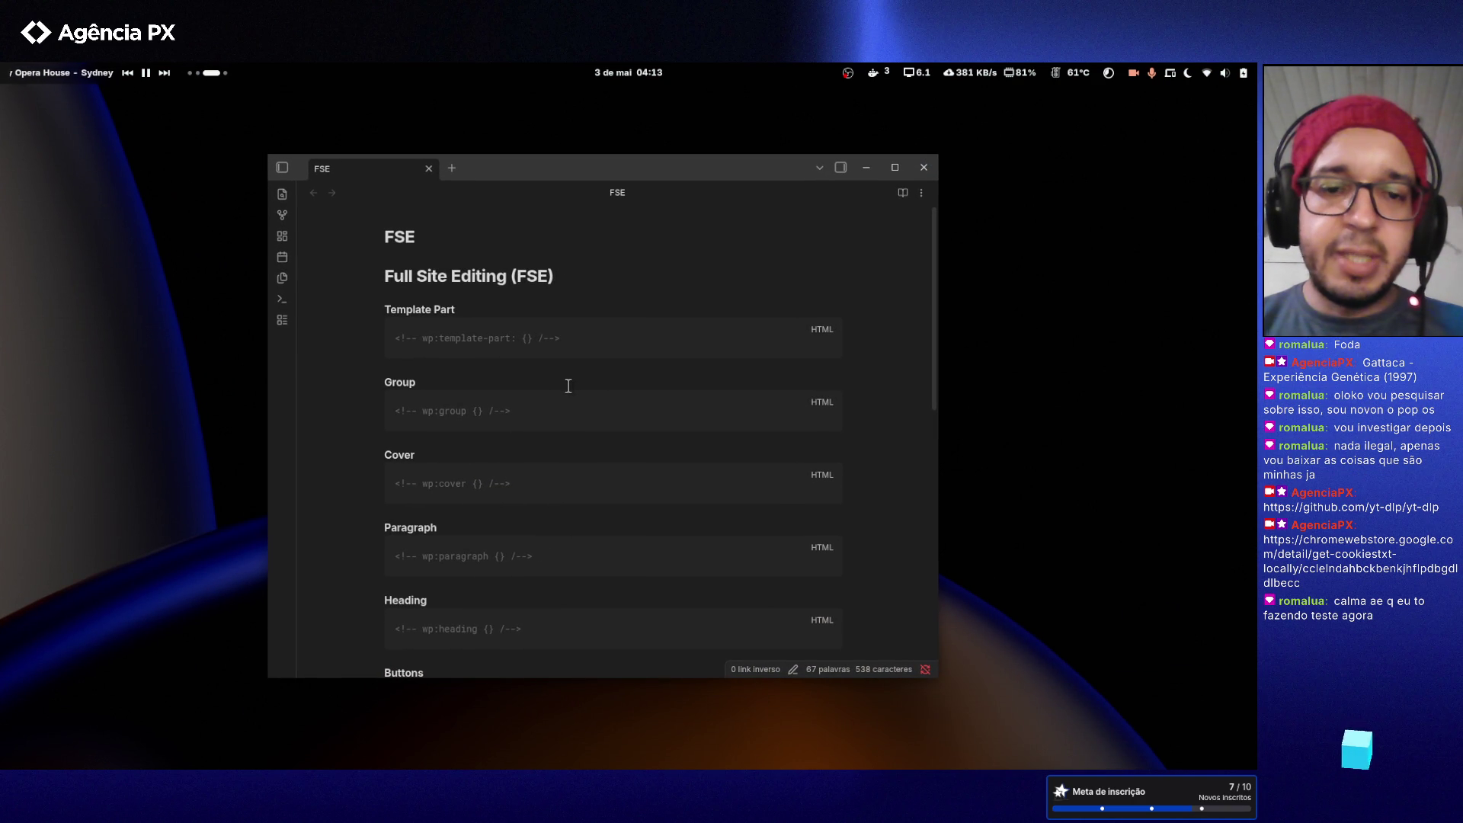
key(super+1)
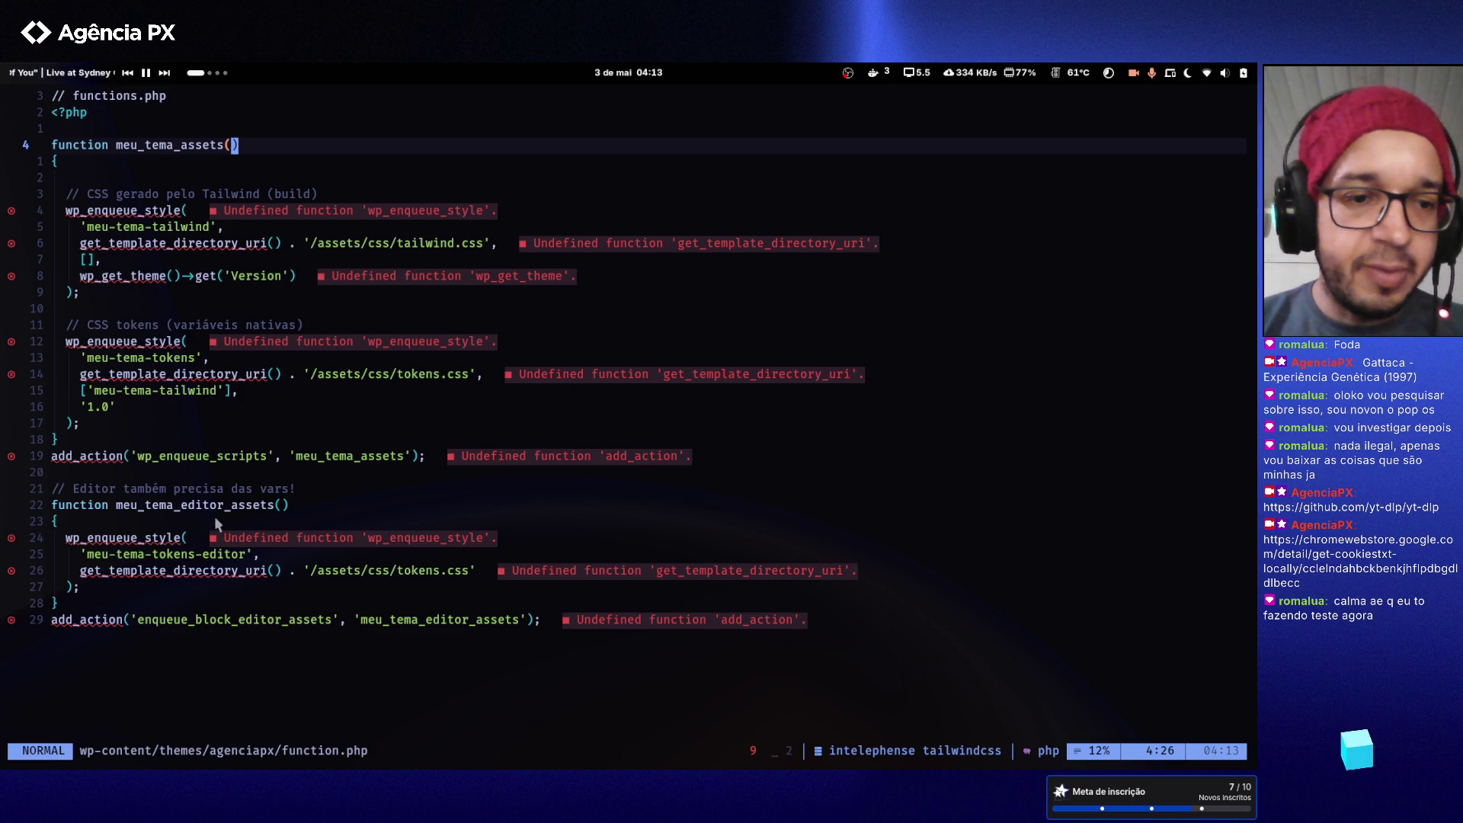
- Scroll up the Claude chat to the stub-installation advice and npm E404 error, then flip to the Obsidian FSE workspace
key(ctrl+alt+Right)
key(ctrl+alt+Right)
key(ctrl+alt+Left)
scroll(445, 423, up, 10)
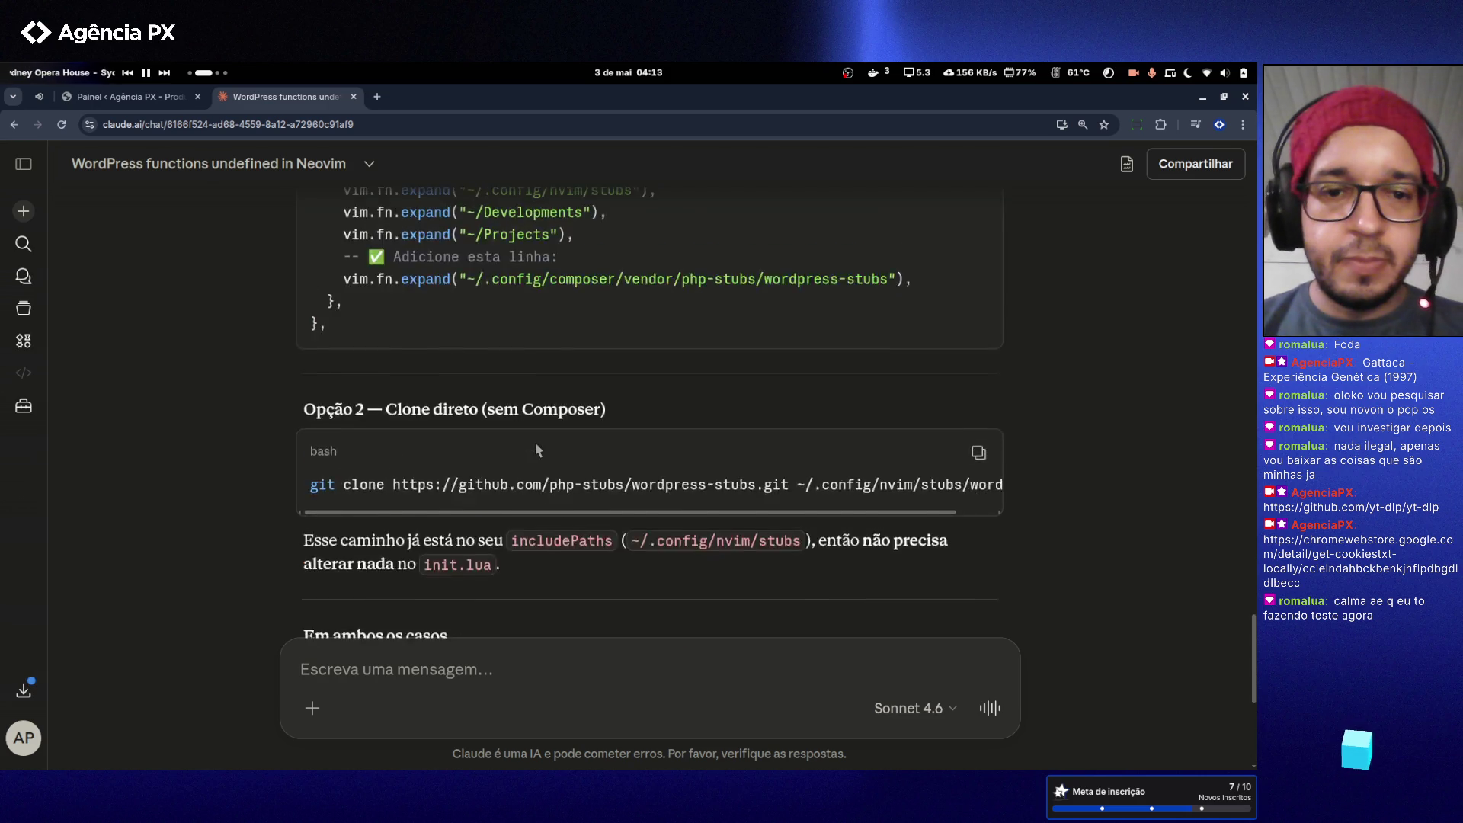
scroll(665, 387, up, 10)
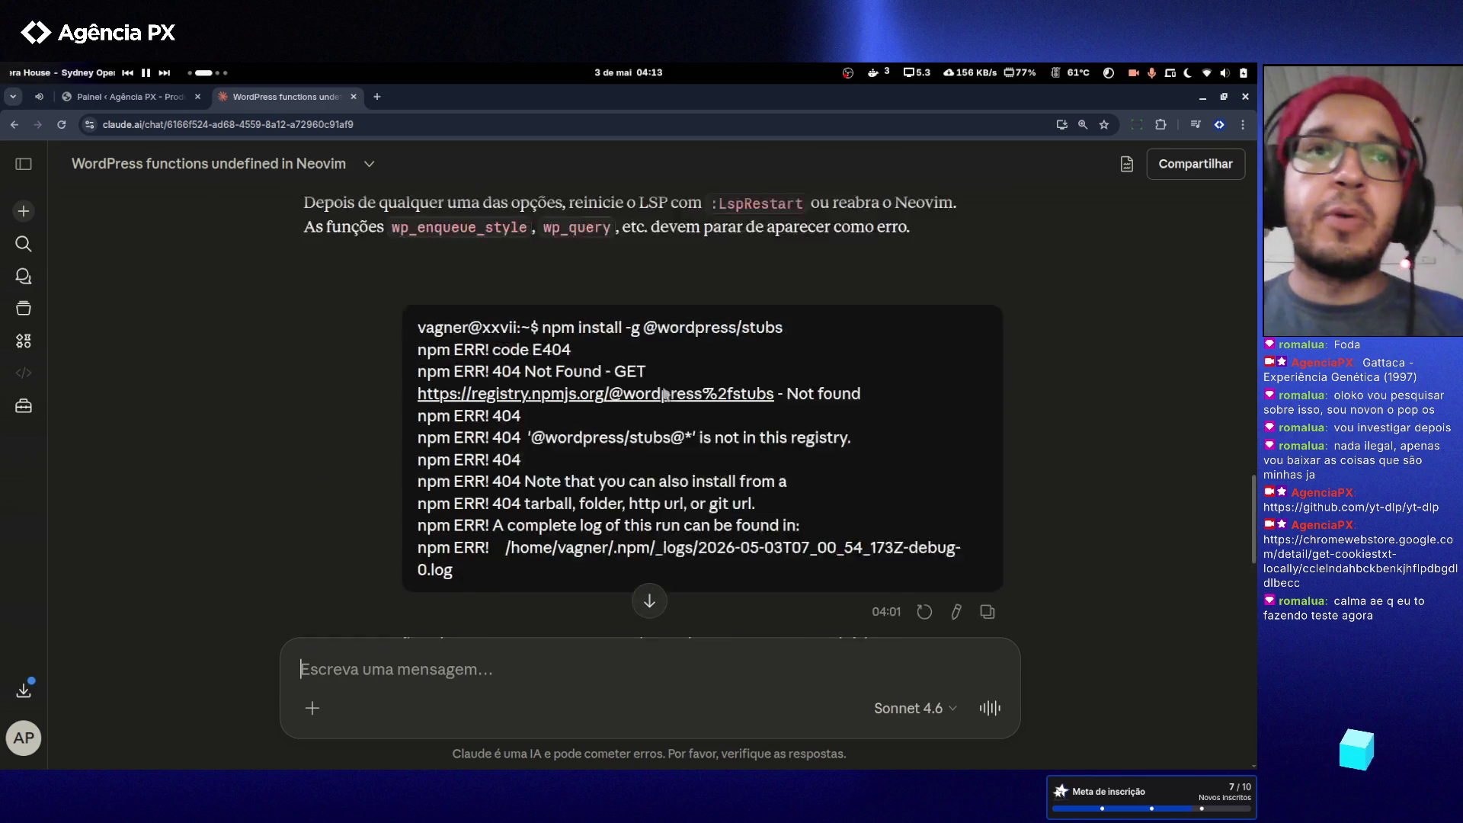
key(ctrl+alt+Left)
key(ctrl+alt+Right)
key(ctrl+alt+Right)
key(ctrl+alt+Right)
key(ctrl+alt+Left)
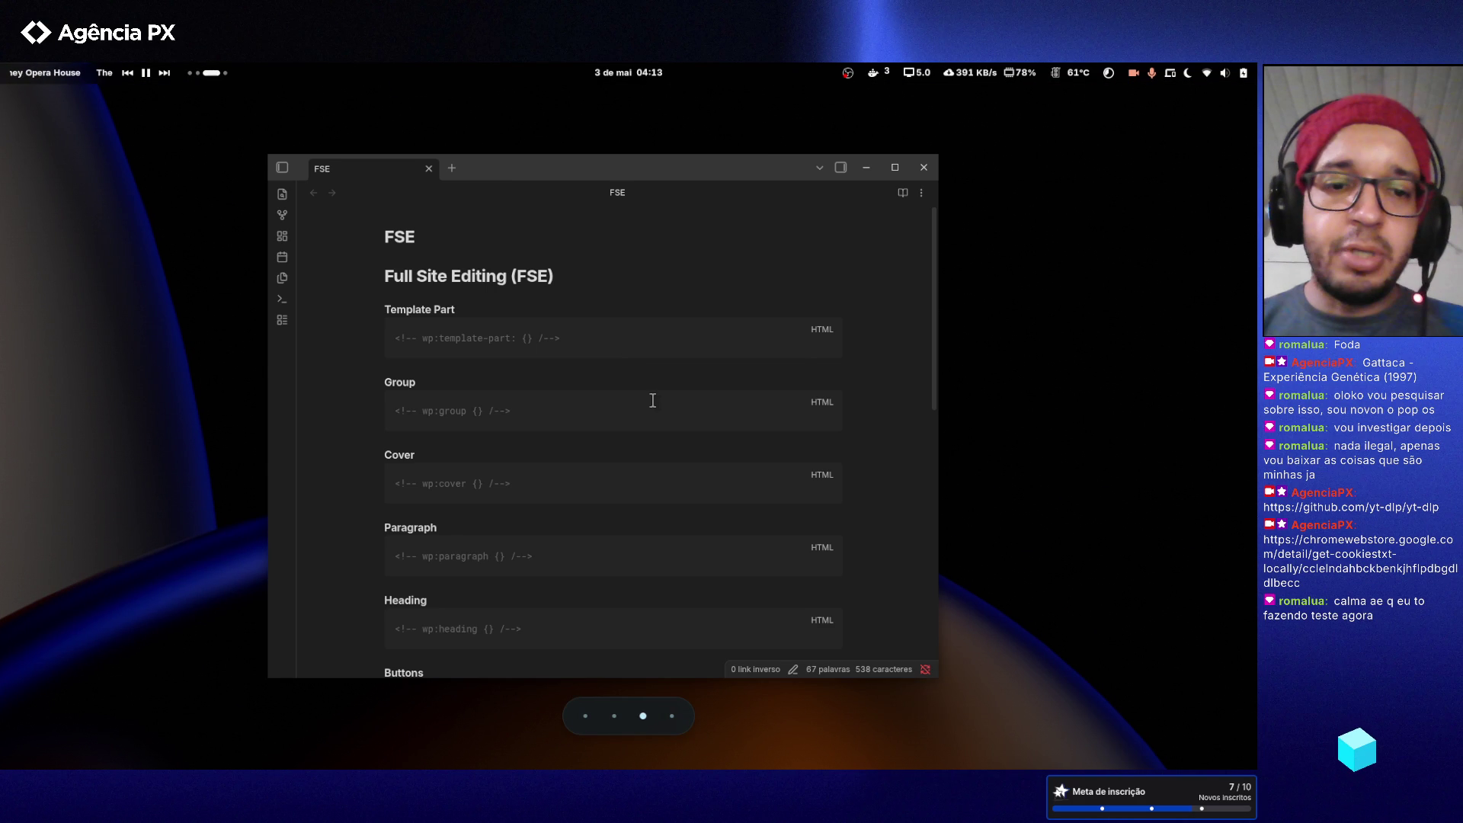
- Drag the Obsidian FSE note window's title bar up about 20 pixels
drag(506, 168, 505, 152)
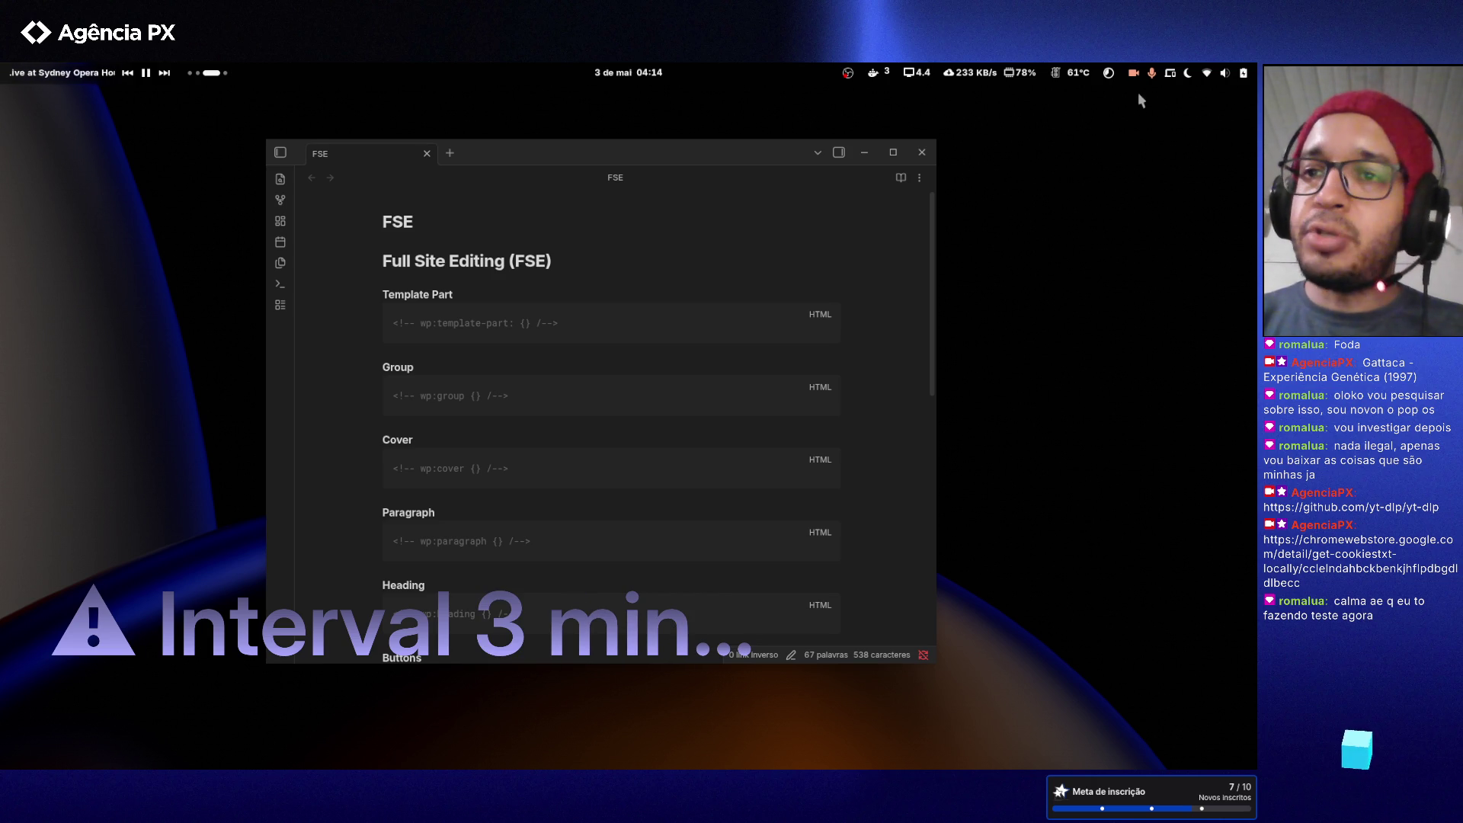
- Begin shortening the Pomodoro work interval from its default 25:00
click(1109, 72)
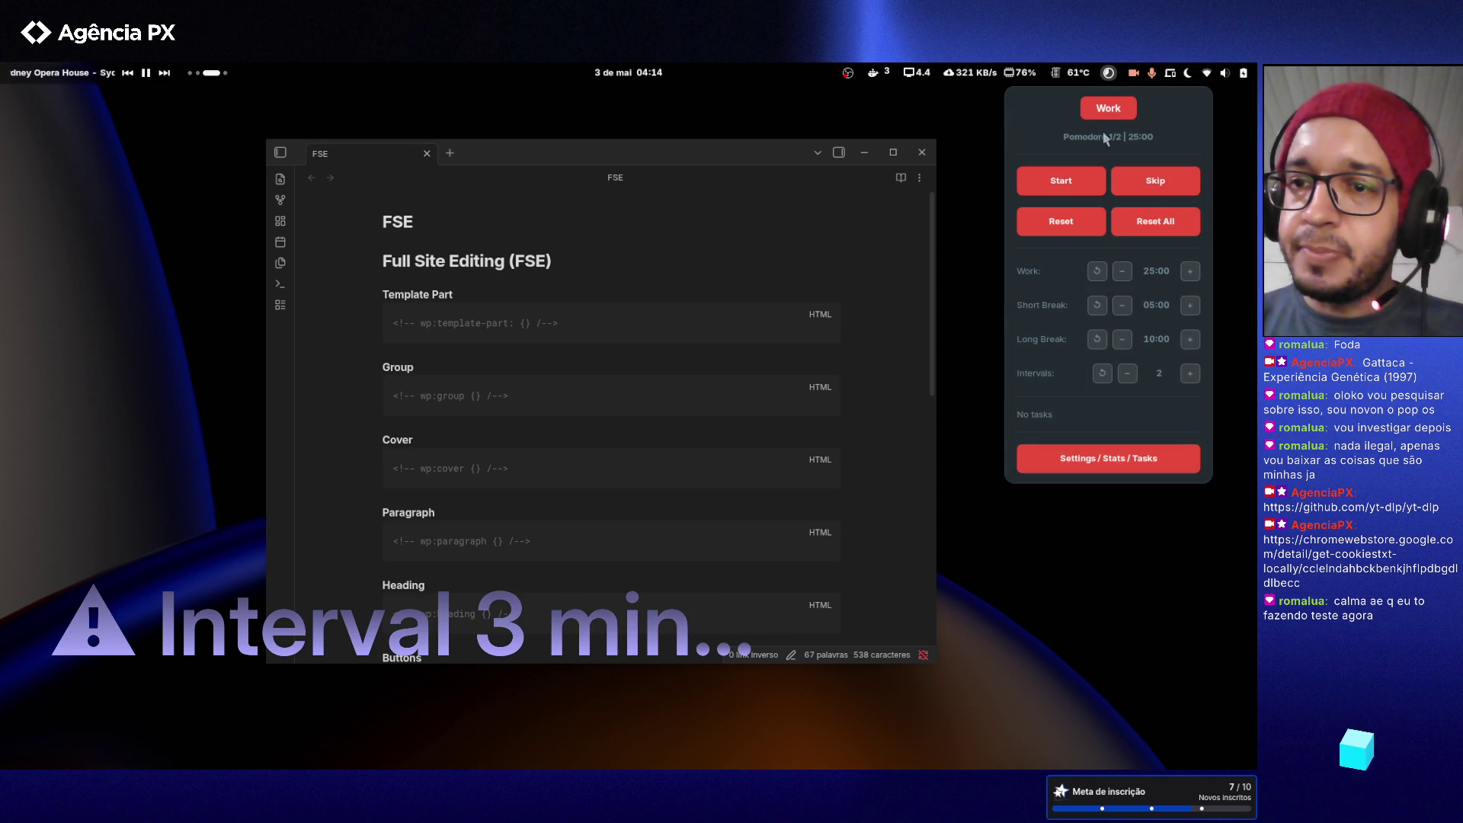
click(1124, 273)
click(1124, 273)
click(1123, 272)
click(1125, 273)
click(1124, 272)
click(1125, 273)
- Bring the work interval down to 03:00 and start the countdown
click(1124, 273)
click(1125, 273)
click(1125, 273)
click(1124, 273)
click(1125, 273)
click(1124, 273)
click(1124, 272)
click(1125, 273)
click(1125, 273)
click(1124, 273)
click(1124, 272)
click(1124, 273)
click(1124, 273)
click(1123, 272)
click(1083, 181)
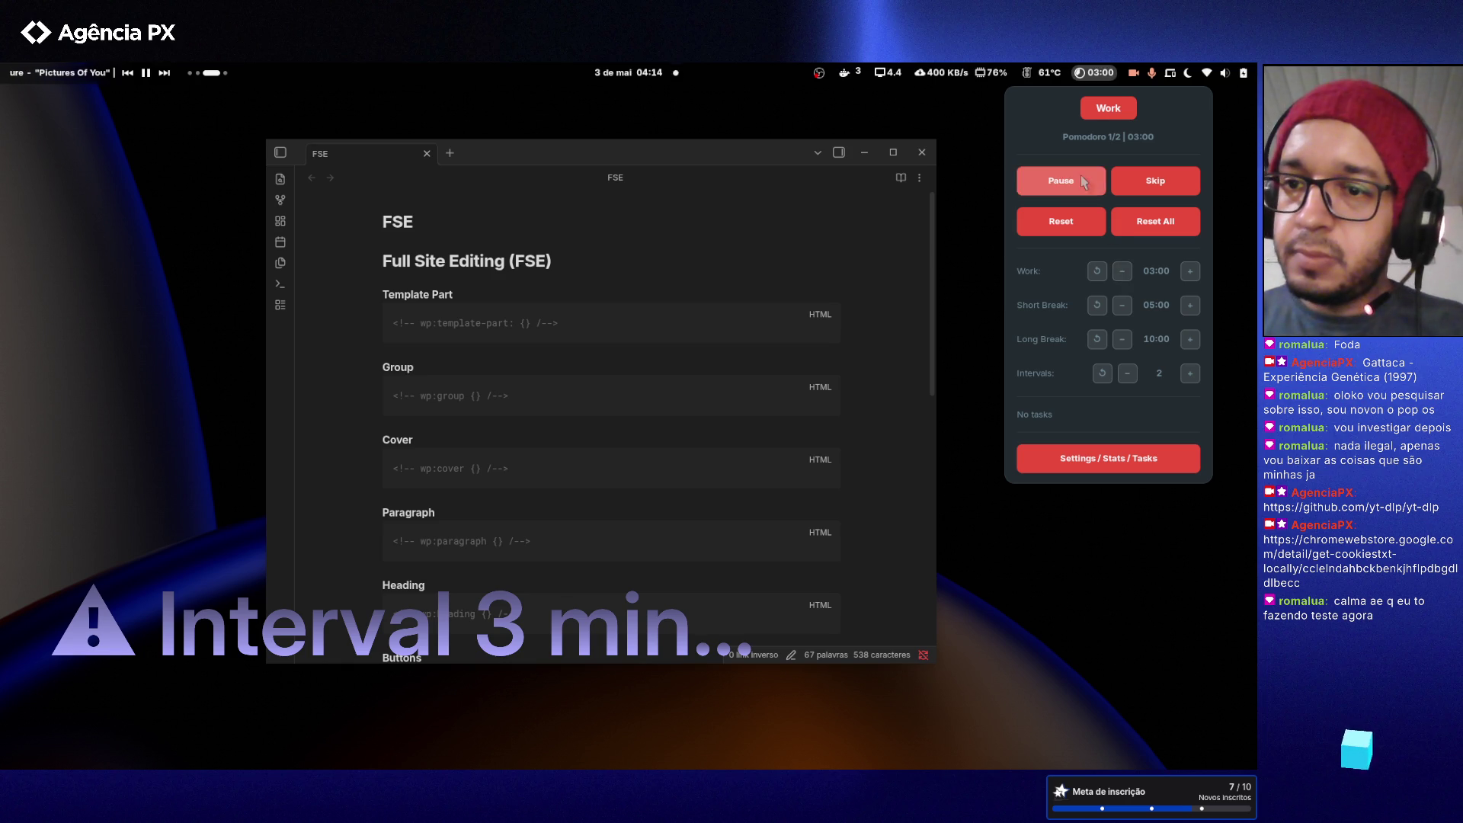
click(1077, 589)
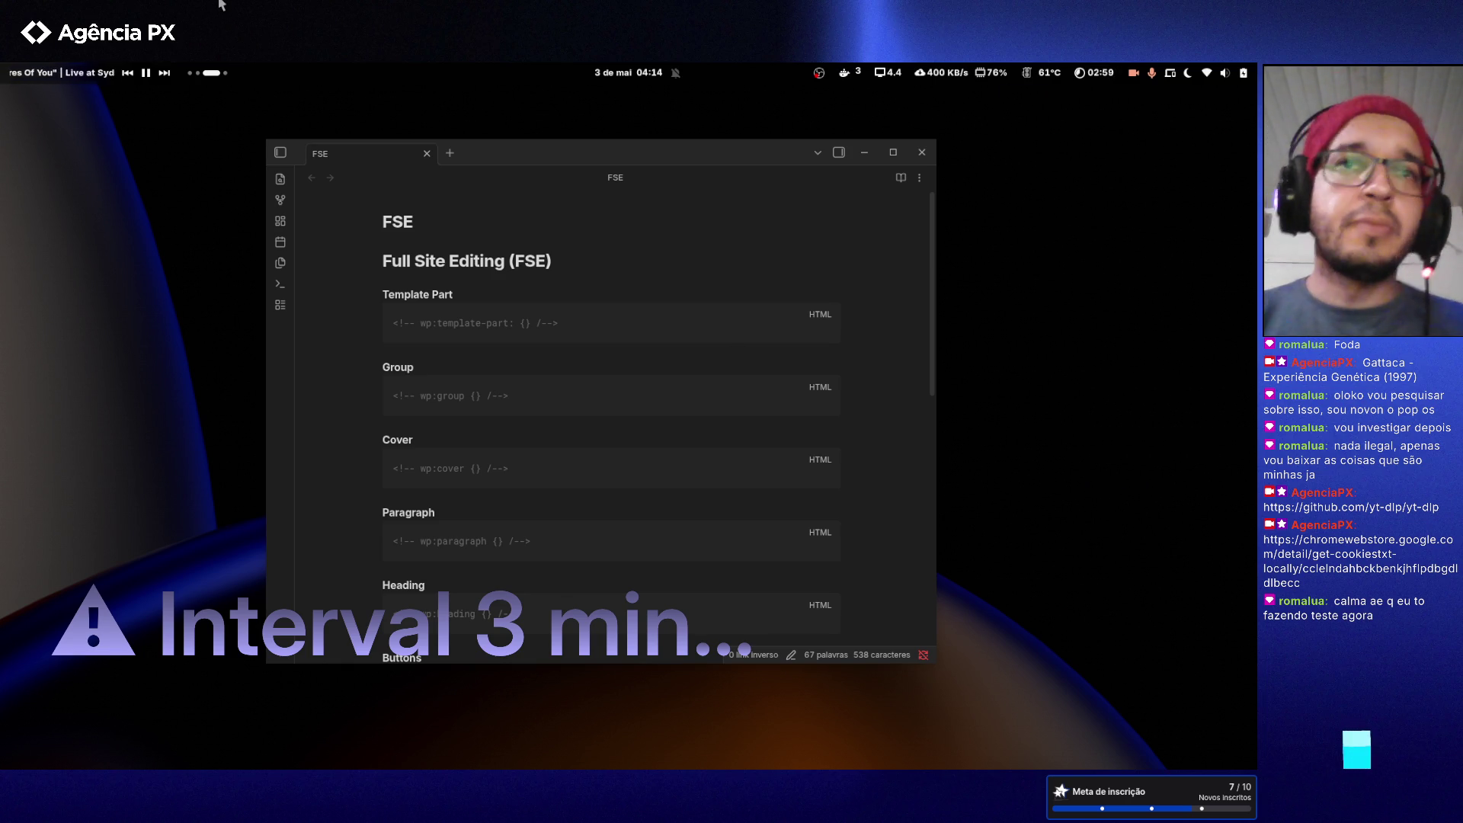
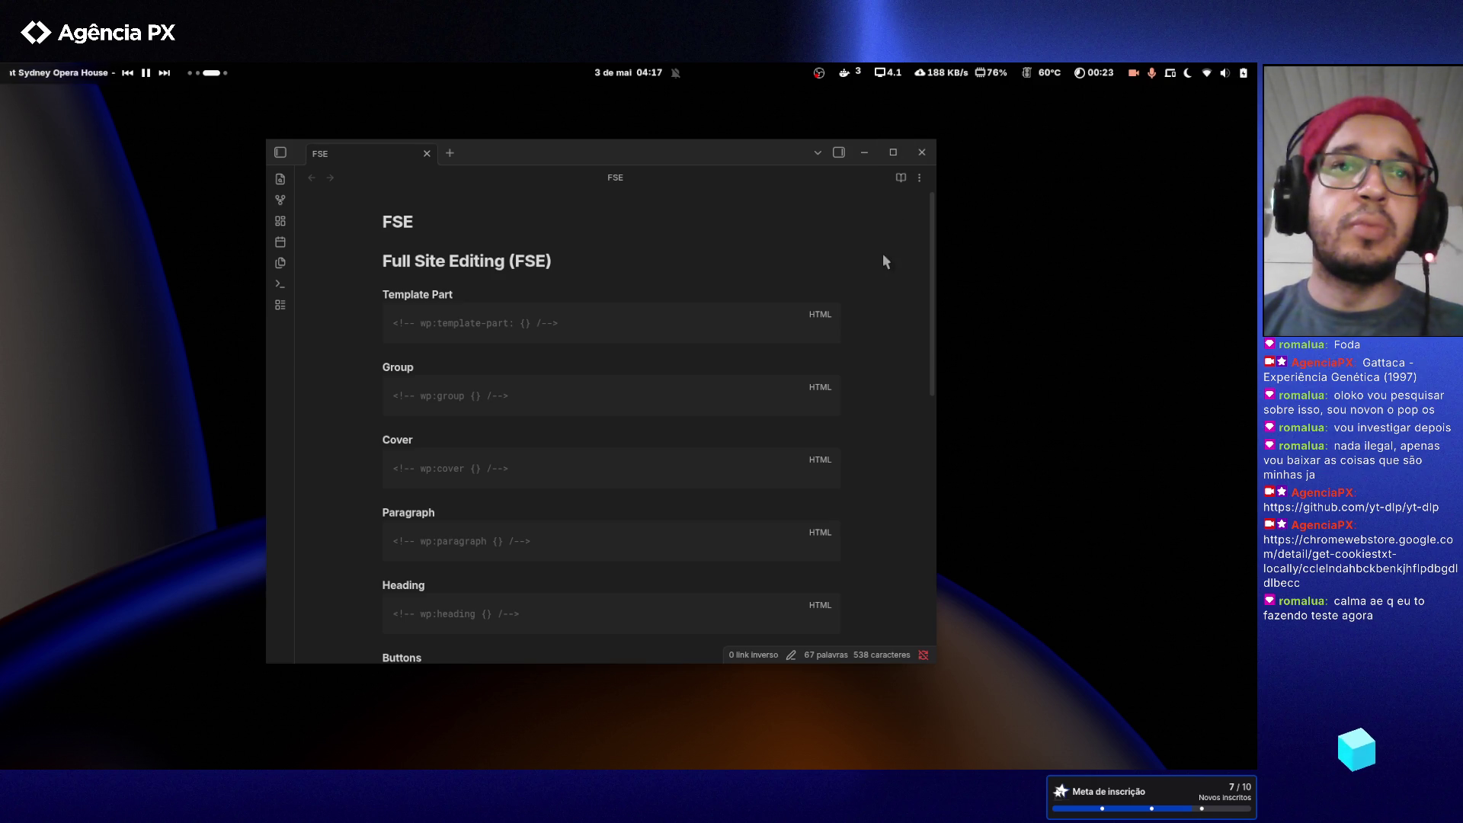
- Copy the composer global require php-stubs/wordpress-stubs command from Claude's reply, then return to the notes
key(super+2)
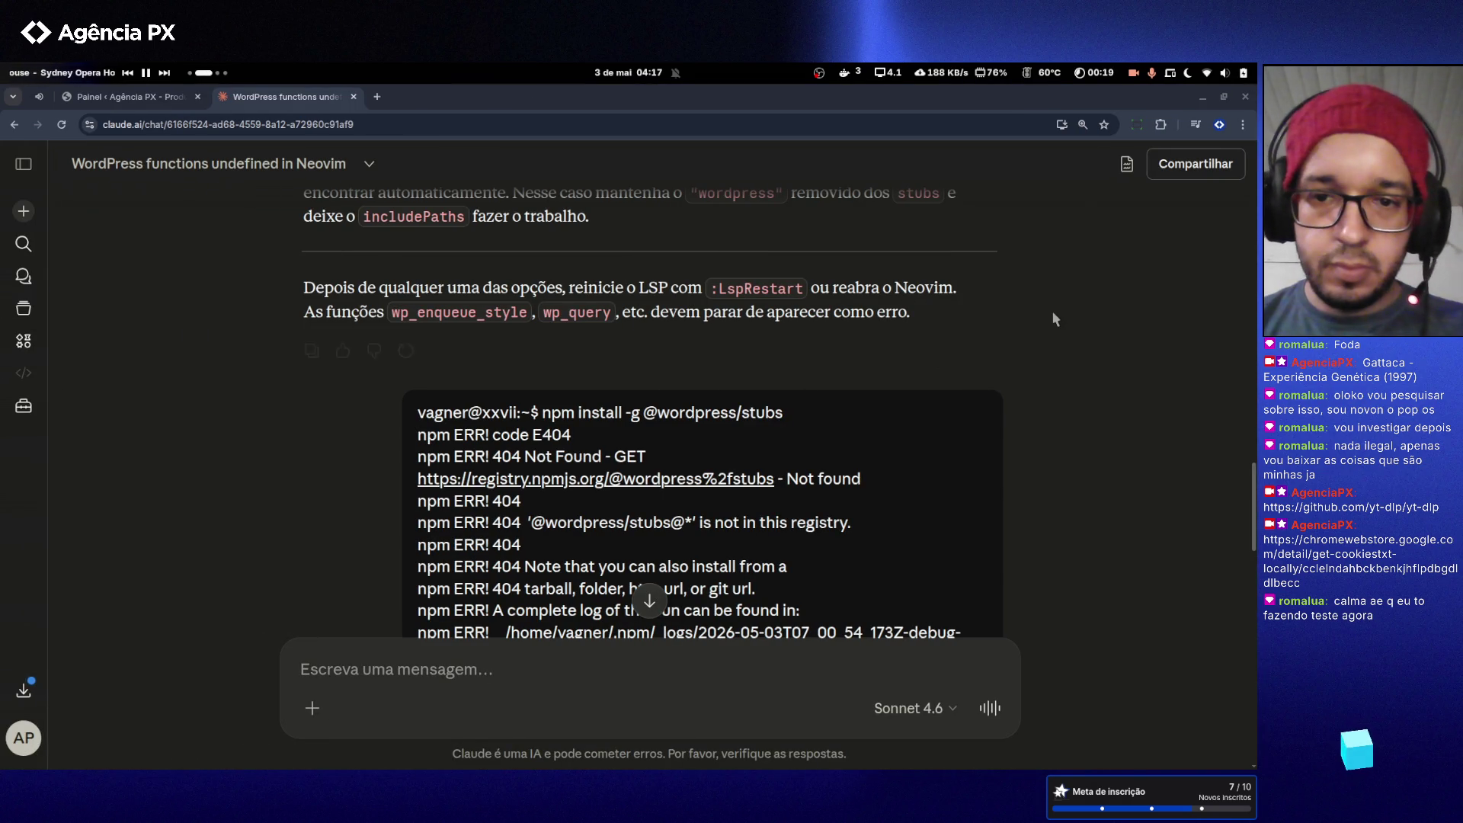
scroll(1051, 310, down, 3)
scroll(1052, 318, down, 1)
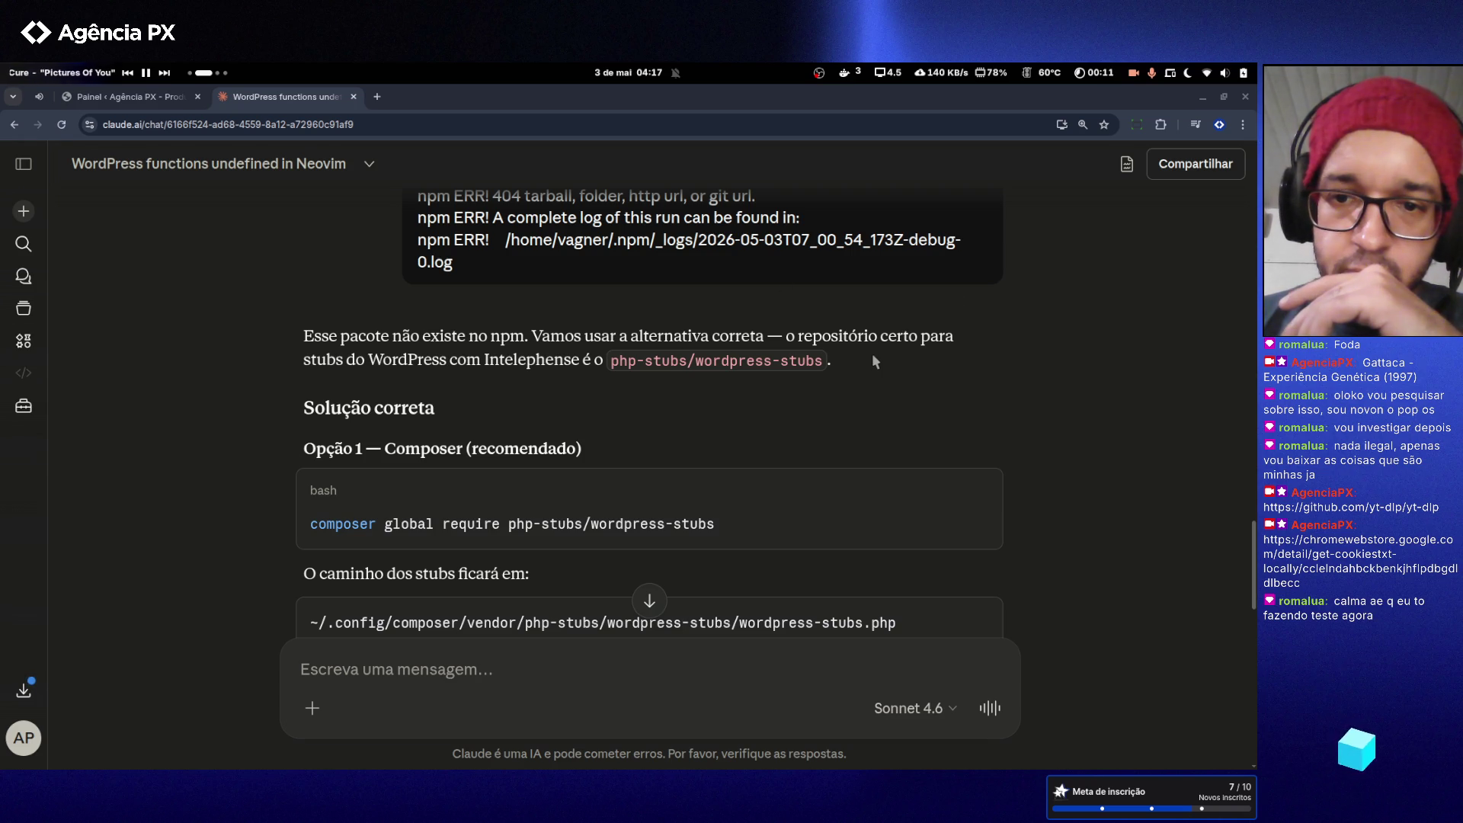
scroll(611, 427, down, 1)
click(978, 412)
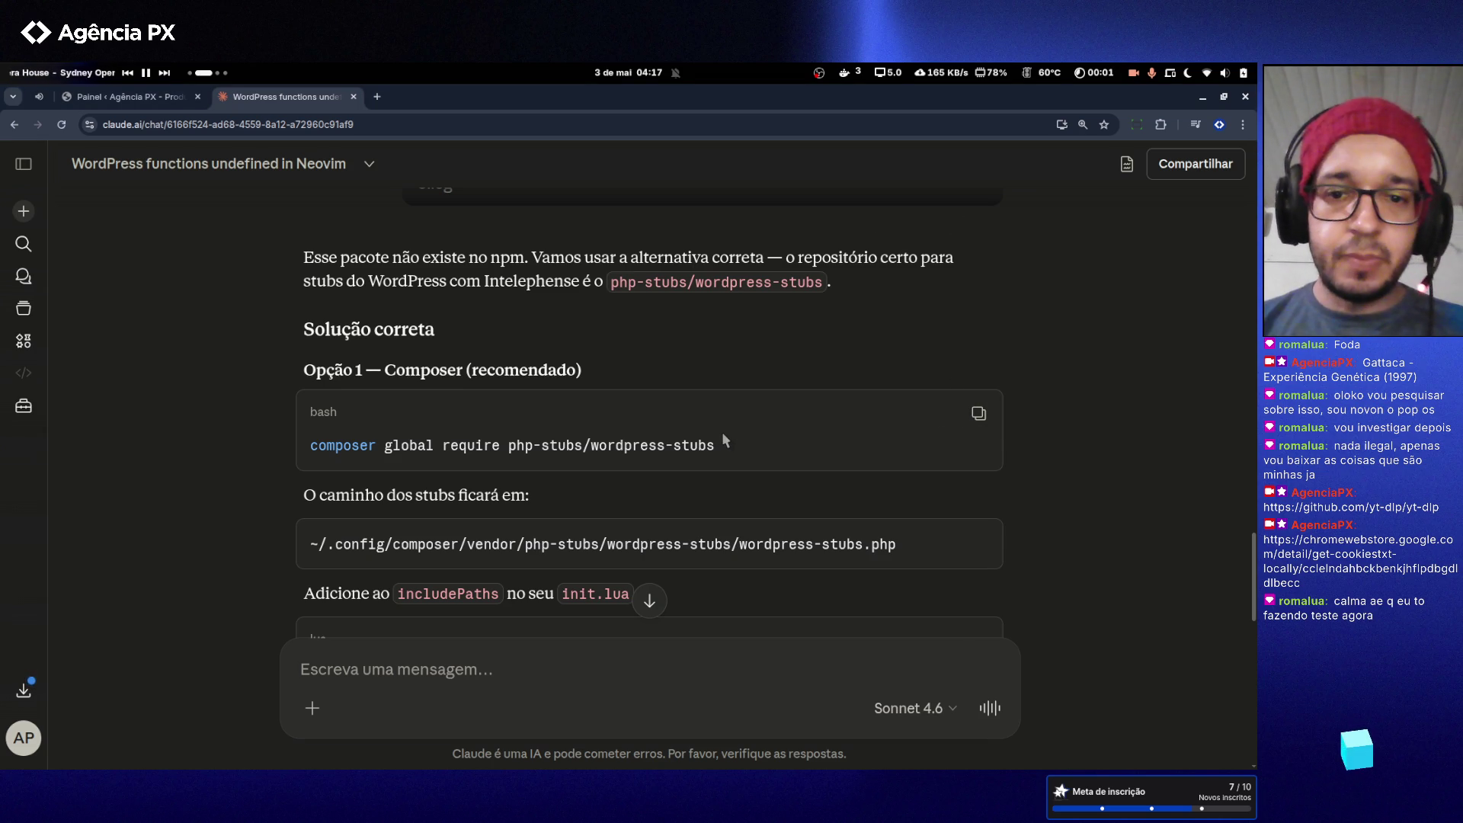
key(super+Page_Down)
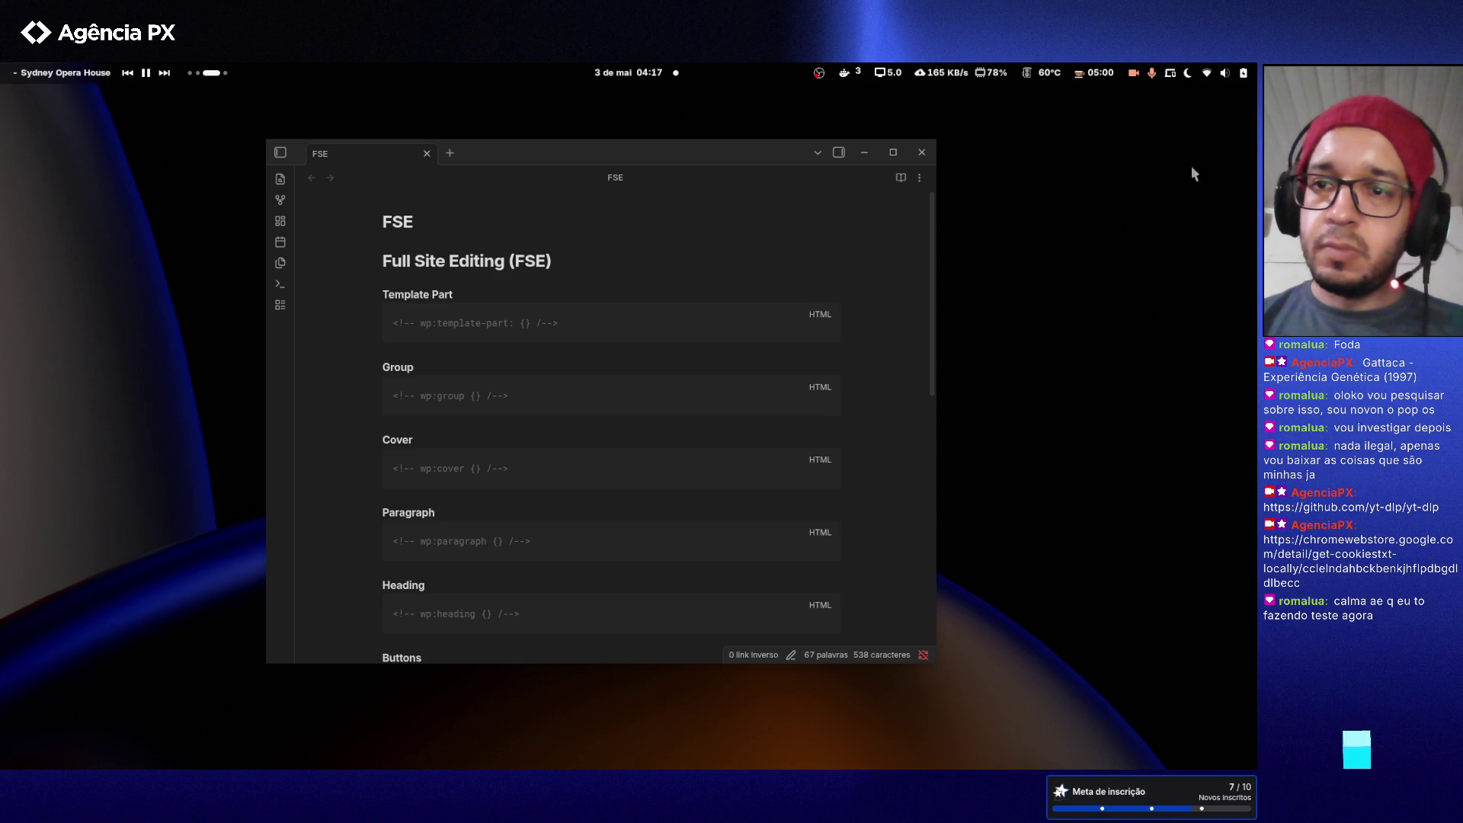
- Reset the Pomodoro timer, set the work duration to 25:00 and start the work session
click(1098, 74)
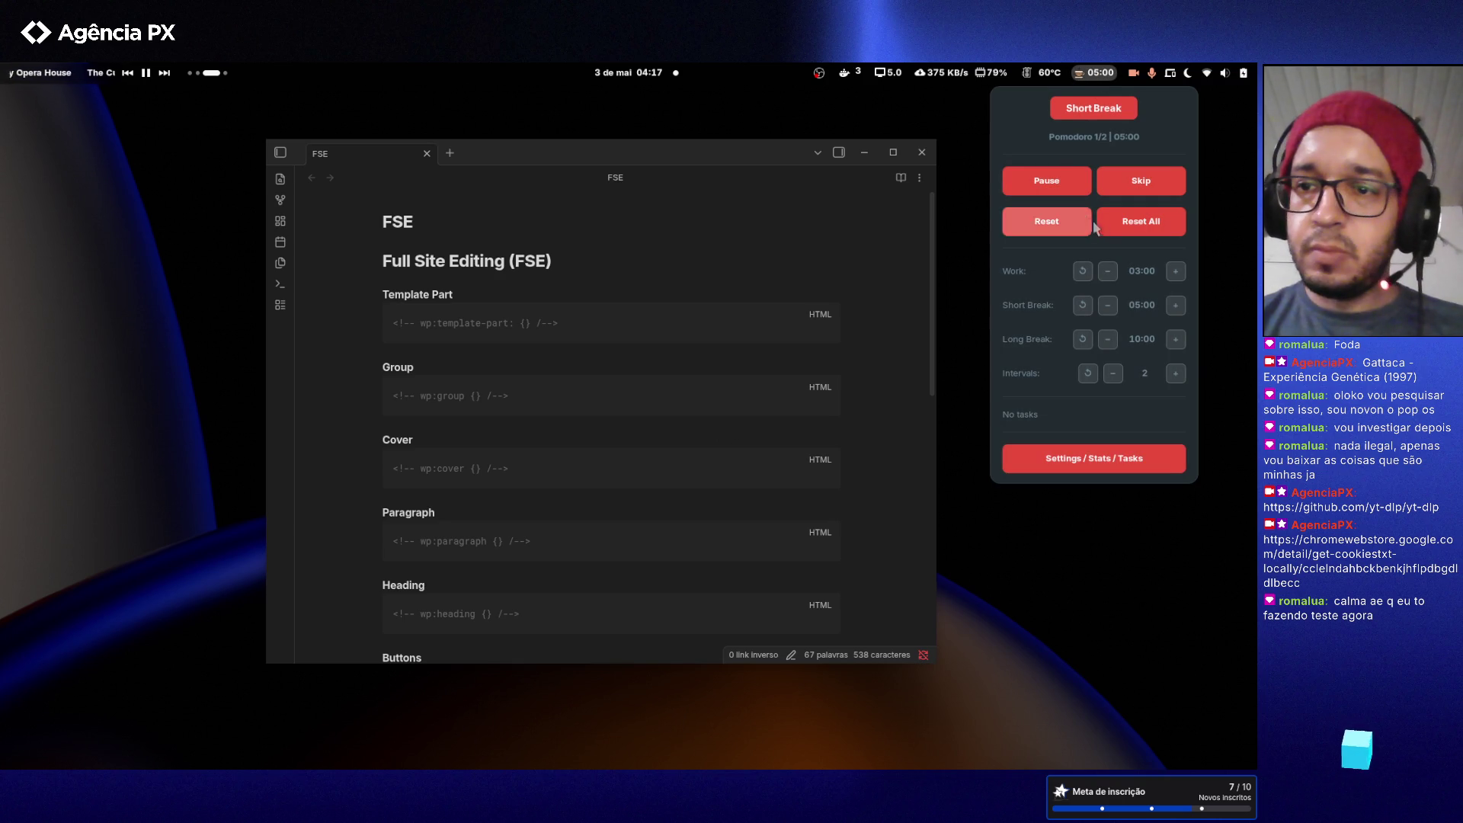
click(1126, 229)
click(1189, 271)
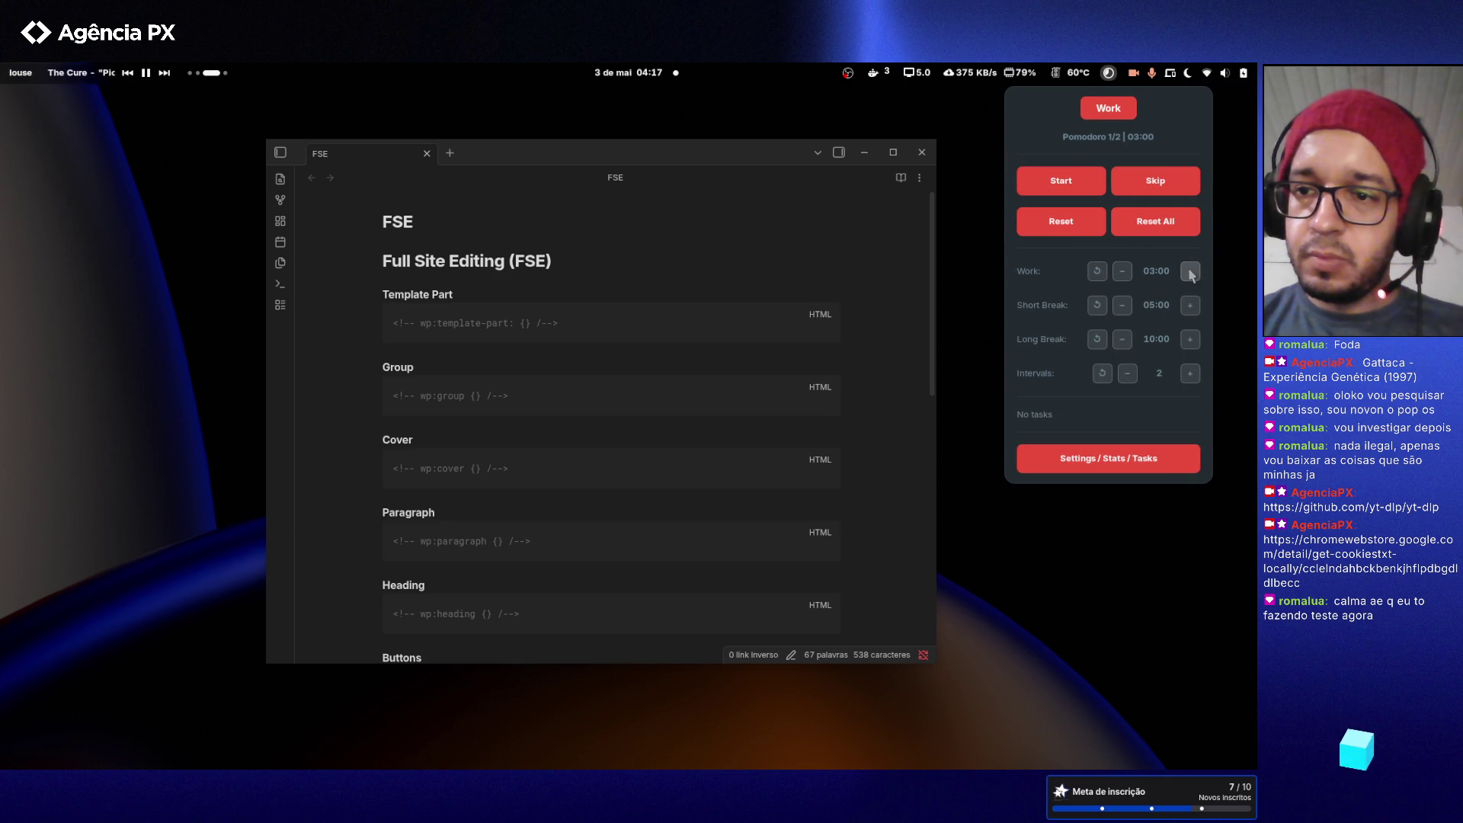
click(1155, 271)
text(25:00)
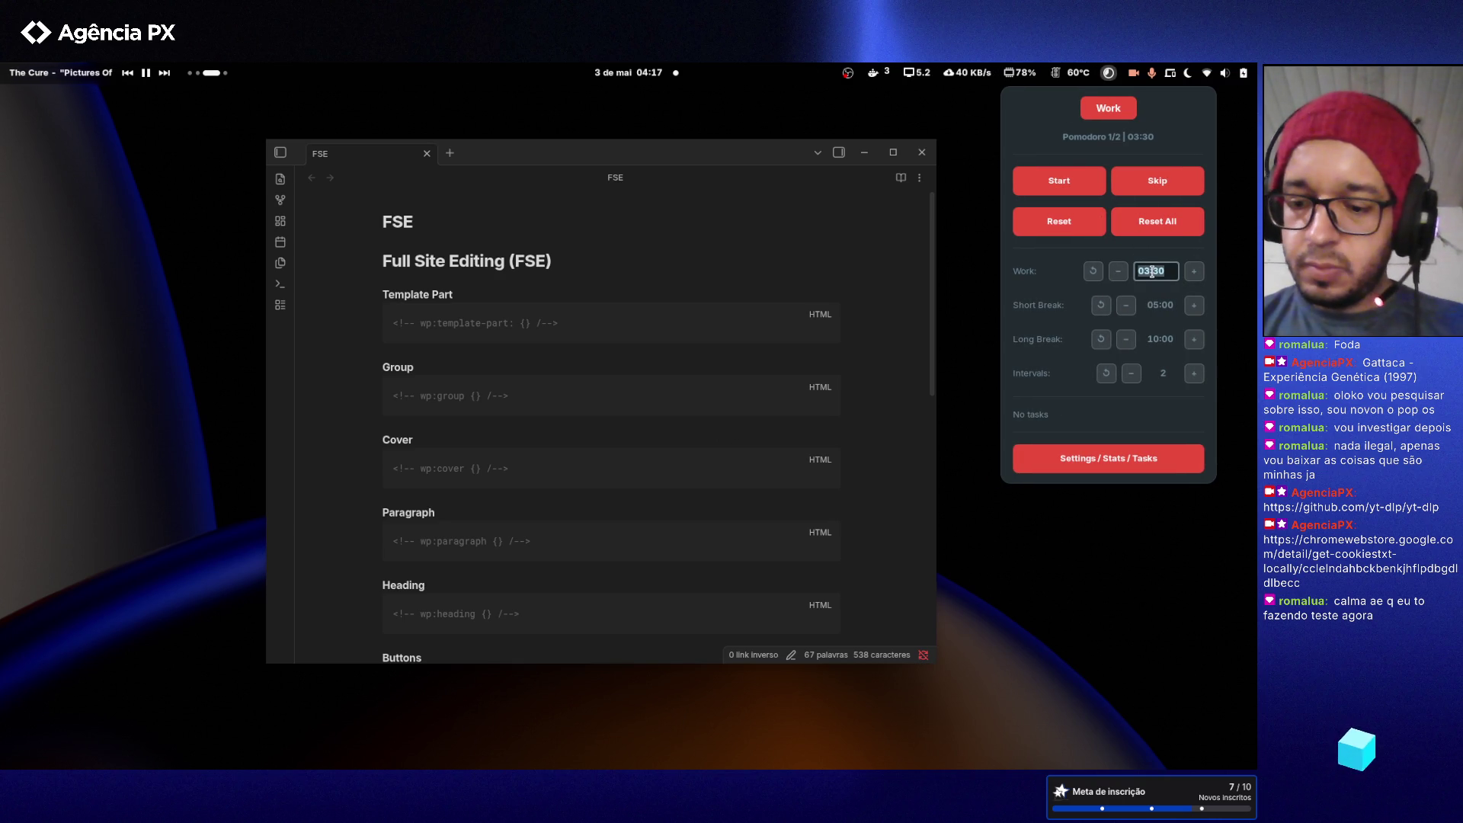
key(Return)
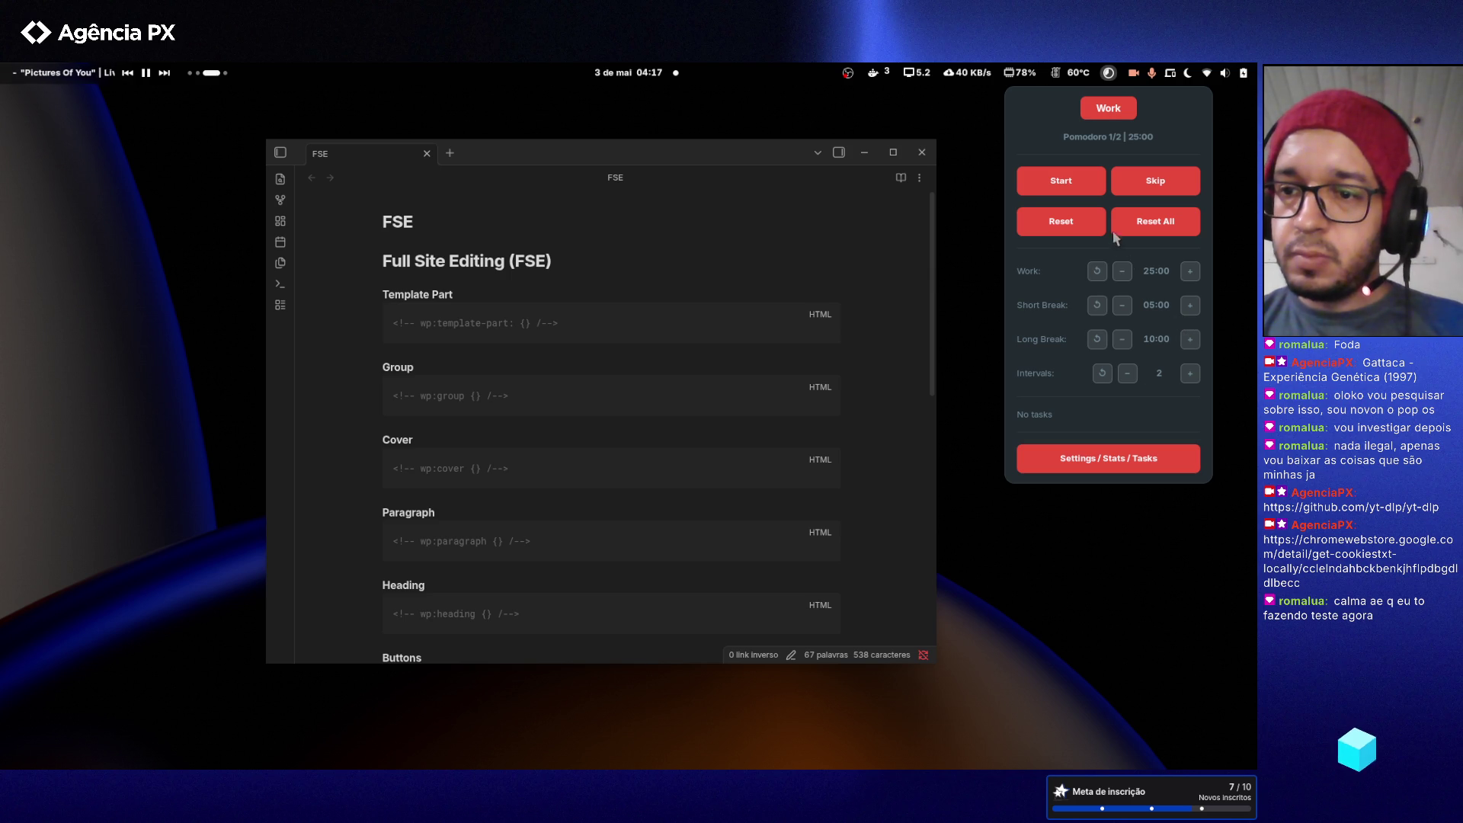
click(1071, 183)
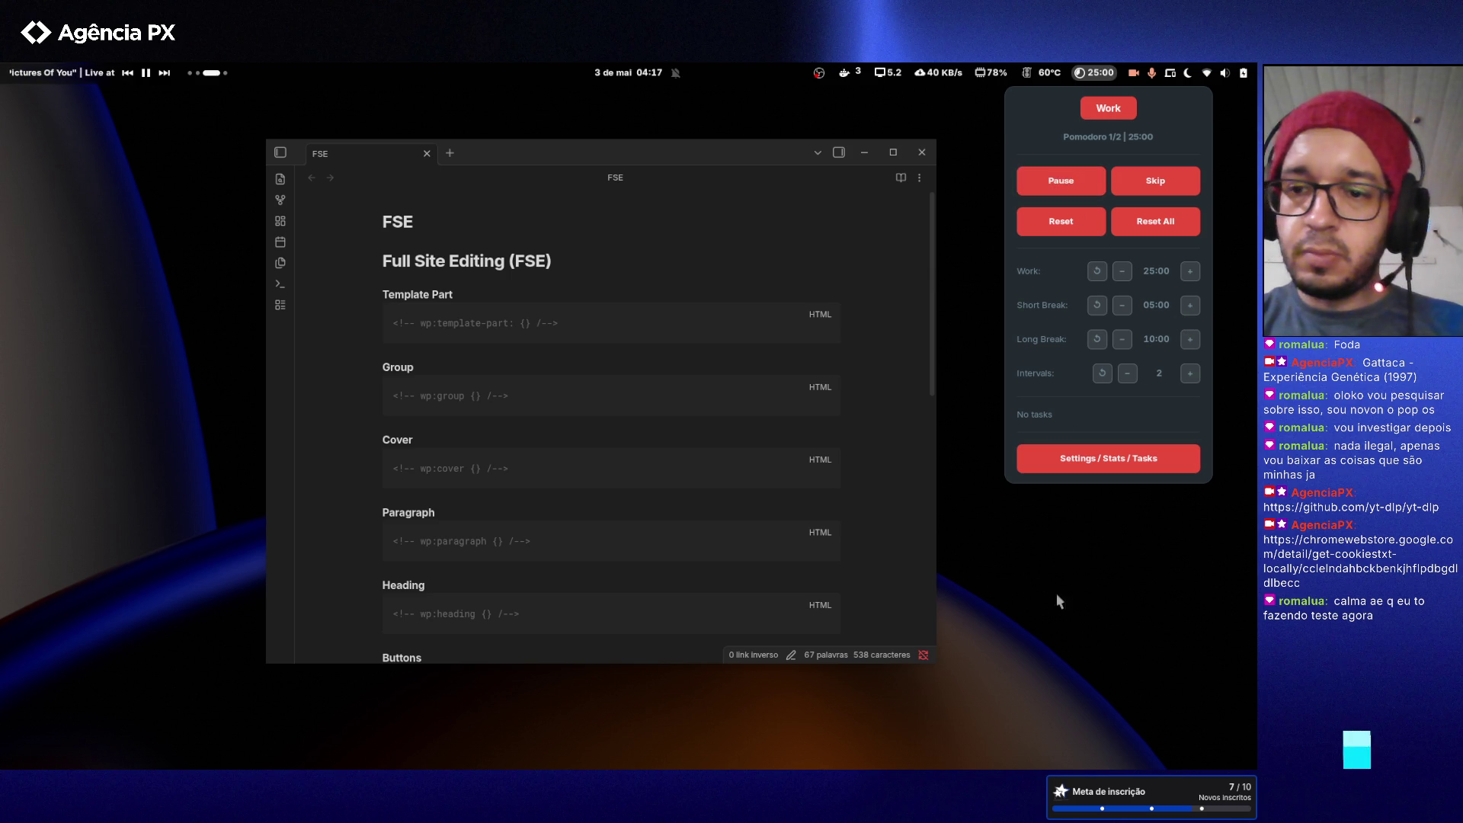
click(690, 265)
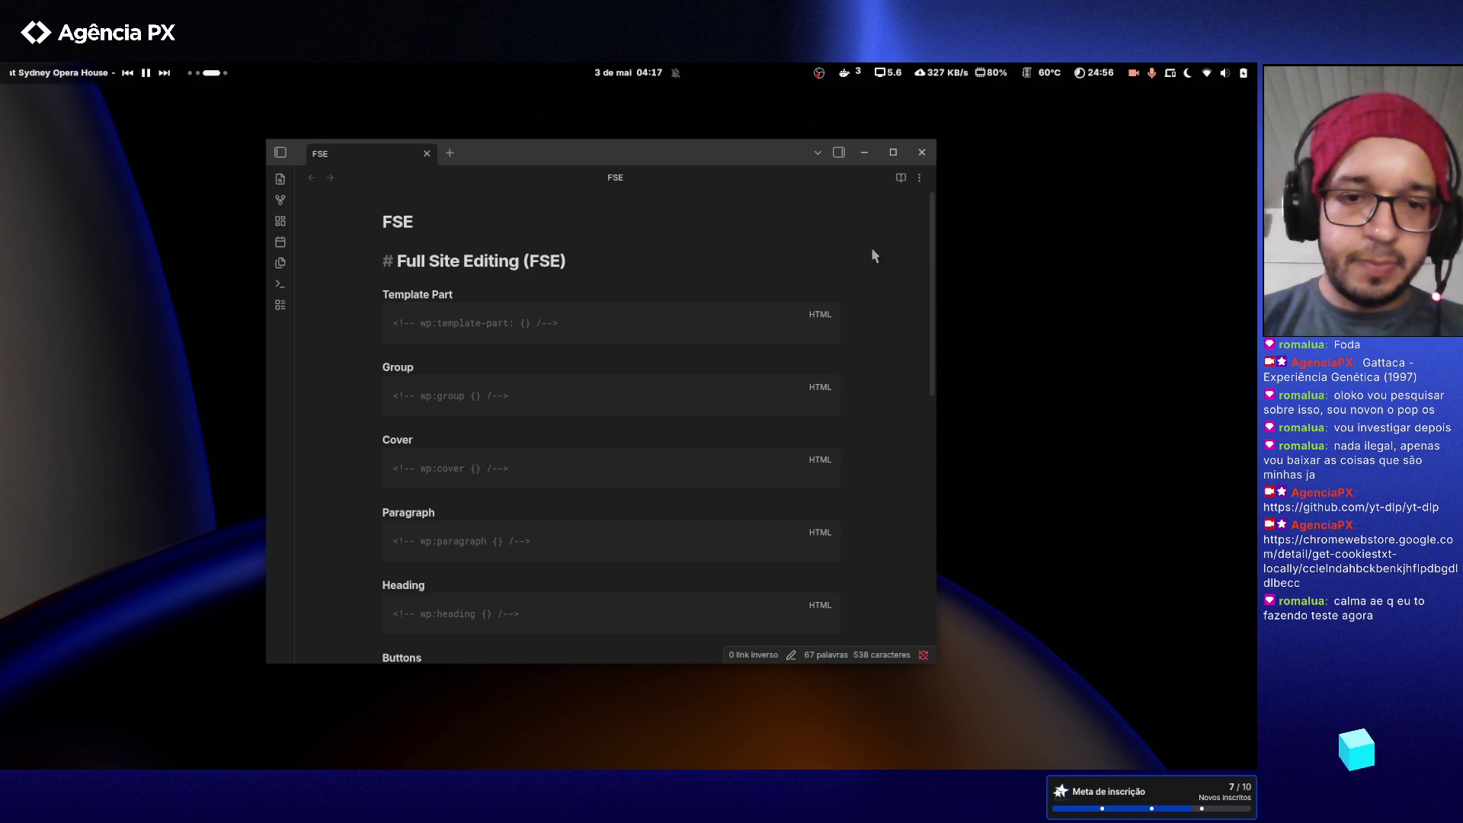
- Run the copied composer command in a new terminal; it fails with 'composer' not found
key(ctrl+alt+t)
key(ctrl+shift+v)
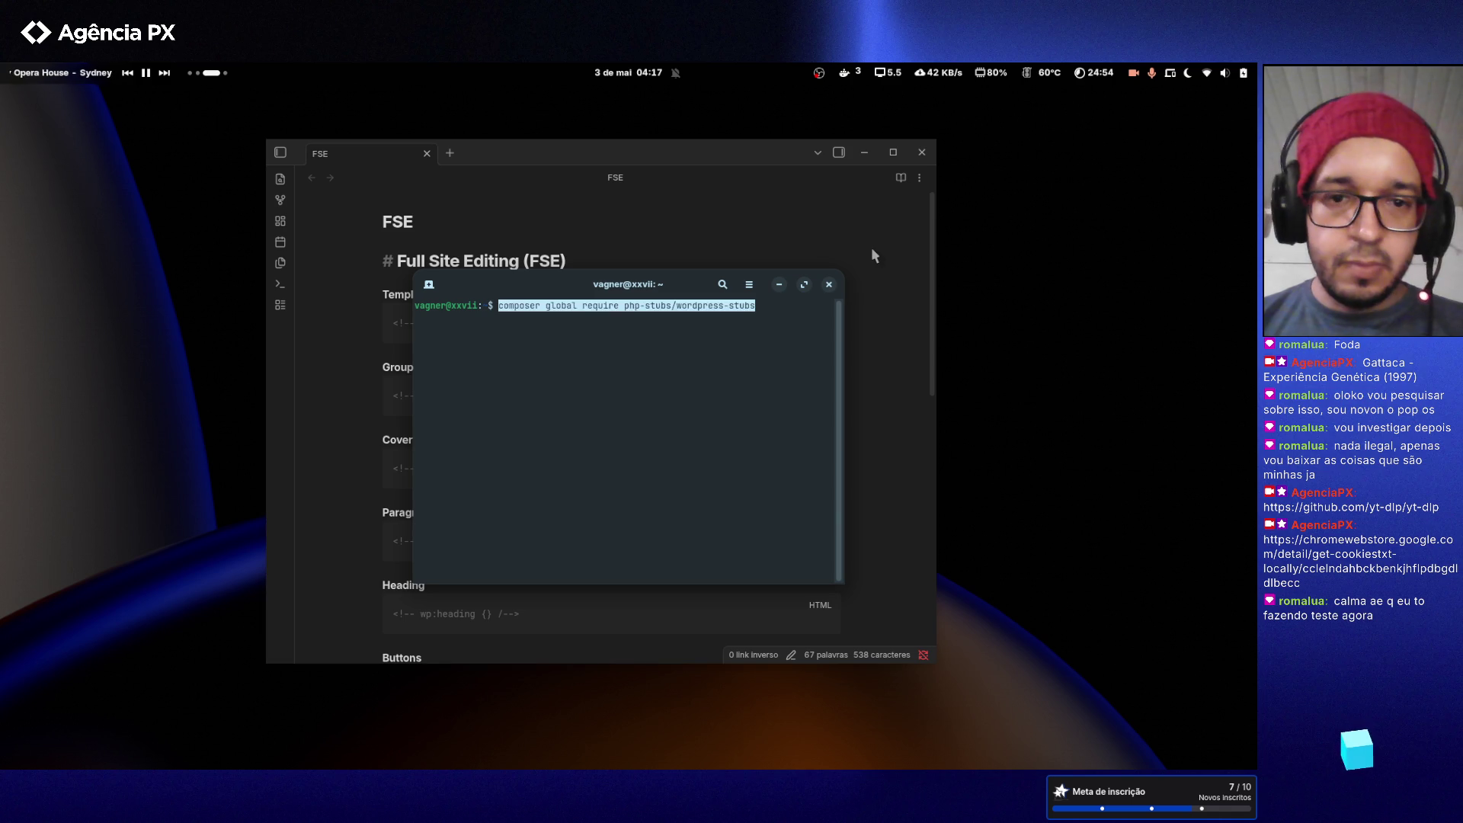
key(Return)
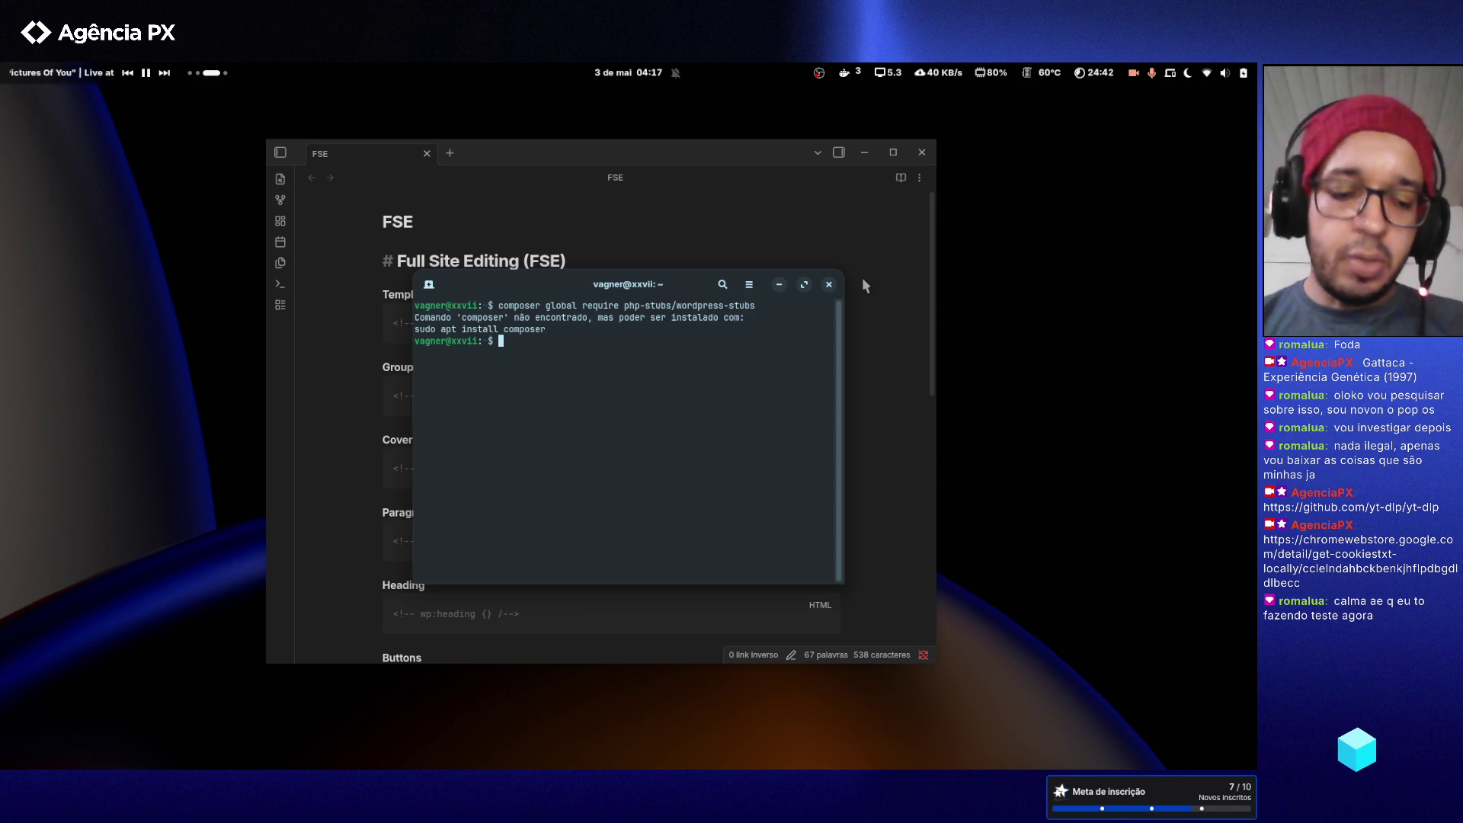
key(alt+Tab)
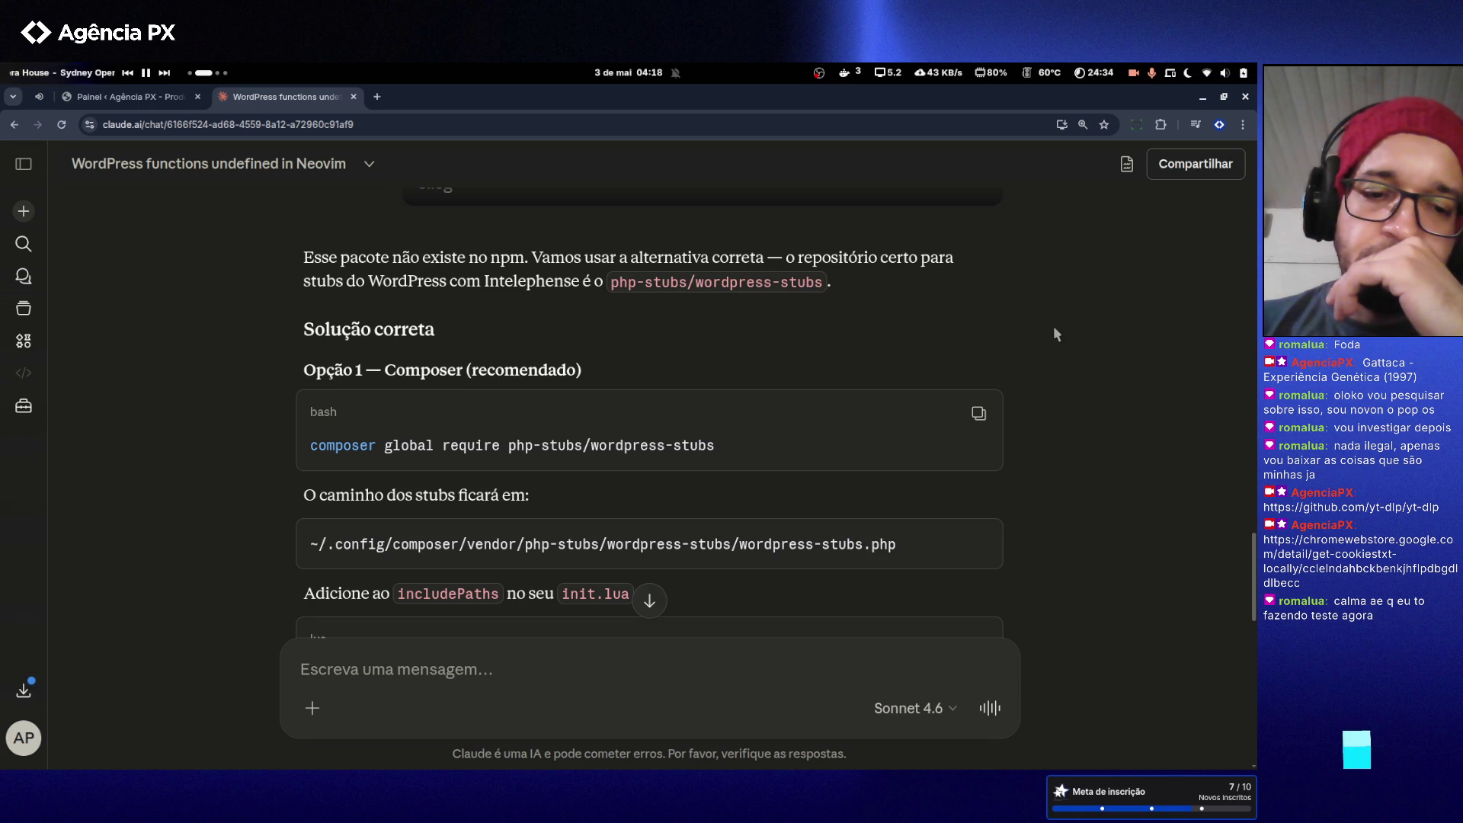
- Read Claude's includePaths and direct-clone alternatives (Opção 2), then return to Neovim's function.php
scroll(1054, 328, down, 1)
scroll(1053, 329, down, 2)
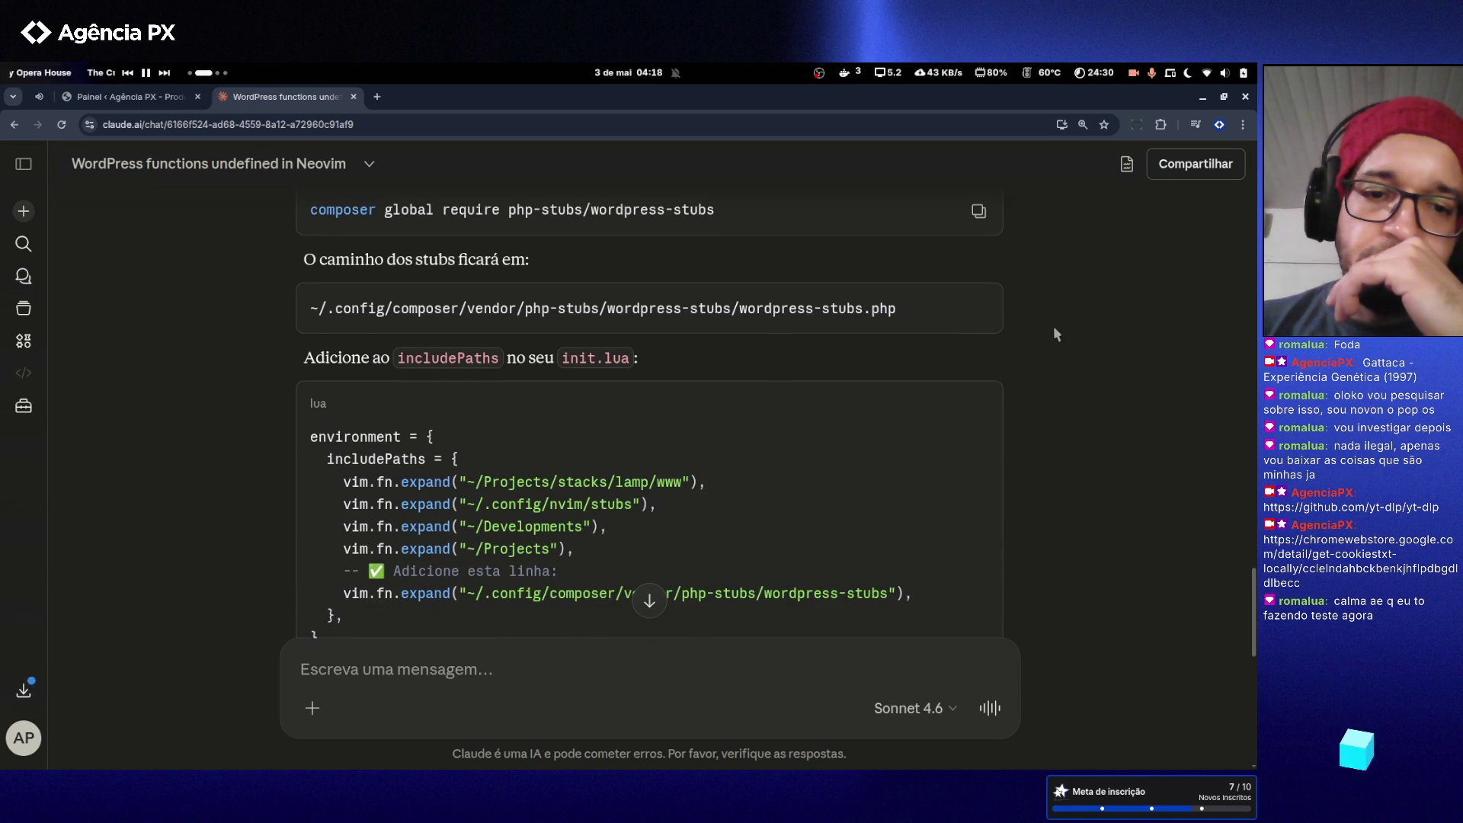
scroll(1054, 329, down, 5)
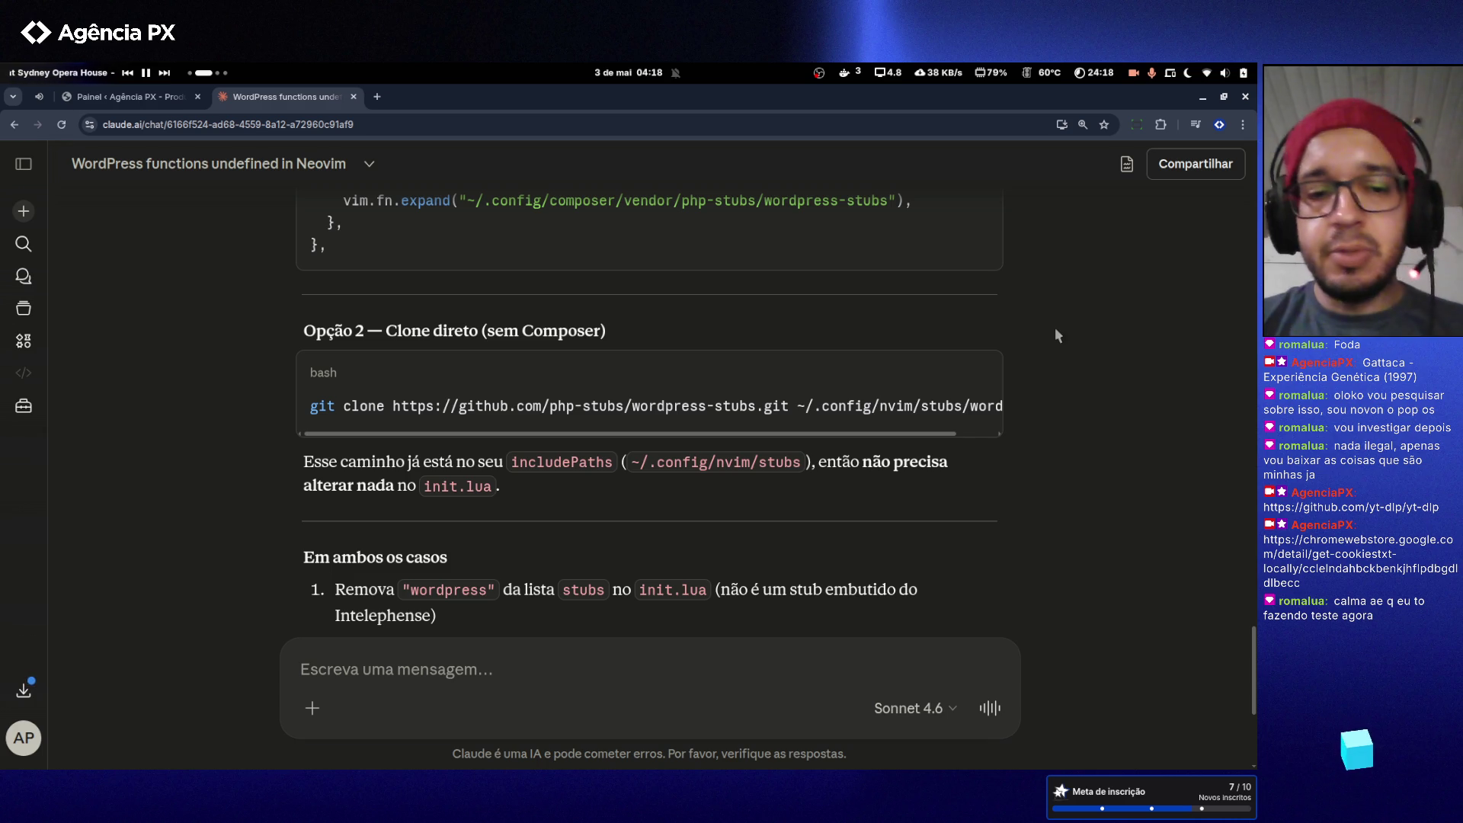
key(super+Left)
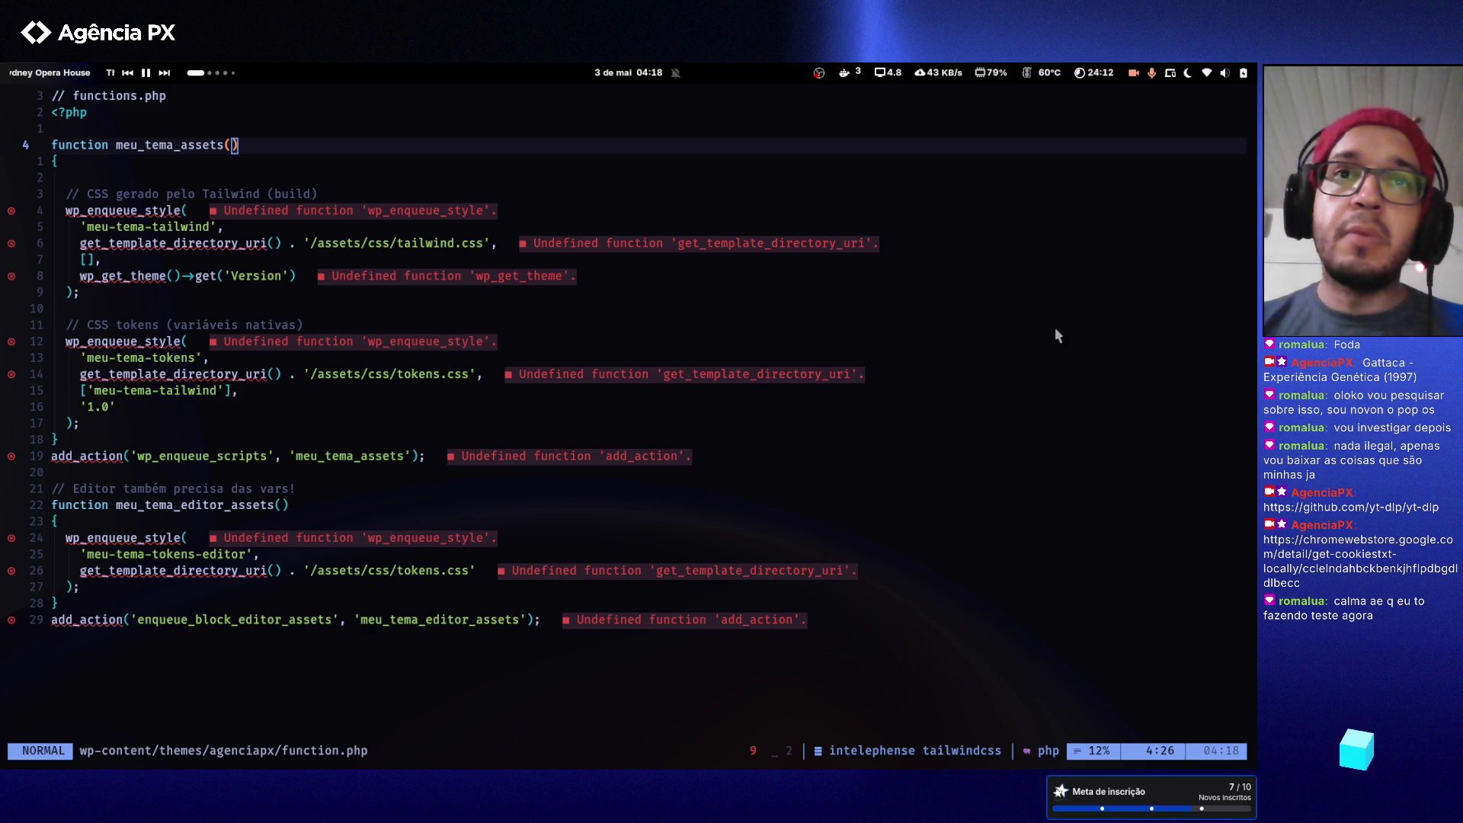
- Close the terminal window running Neovim on function.php, confirming with Y
click(1038, 375)
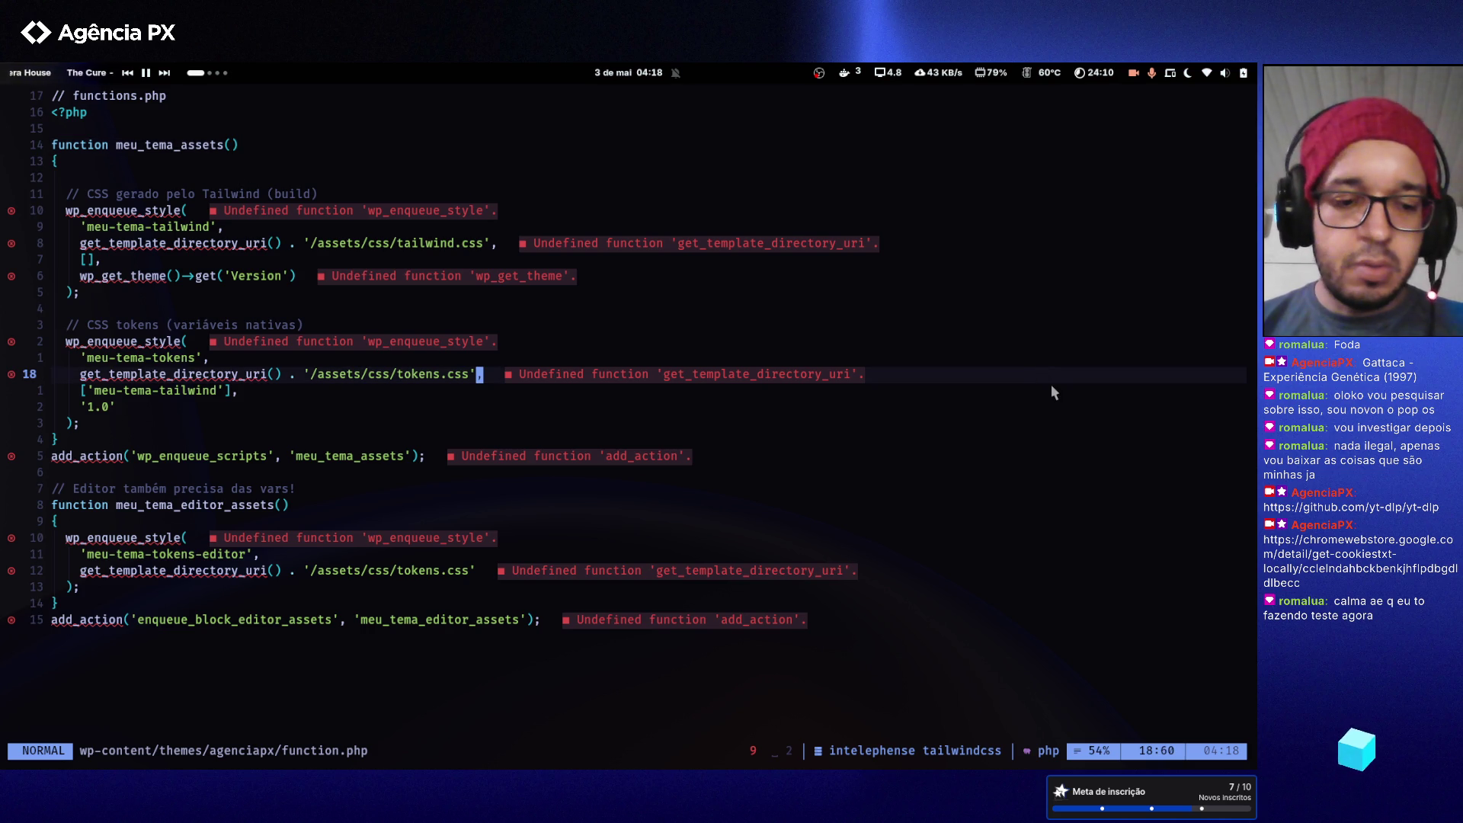
key(super+q)
key(y)
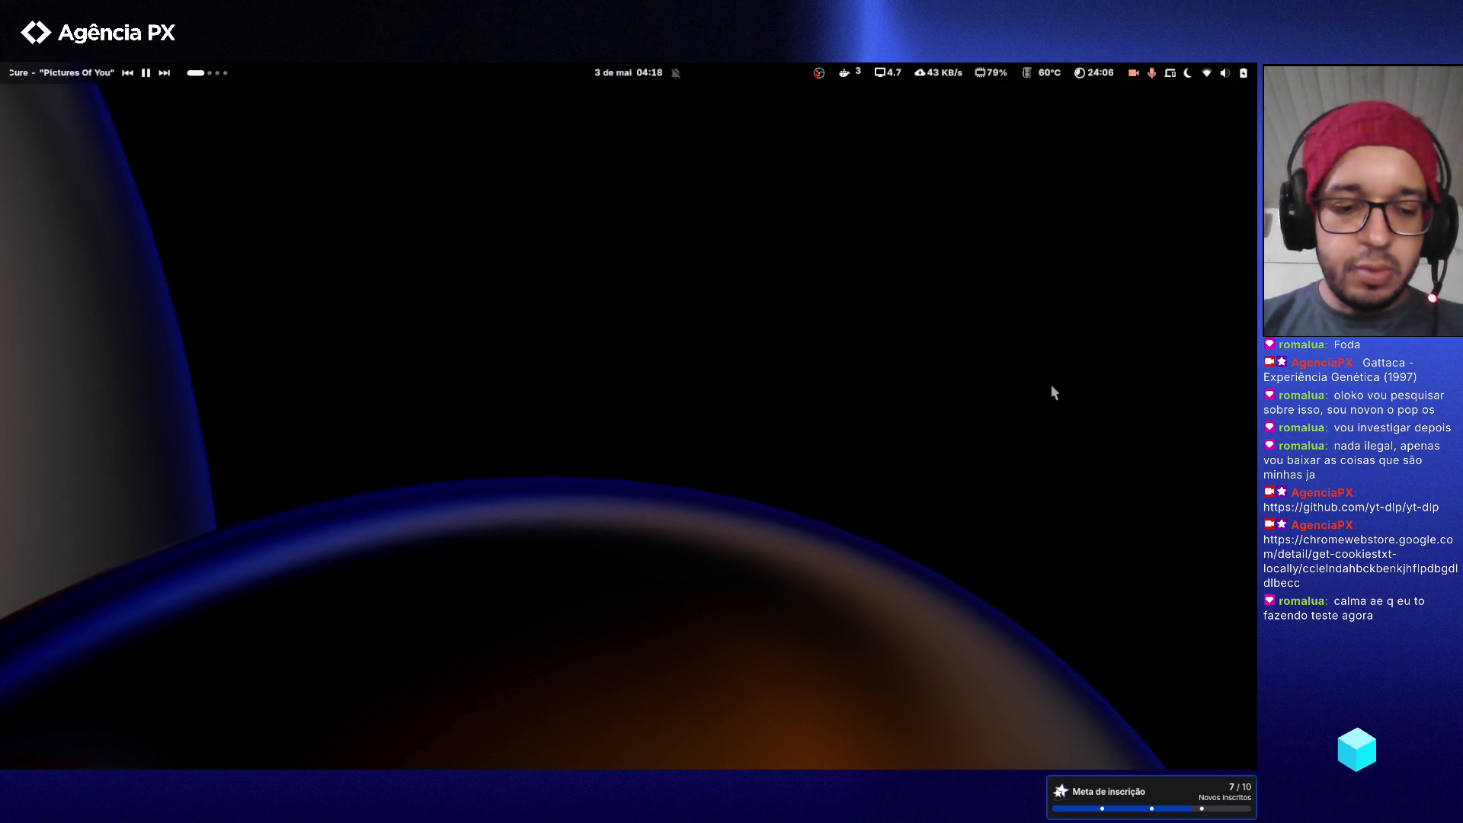
key(super)
- Launch Neovim from the Activities search
text(ne)
key(BackSpace)
text(e)
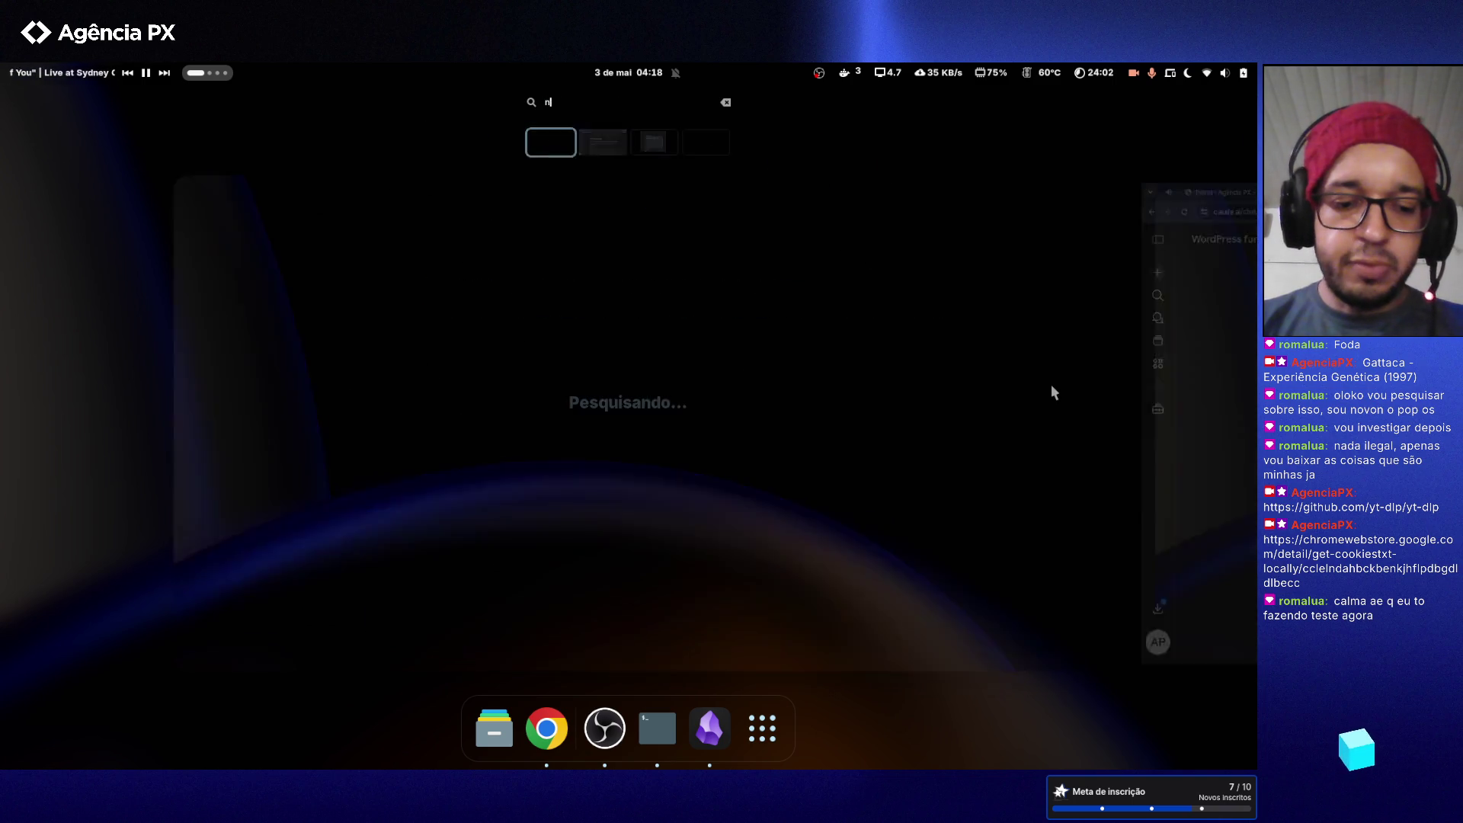
key(Return)
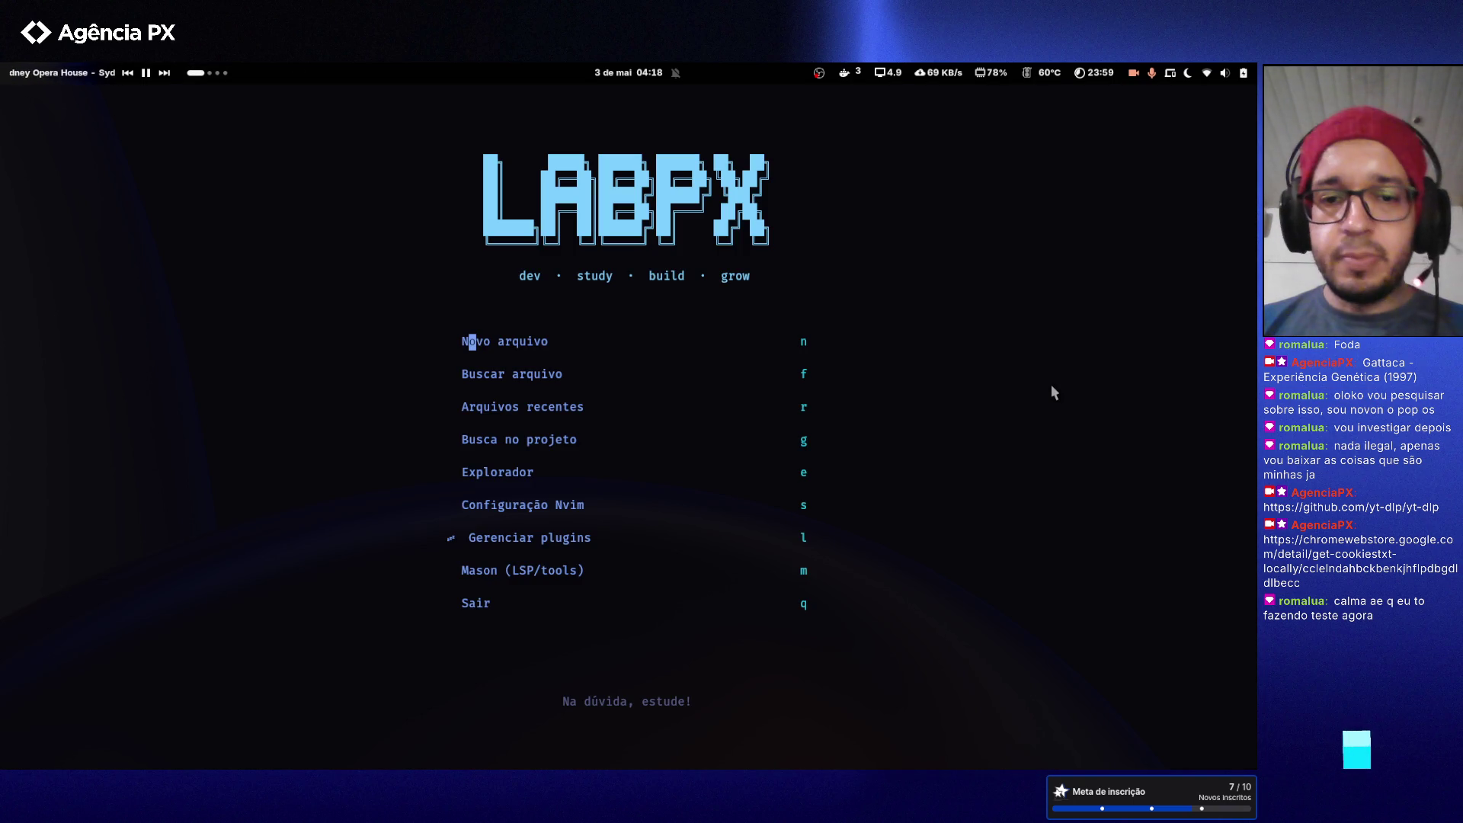
- Begin a :cd command, completing the path to Projects/stacks/lamp/www/caparaense
key(colon)
text(cd Projects/s)
key(Tab)
key(Tab)
key(BackSpace)
key(BackSpace)
key(BackSpace)
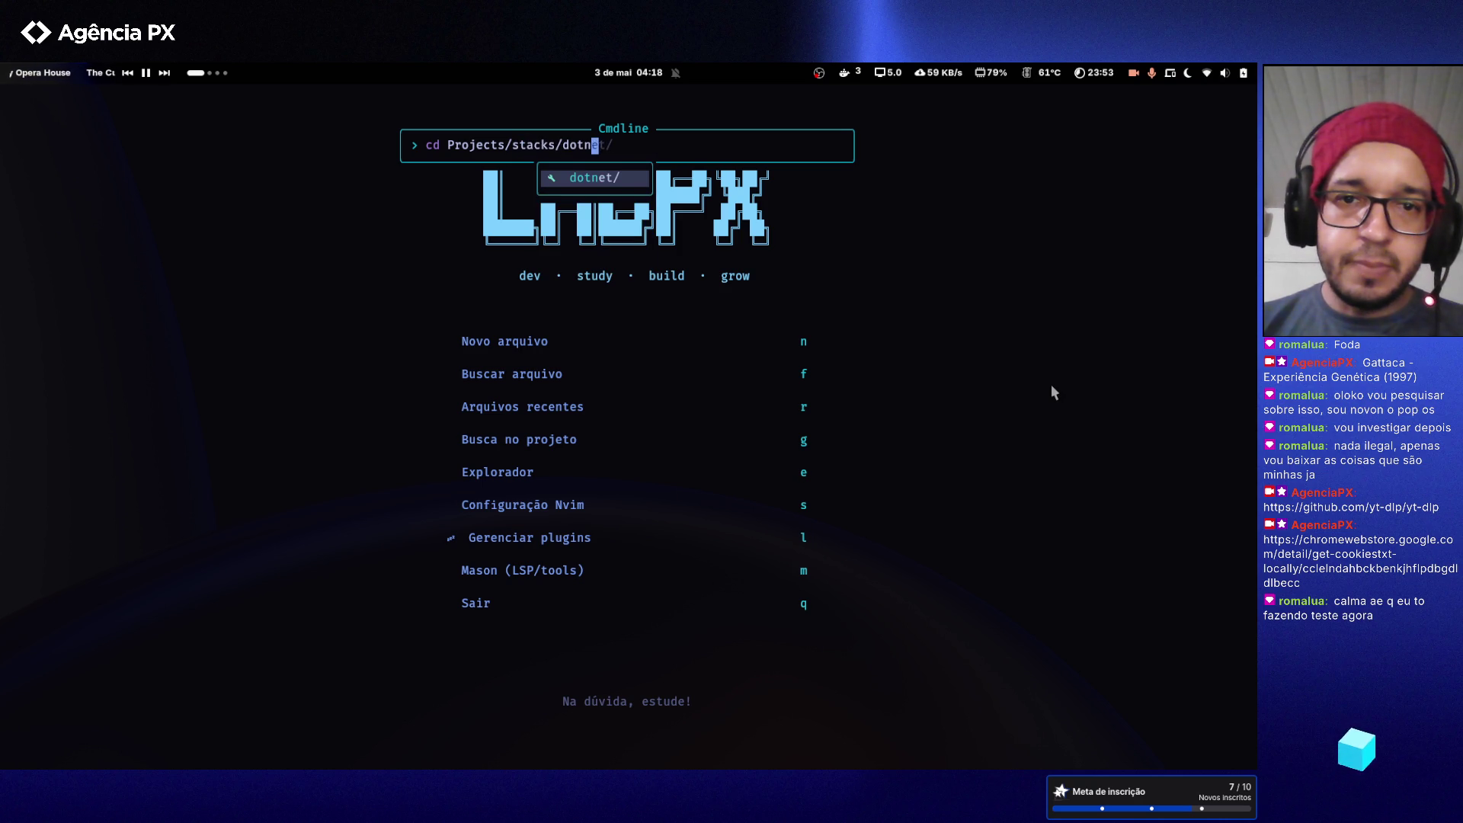
text(la)
key(Tab)
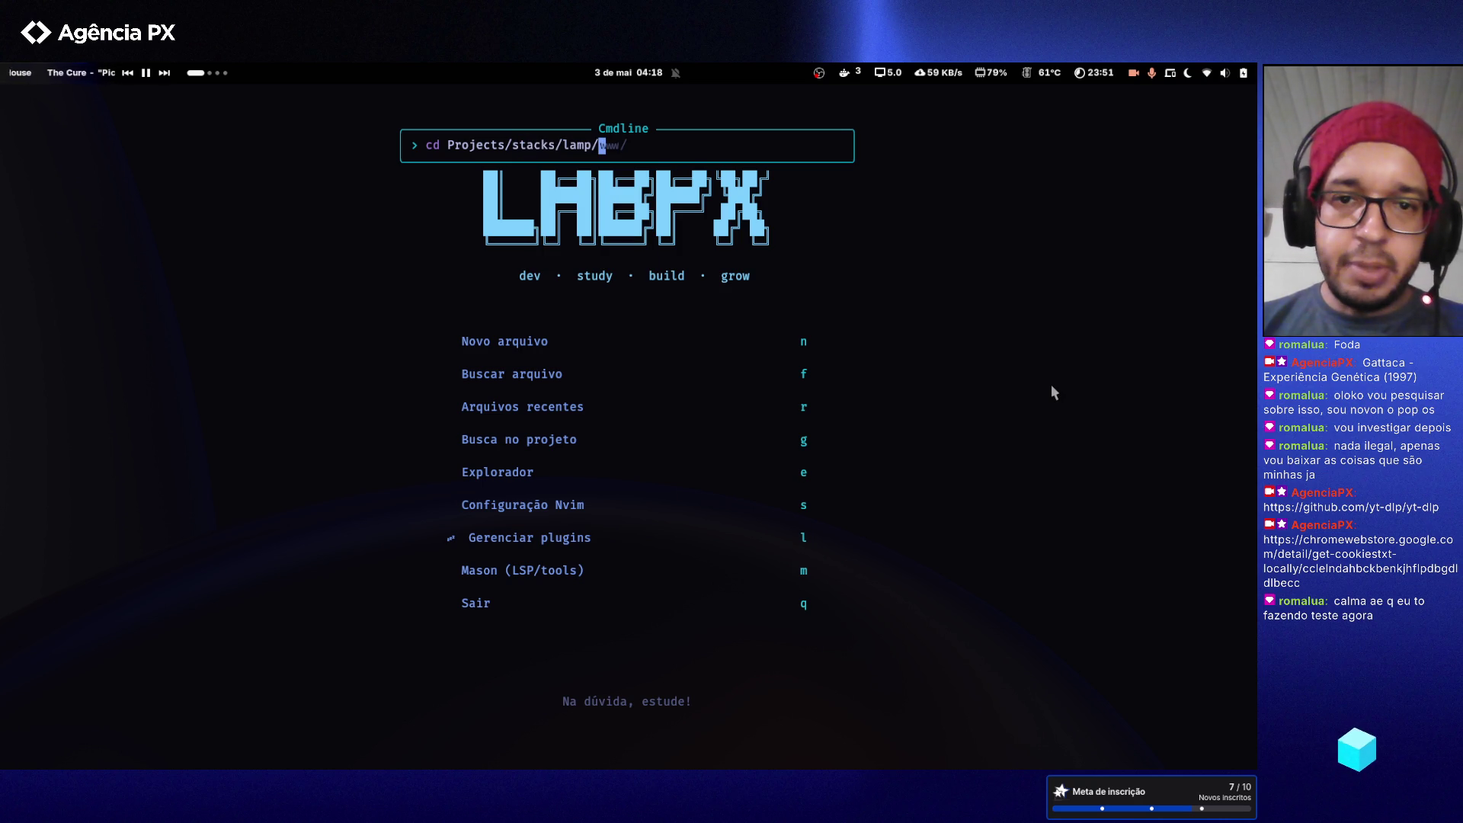
key(Tab)
text(ca)
key(Tab)
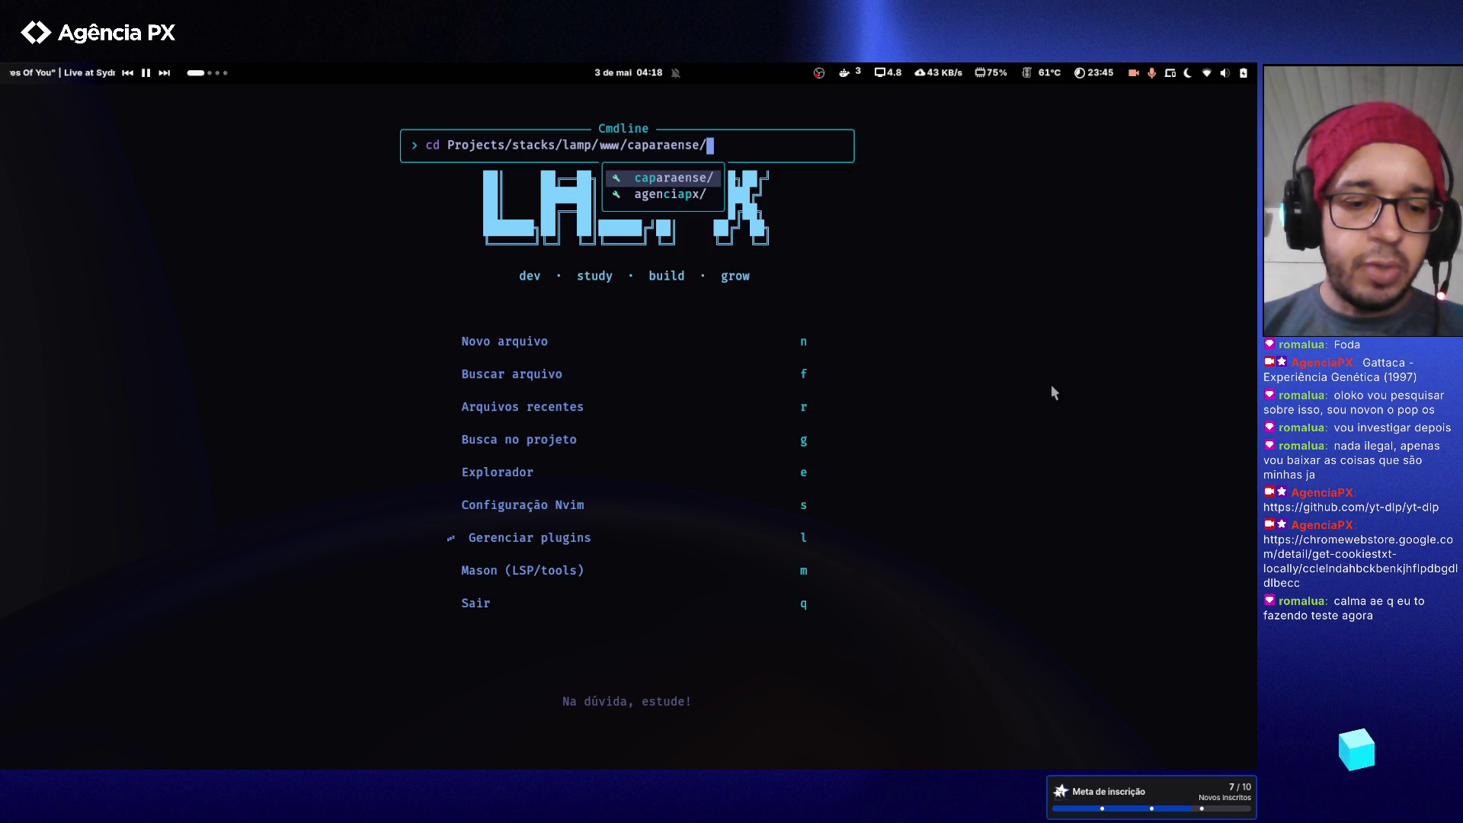
- Extend the path to wp-content/themes/caparaense/, change into it and open a terminal there
text(wp-)
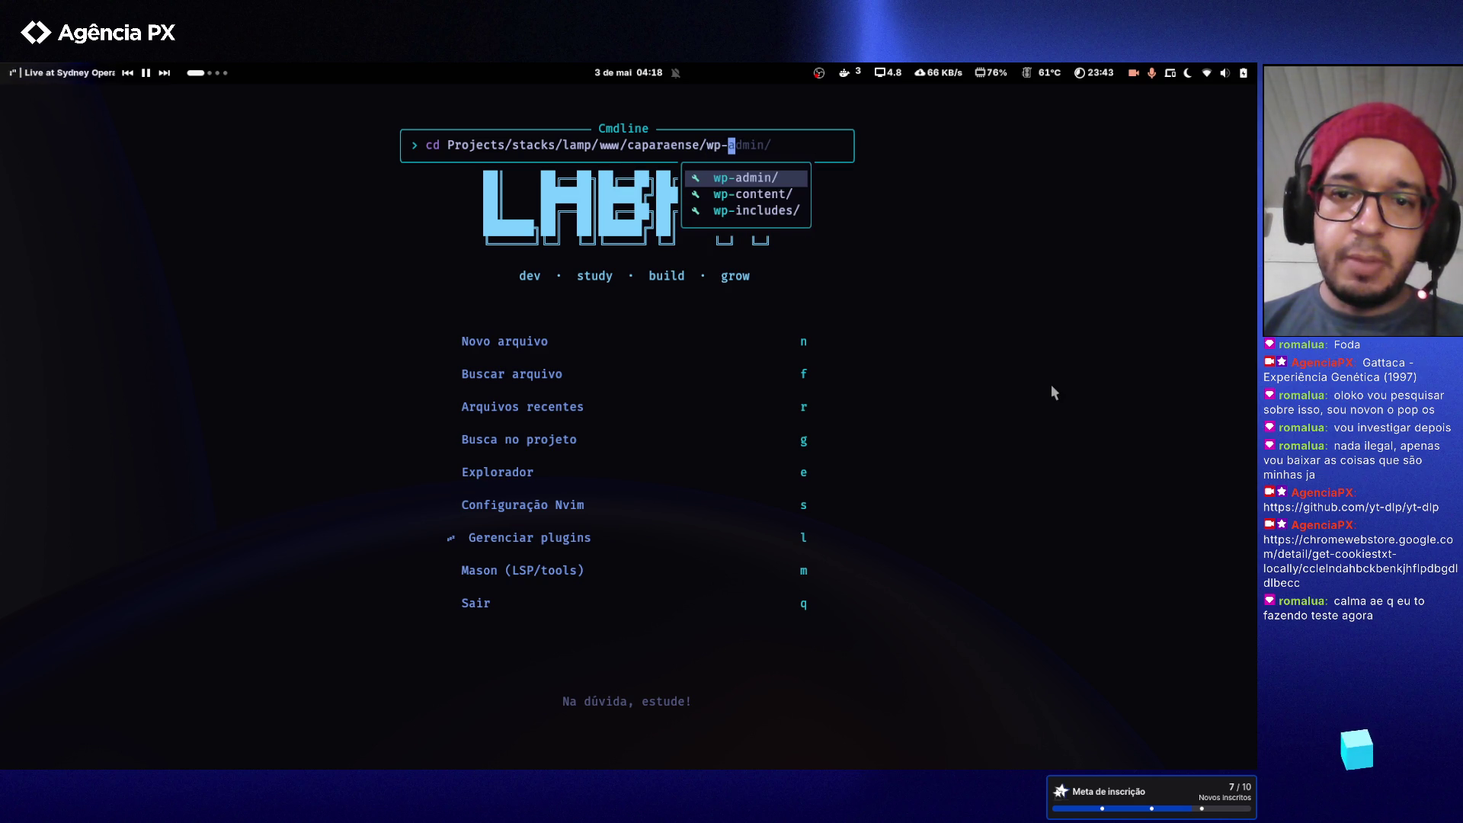
text(inc)
key(Tab)
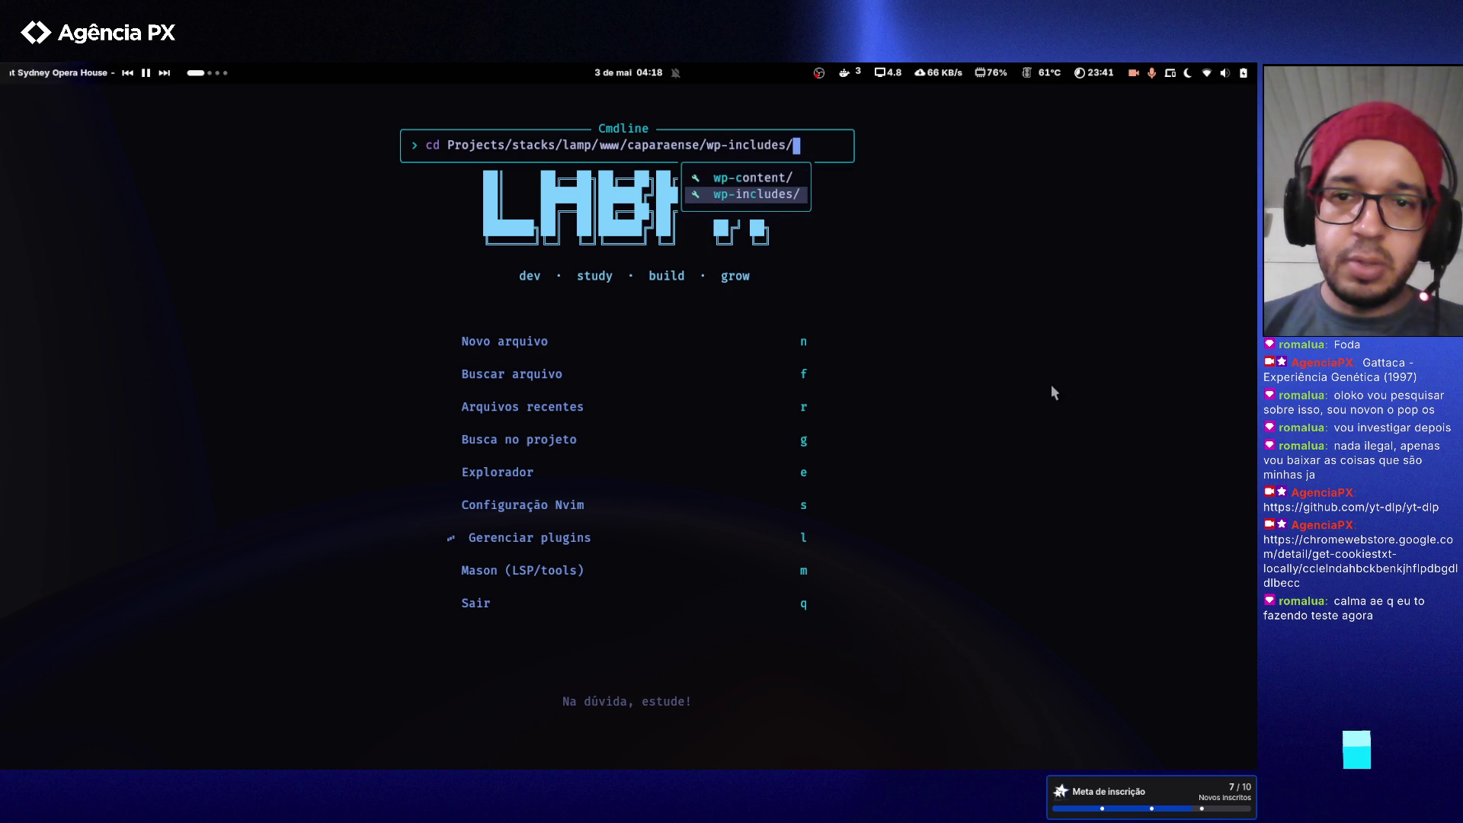
key(BackSpace)
key(BackSpace)
key(BackSpace)
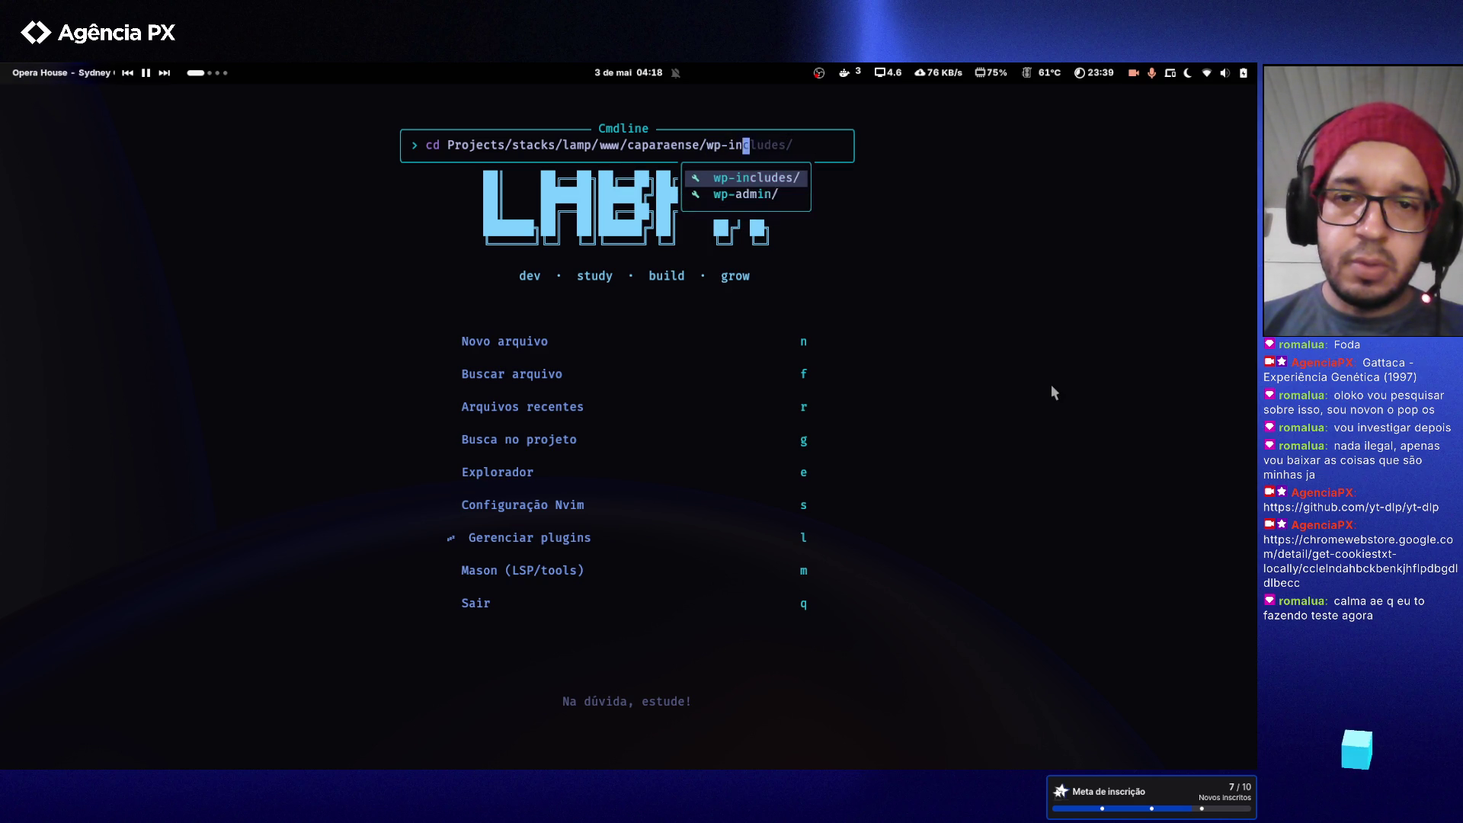
text(cont)
key(Tab)
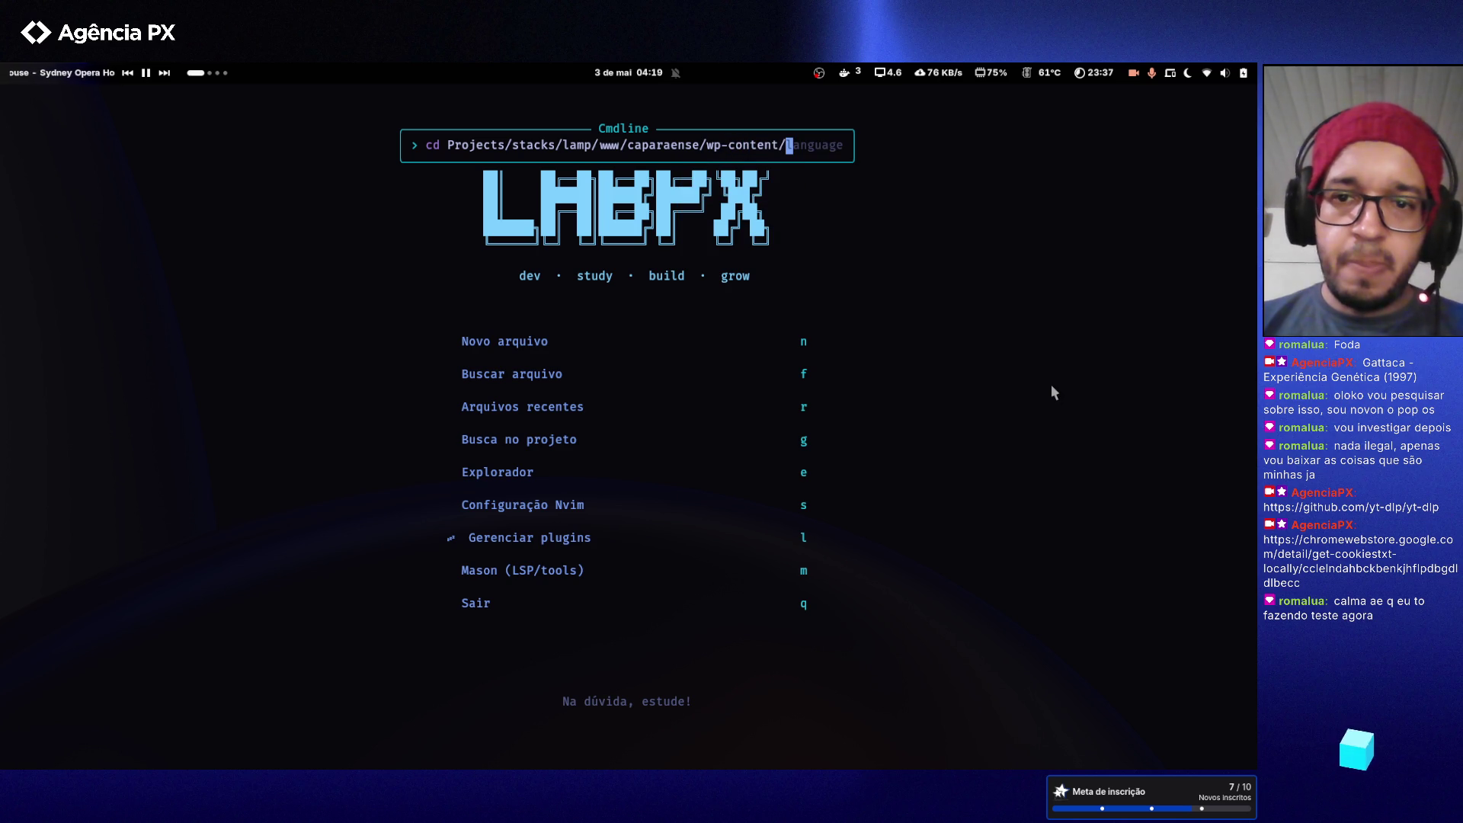
text(the)
key(Tab)
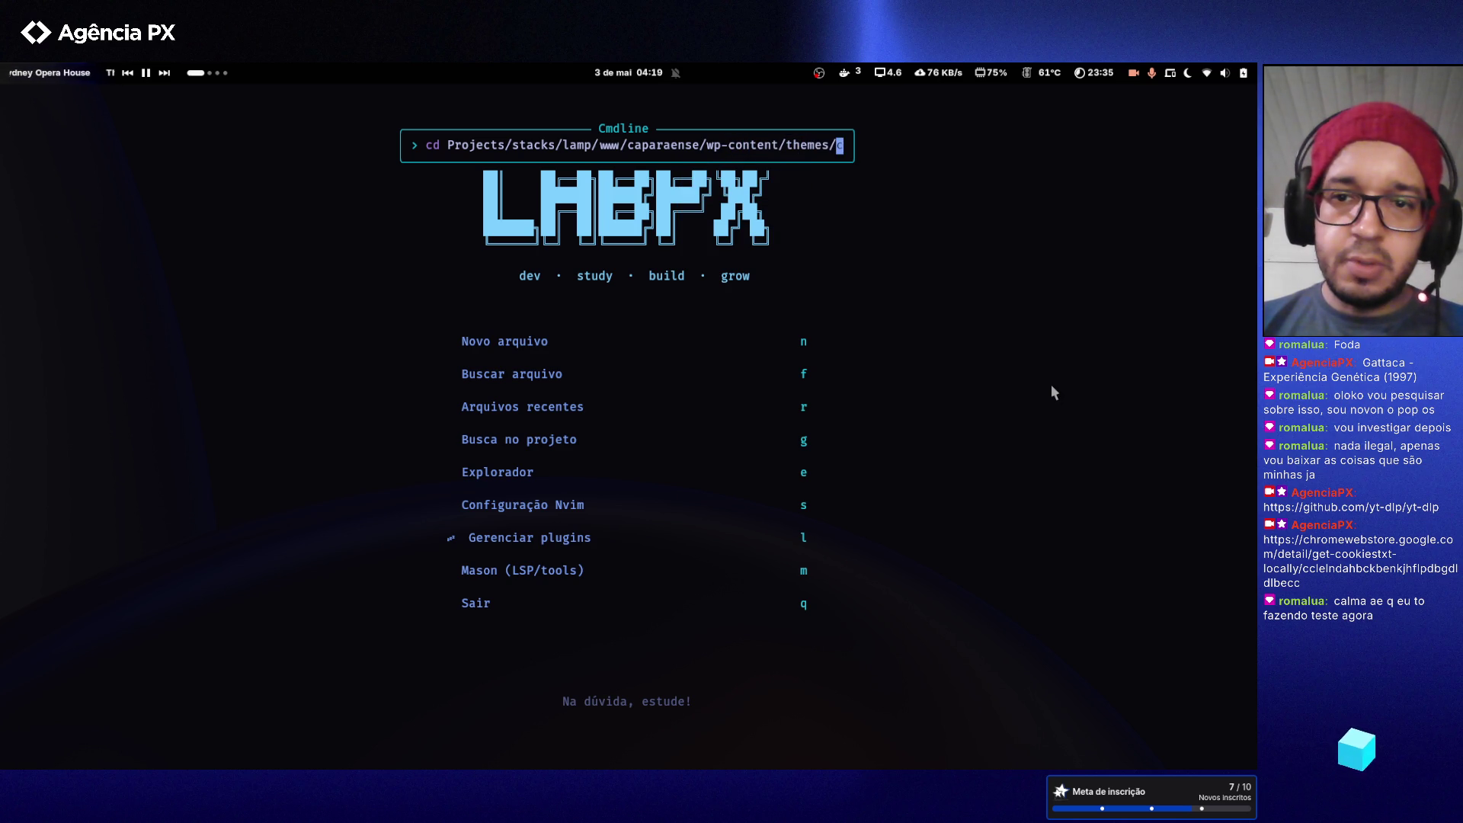
text(cap)
key(Tab)
key(Return)
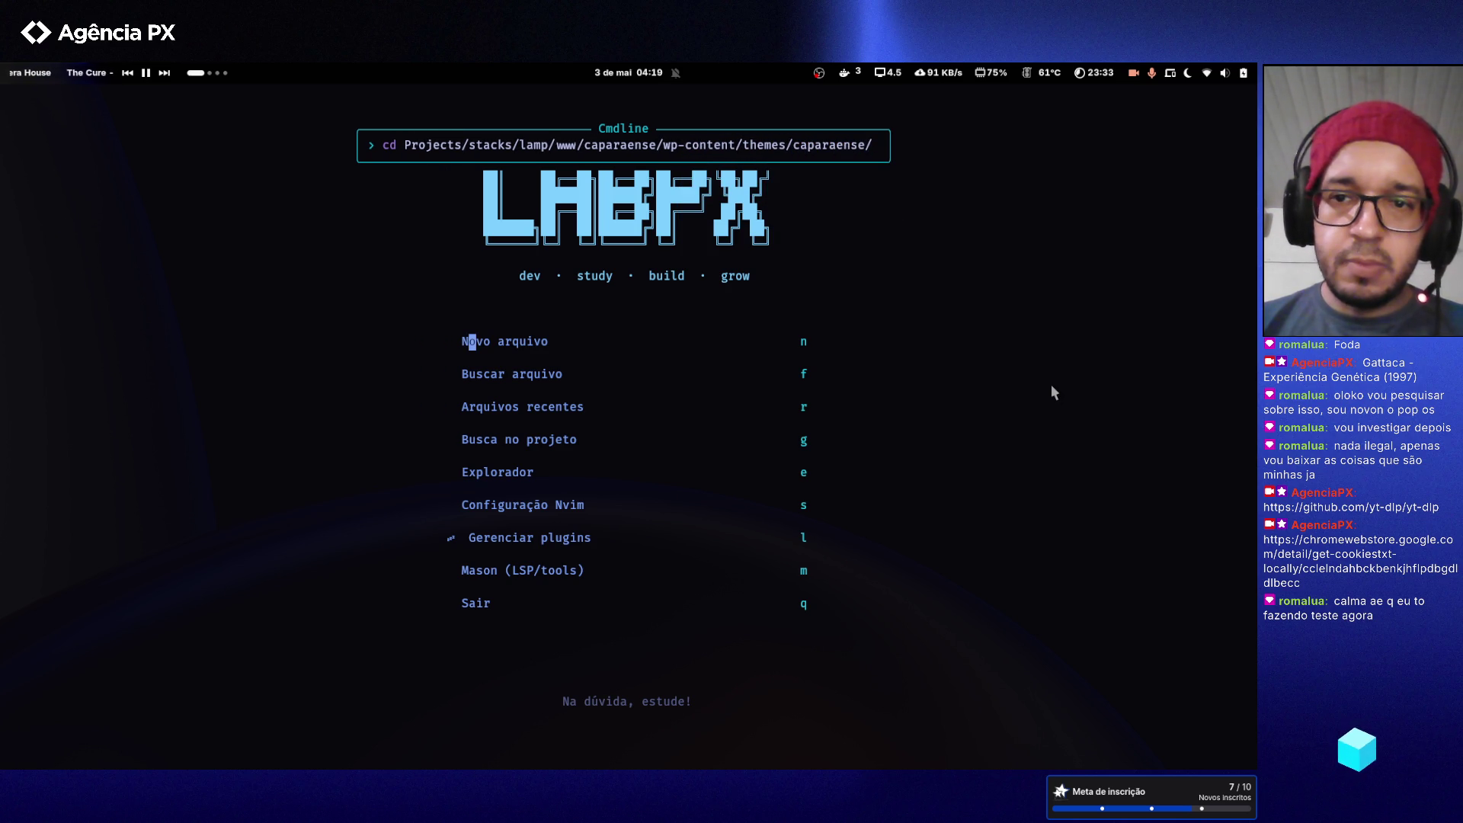
key(ctrl+slash)
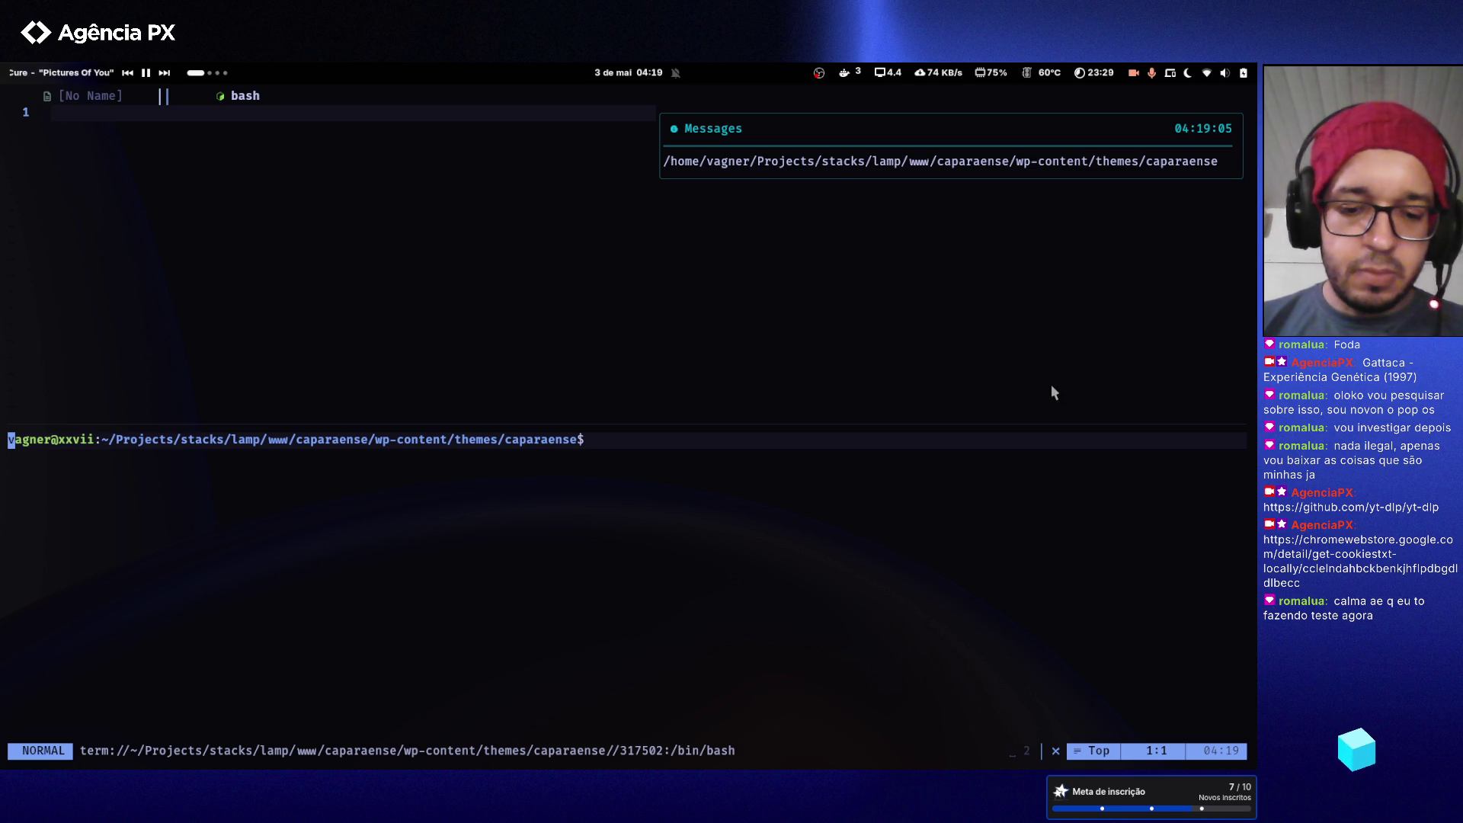
- Close the bash terminal split with :q
key(colon)
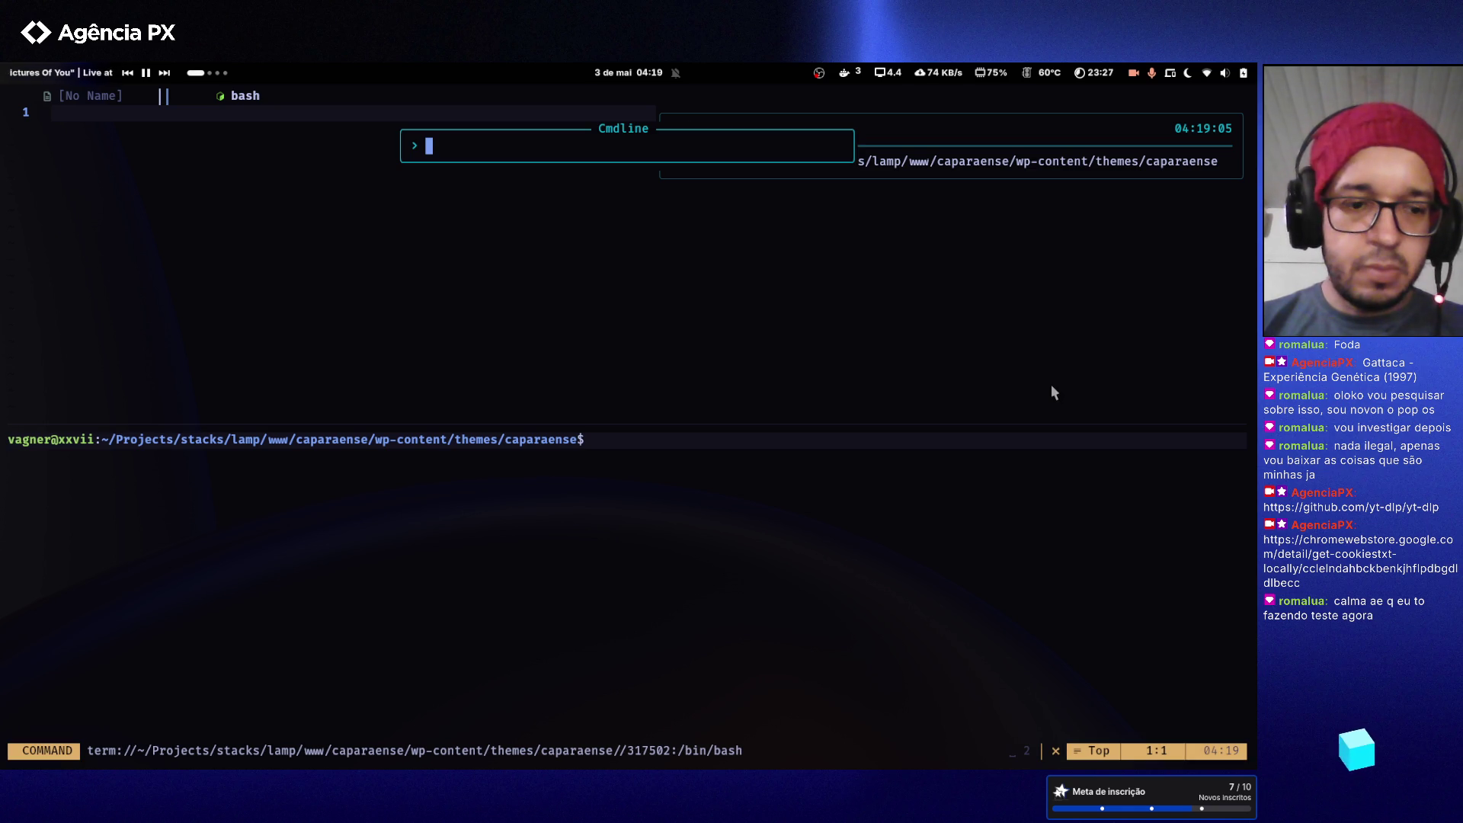
text(q)
key(Return)
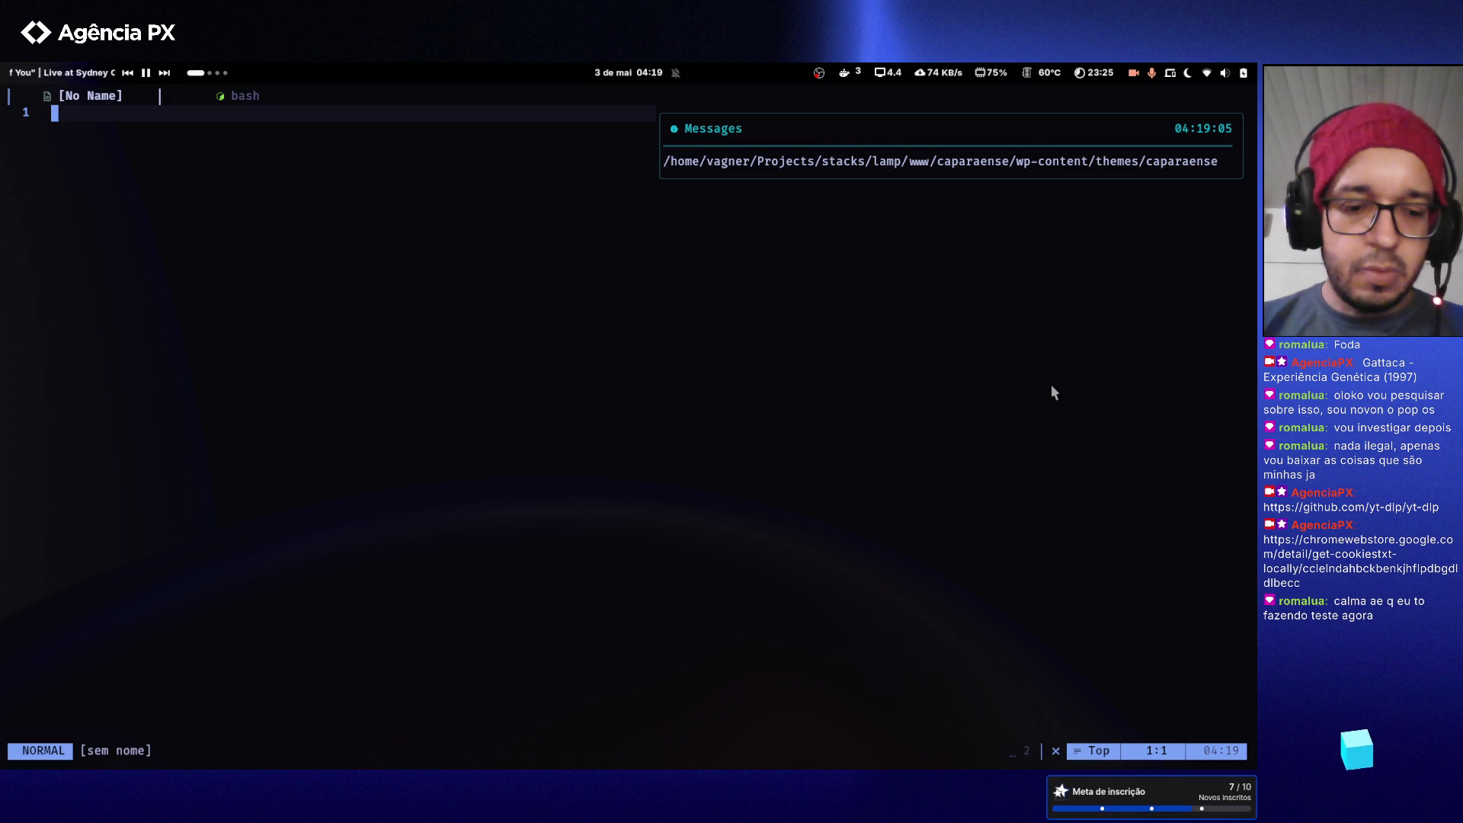
- Open NvimTree and expand the parts folder to show footer.html and header.html
key(space)
key(e)
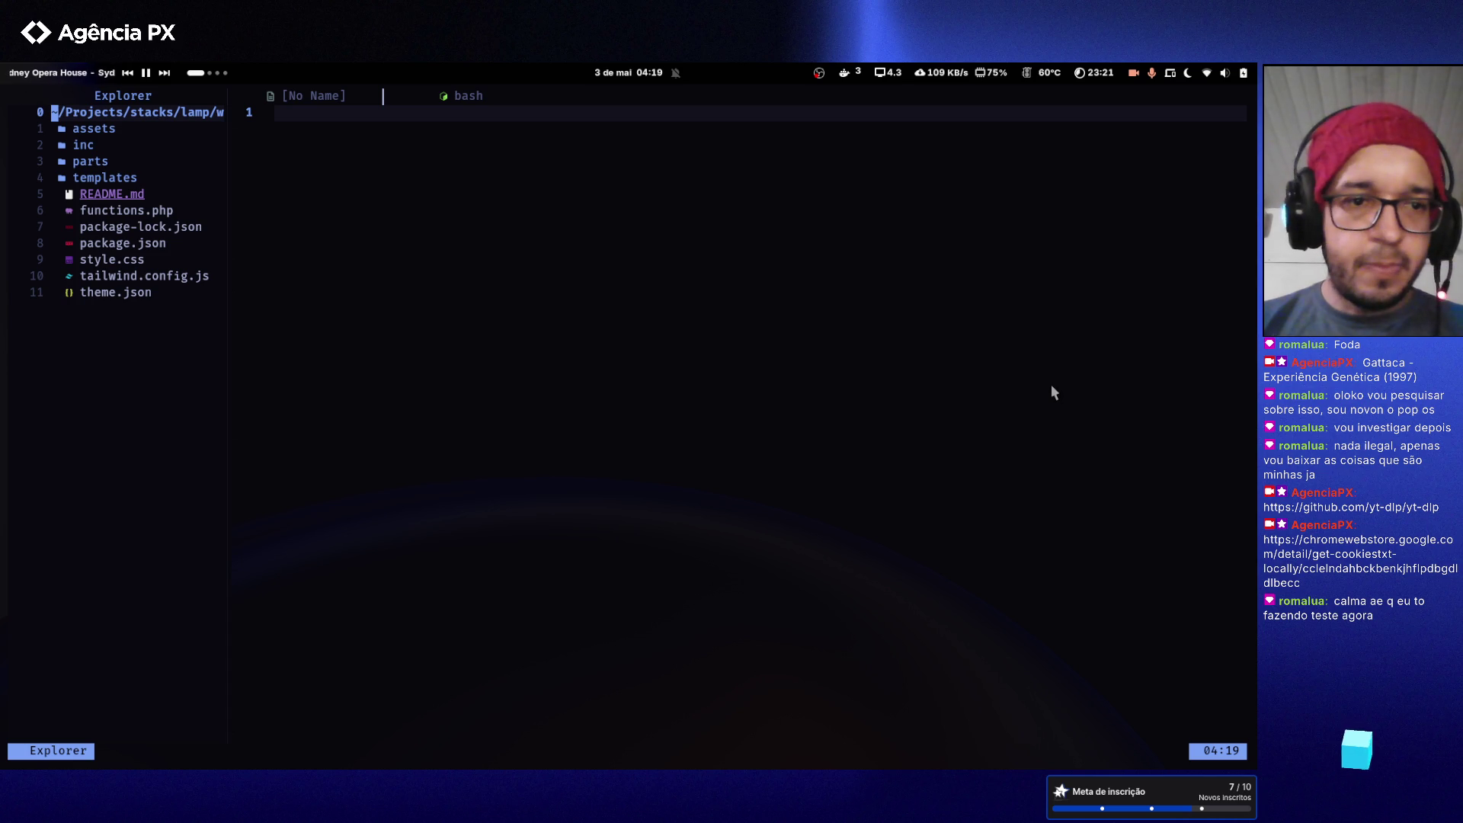
key(j)
key(j)
key(j)
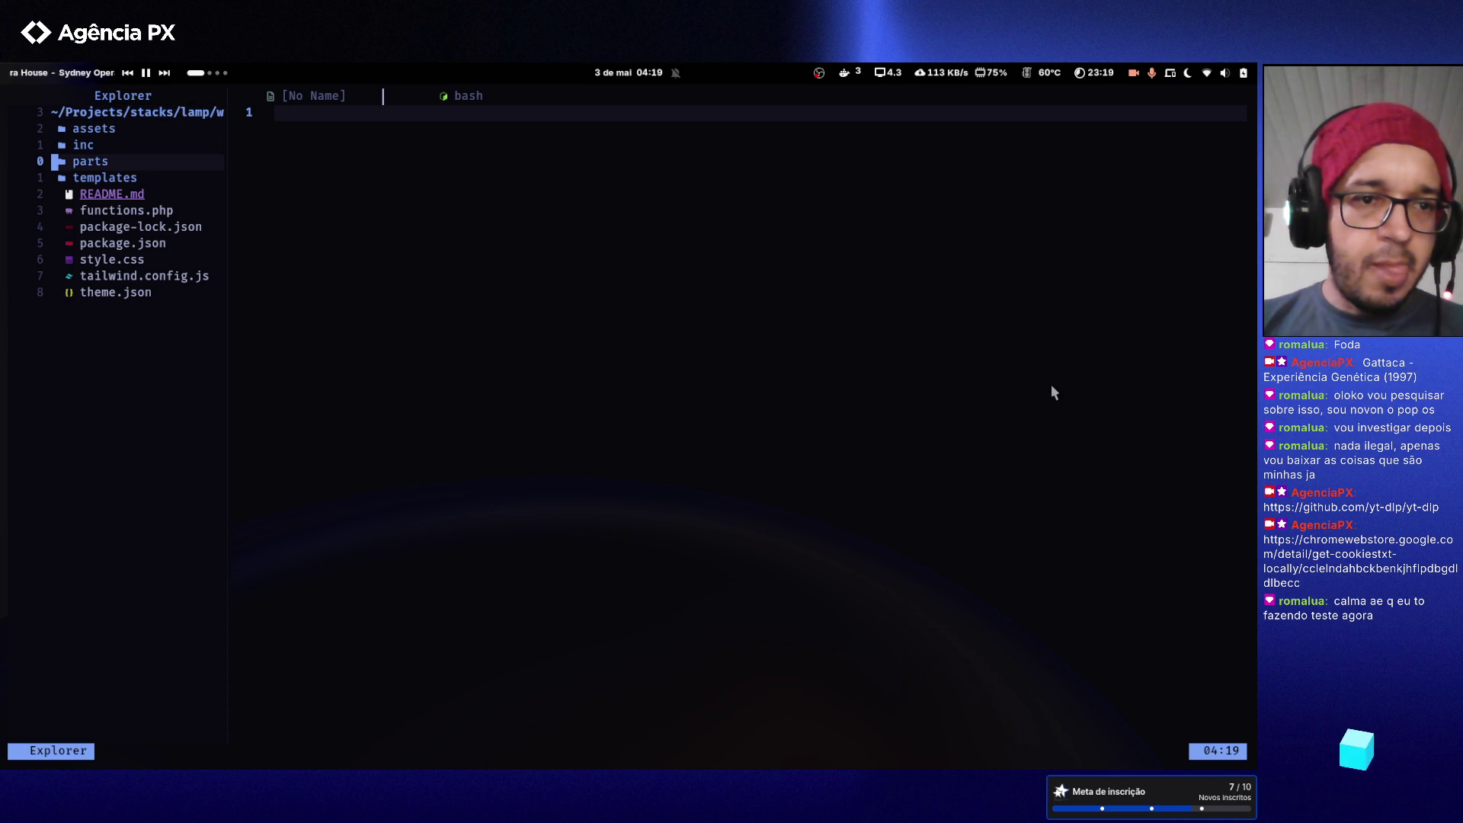
key(Return)
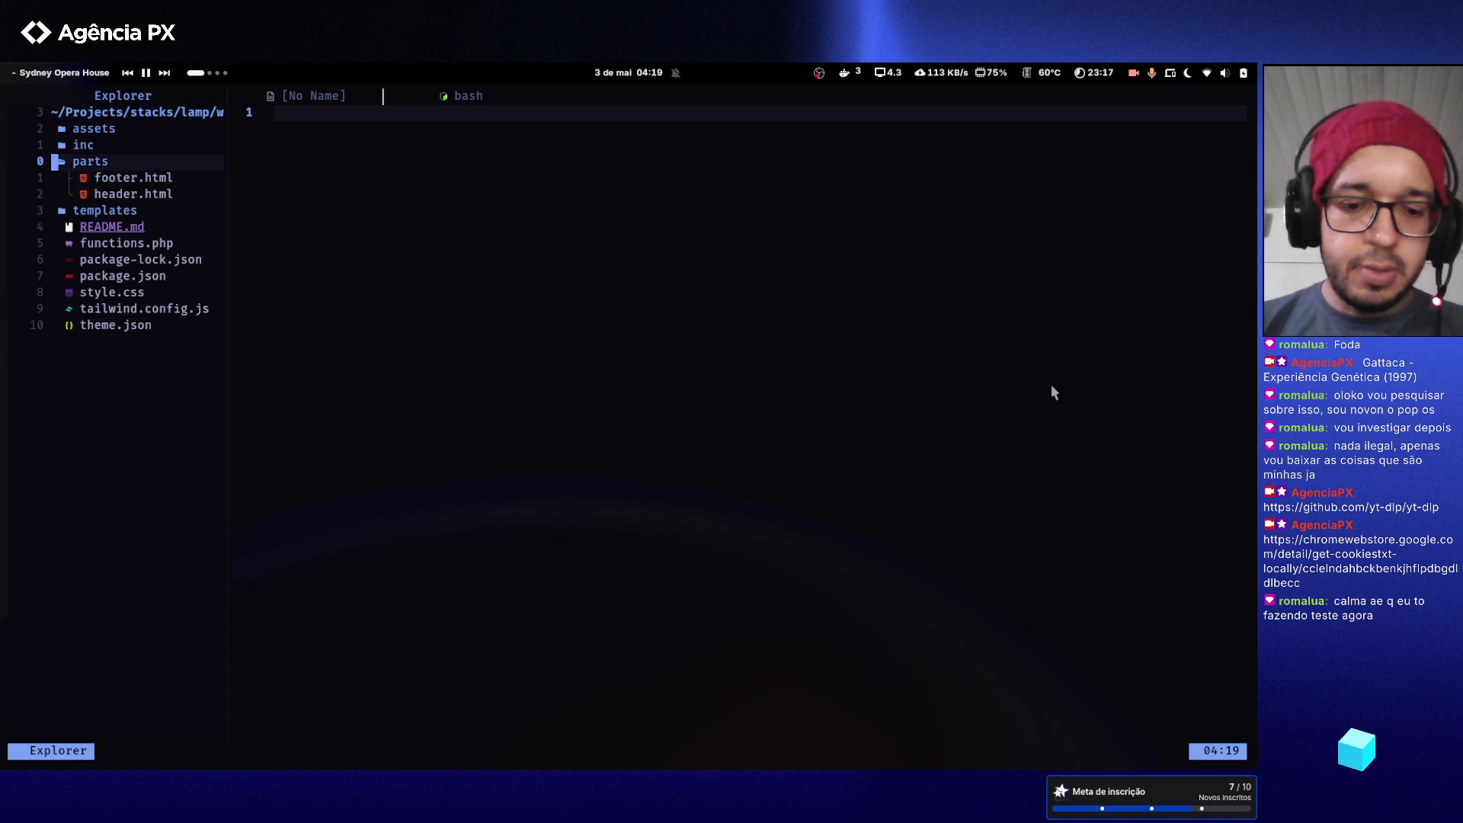
- Expand the templates folder and open index.html
key(k)
key(k)
key(j)
key(j)
key(j)
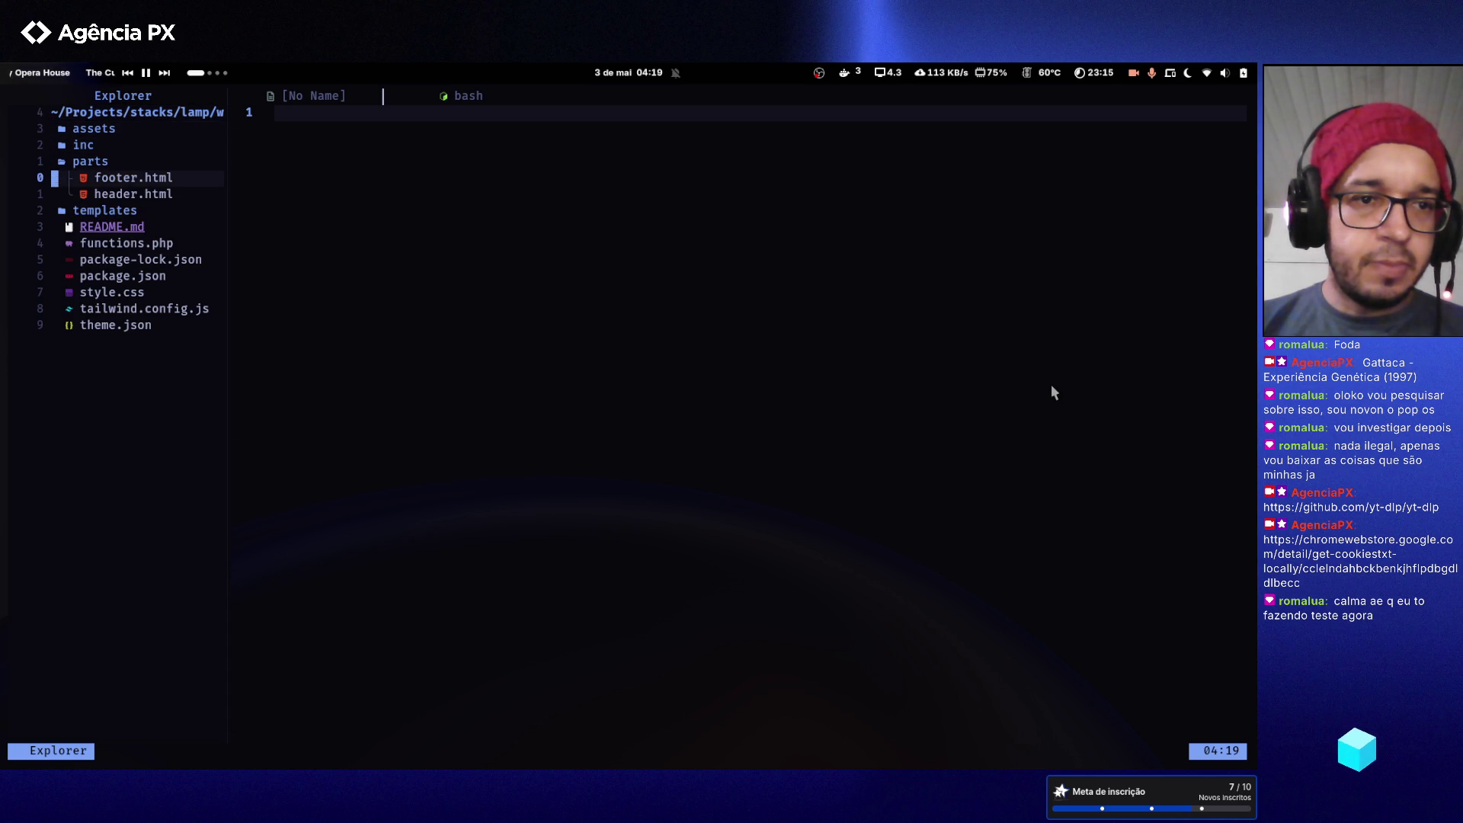
key(Return)
key(j)
key(j)
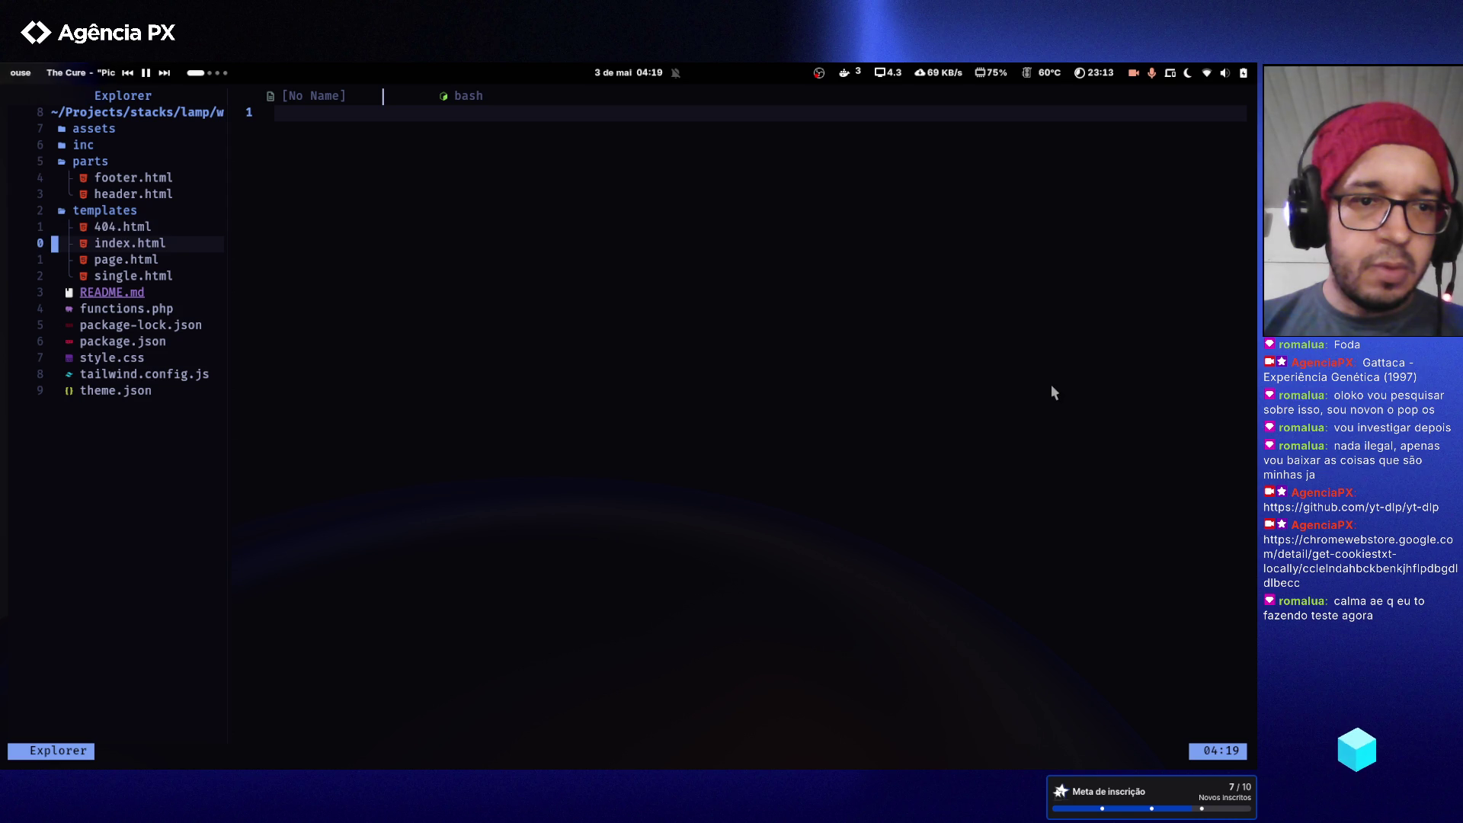
key(Return)
- Close the leftover bash terminal buffer, confirming Yes
key(Tab)
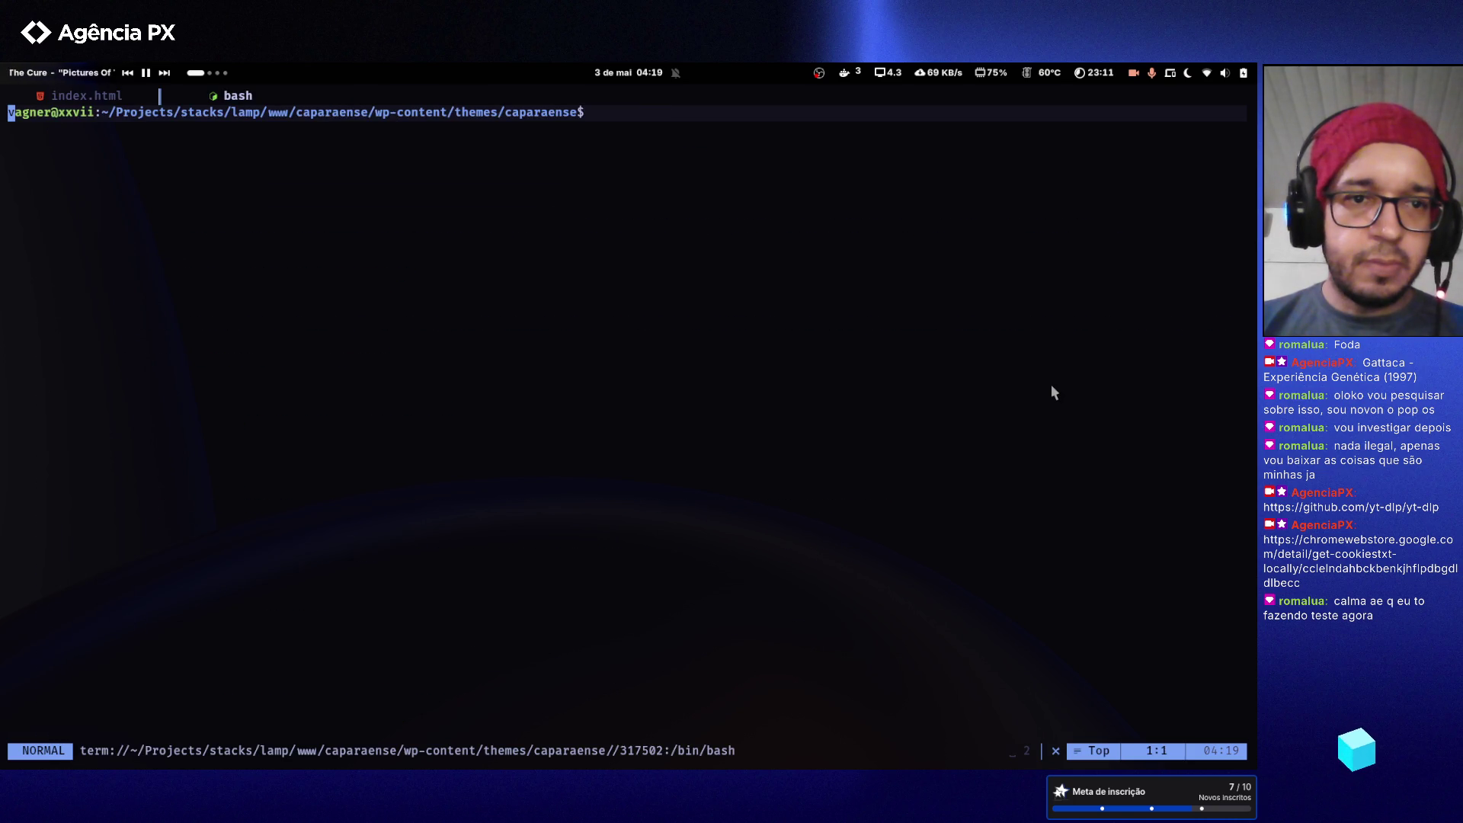
key(space)
key(c)
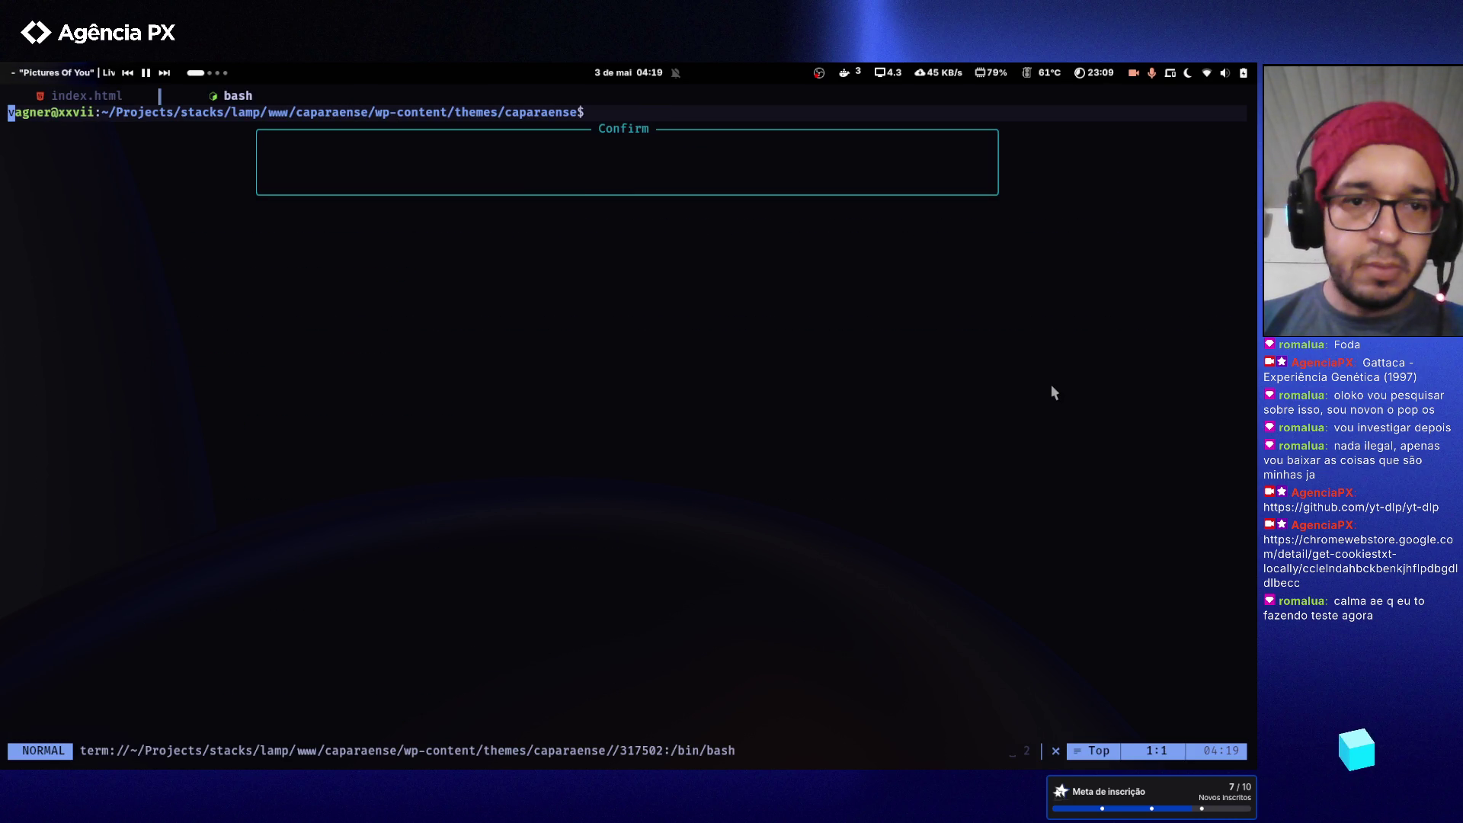
key(y)
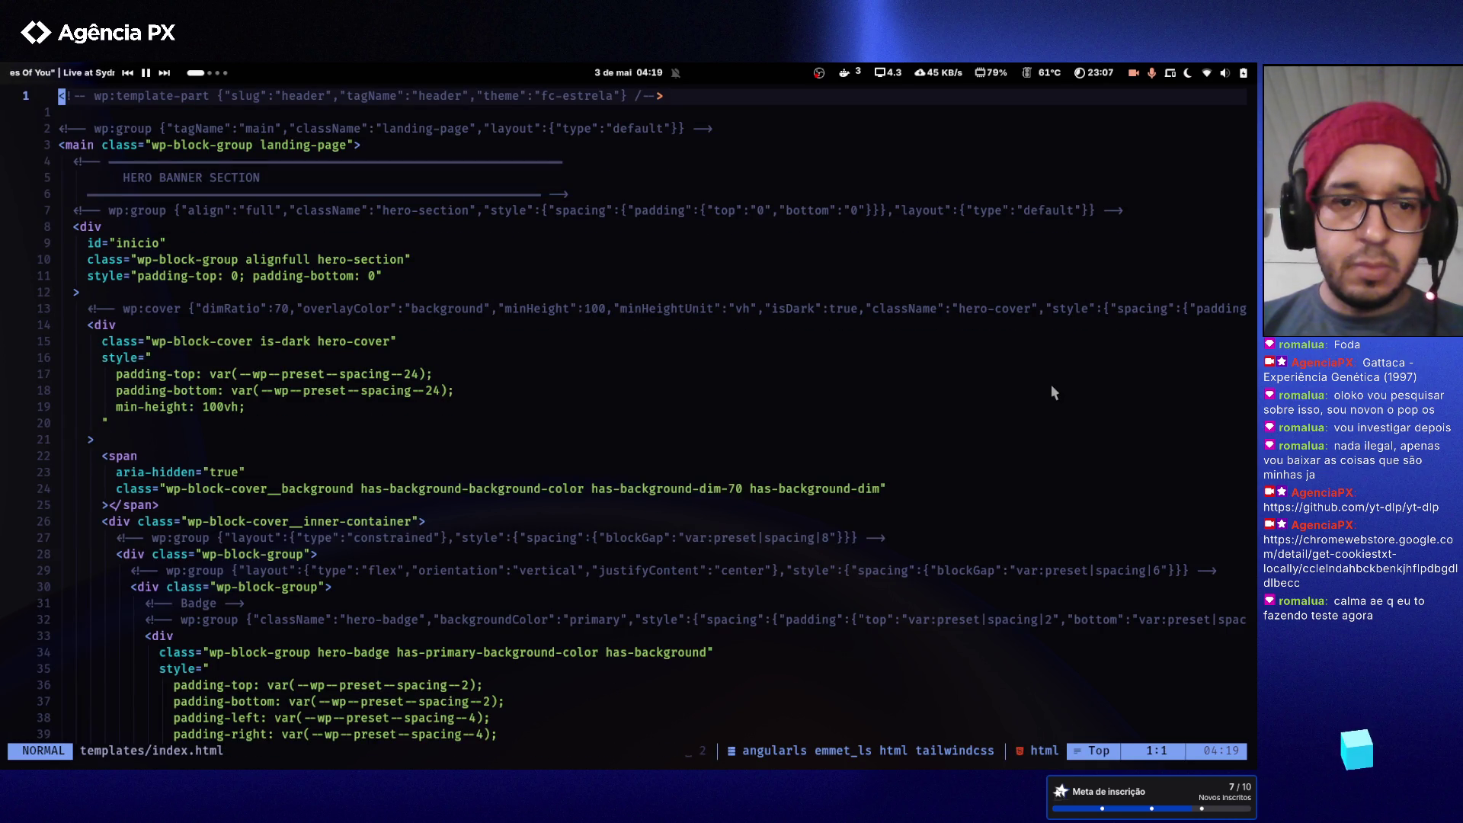
- Open functions.php from the file tree
key(space)
key(e)
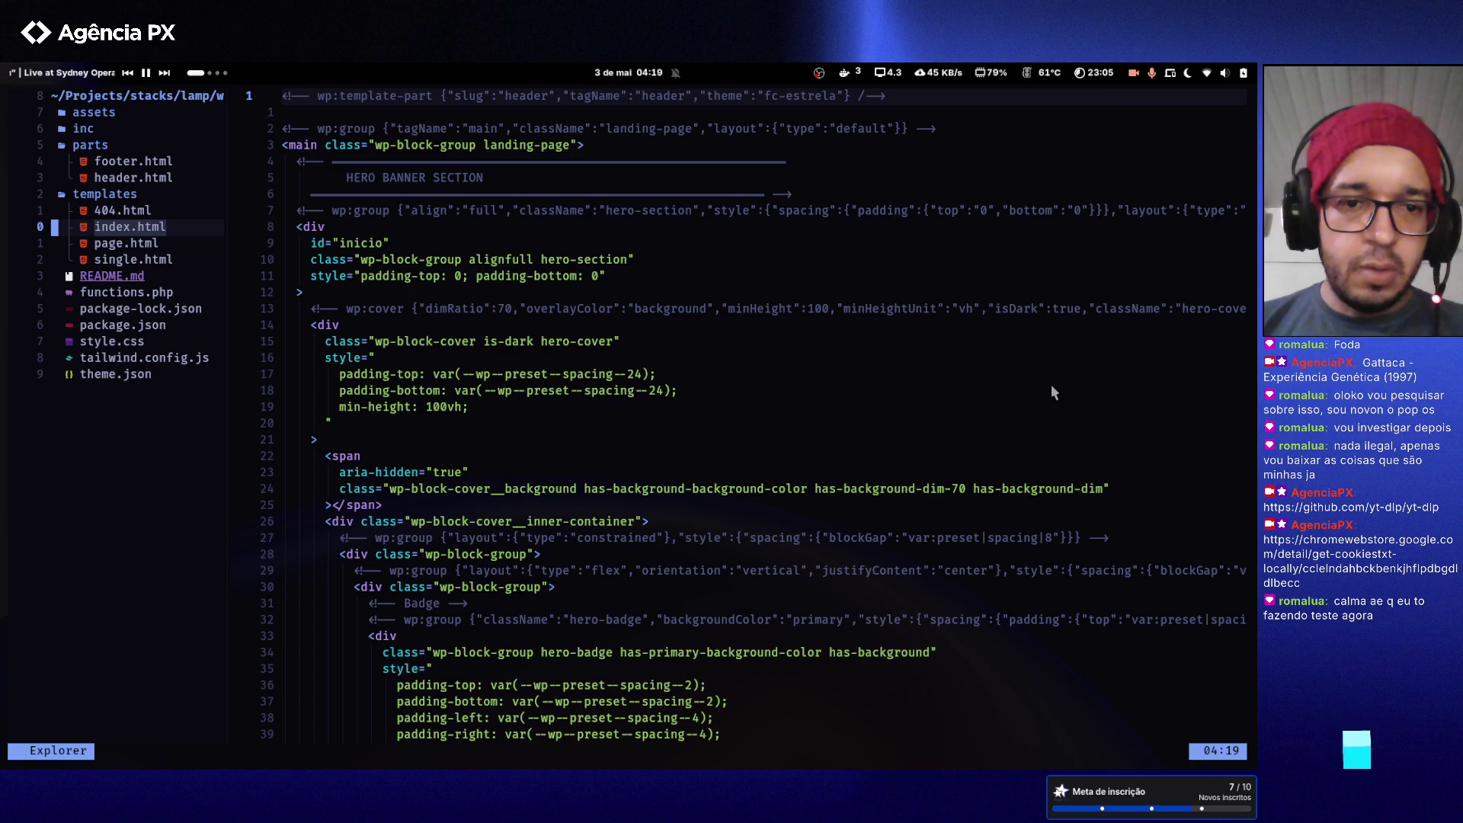
key(j)
key(j)
key(j)
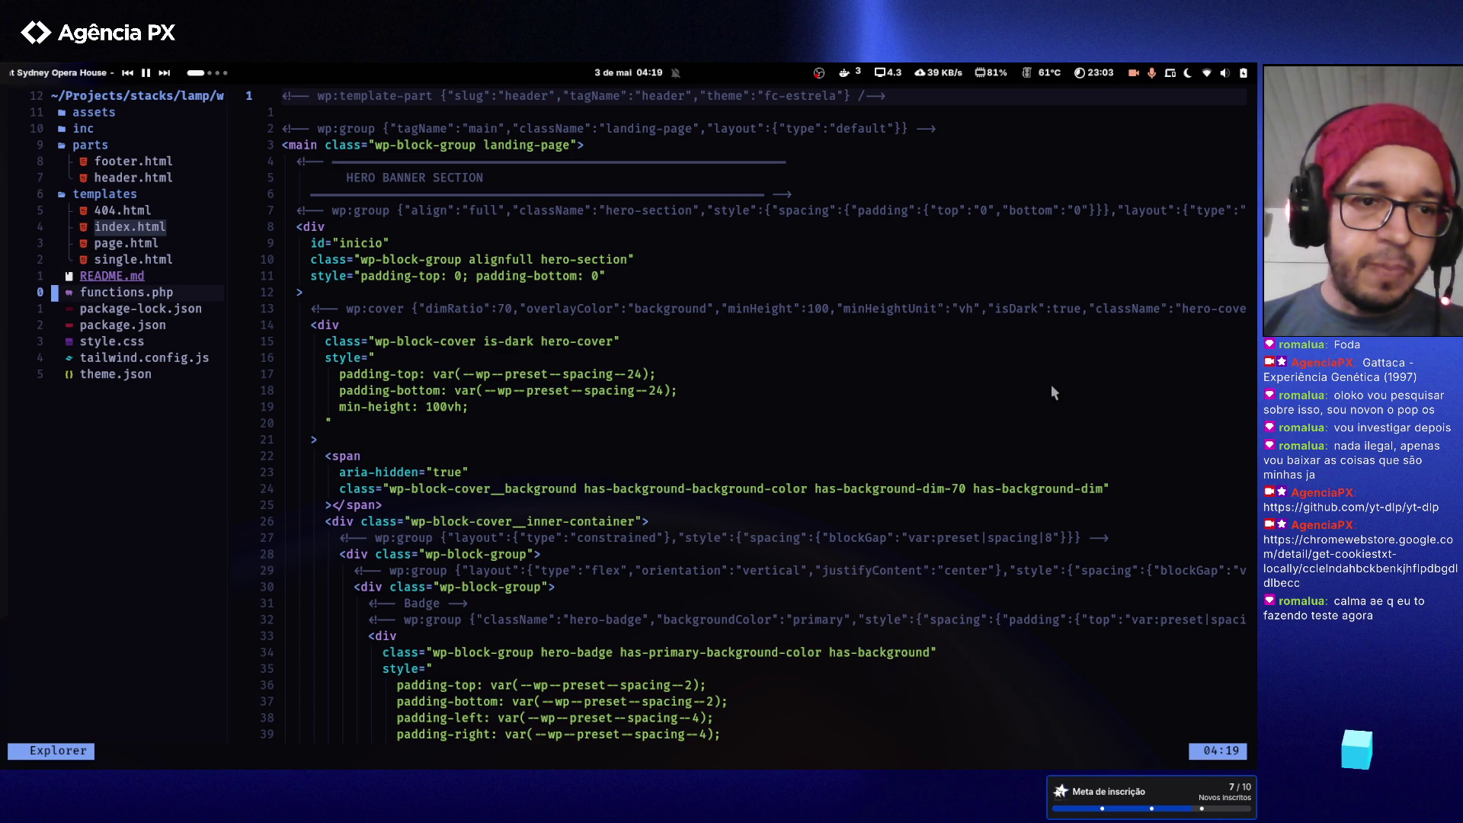
key(Return)
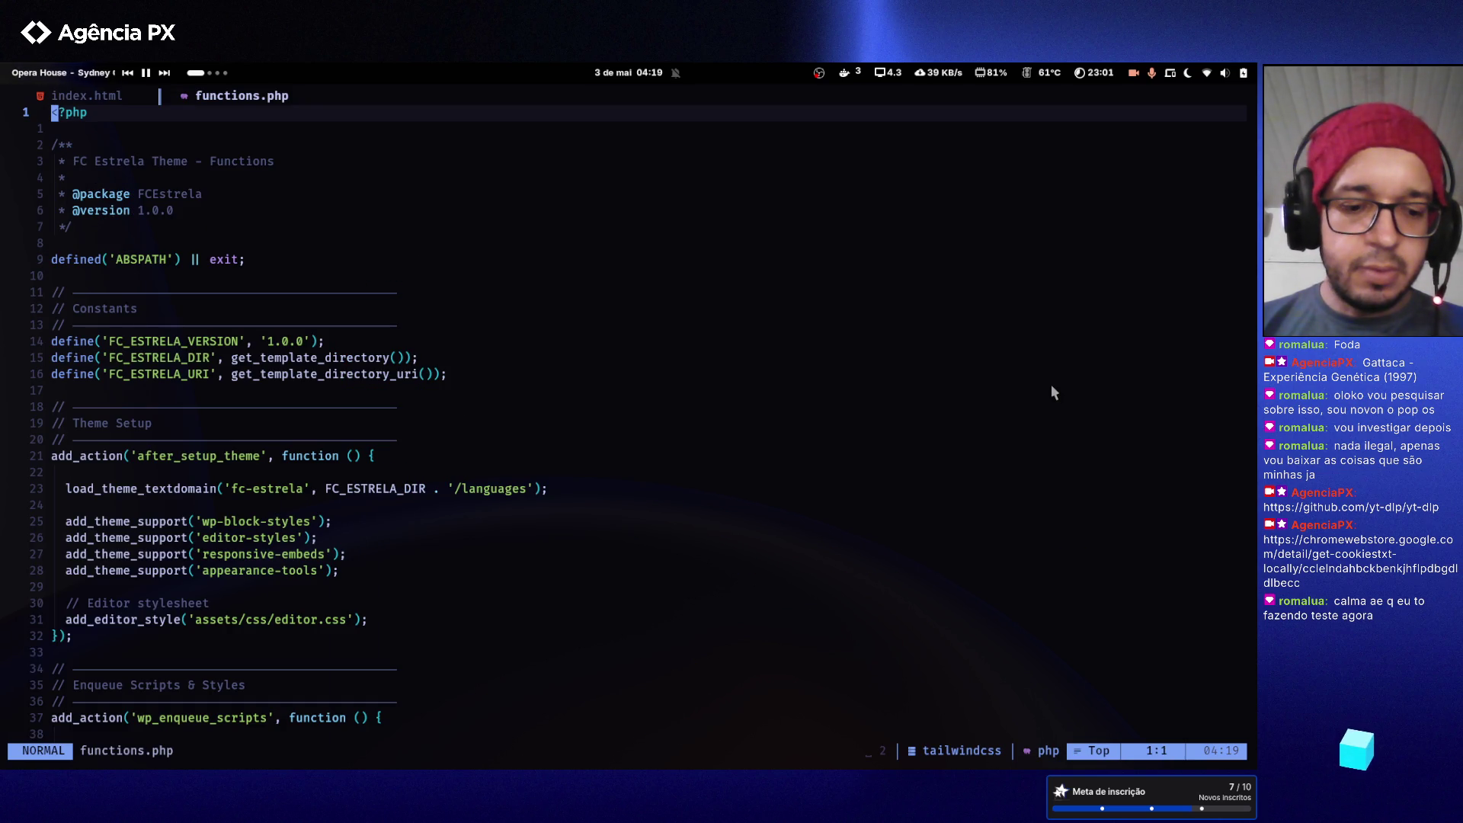
- Split the editor vertically with index.html in the left pane and functions.php on the right
key(ctrl+w)
key(v)
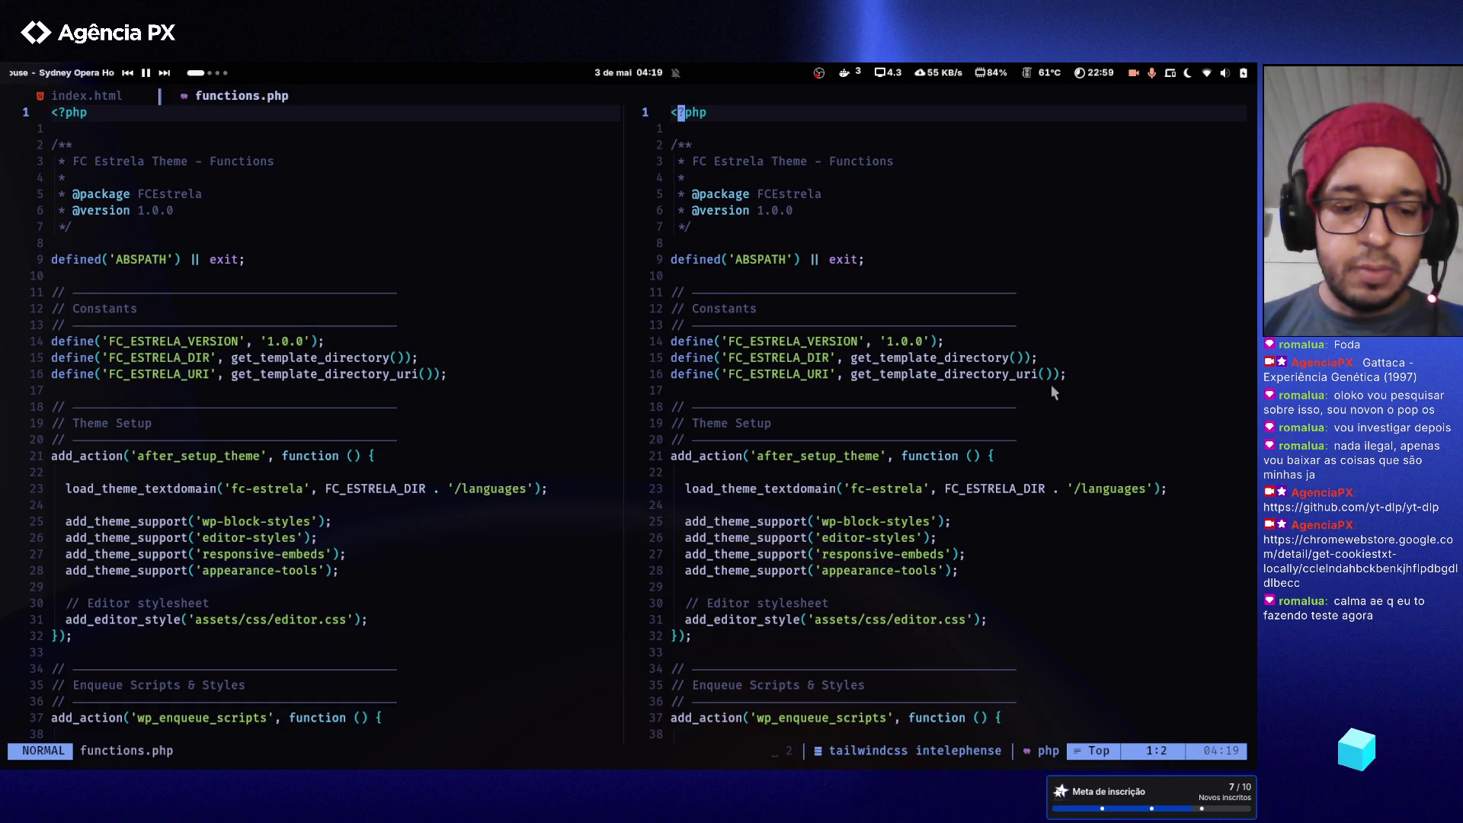
key(ctrl+w)
key(h)
key(shift+h)
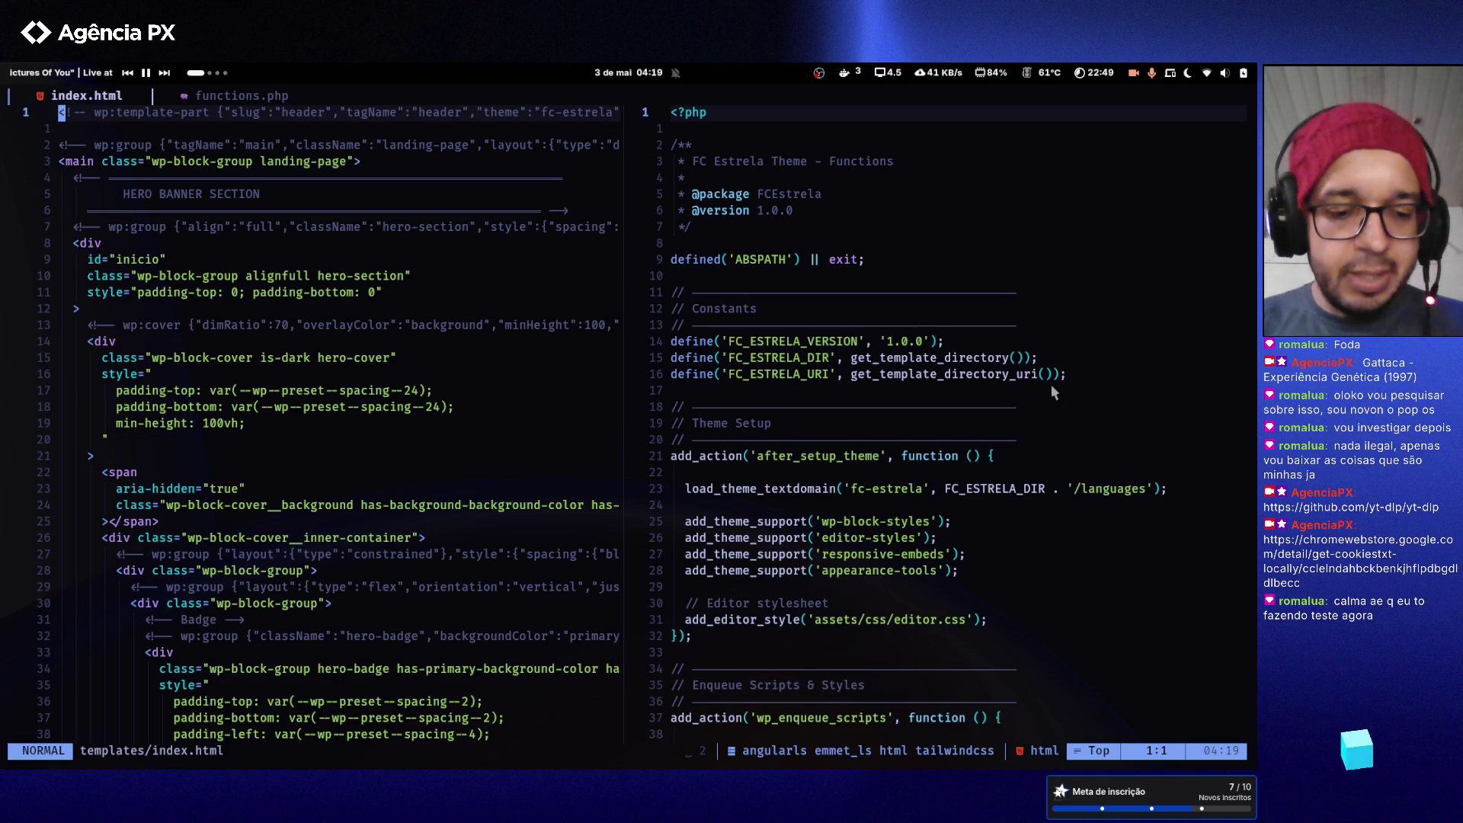
- Browse the NvimTree file list past tailwind.config.js and README.md to the inc folder
key(space)
key(e)
key(j)
key(j)
key(j)
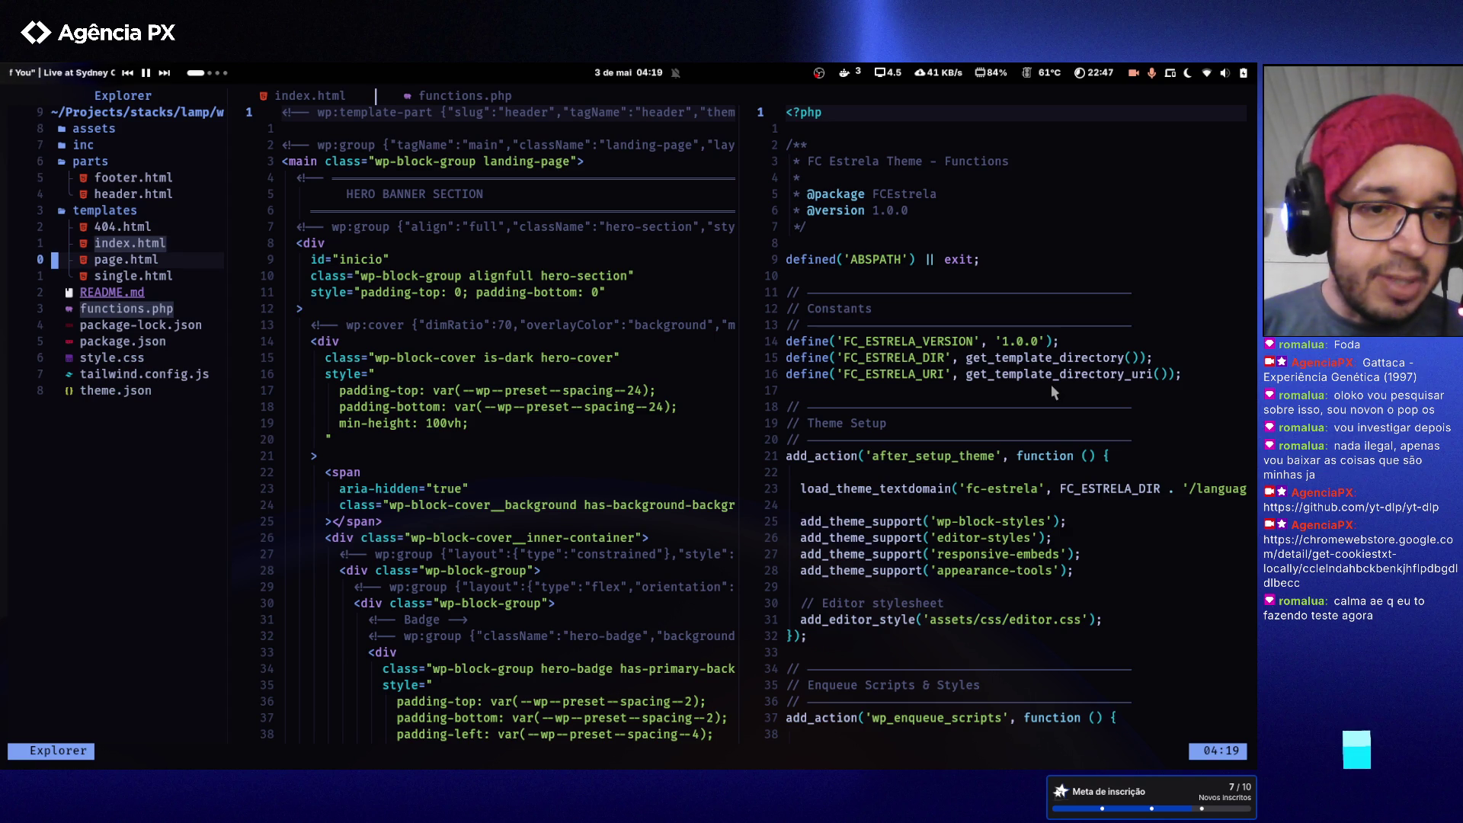
key(j)
key(k)
key(k)
key(k)
key(k)
key(k)
key(k)
key(j)
key(j)
key(k)
key(k)
key(k)
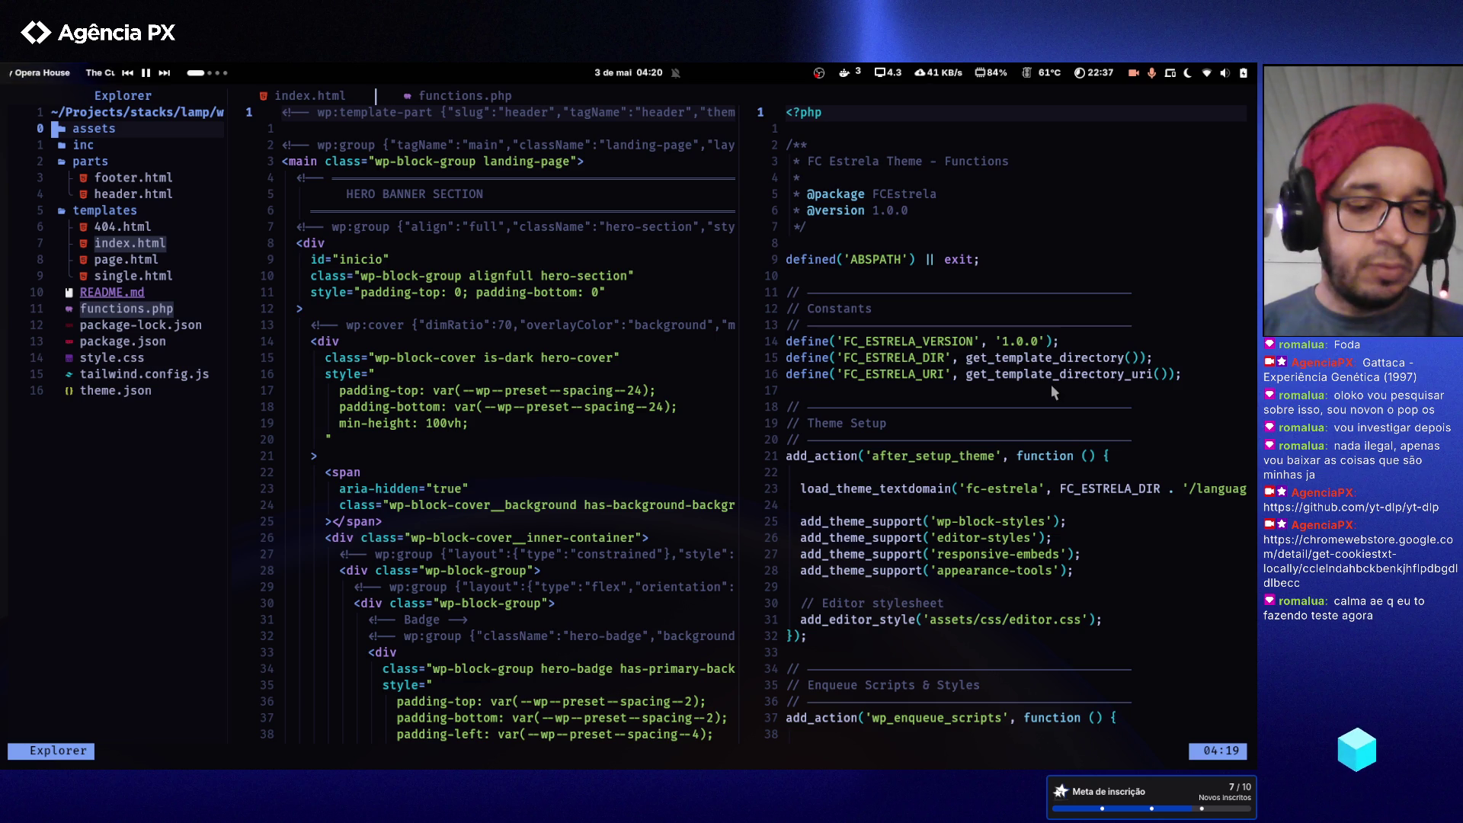
- Close the whole Neovim window, confirming with Y, and bring up the file manager
key(super+q)
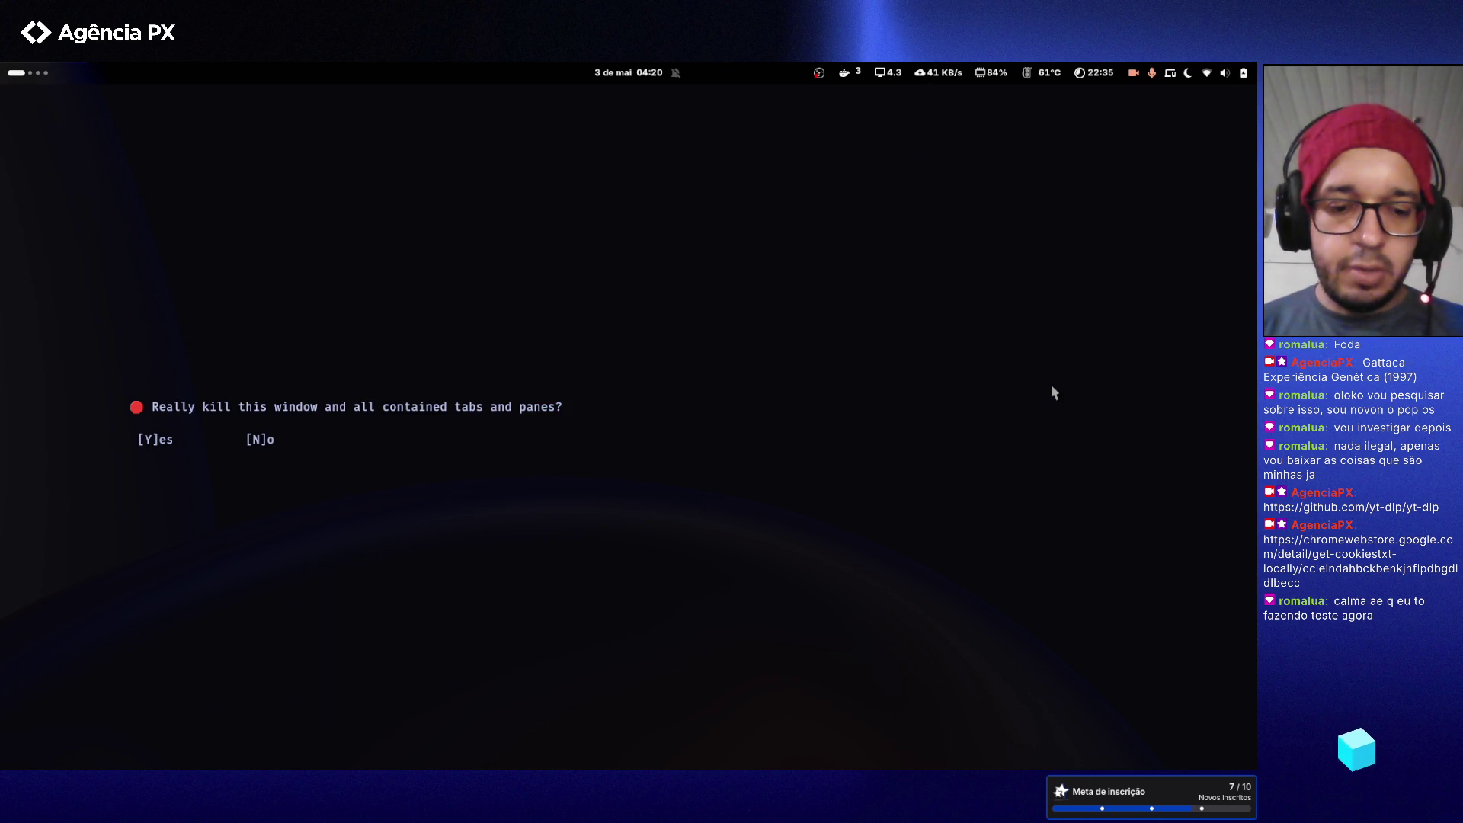
key(y)
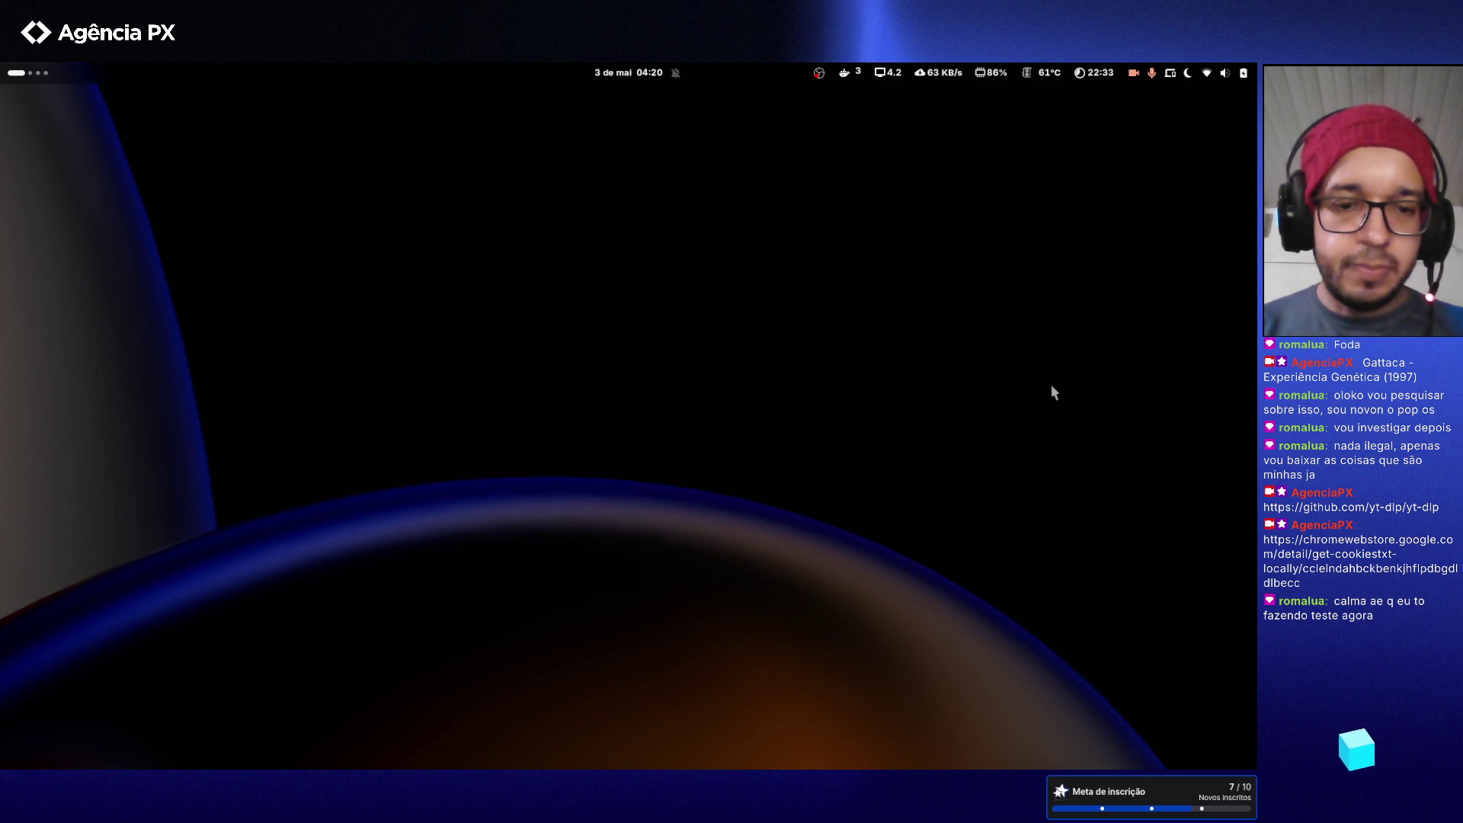
key(super+f)
- Switch Files to icon grid and navigate to Projects/stacks/lamp/www/caparaense
scroll(611, 454, down, 3)
click(809, 572)
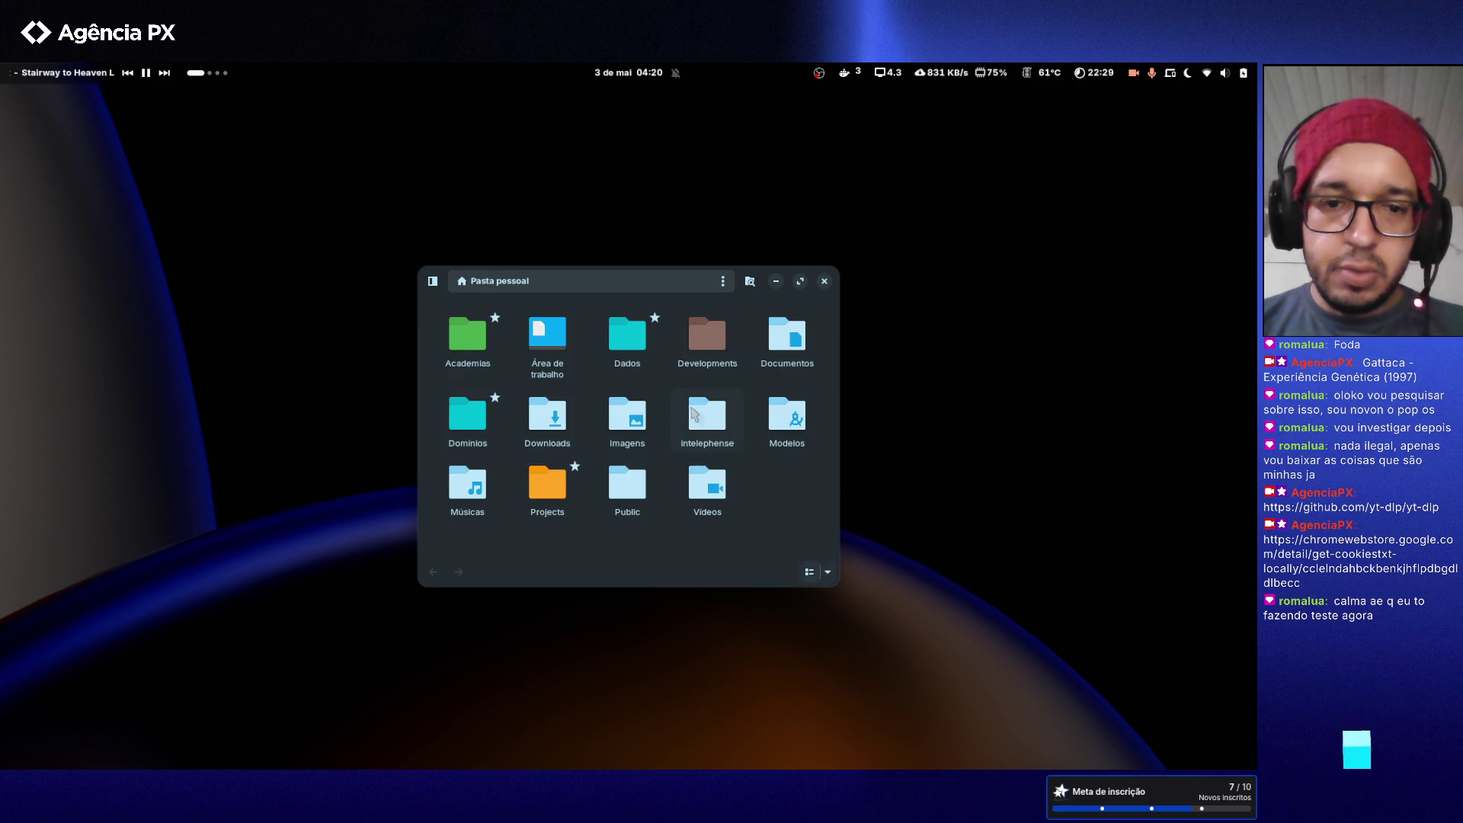
double_click(550, 500)
double_click(562, 335)
double_click(705, 343)
double_click(473, 347)
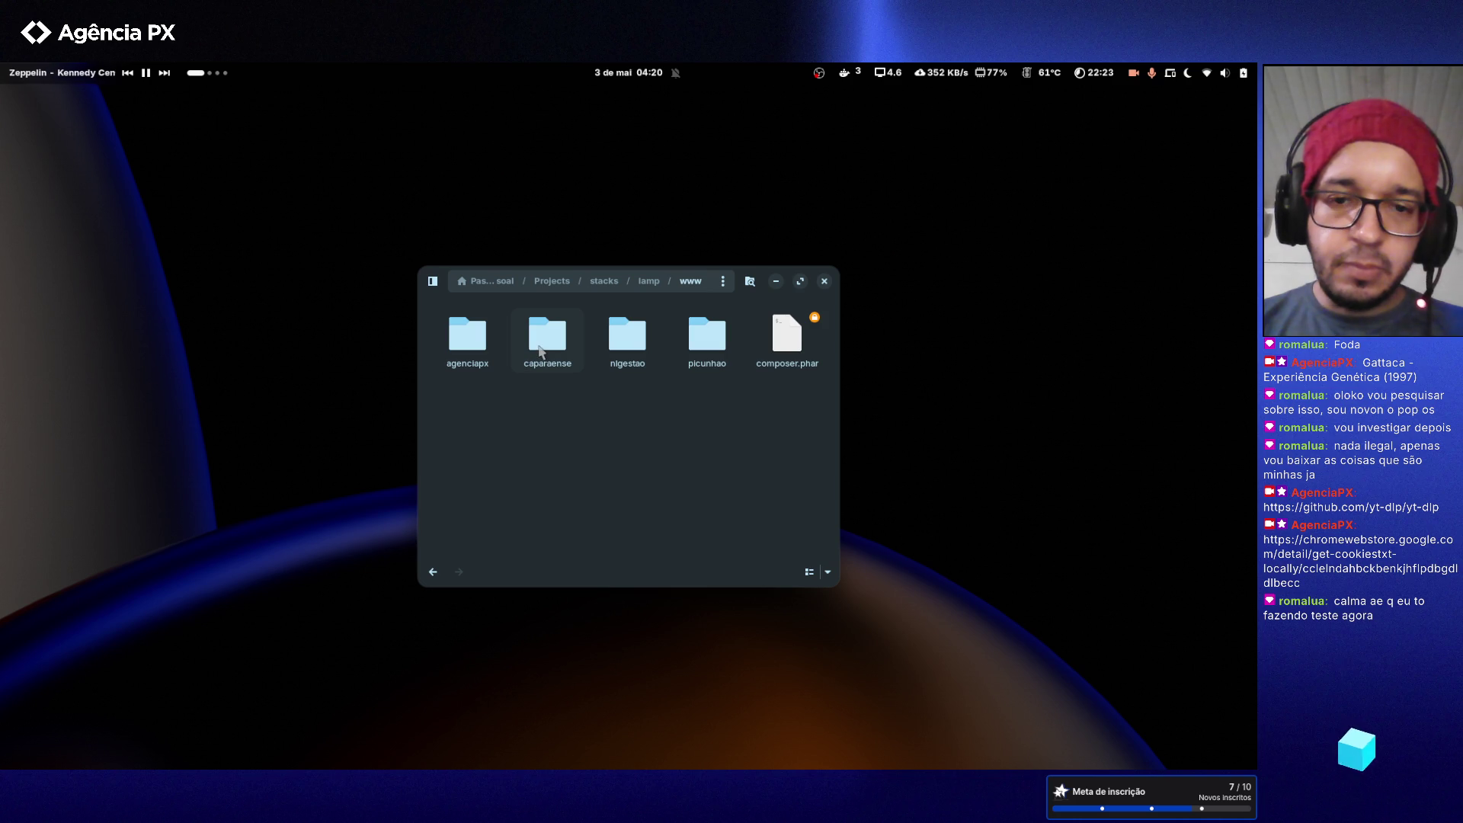
double_click(540, 349)
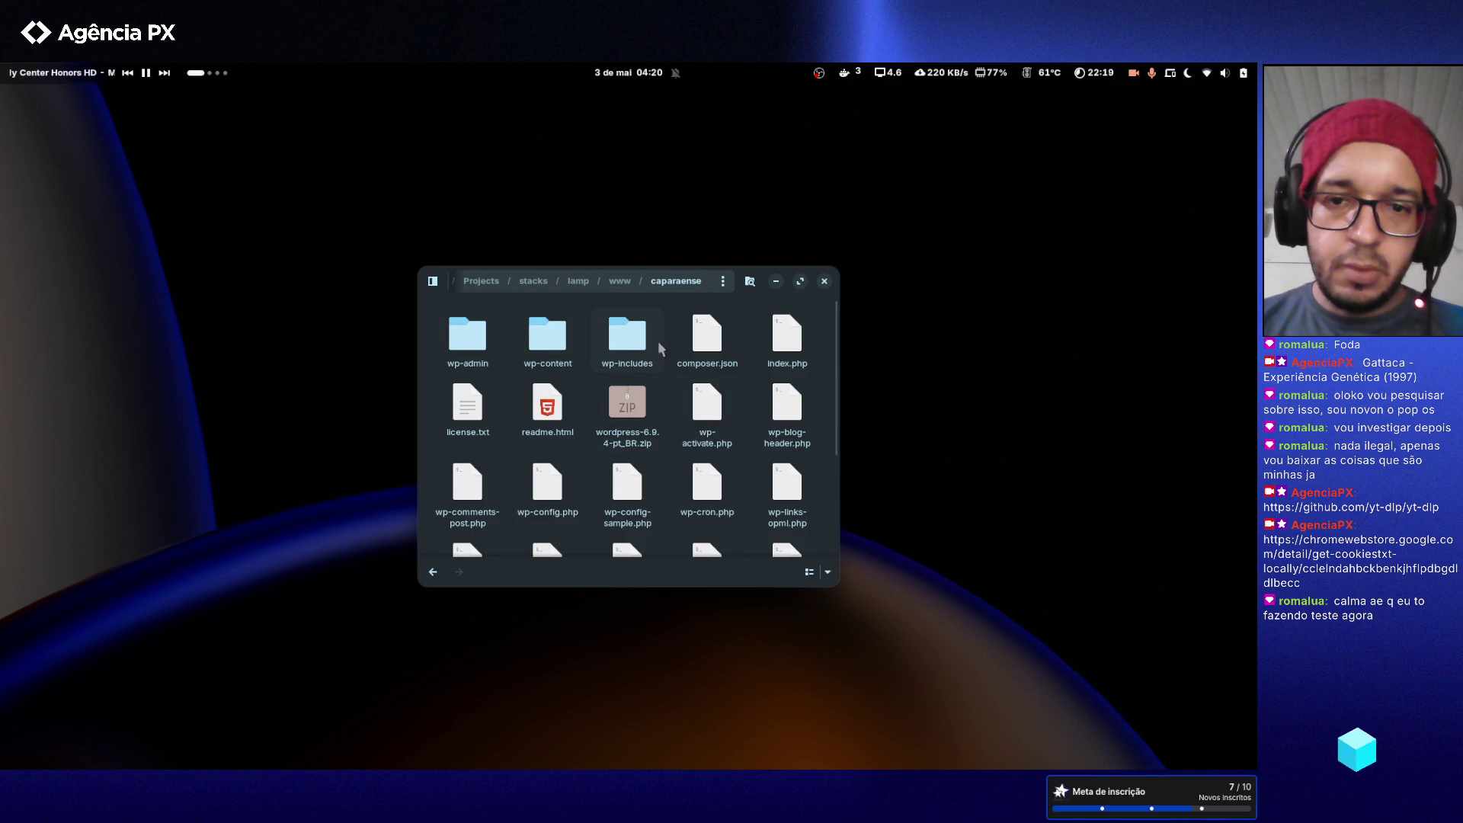
- Turn on Show Hidden Files from the main menu
click(432, 280)
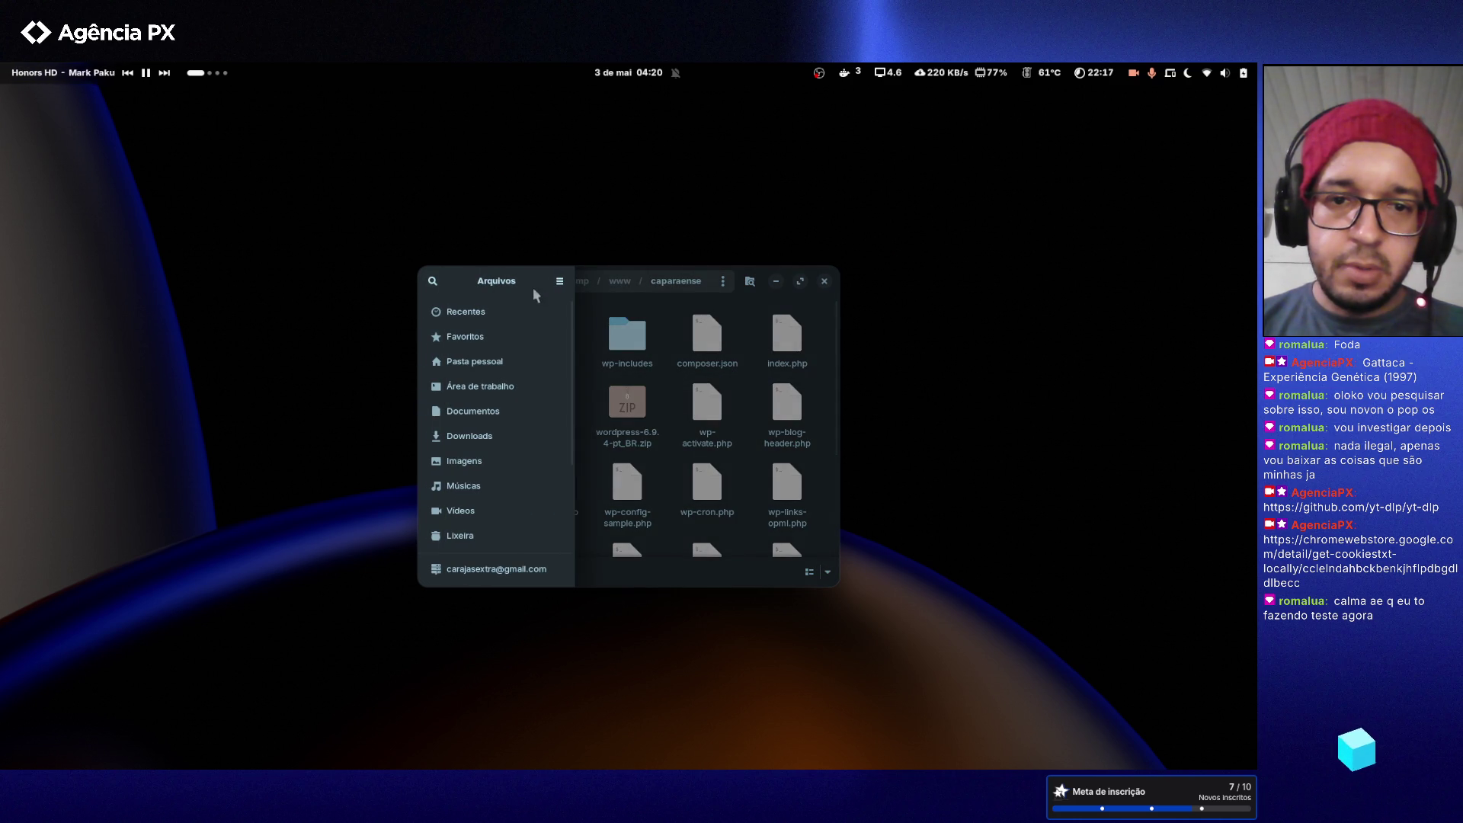
click(559, 281)
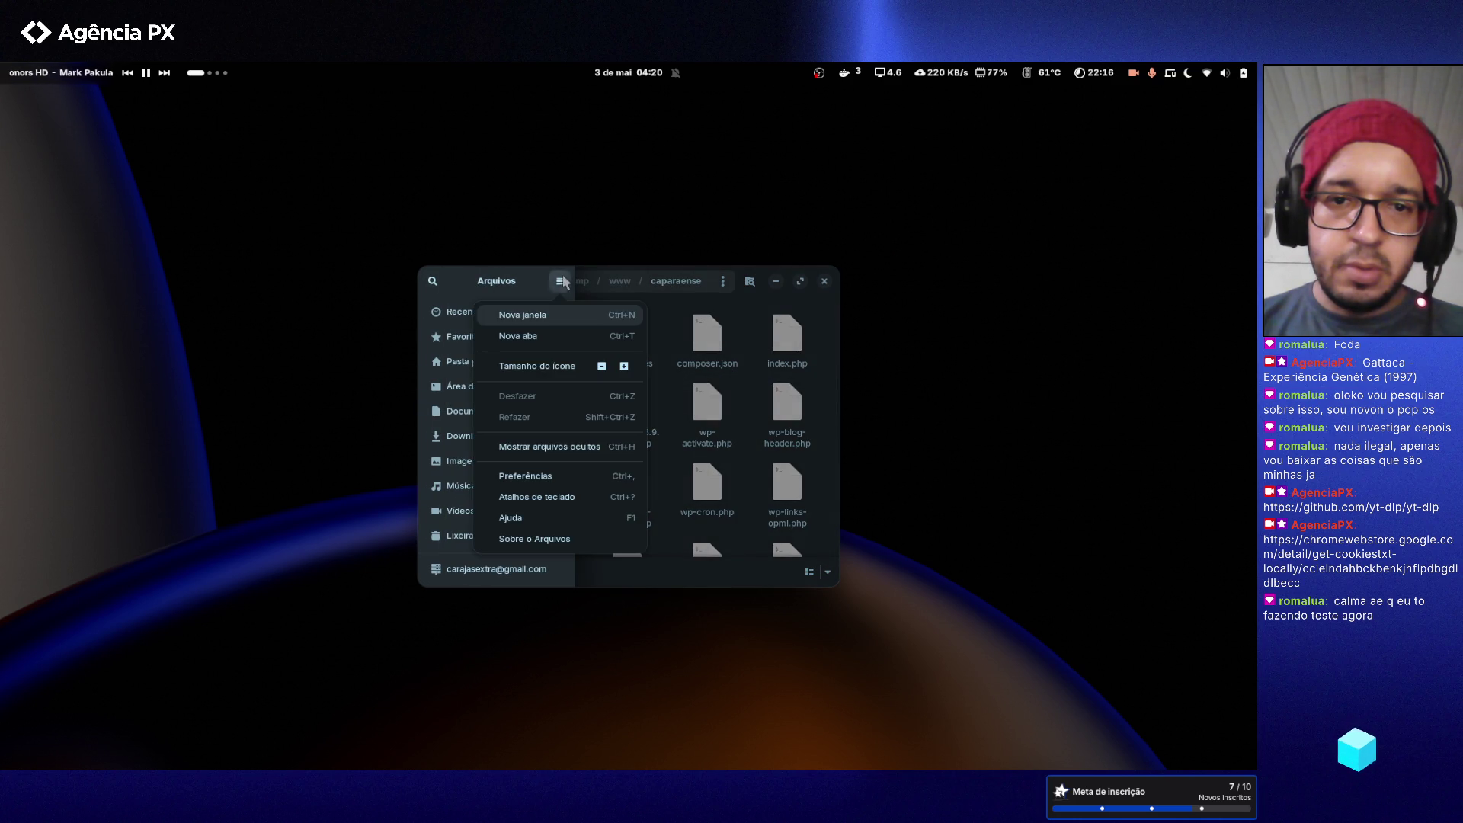
click(558, 451)
click(657, 382)
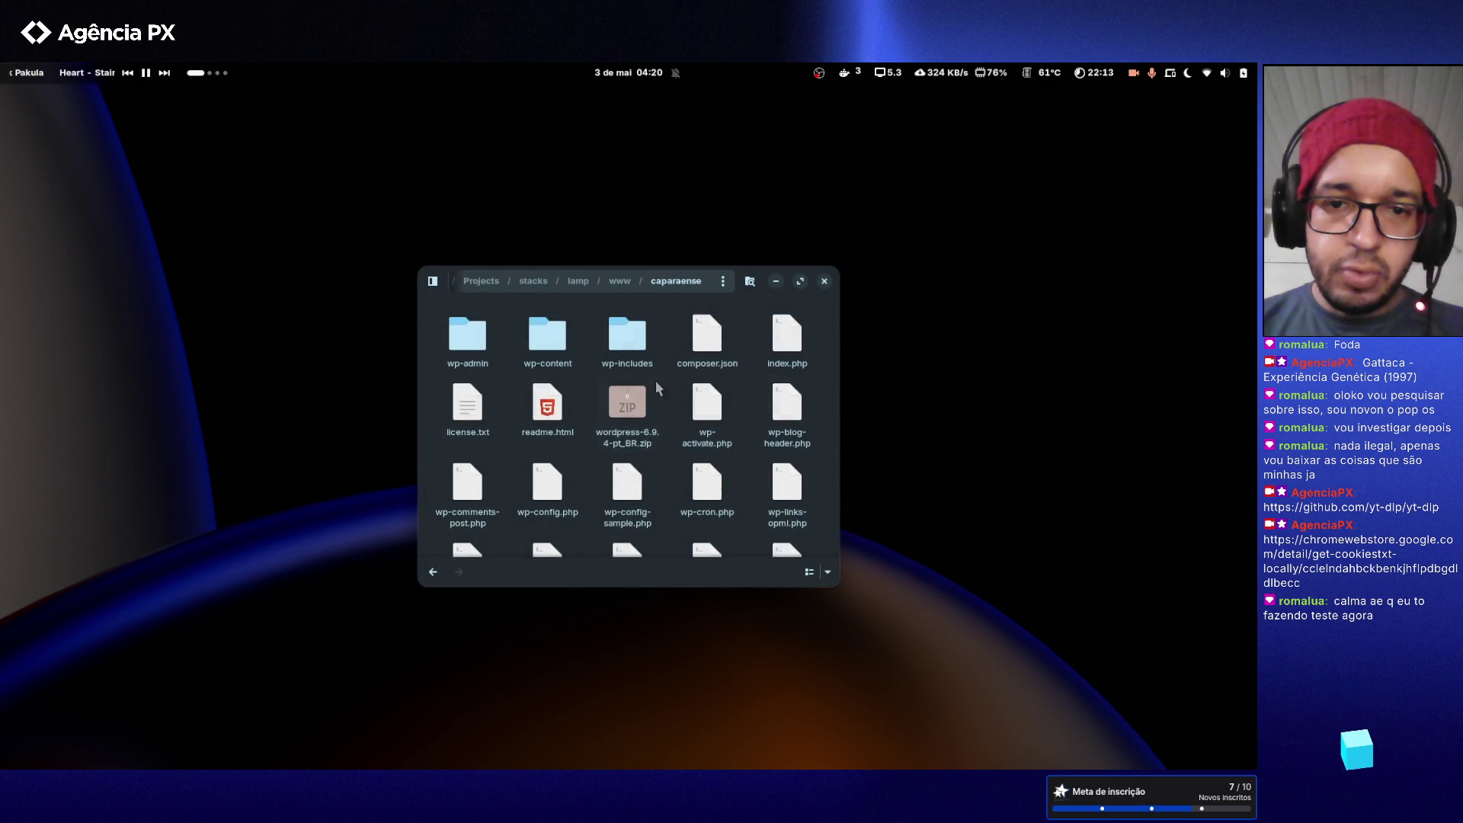
scroll(657, 387, down, 5)
scroll(657, 387, up, 5)
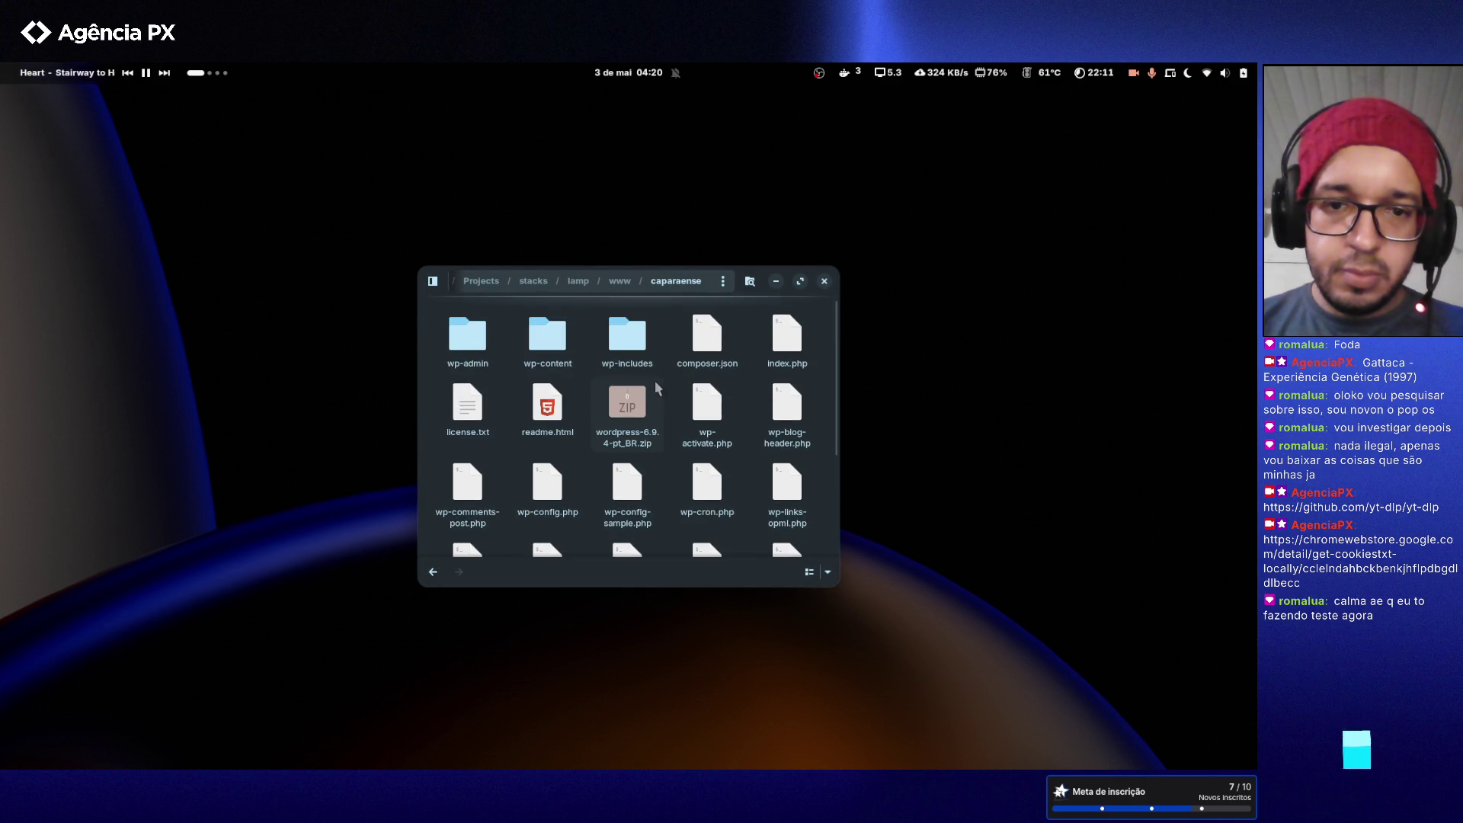
- Open wp-content/themes/caparaense, the theme folder
double_click(562, 339)
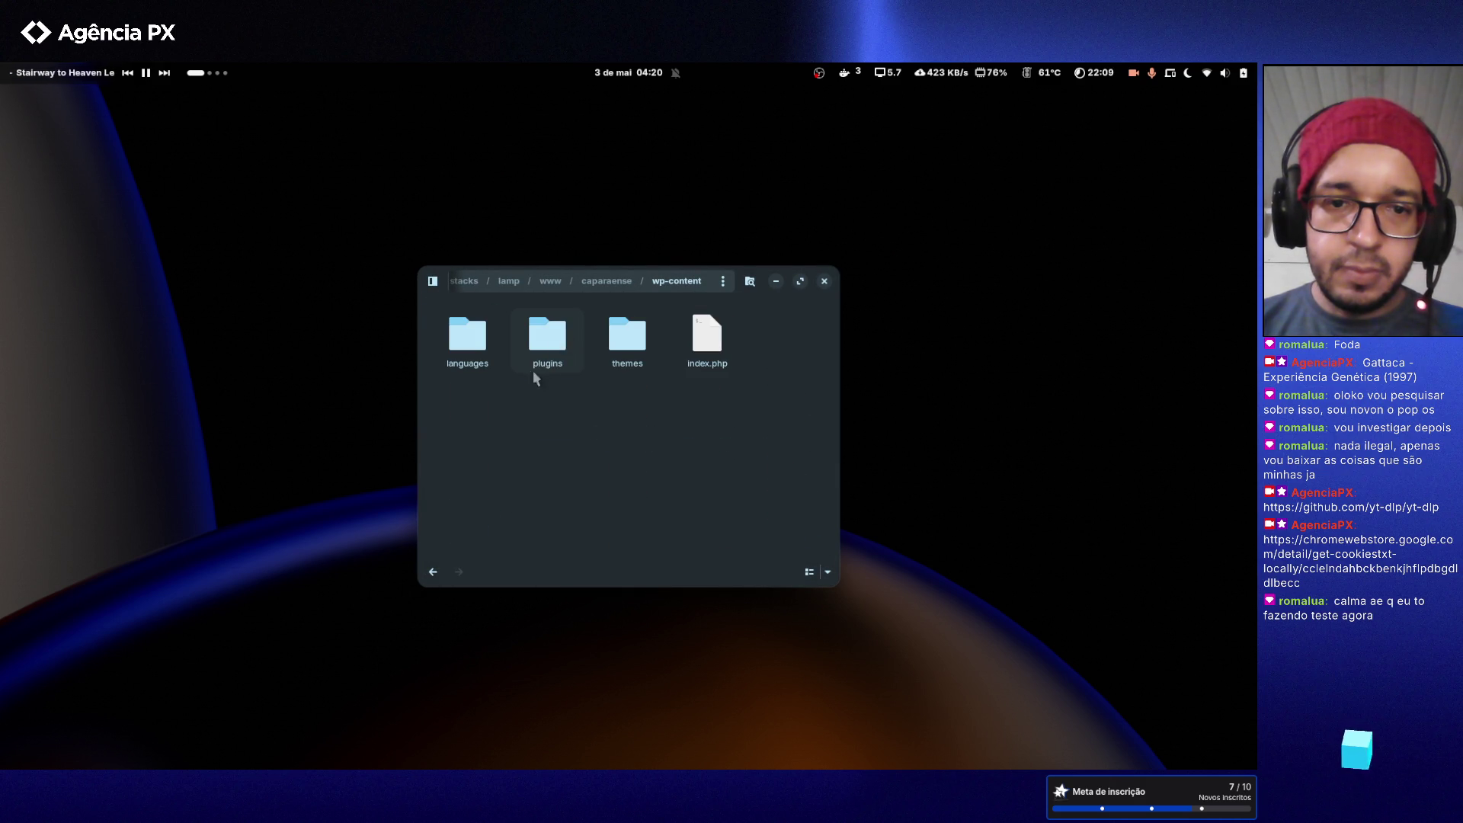
double_click(627, 335)
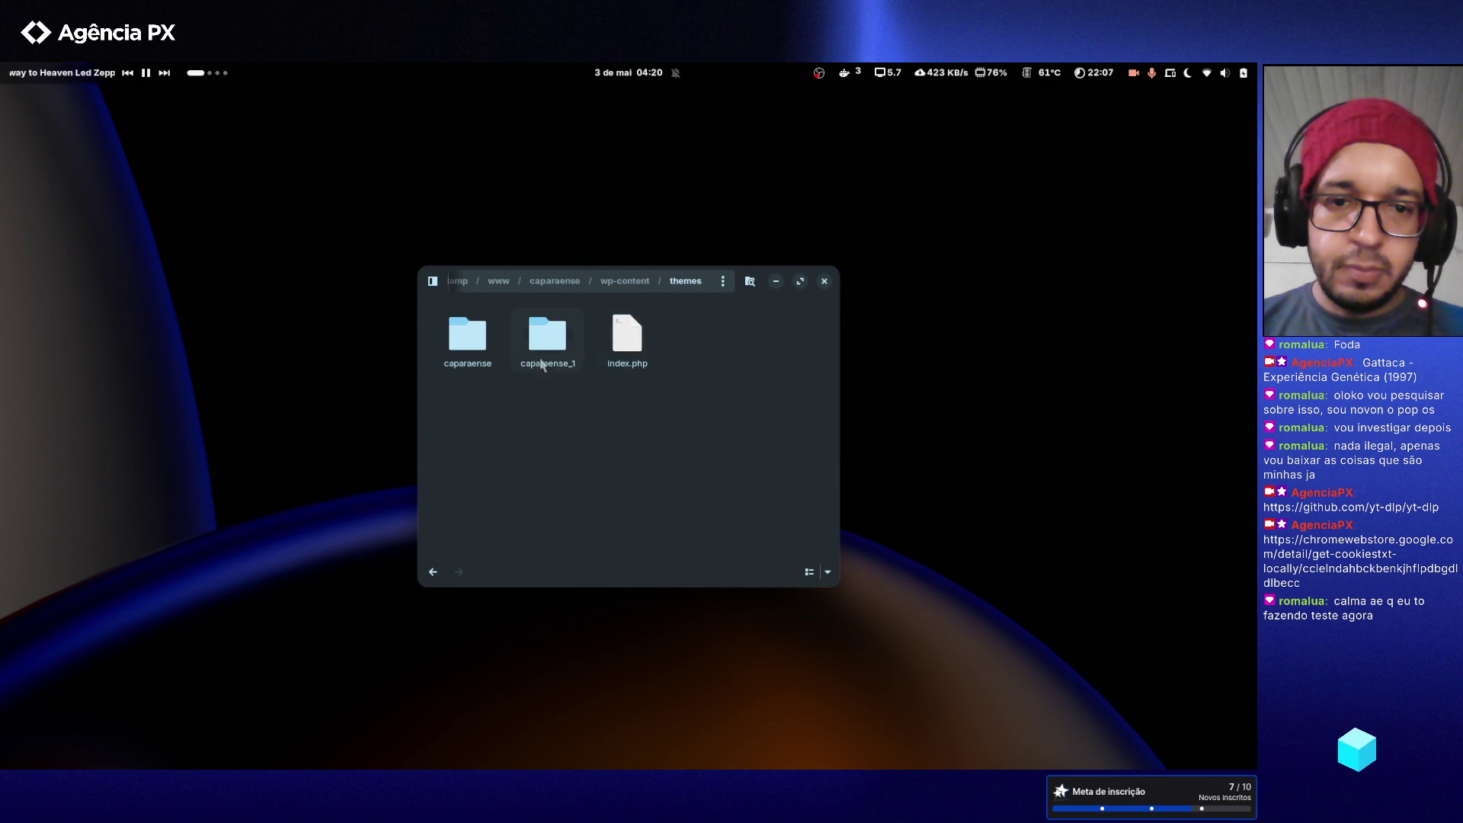
double_click(462, 342)
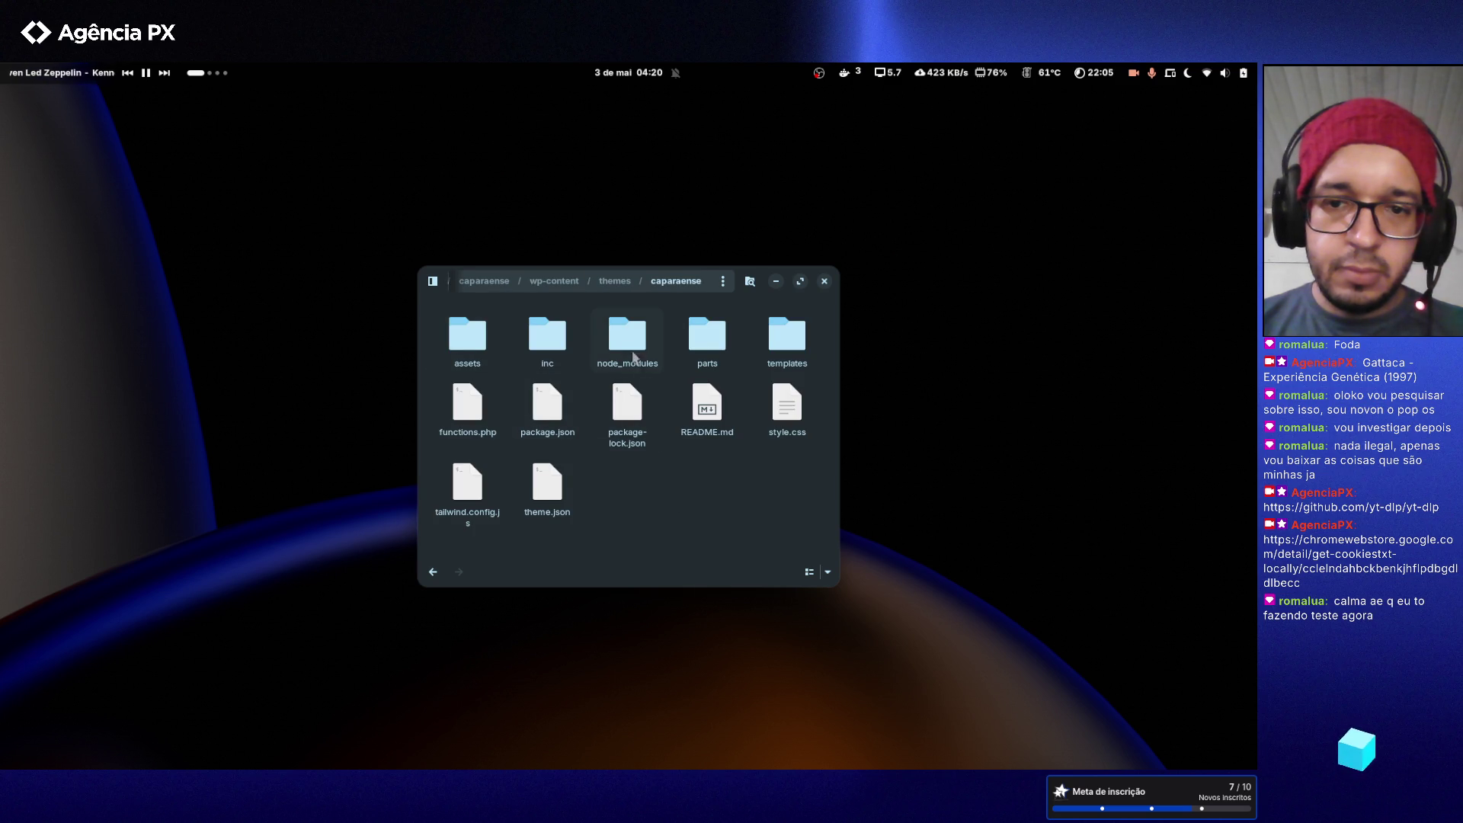
click(634, 361)
click(670, 528)
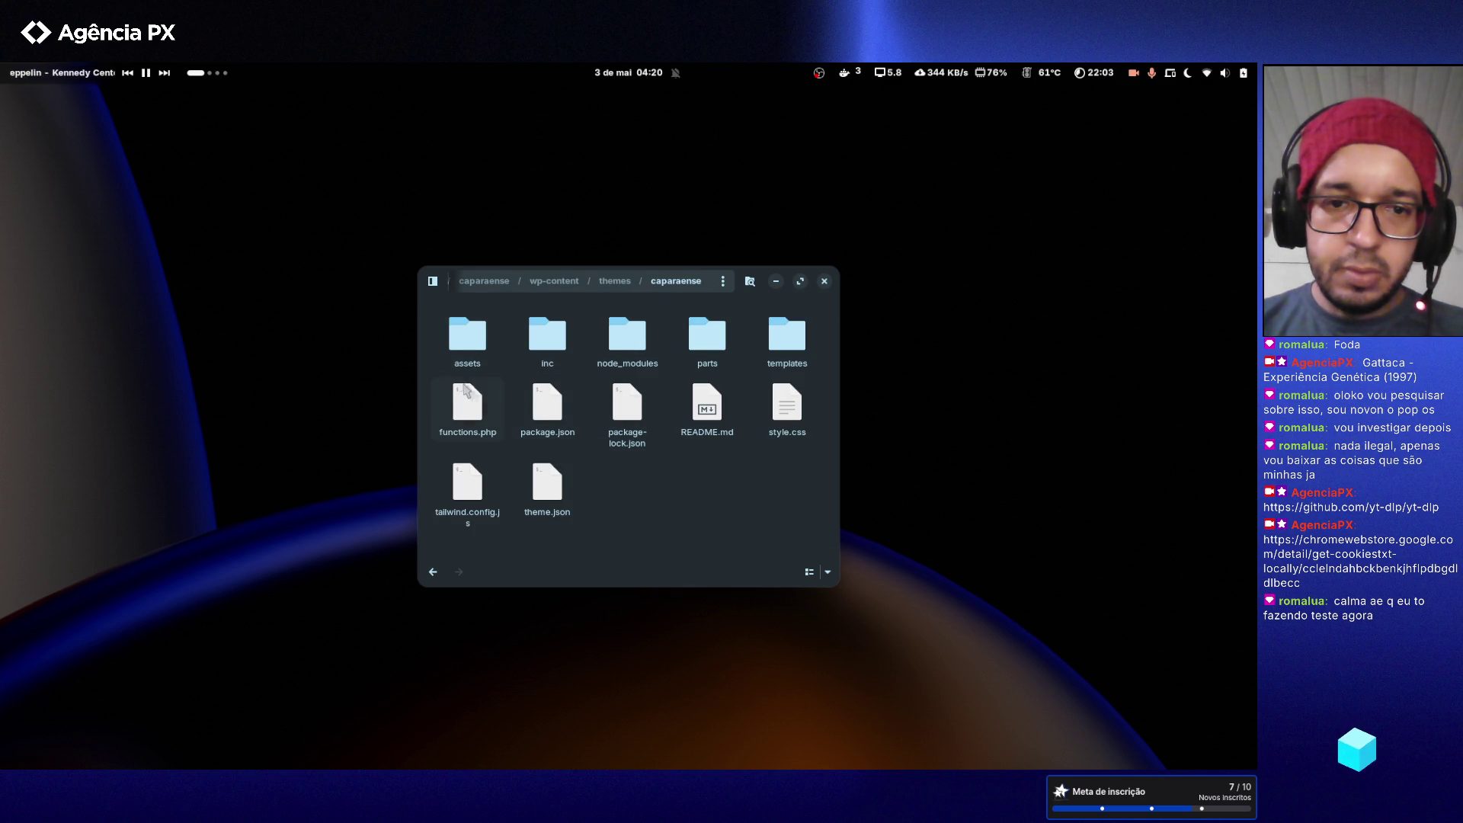
- Peek into the theme's assets, inc, node_modules, parts and templates folders
double_click(464, 339)
key(alt+Left)
double_click(564, 352)
key(alt+Left)
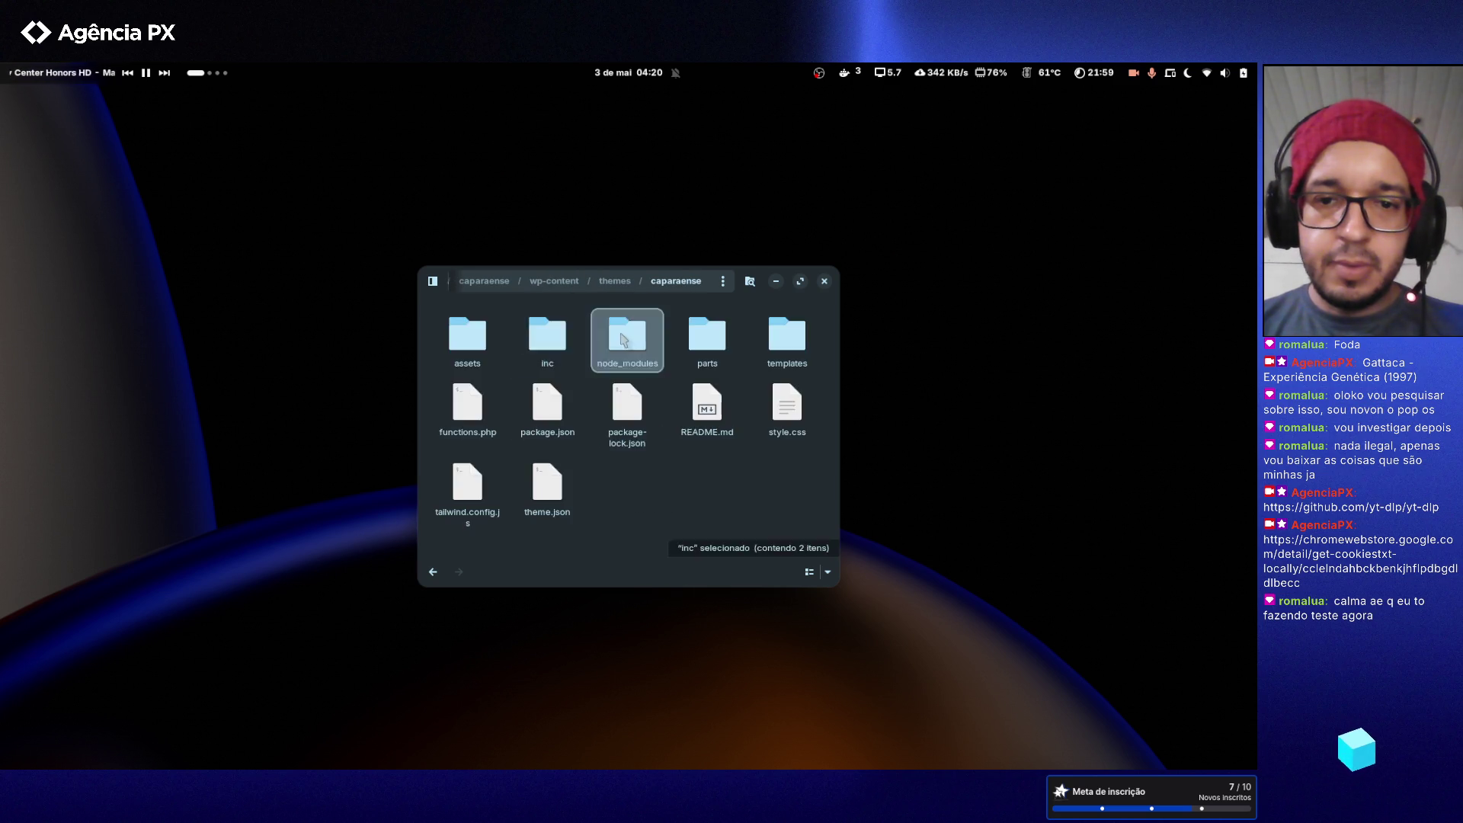
double_click(627, 335)
key(alt+Left)
double_click(684, 335)
key(alt+Left)
double_click(780, 336)
key(alt+Left)
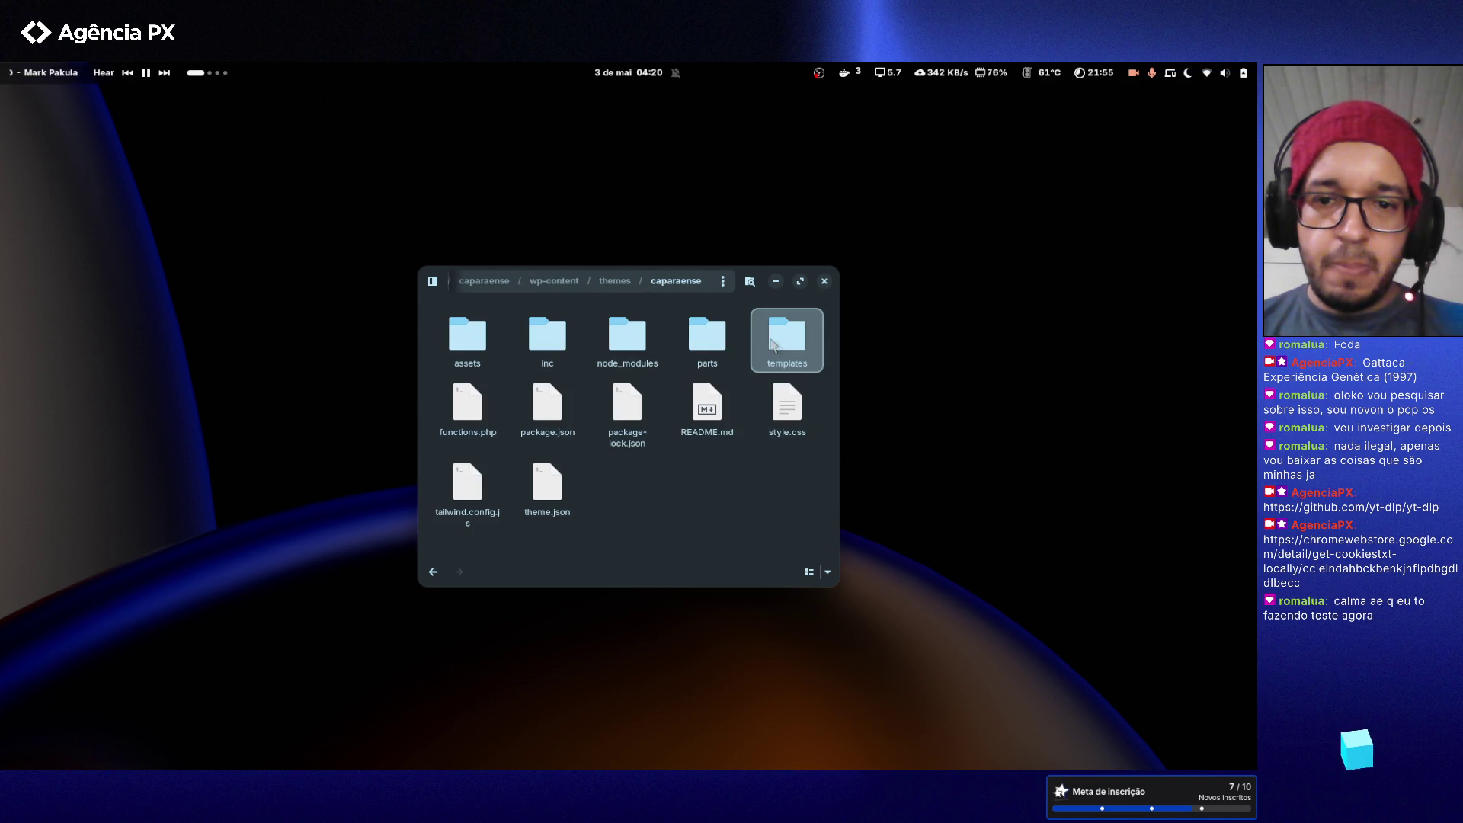
- Turn off Show Hidden Files and close the file manager window
click(432, 282)
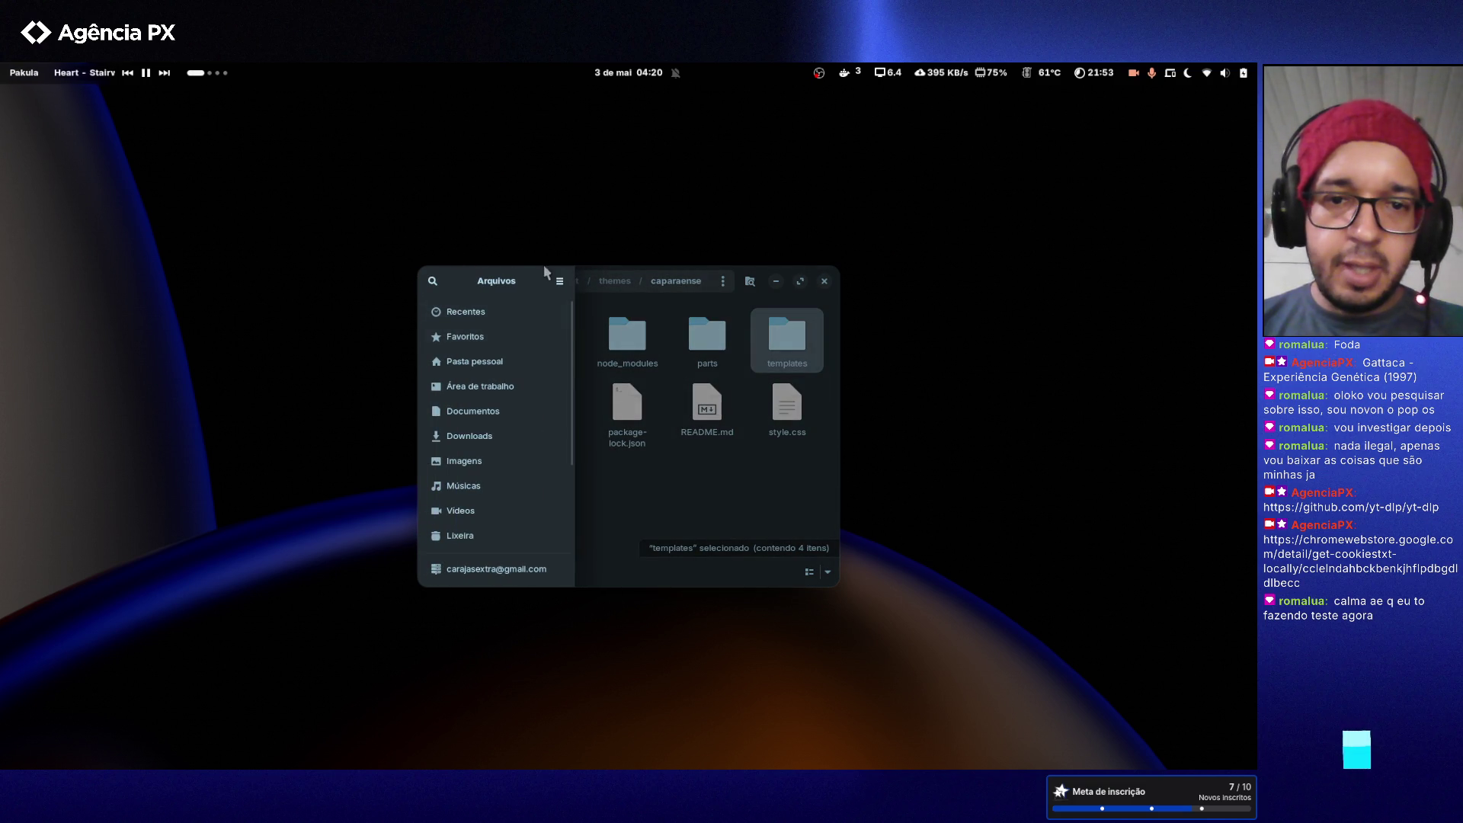
click(559, 280)
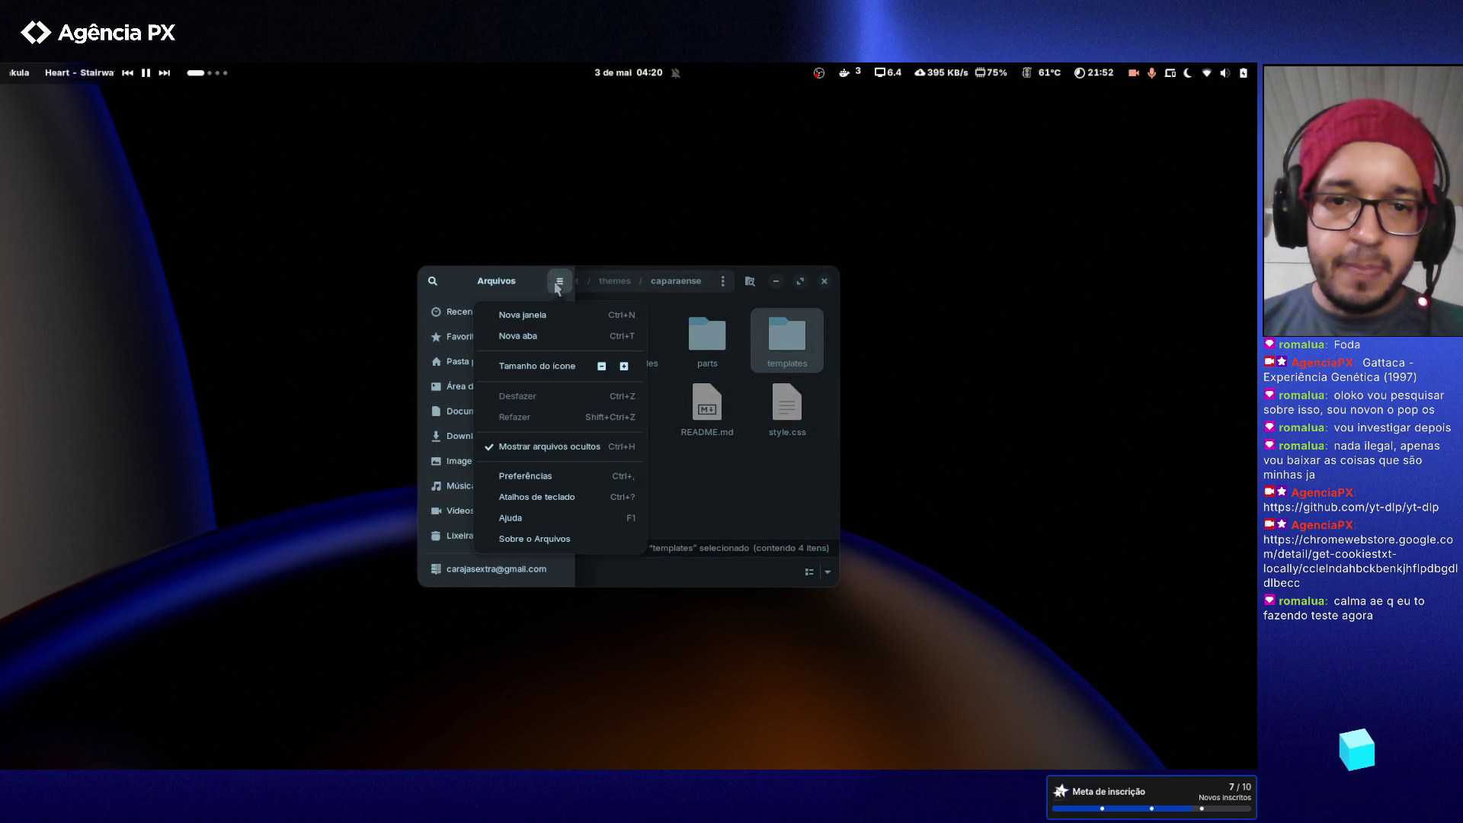
click(548, 446)
click(712, 472)
click(825, 282)
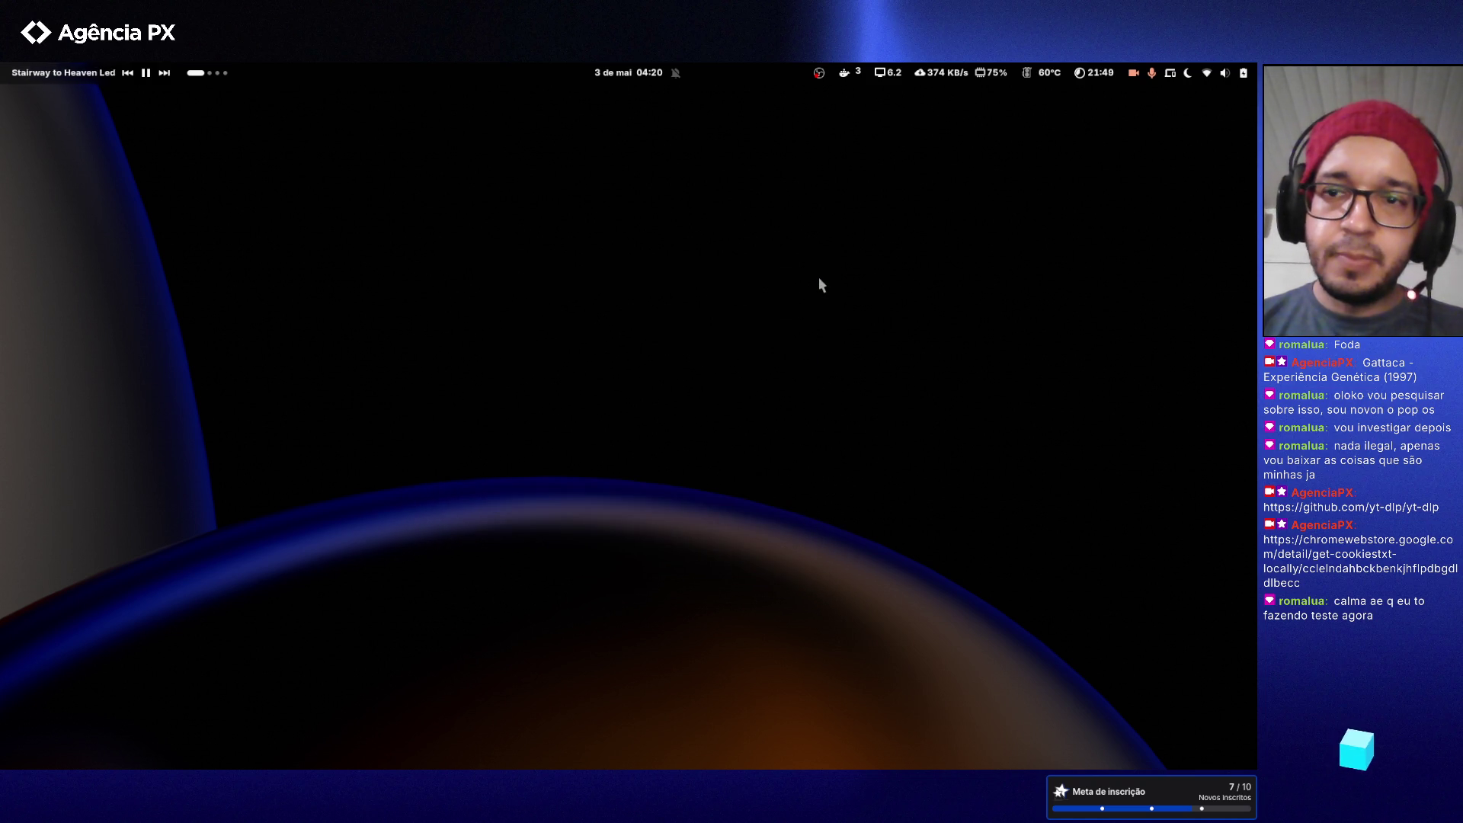
- From the empty desktop workspace, launch Neovim by searching 'n' in Activities
key(super+Page_Down)
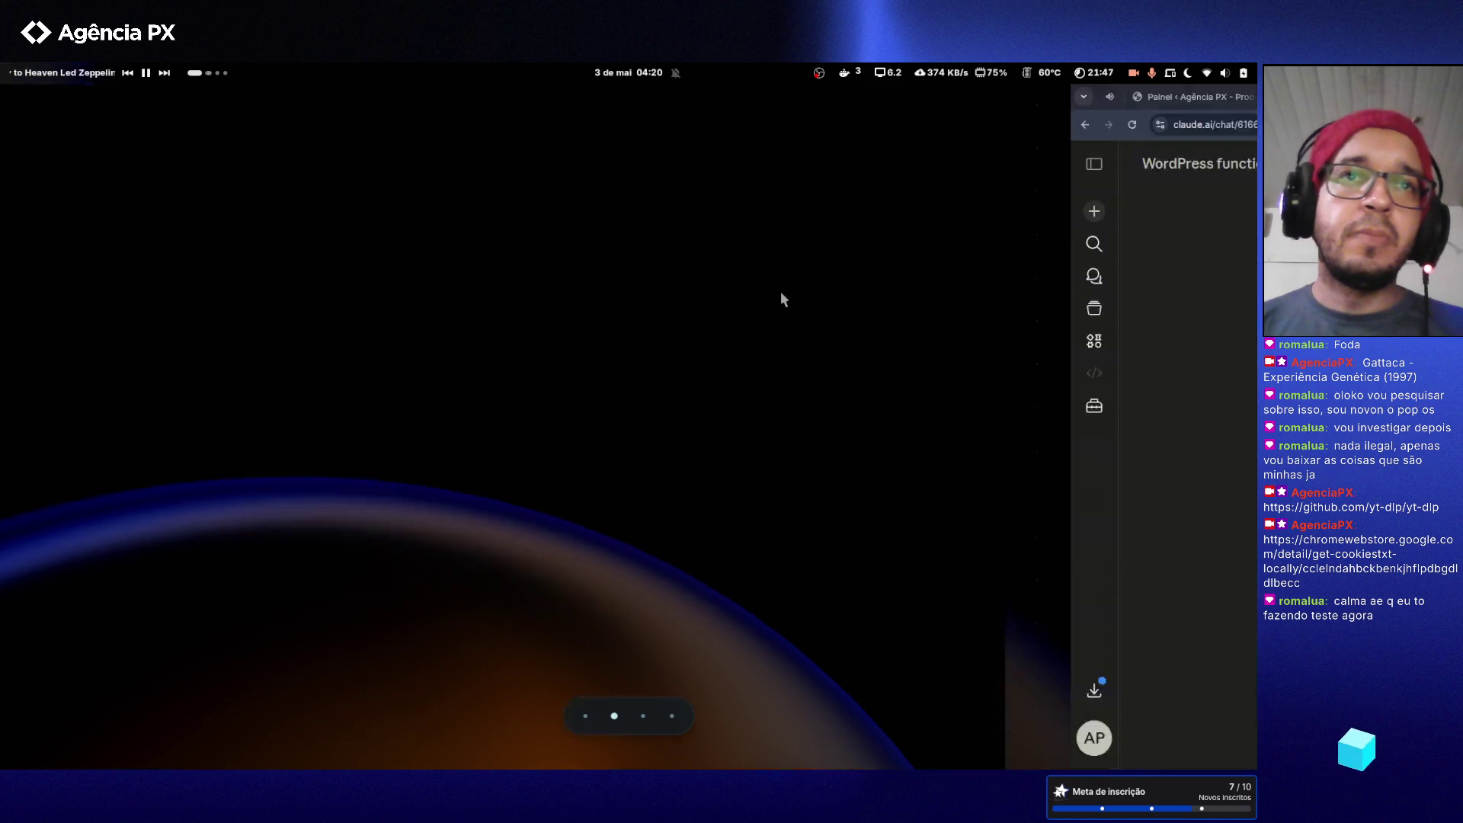
key(super+Page_Up)
key(super)
text(neo)
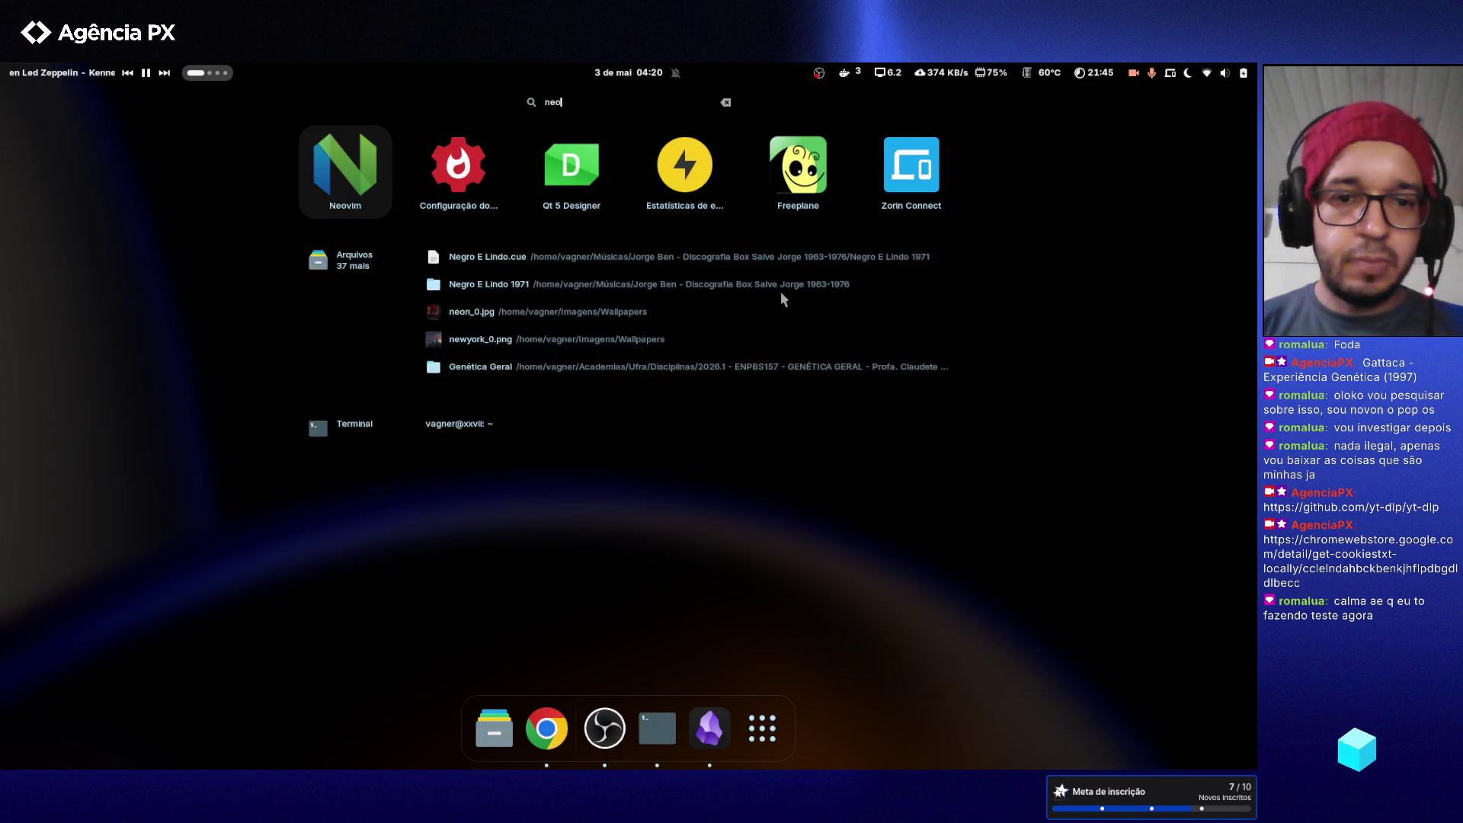
key(Return)
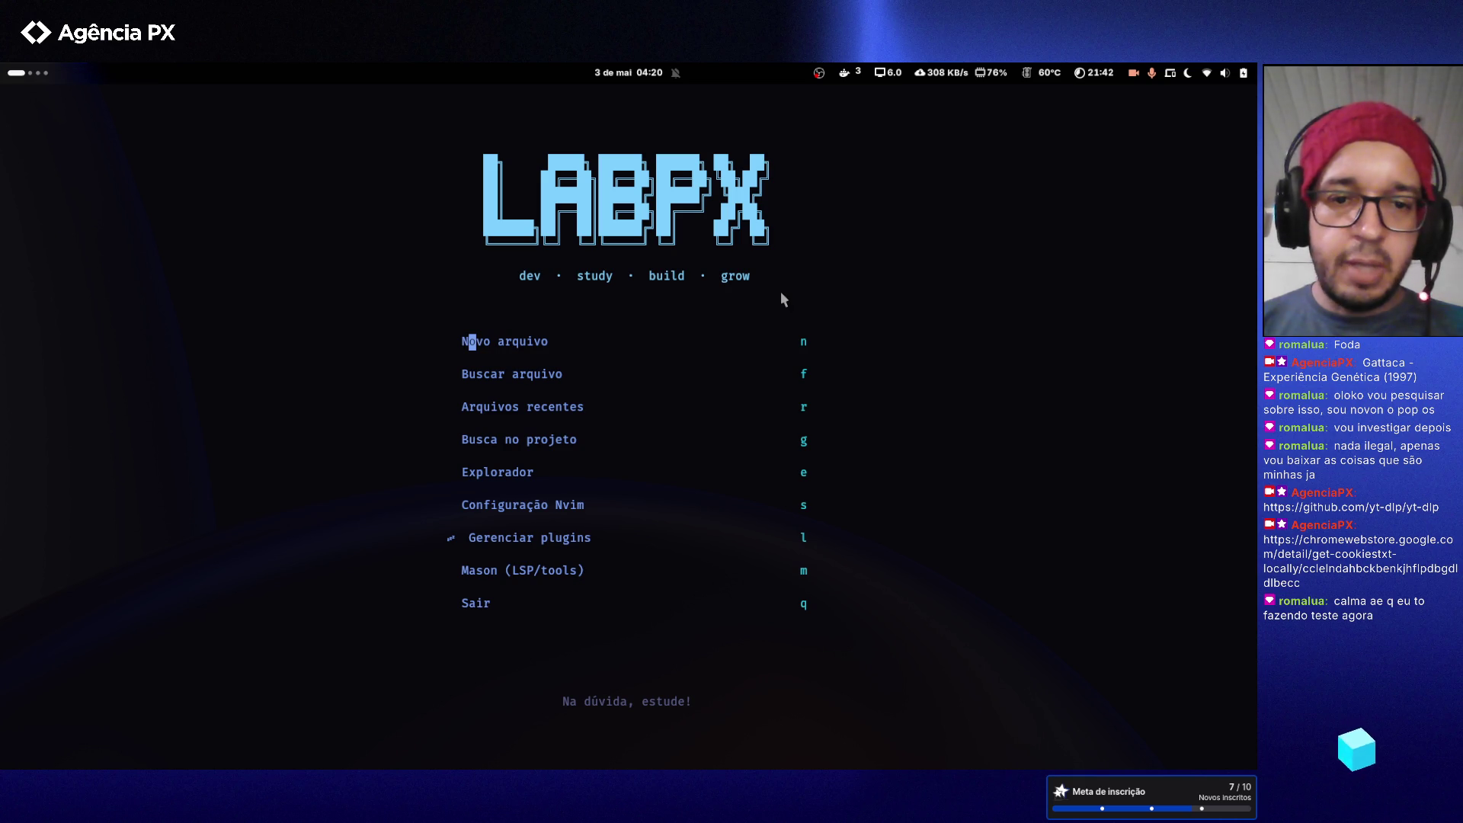
- Run a cd to Projects/stacks/lamp/www using Tab completion
key(colon)
text(cd Pro)
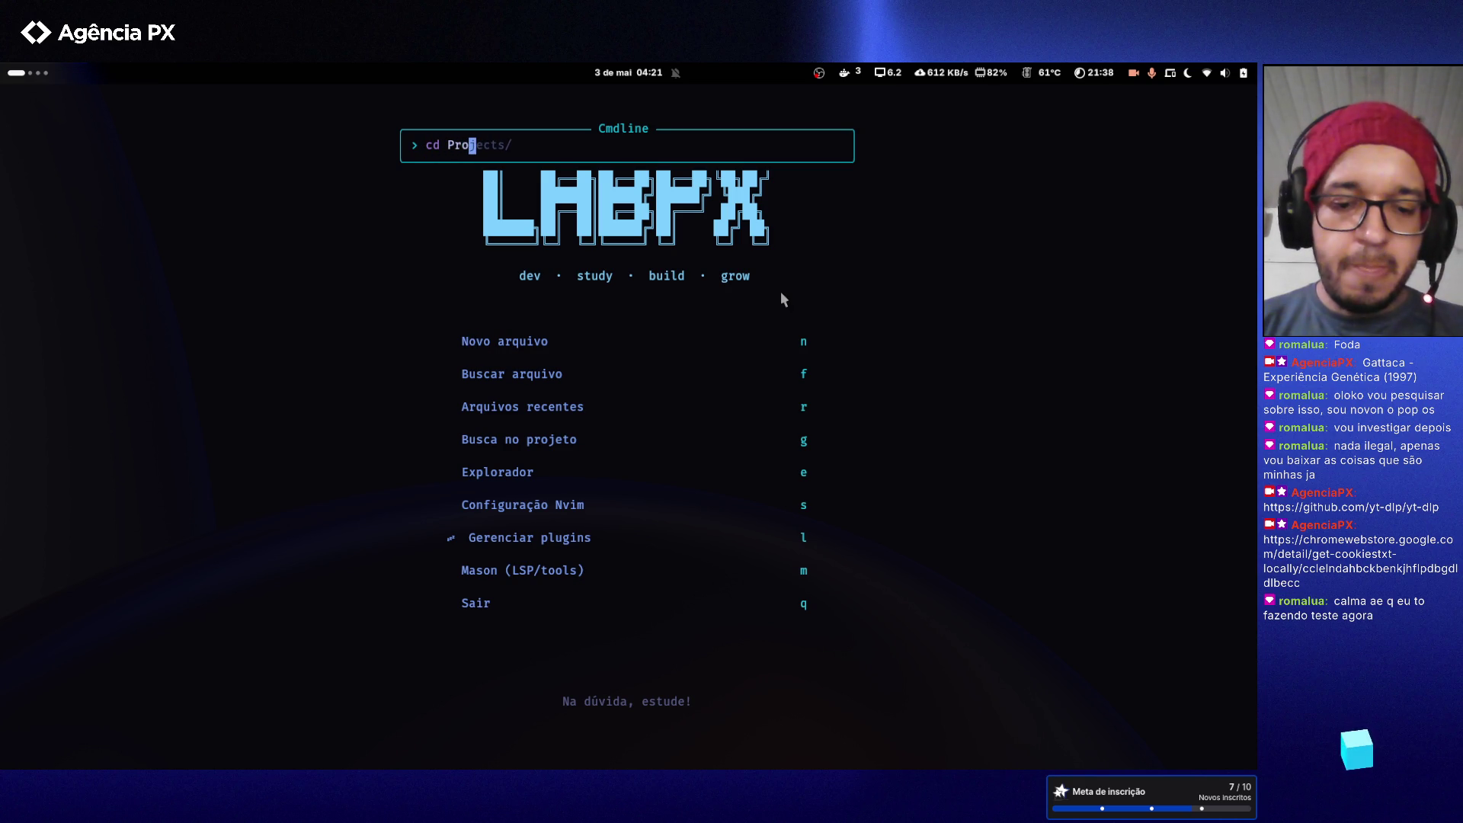
key(Tab)
text(stac)
key(Tab)
text(lam)
key(Tab)
text(w)
key(Tab)
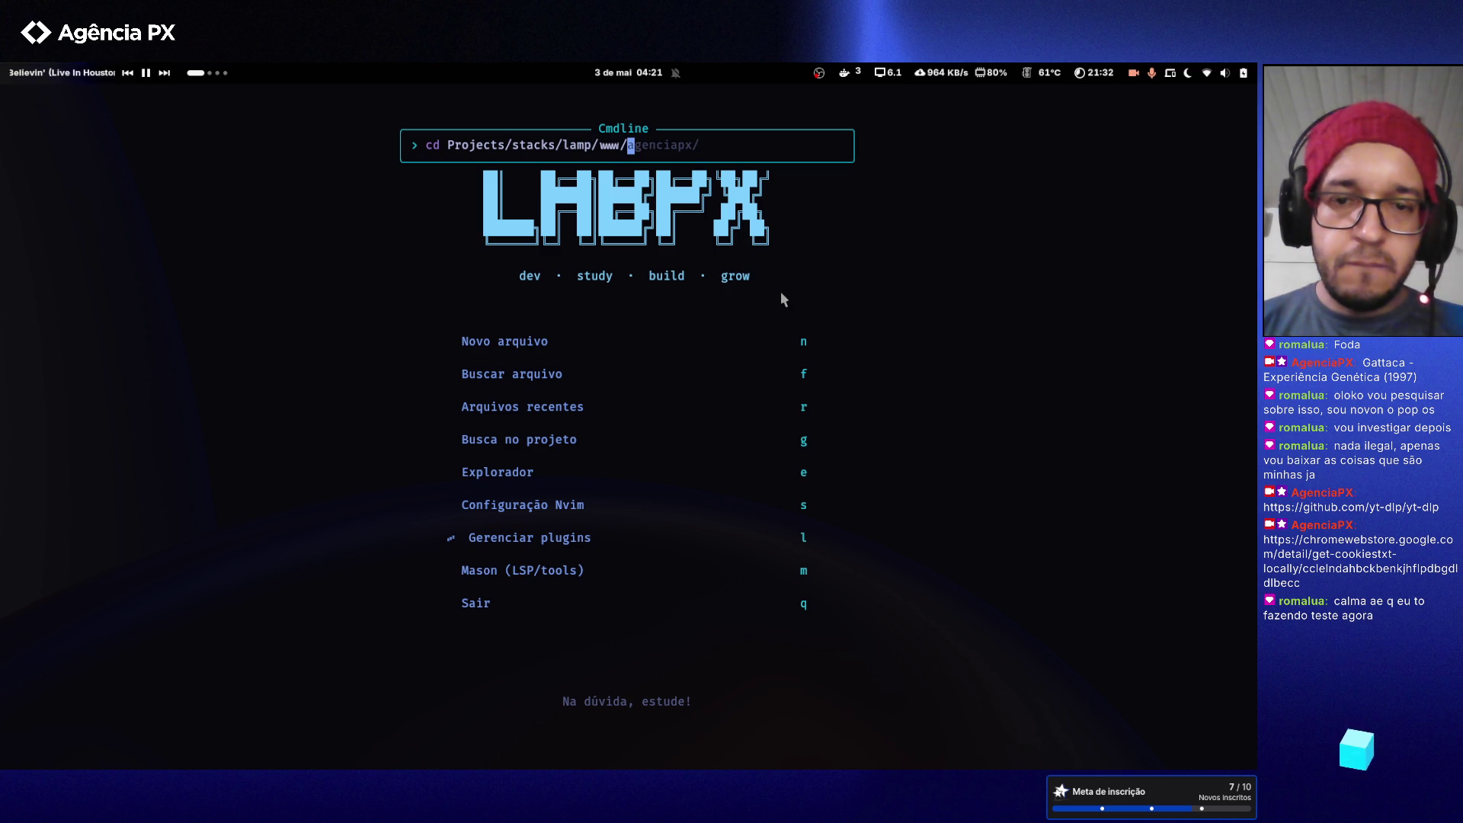
text(age)
key(Return)
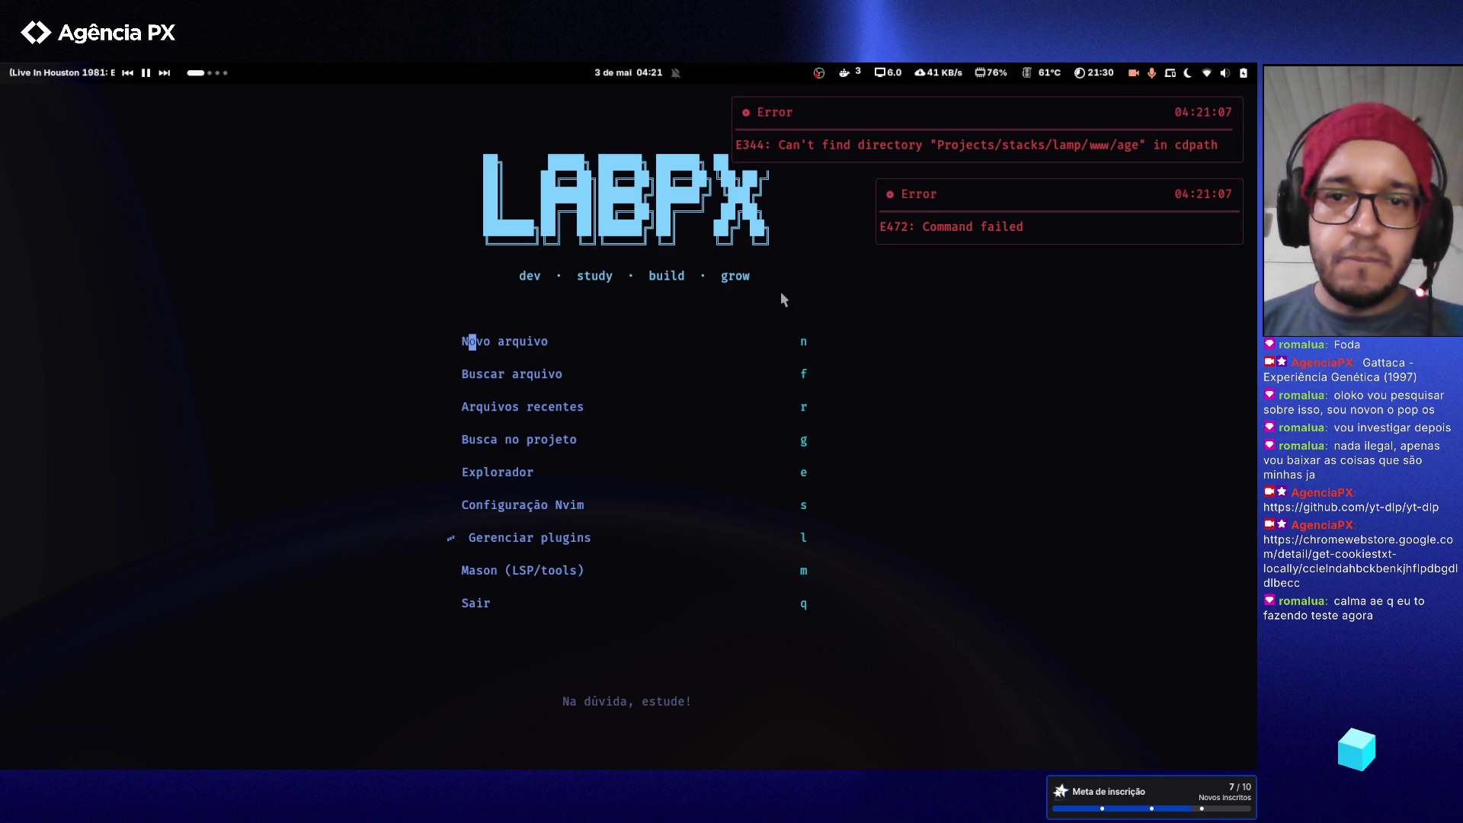
- Recall the previous cd and complete the path into the agenciapx folder
key(colon)
text(cd)
key(Up)
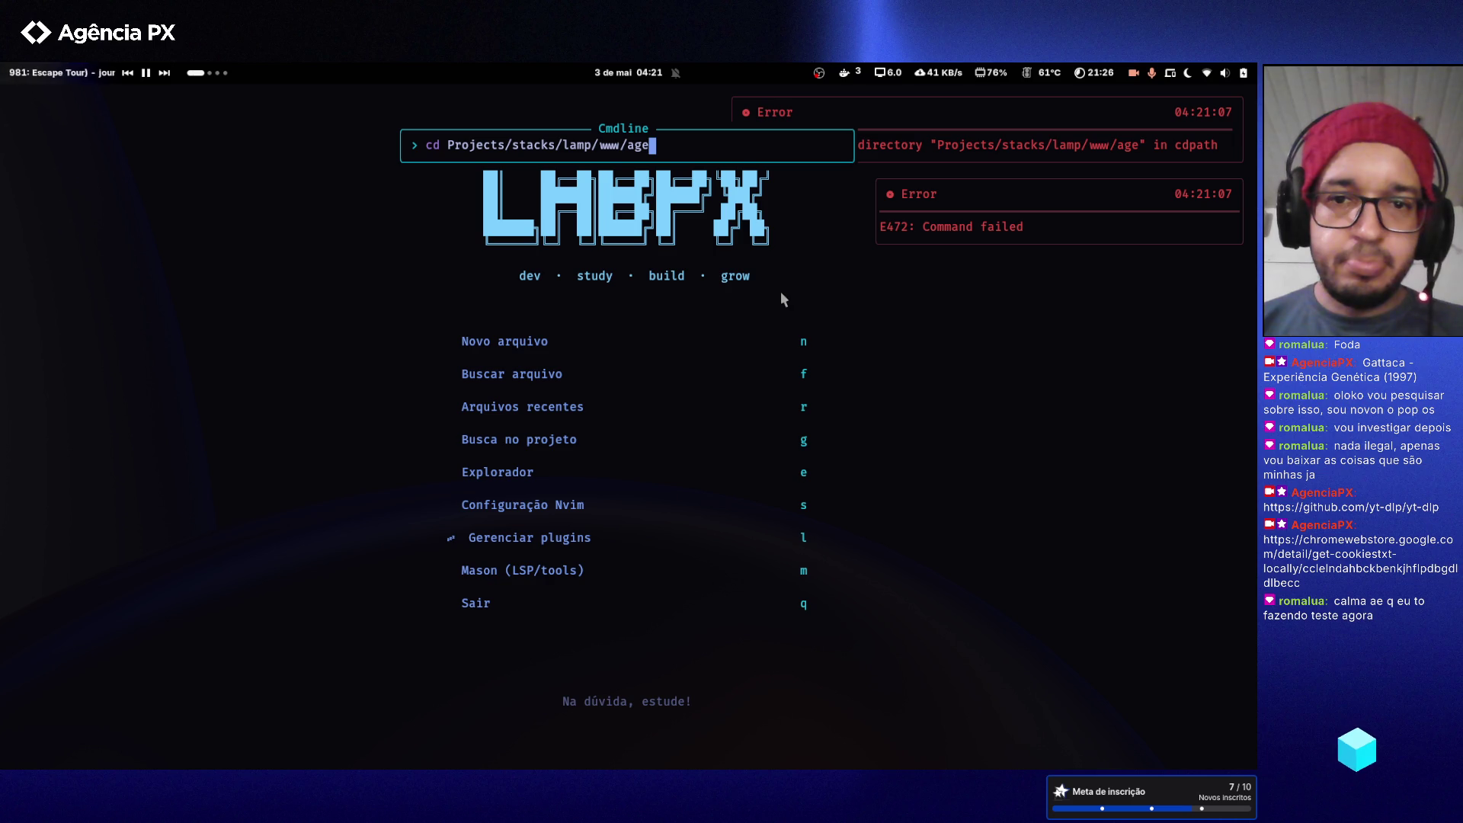
text(nciapx/)
key(Return)
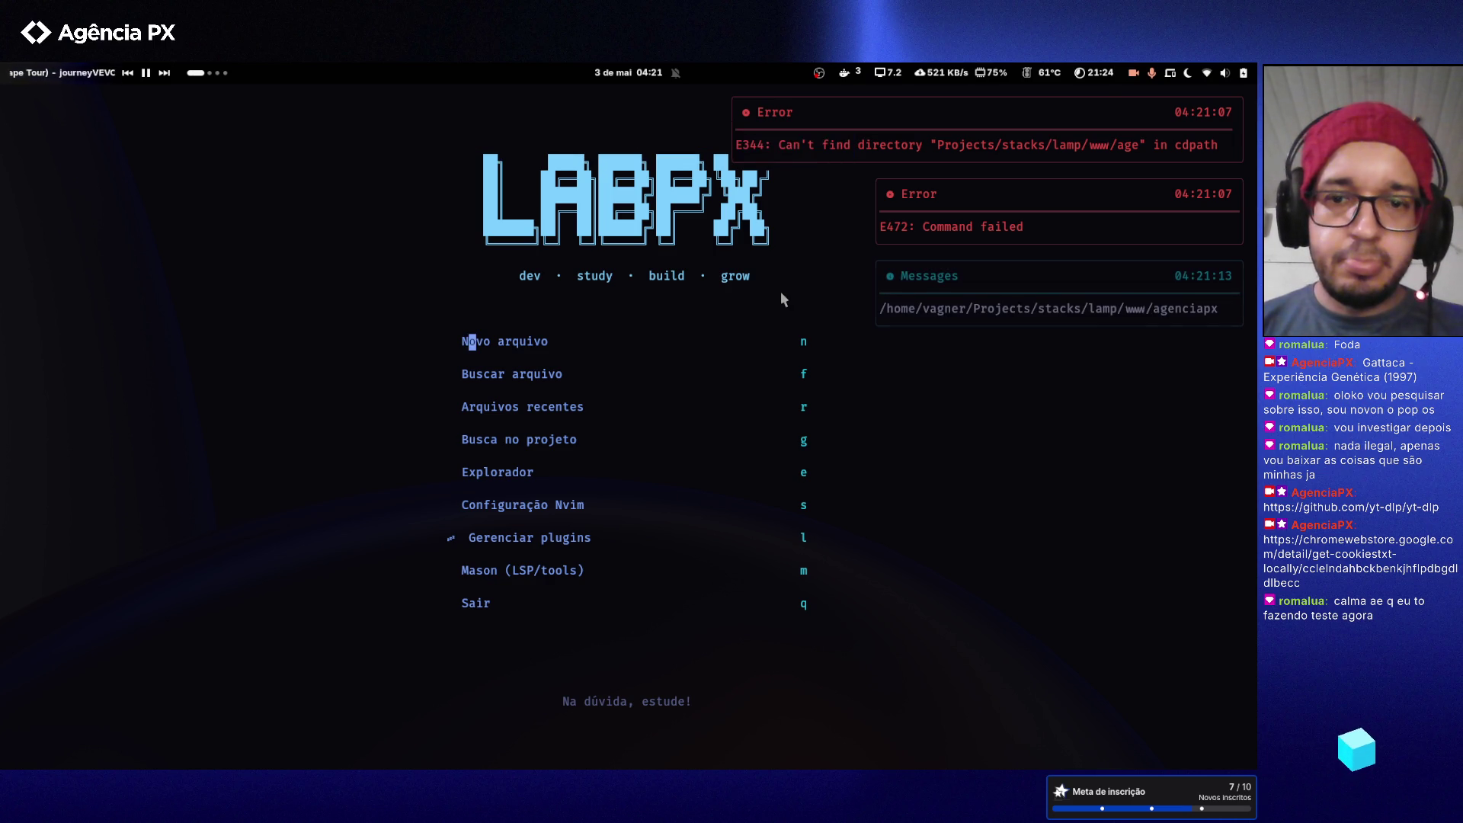
- Open the file tree and expand wp-content, themes, agenciapx and templates
key(i)
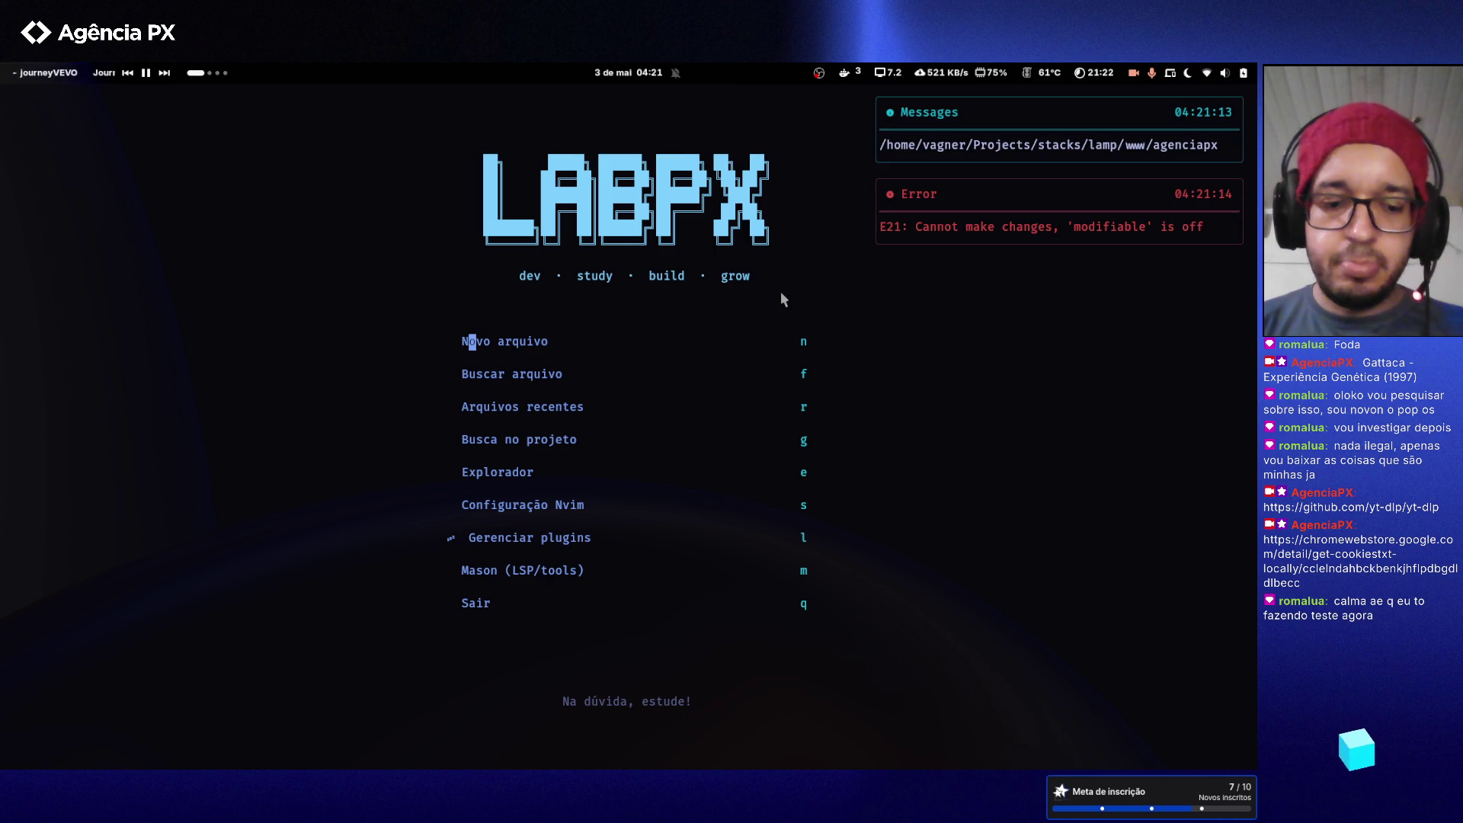
key(e)
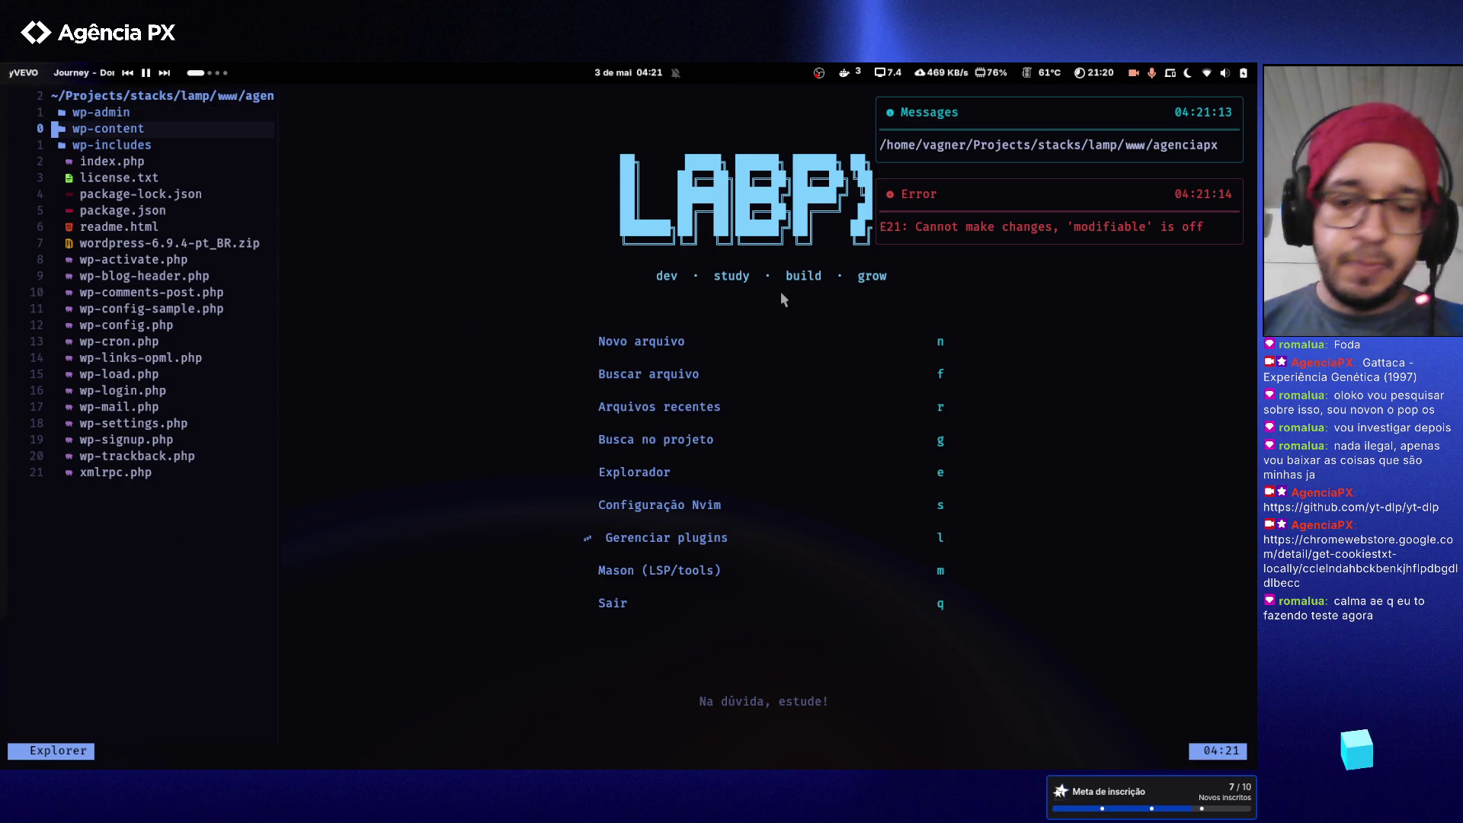
key(Return)
key(j)
key(j)
key(j)
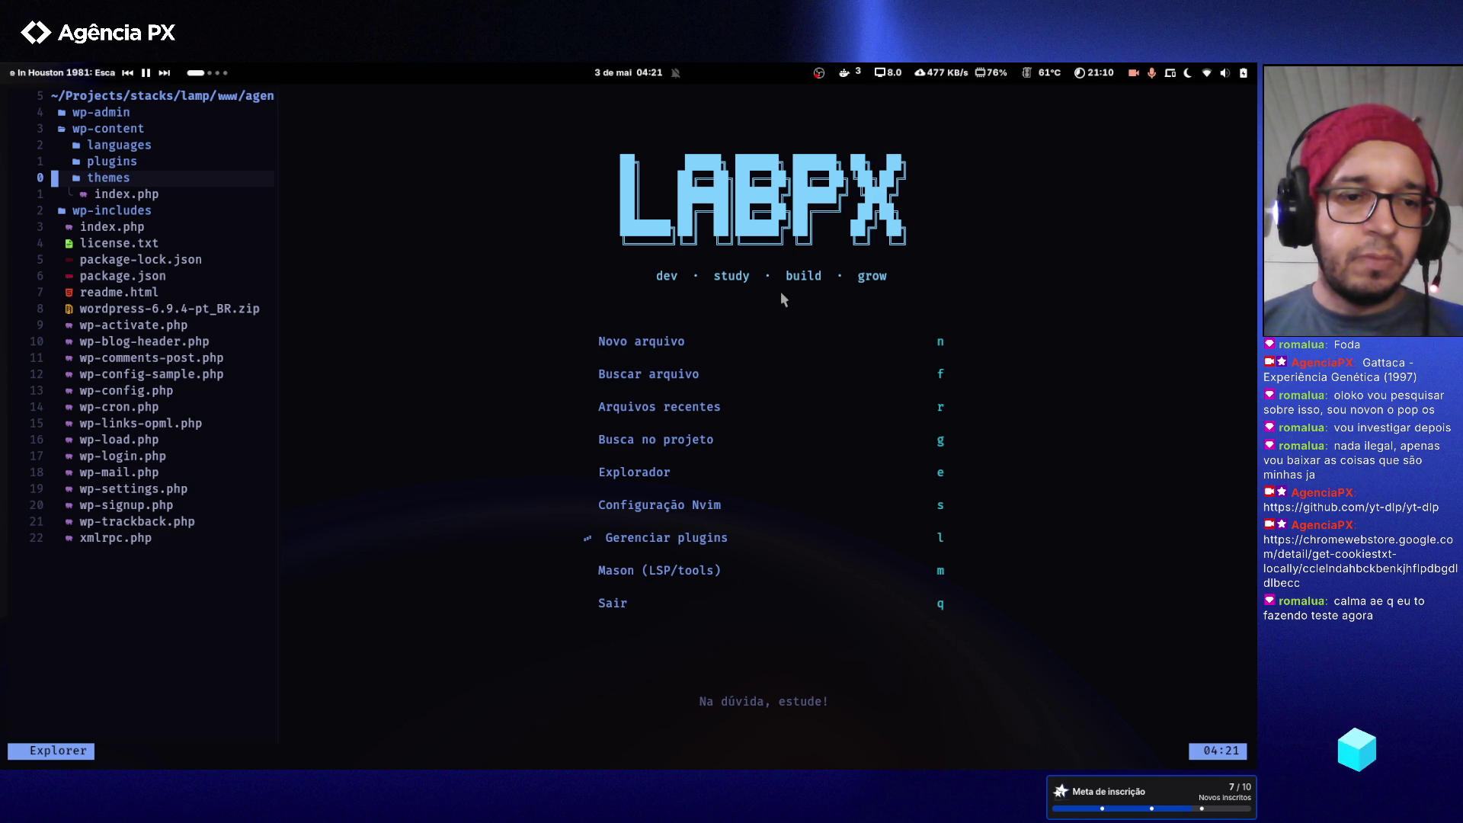
key(j)
key(Return)
key(j)
key(j)
key(j)
key(j)
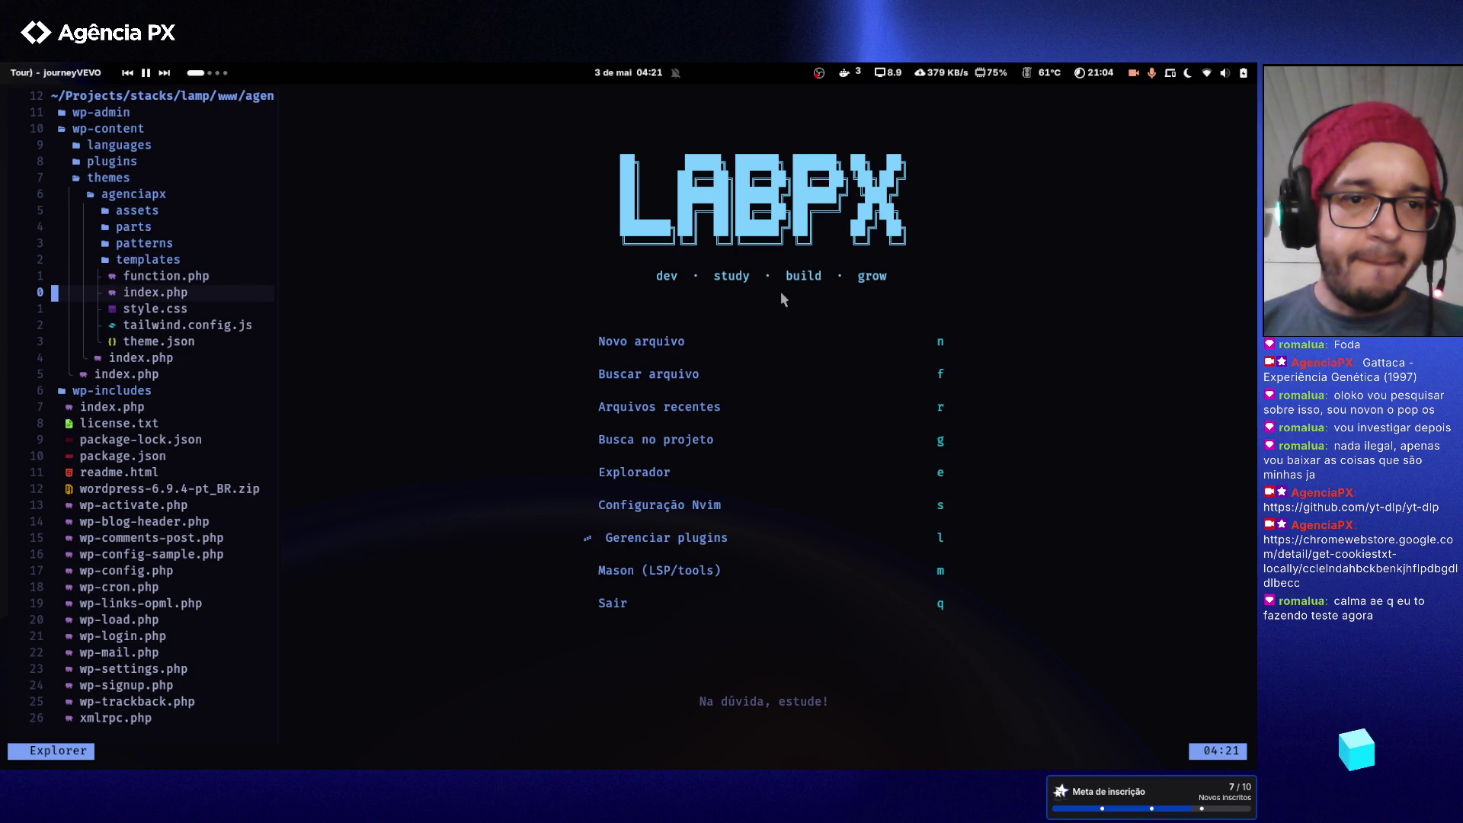
key(k)
key(k)
key(Return)
- Expand the theme's assets, parts, patterns and css folders
key(k)
key(k)
key(k)
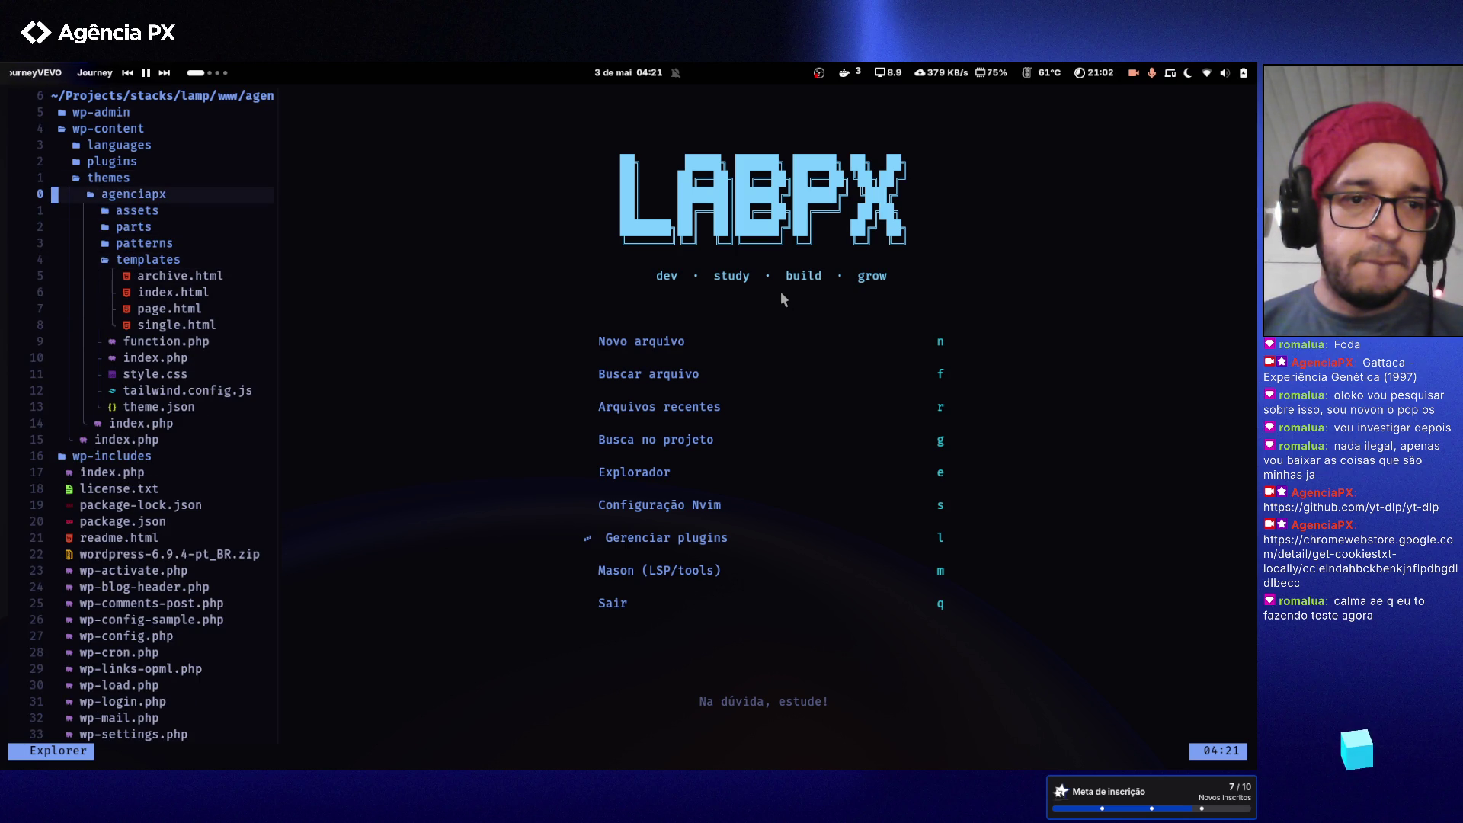
key(j)
key(Return)
key(j)
key(j)
key(j)
key(Return)
key(j)
key(j)
key(j)
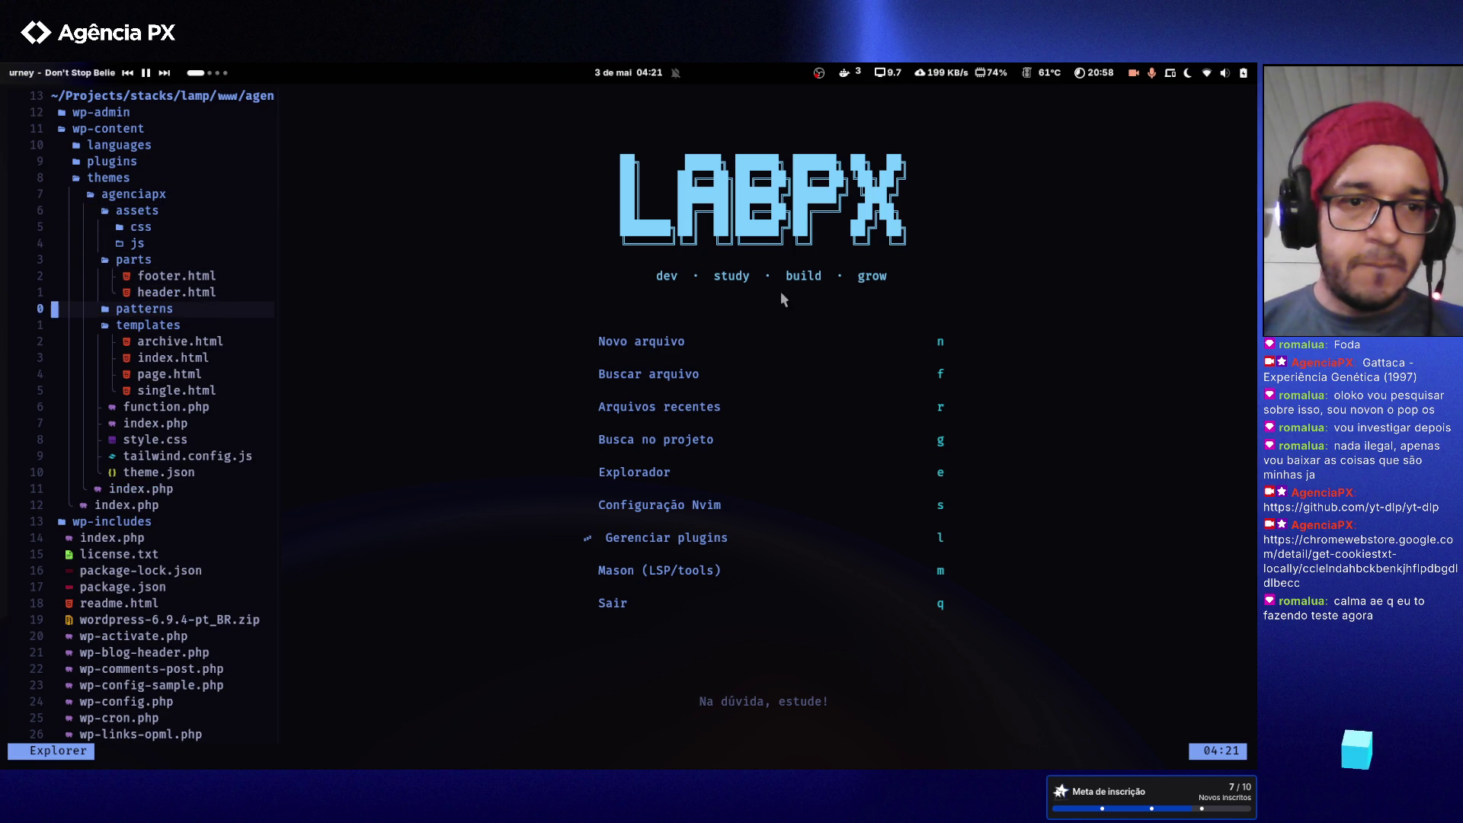
key(Return)
key(j)
key(j)
- Open function.php from the theme folder in the editor
key(j)
key(j)
key(j)
key(k)
key(k)
key(k)
key(k)
key(k)
key(k)
key(Return)
key(j)
key(j)
key(j)
key(j)
key(j)
key(j)
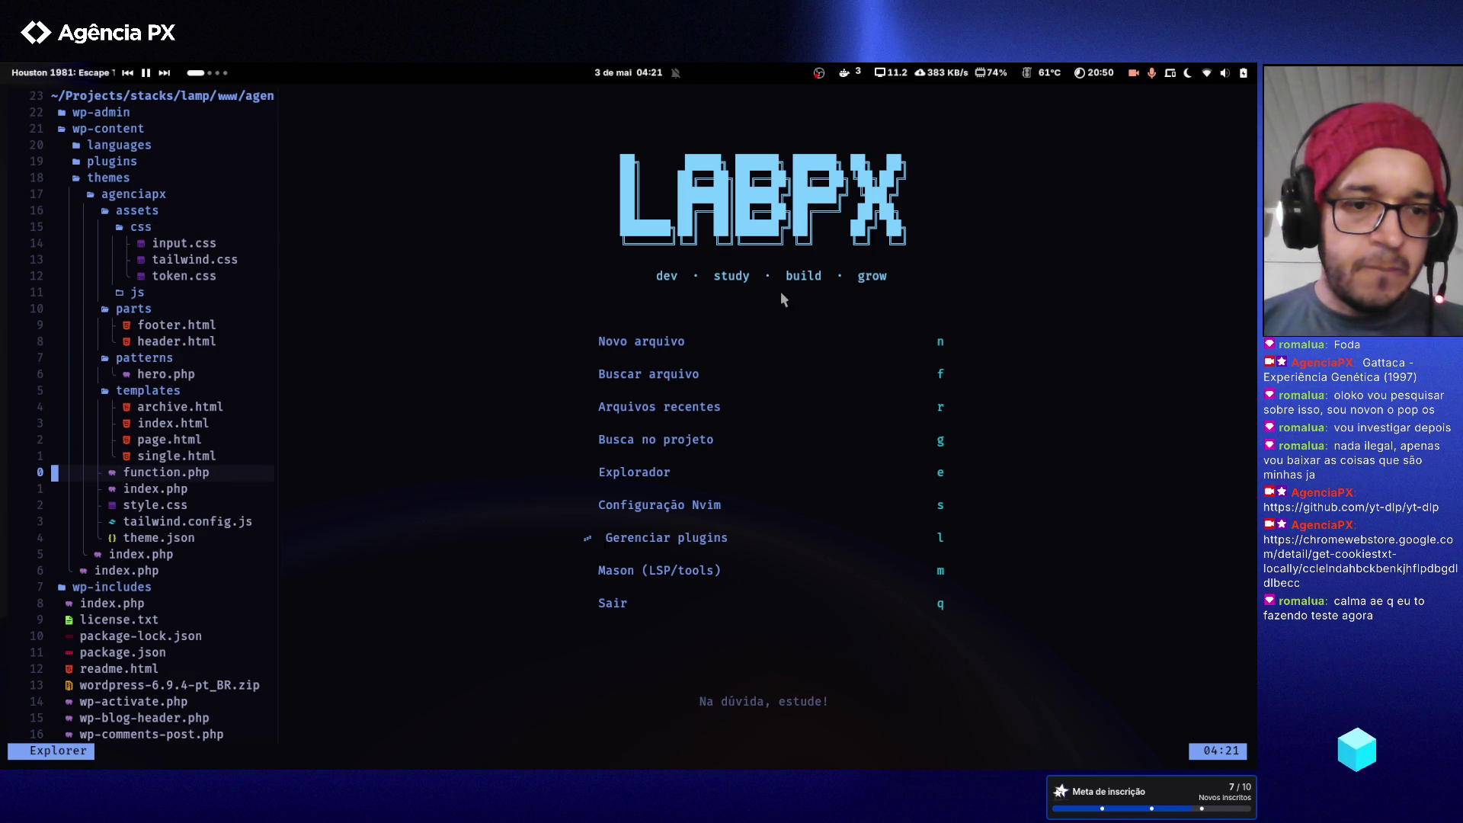
key(k)
key(k)
key(k)
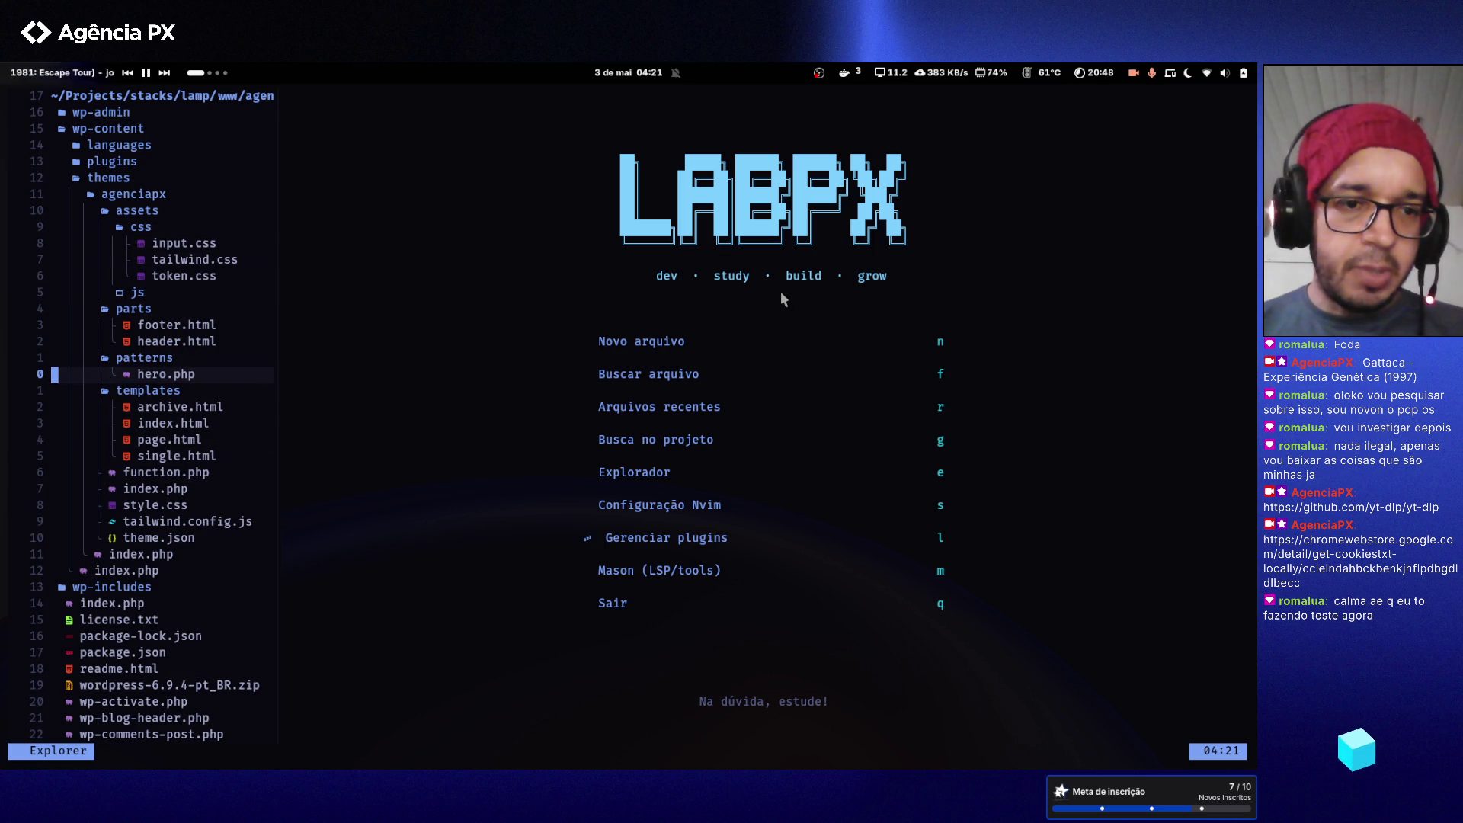
key(j)
key(j)
key(j)
key(Return)
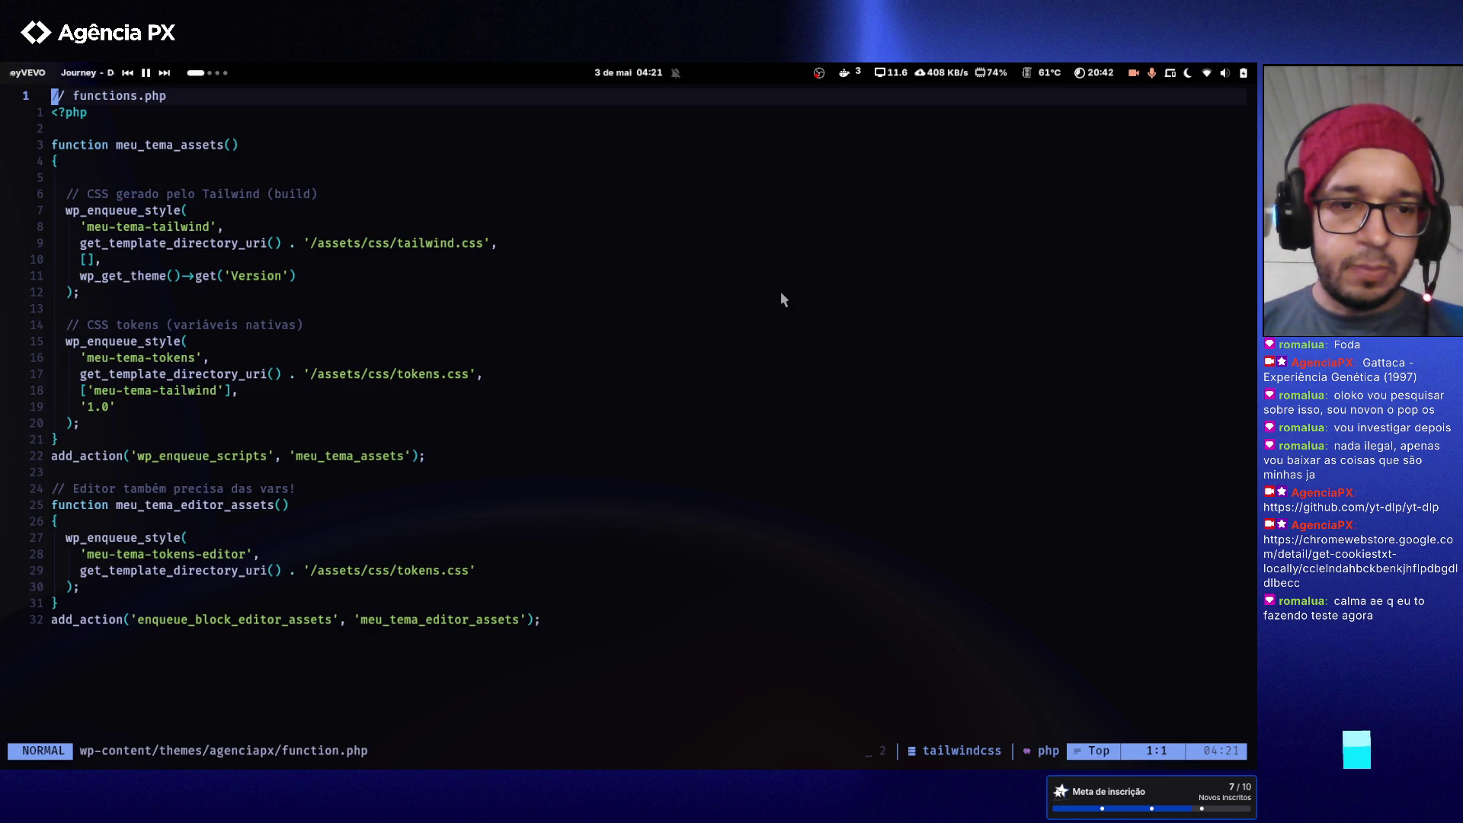
- Open hero.php from the file tree, then return to the function.php buffer
key(space)
key(e)
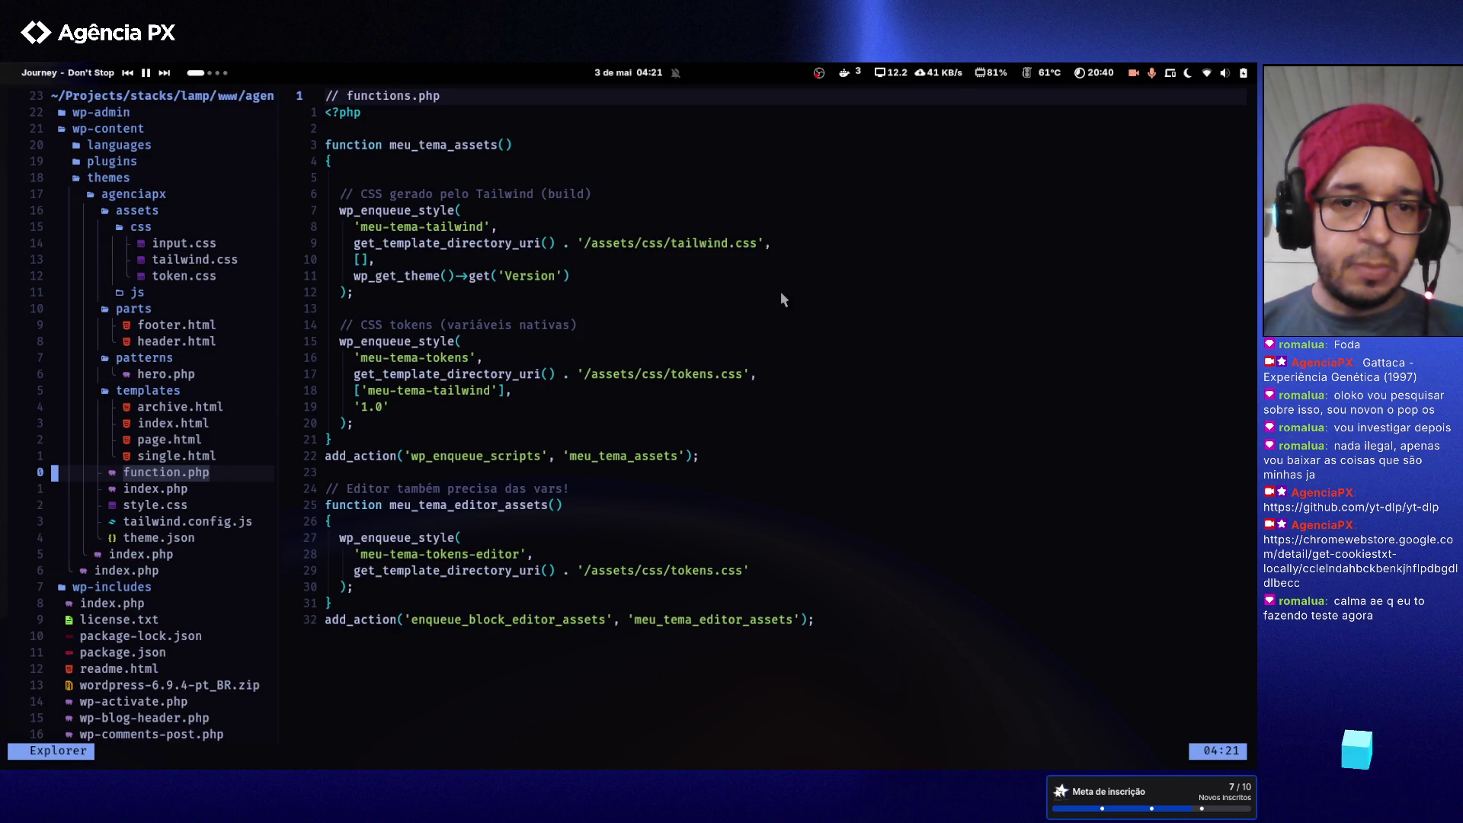
key(k)
key(k)
key(k)
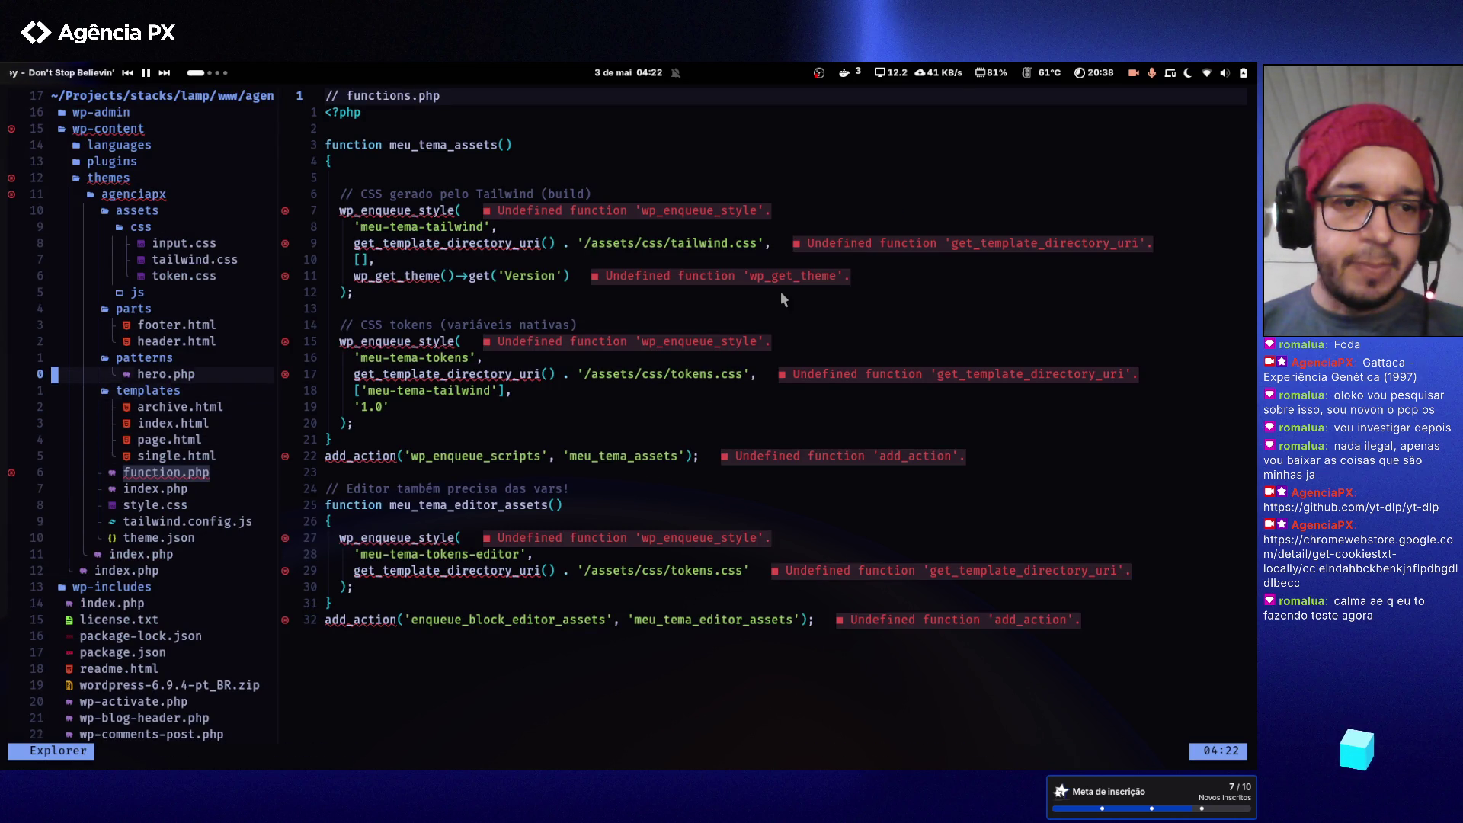
key(Return)
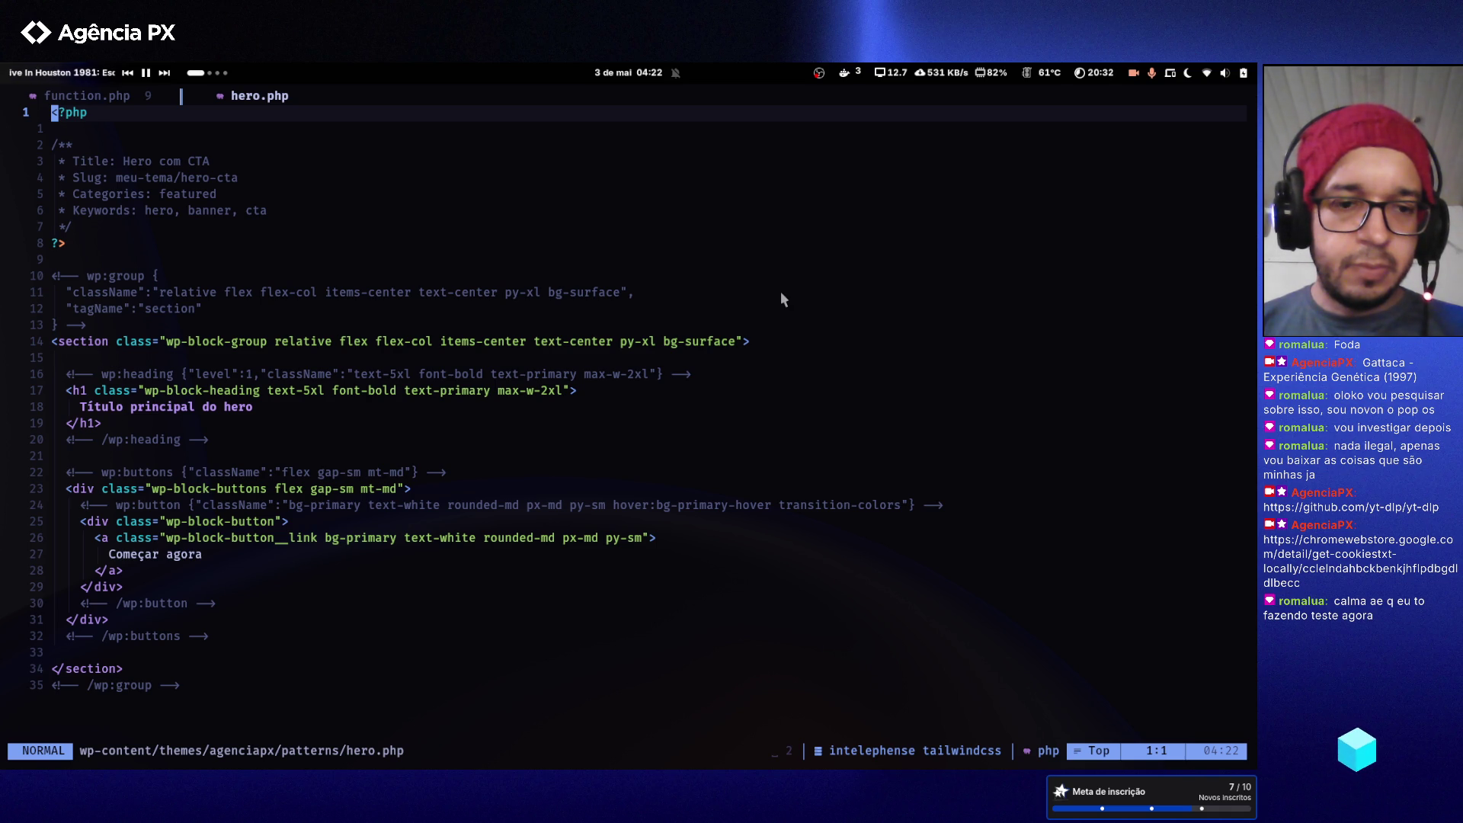
key(bracketleft)
key(b)
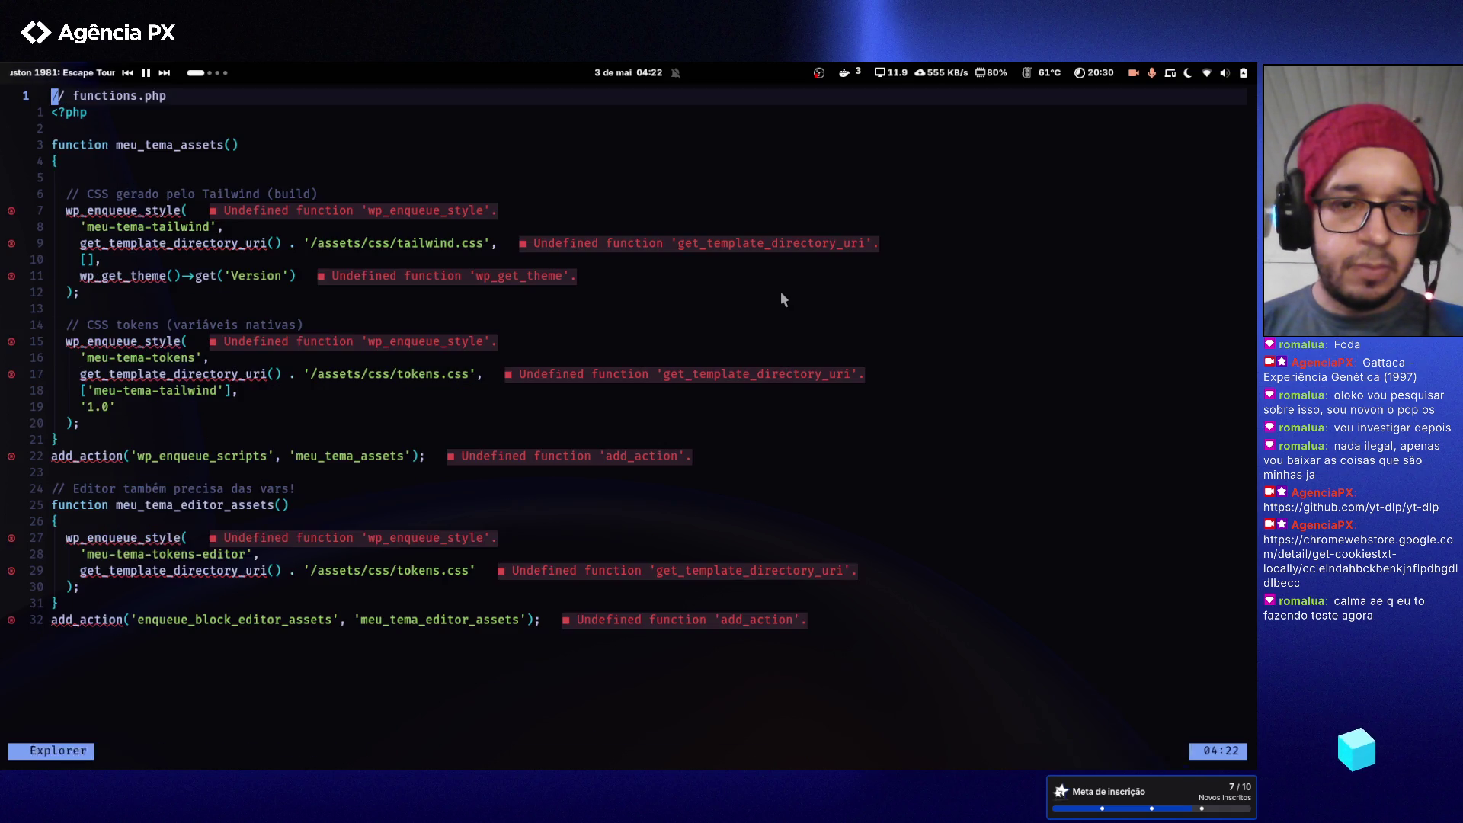
- Delete the theme's index.php in the file tree and reopen hero.php
key(space)
key(e)
key(k)
key(k)
key(k)
key(k)
key(k)
key(k)
key(j)
key(j)
key(j)
key(j)
key(j)
key(j)
key(k)
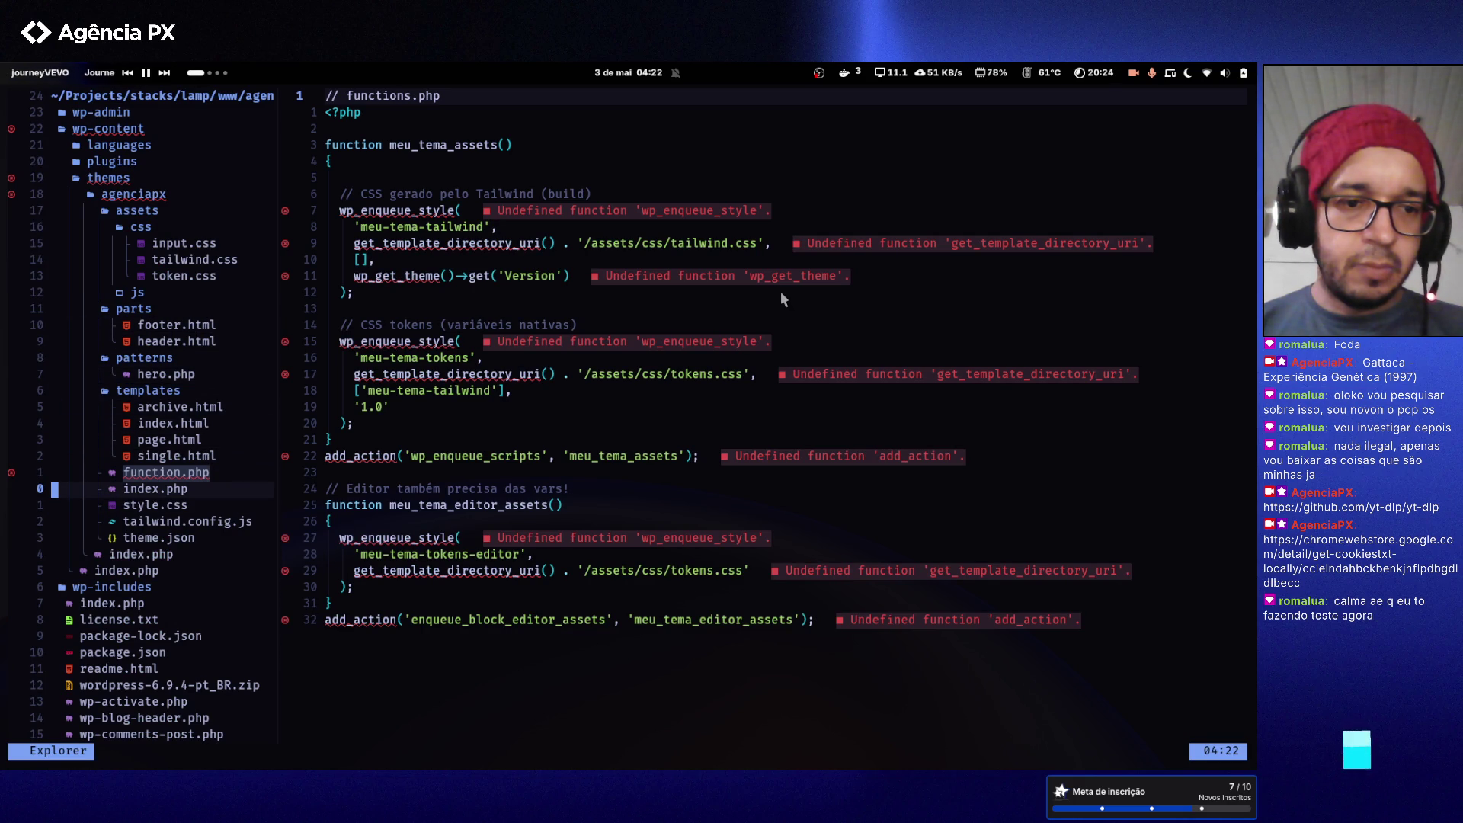
text(d)
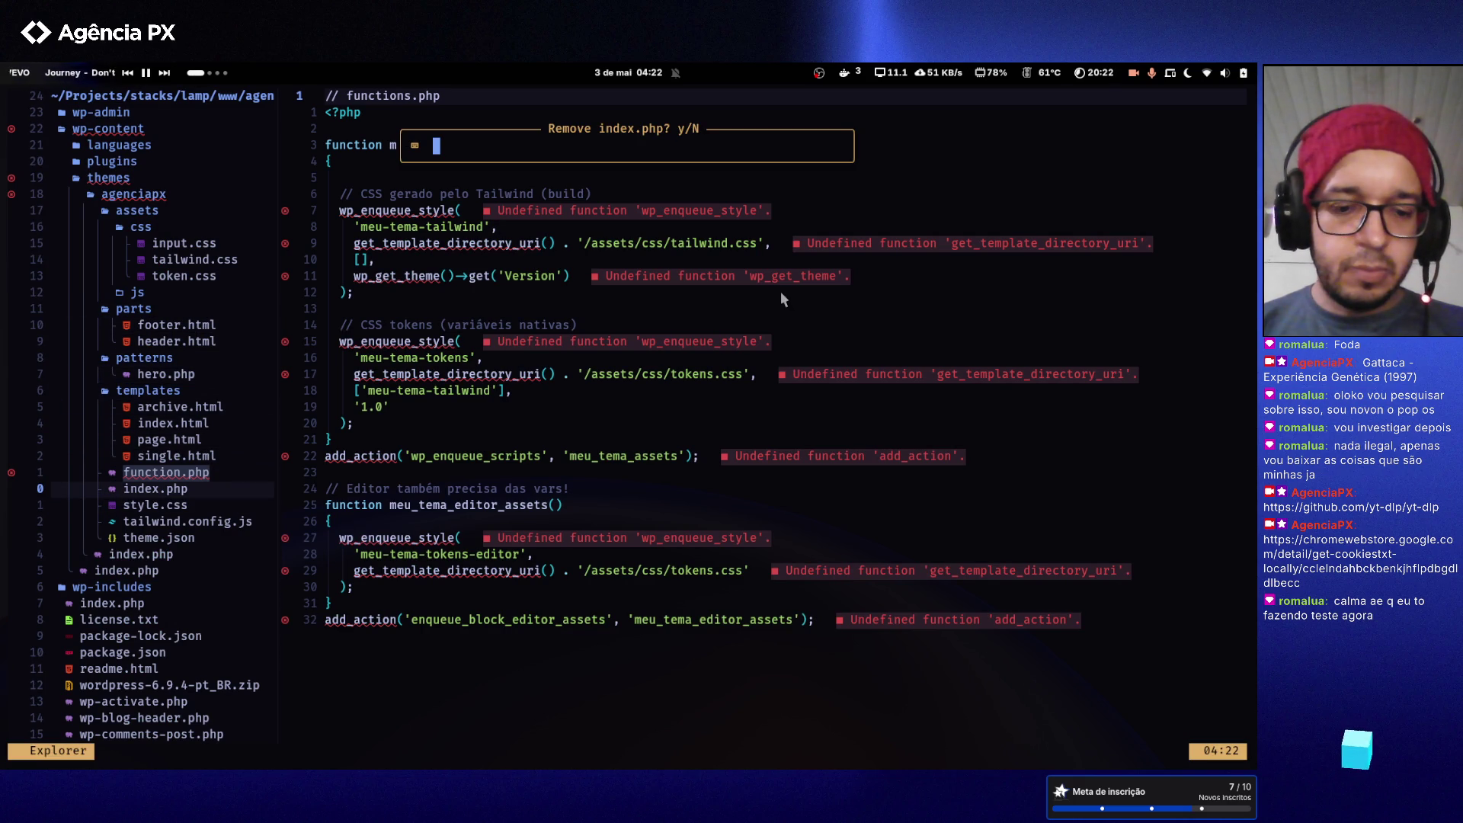
text(y)
key(Return)
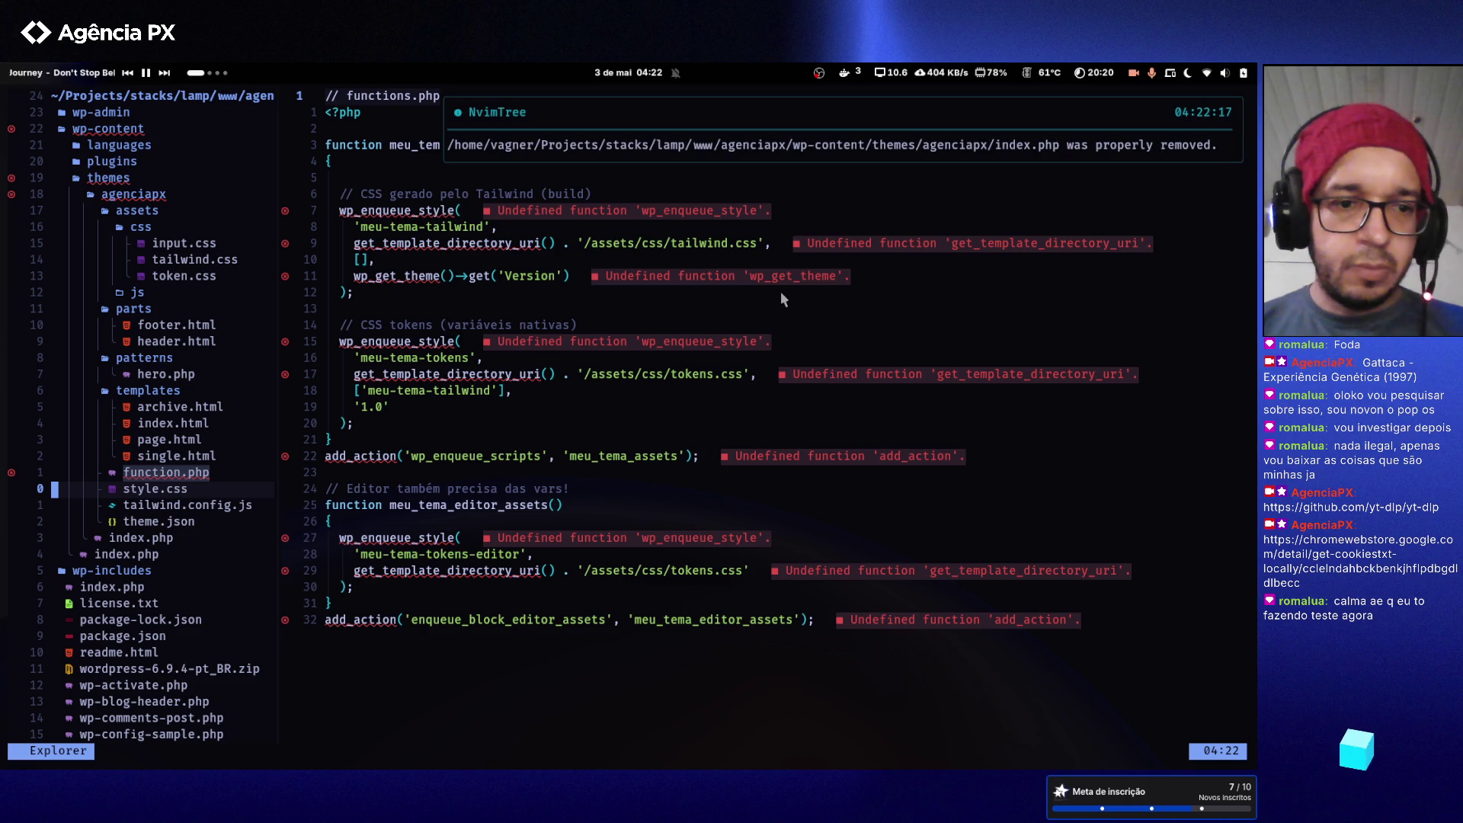
key(k)
key(k)
key(k)
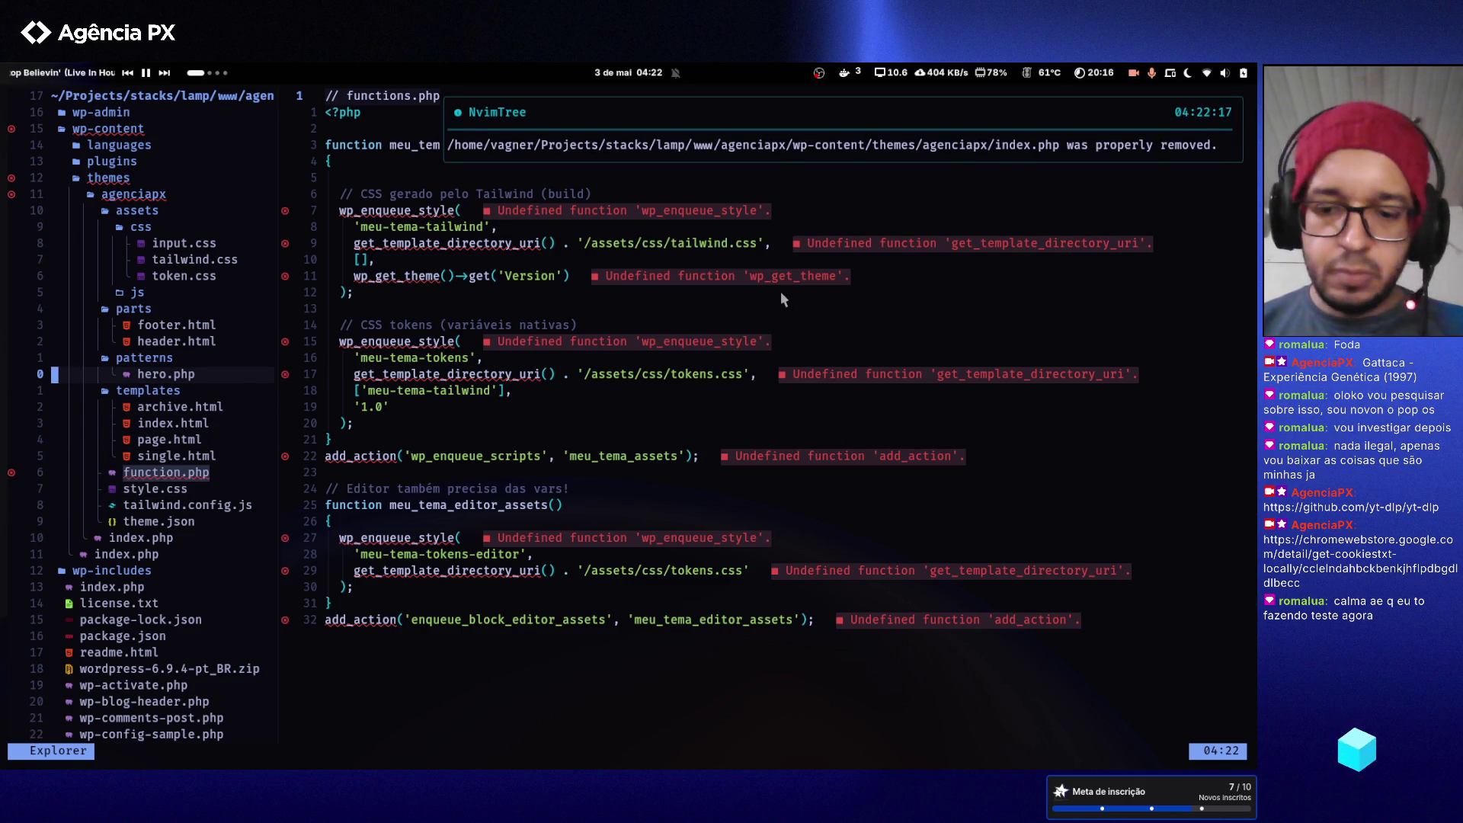
key(Return)
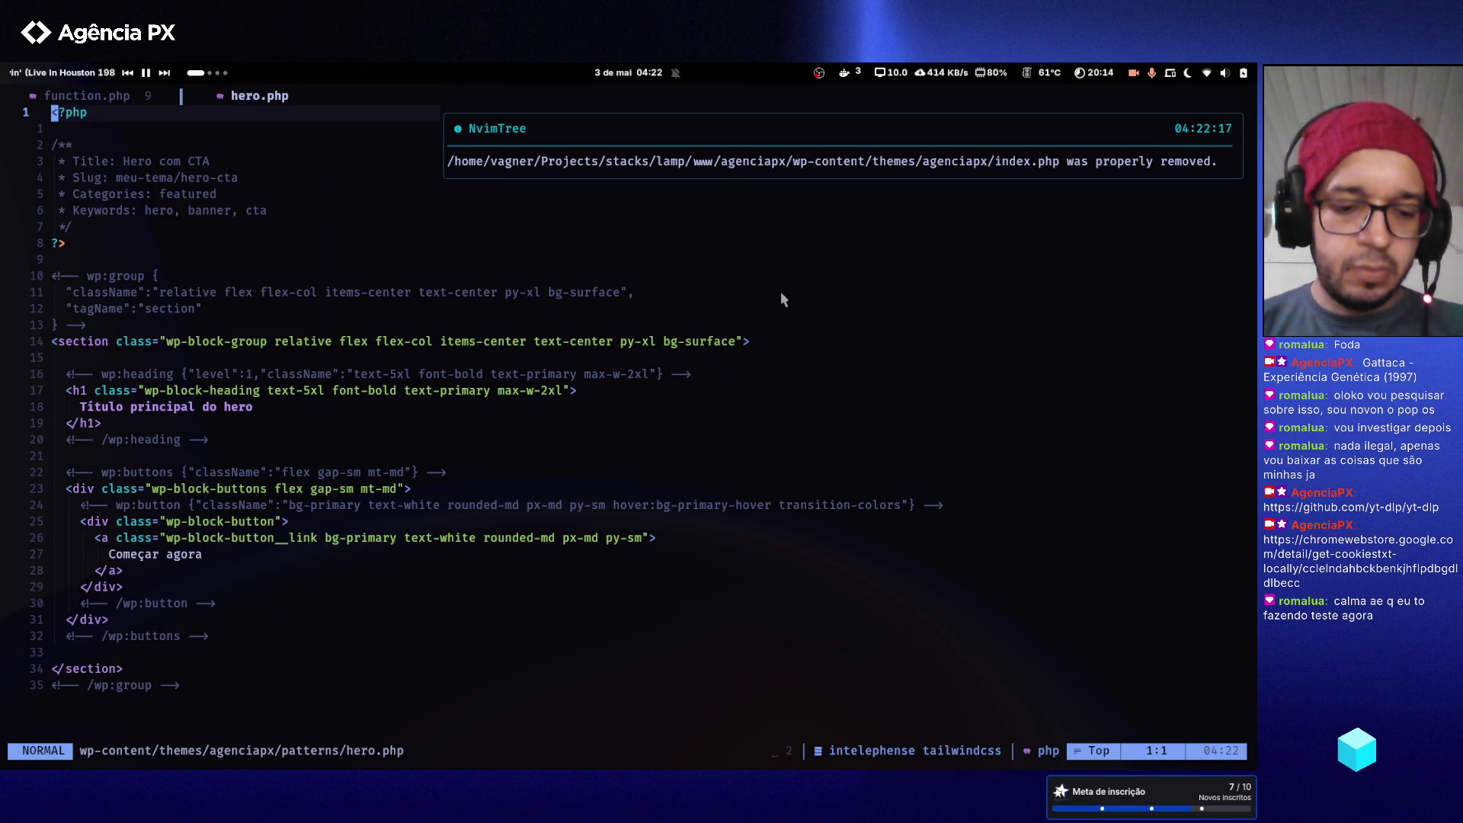
- Split the editor vertically with function.php in the left pane
key(ctrl+w)
key(v)
key(l)
key(ctrl+w)
key(h)
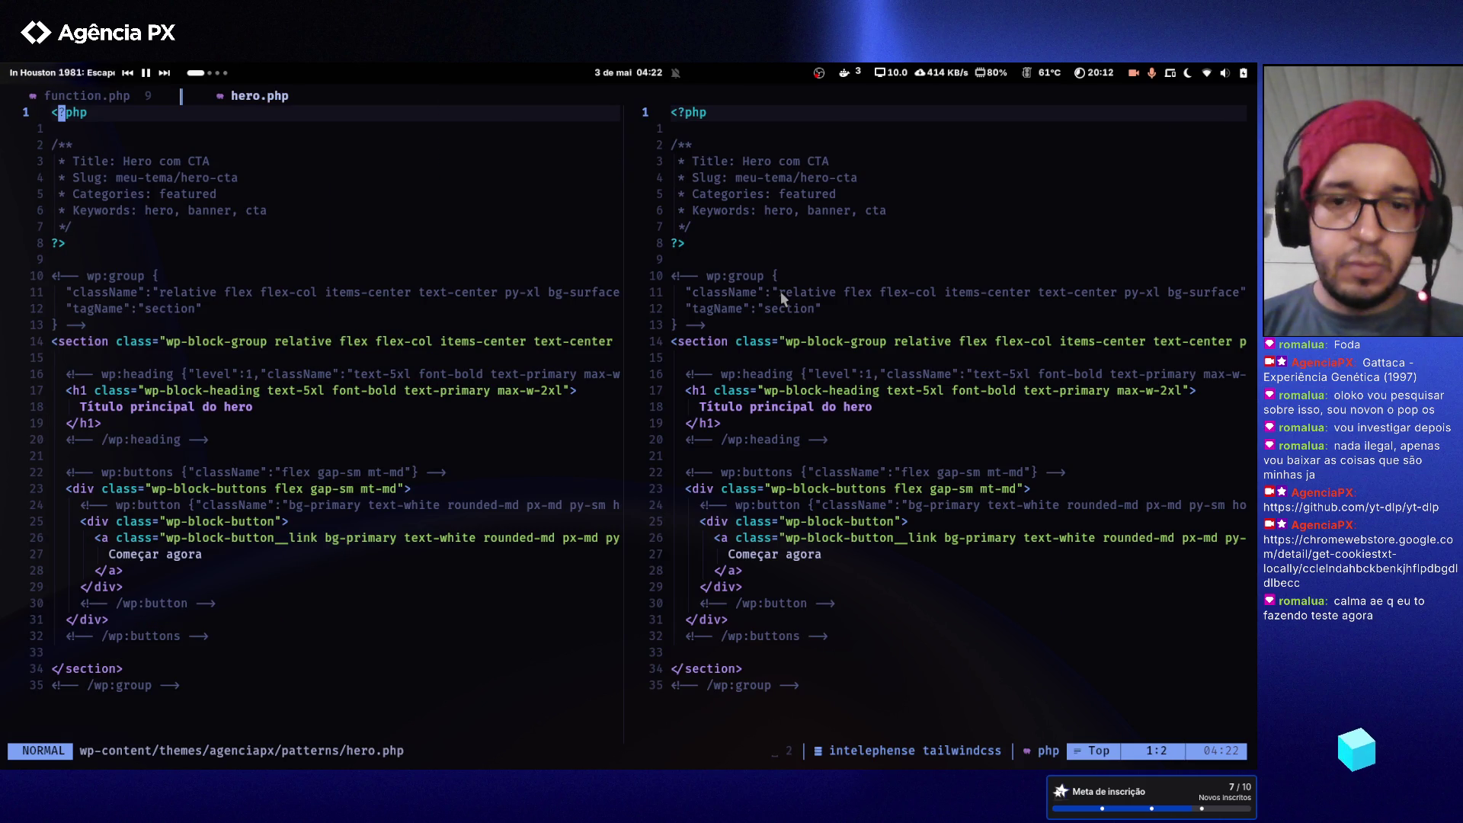
key(shift+h)
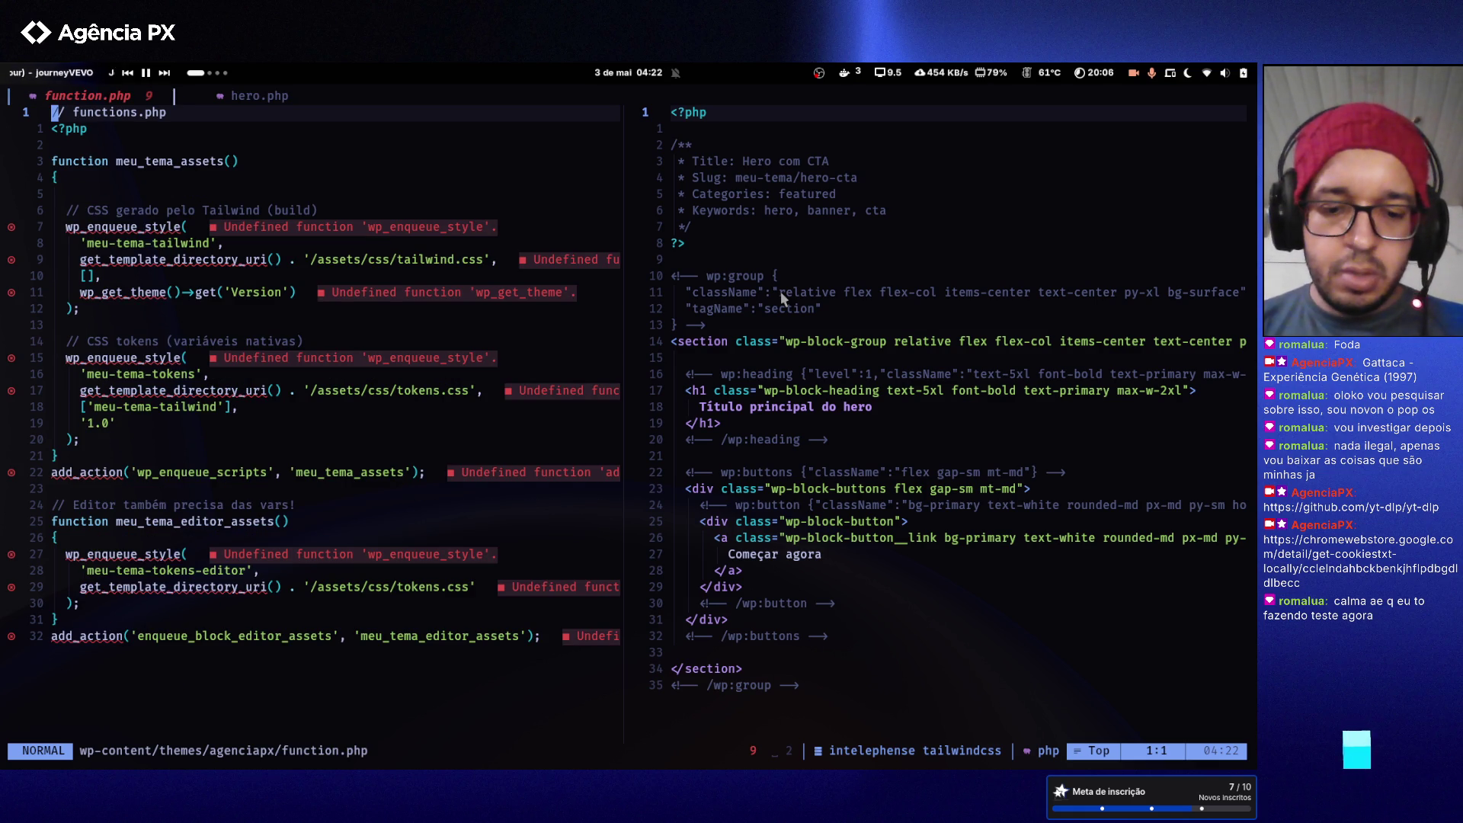
key(shift+g)
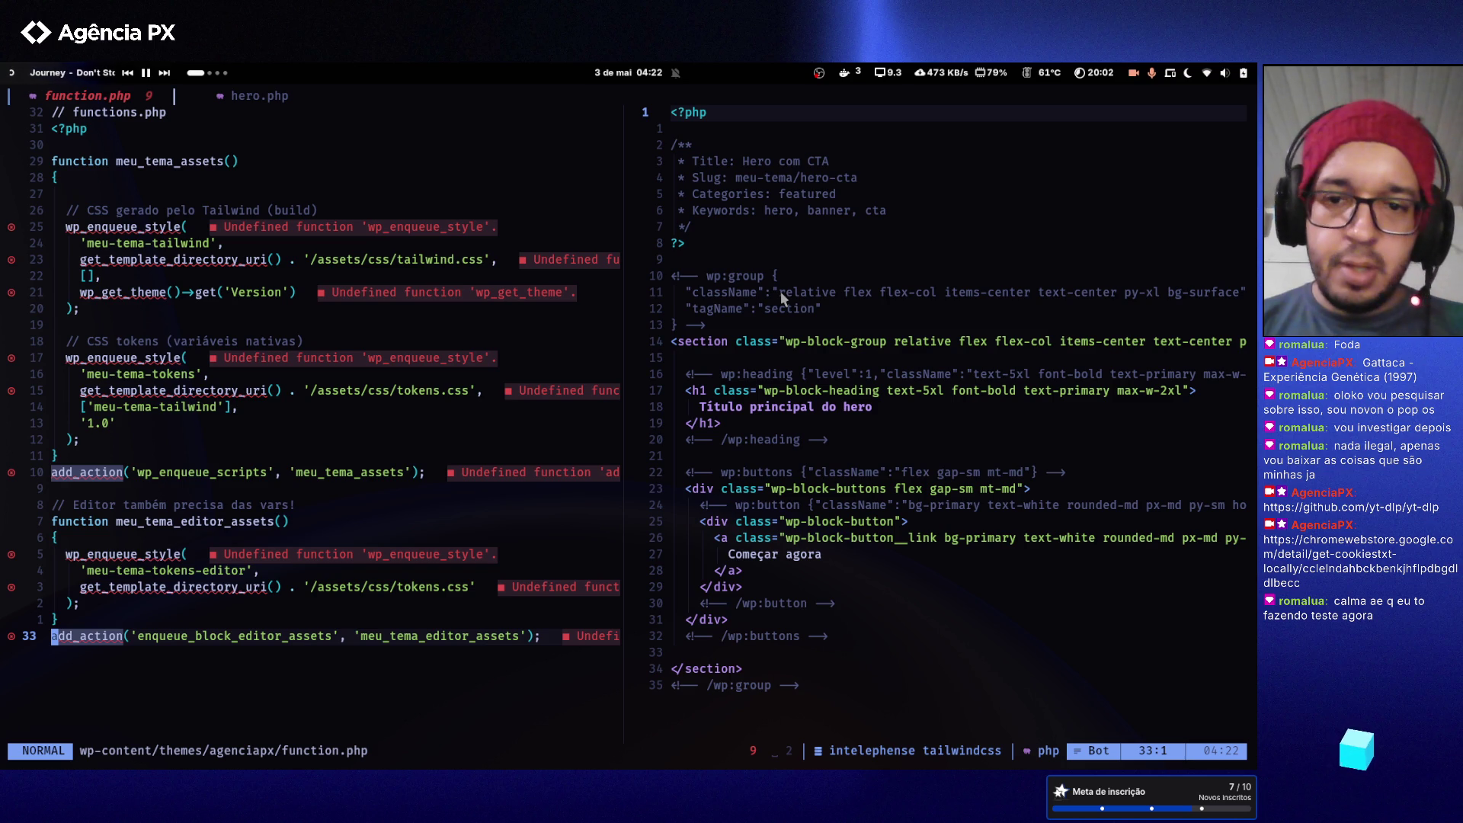
- Scroll through hero.php from top to bottom in the right pane
click(781, 291)
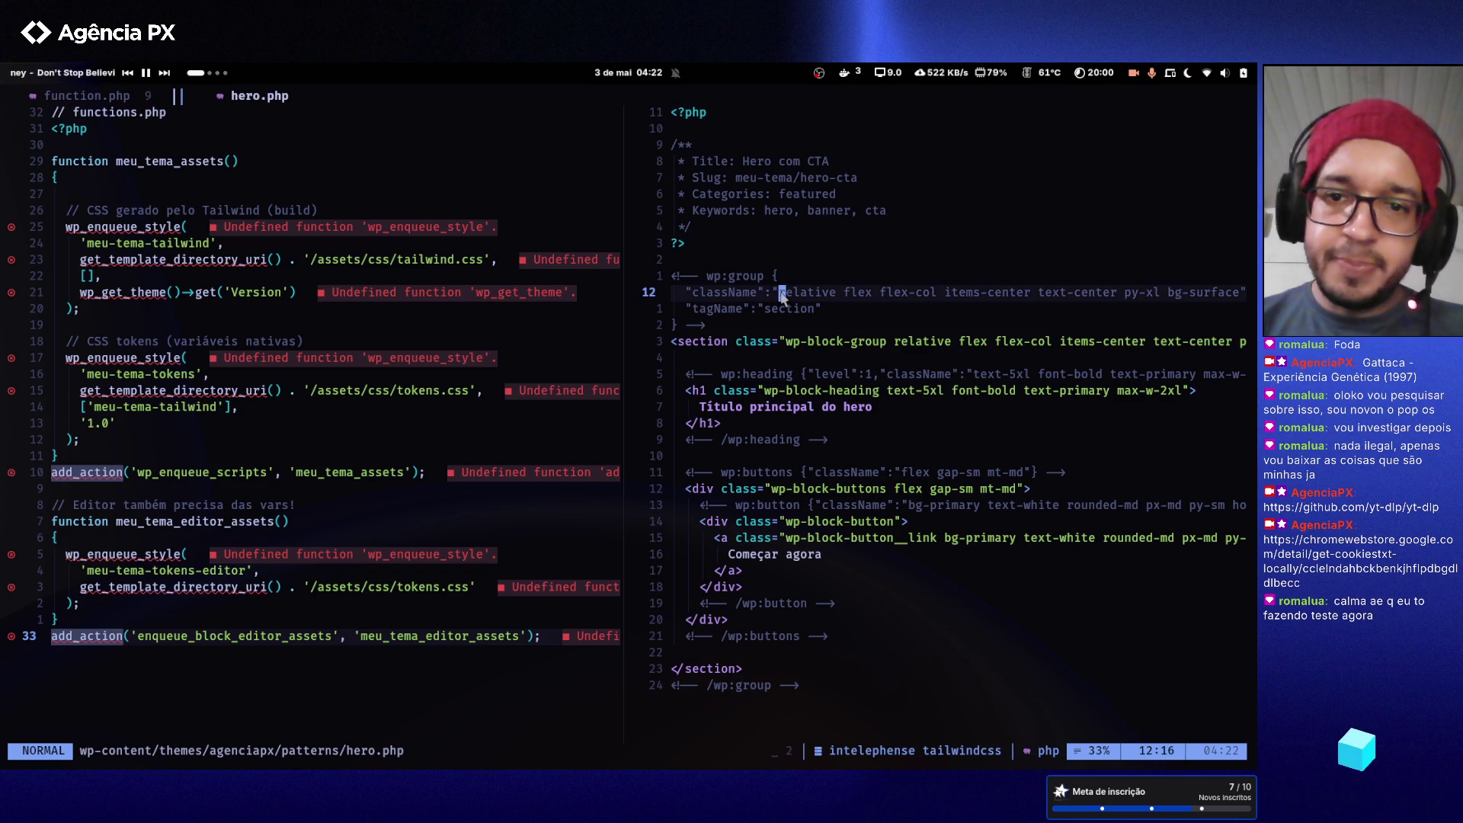
key(shift+g)
key(g)
key(g)
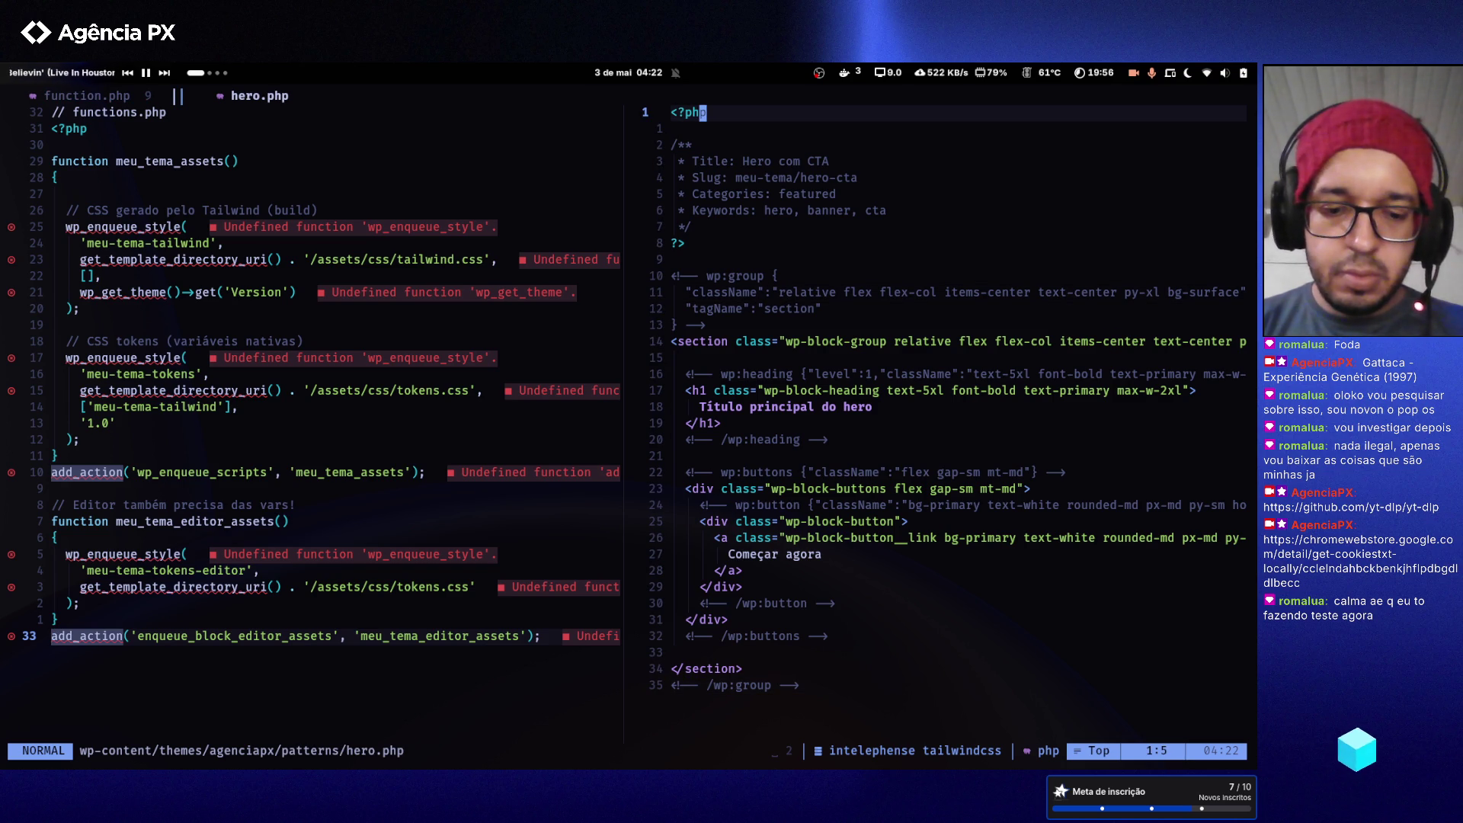
key(shift+g)
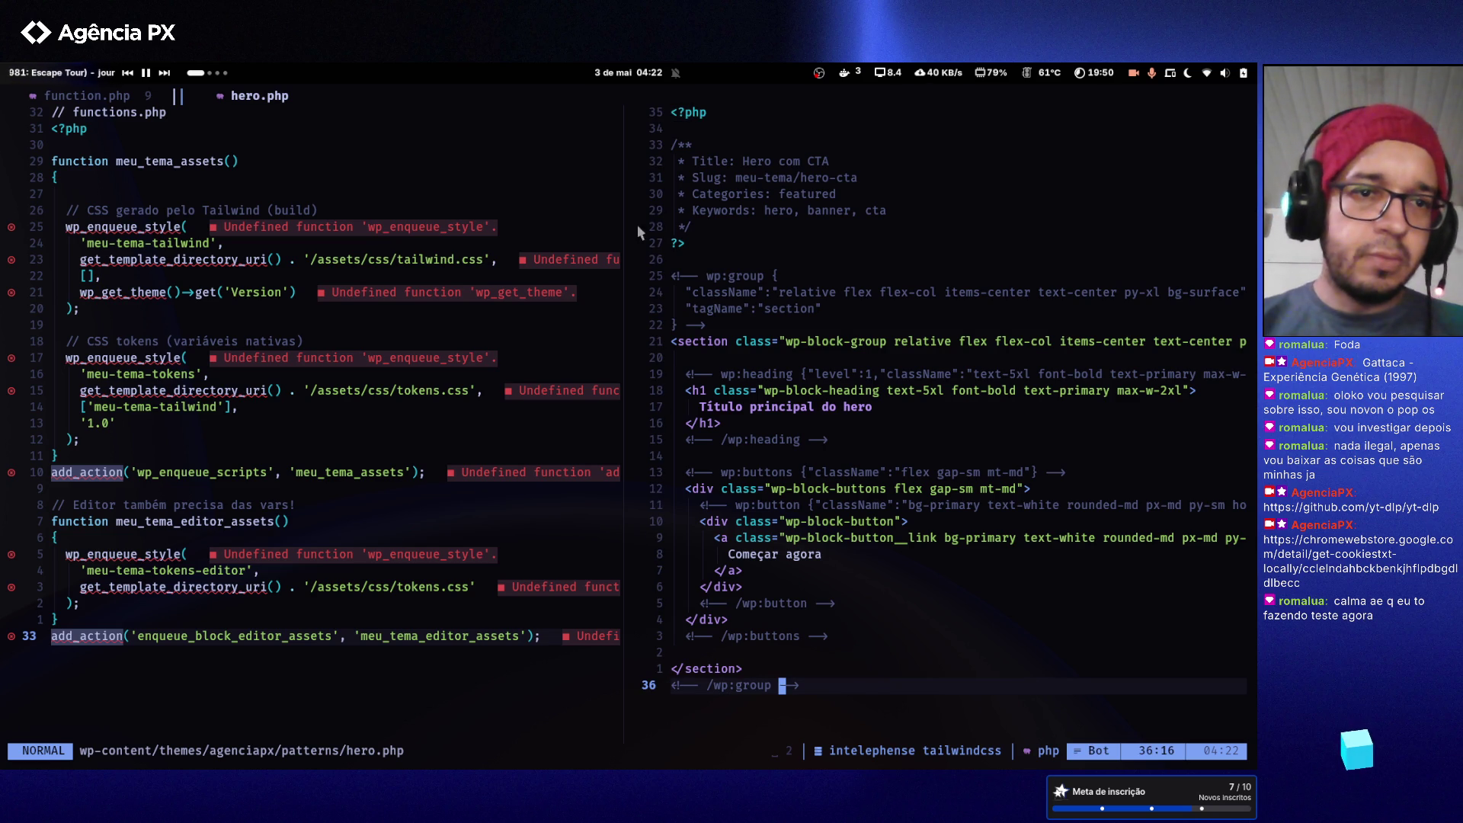
- Delete the blank line after <?php in function.php and go to meu_tema_assets
click(521, 136)
key(d)
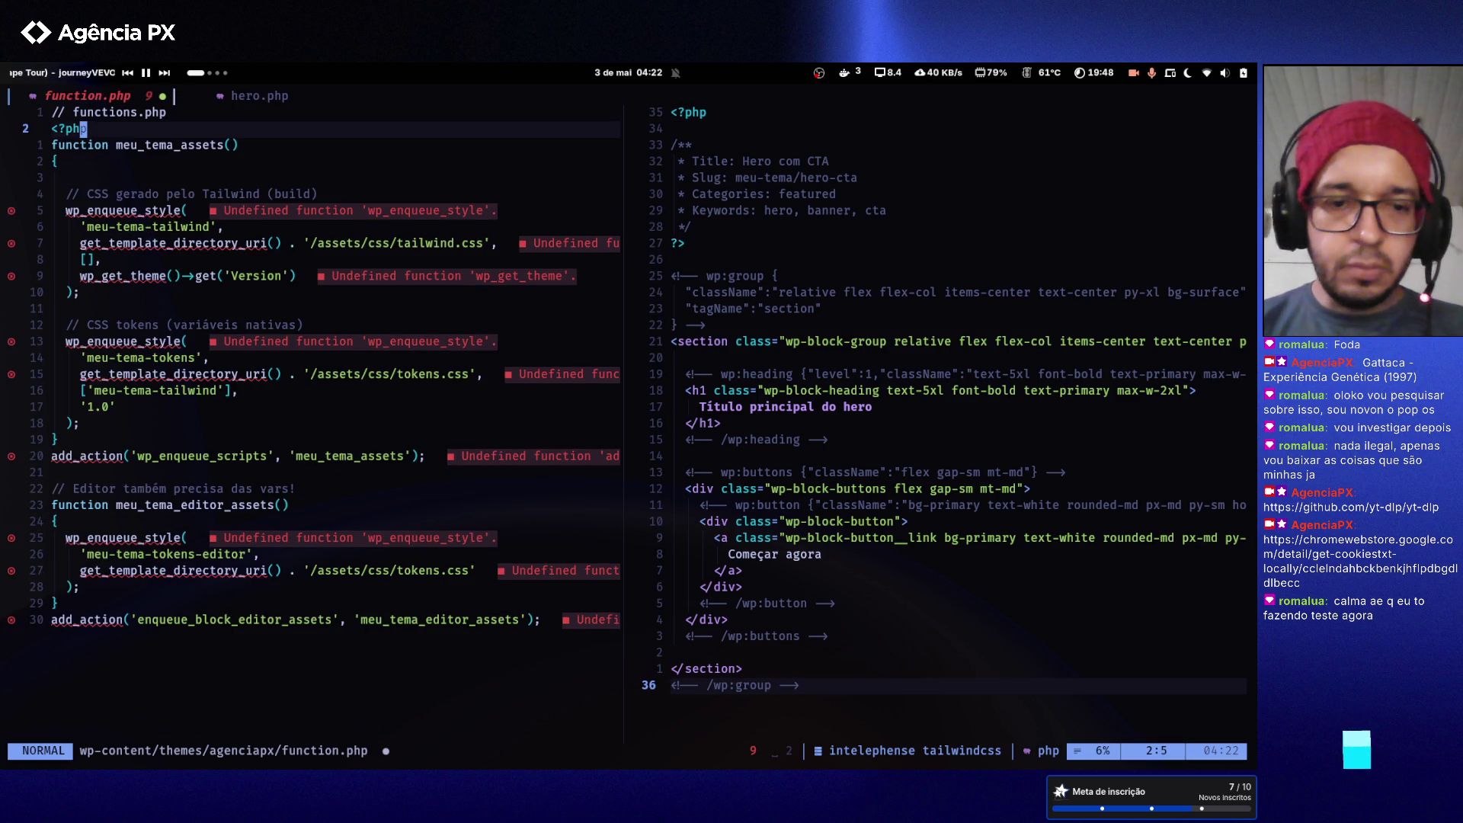
key(shift+g)
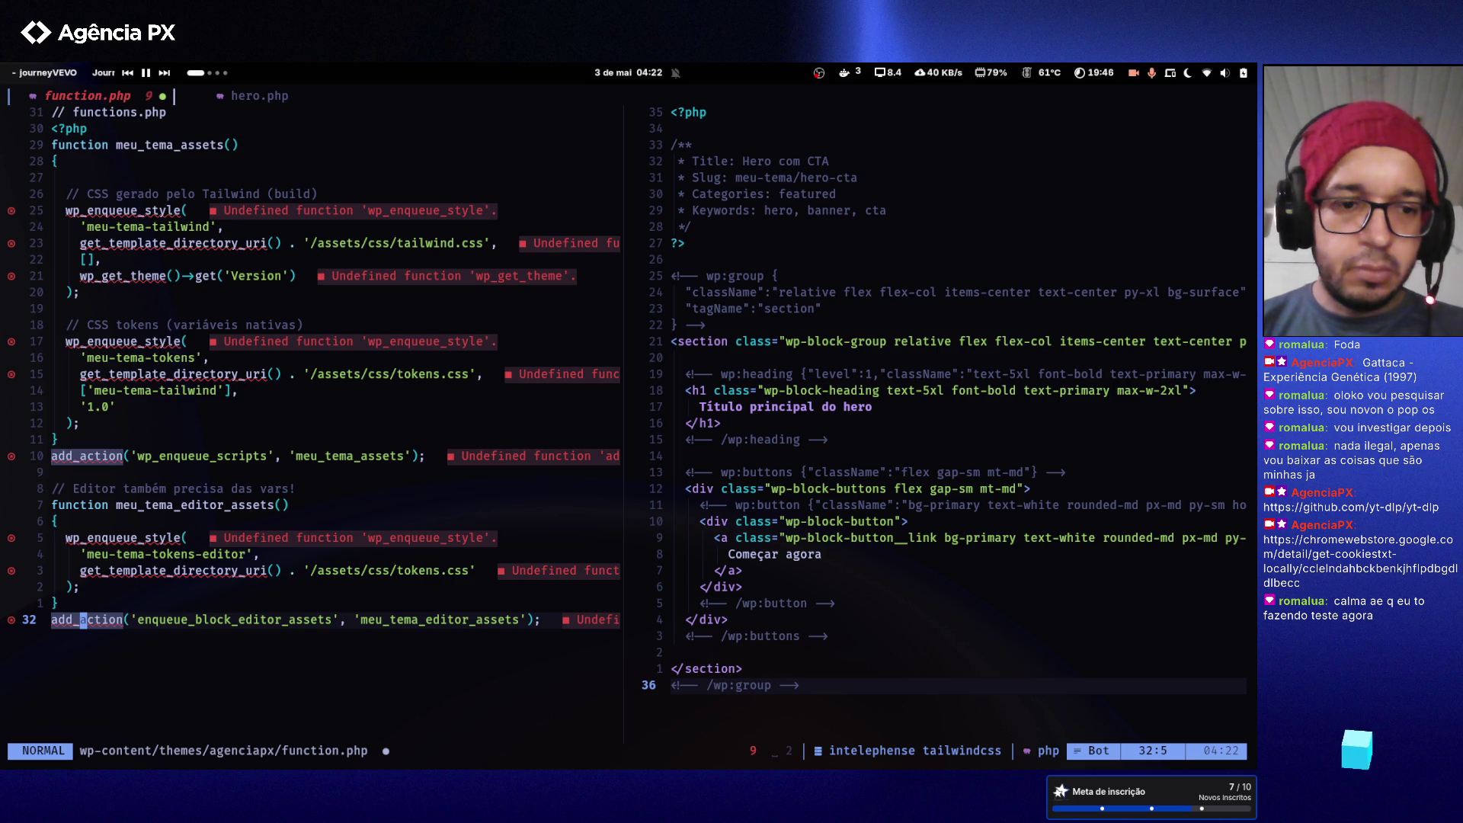
key(g)
key(g)
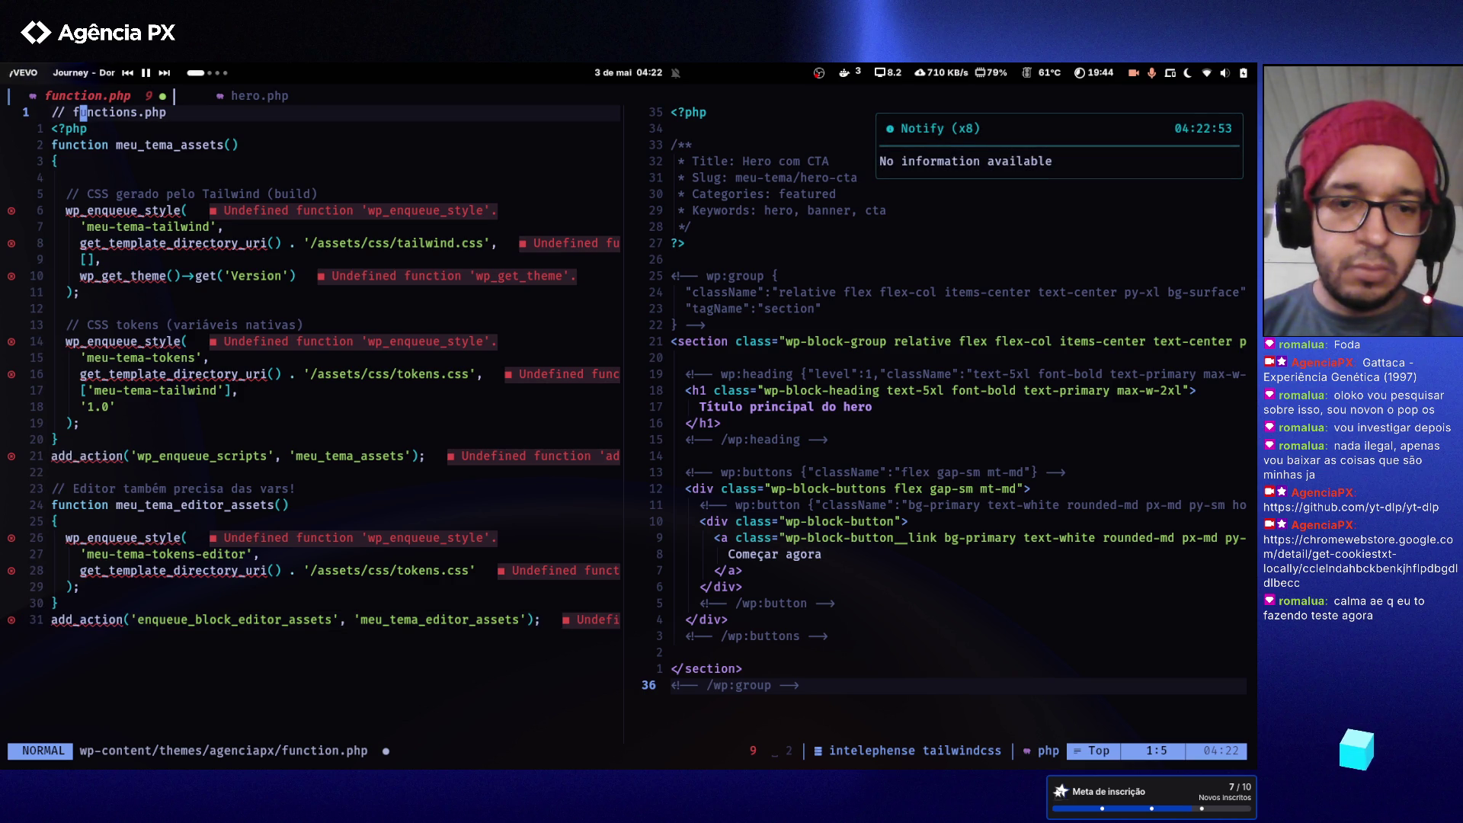
key(shift+g)
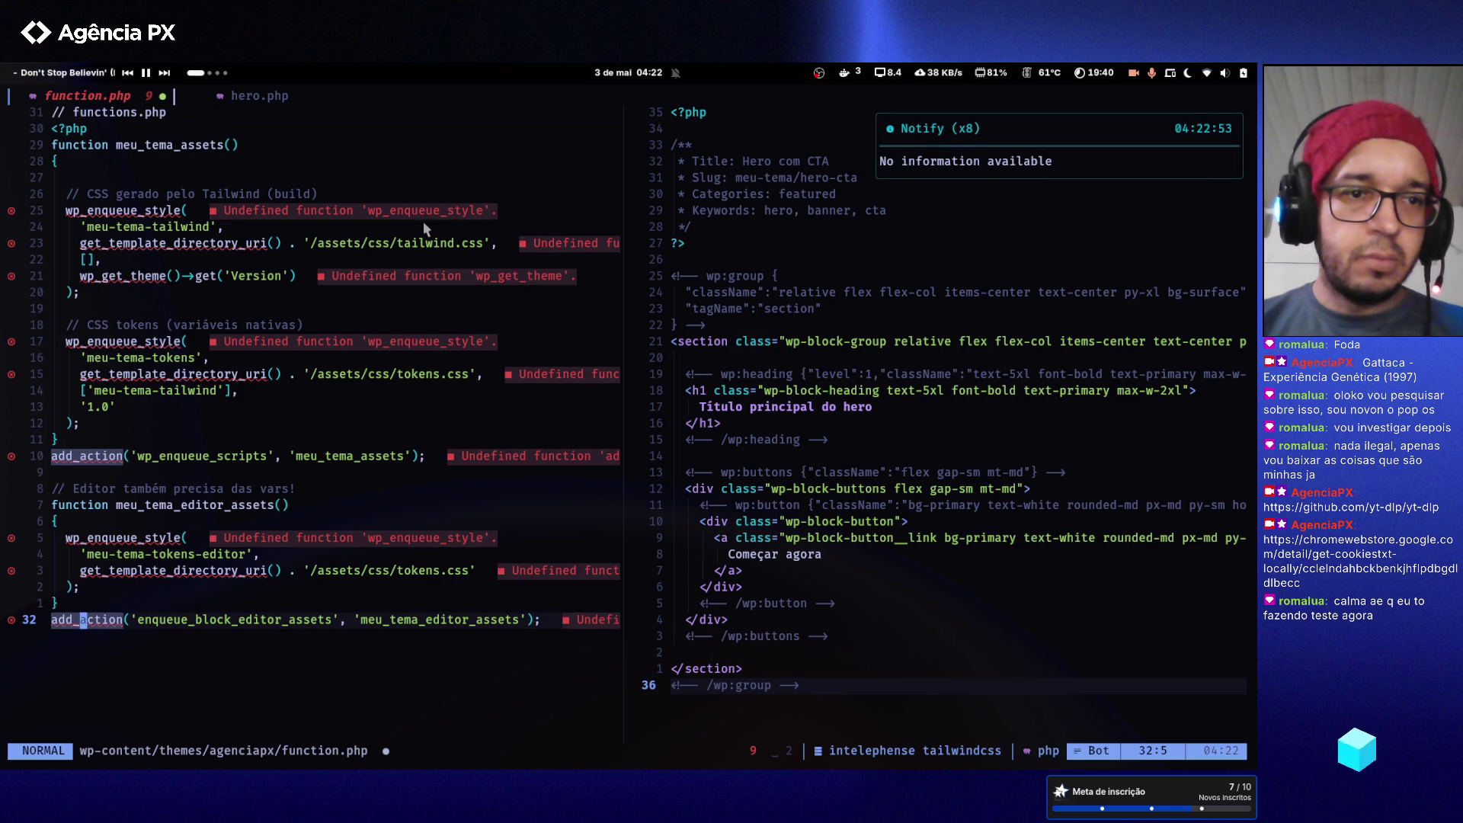
click(261, 153)
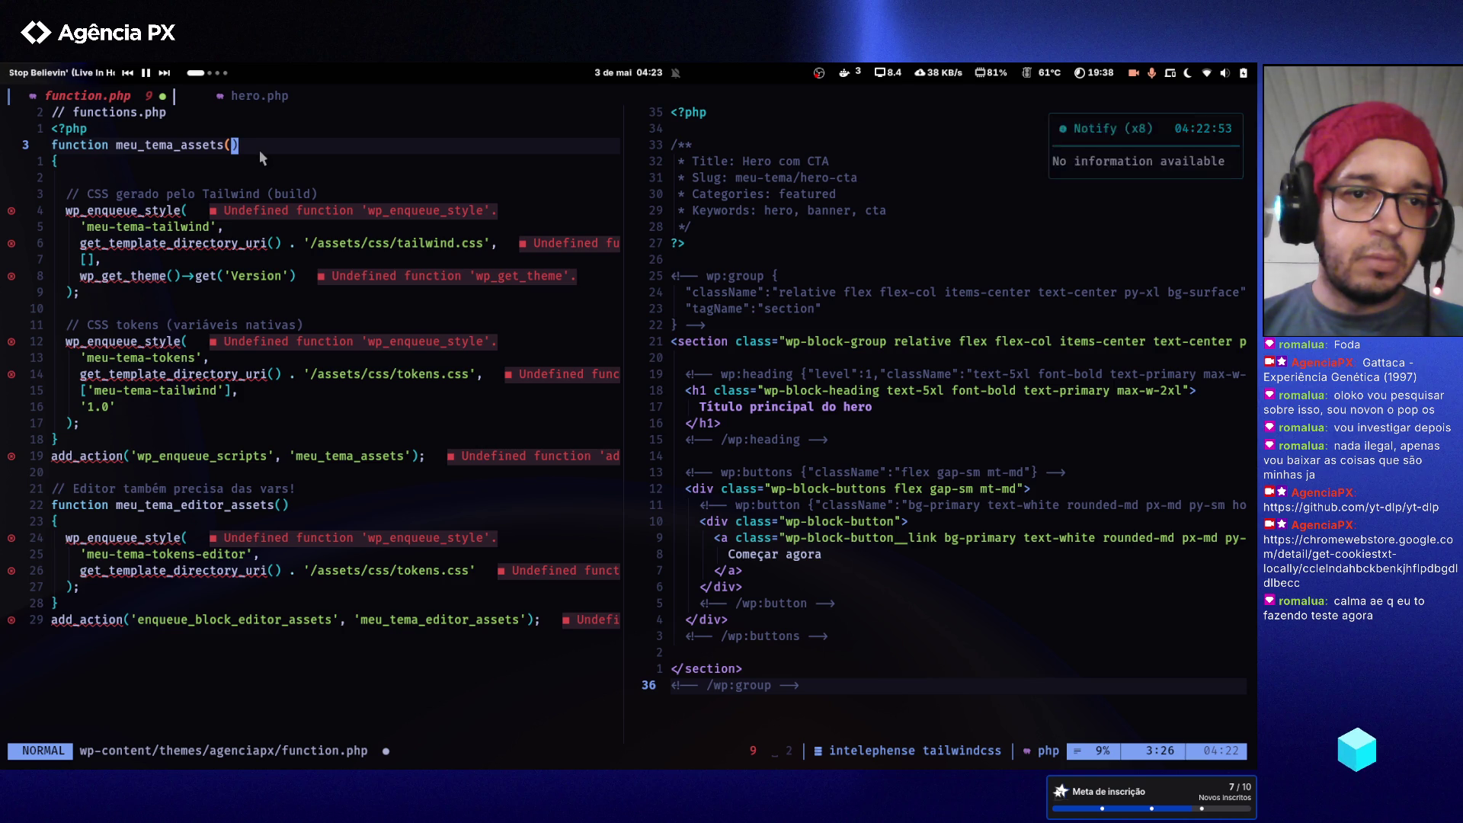